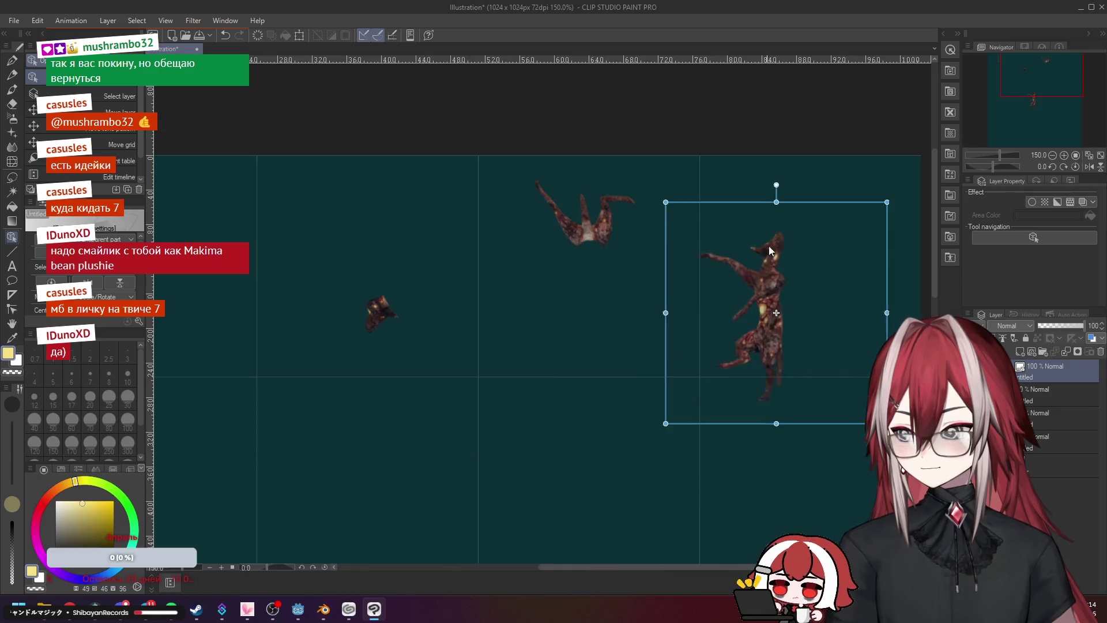
- Move the standing dog render to the upper right of the sheet
scroll(792, 206, up, 3)
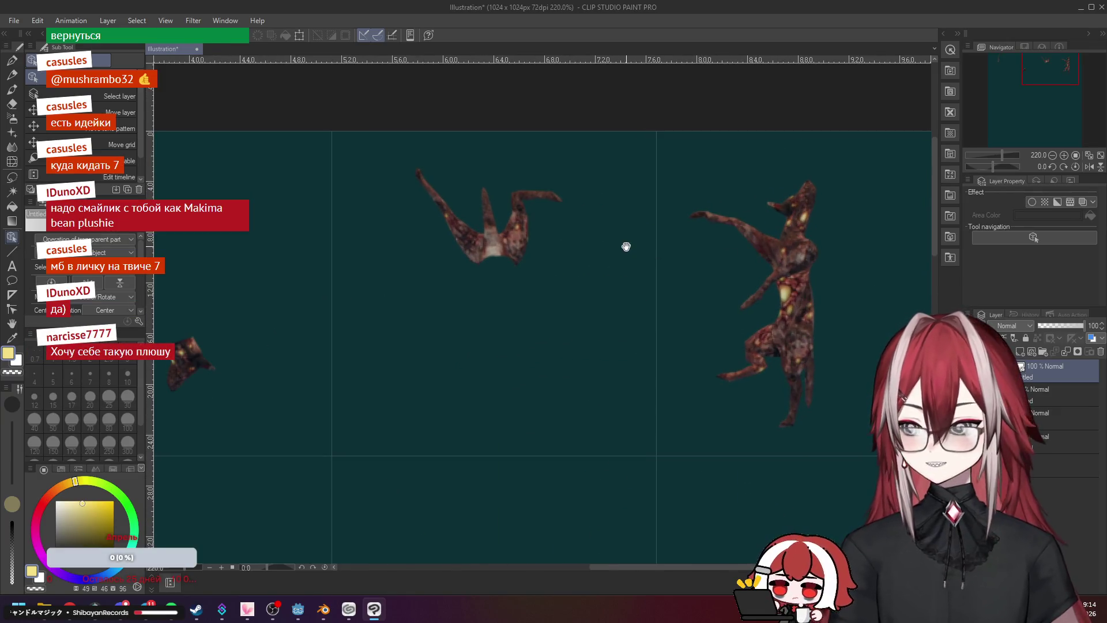
drag(625, 245, 421, 230)
drag(599, 258, 605, 255)
scroll(421, 133, up, 5)
scroll(421, 137, down, 5)
- Rasterize the standing dog's layer into an ordinary paintable layer
right_click(1032, 372)
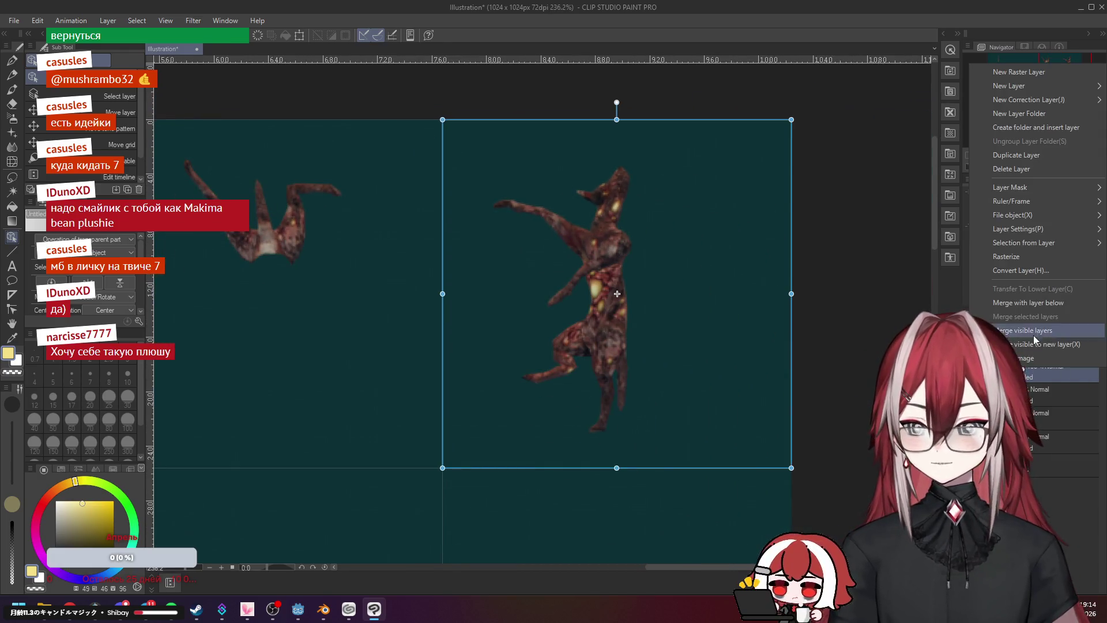
click(1030, 259)
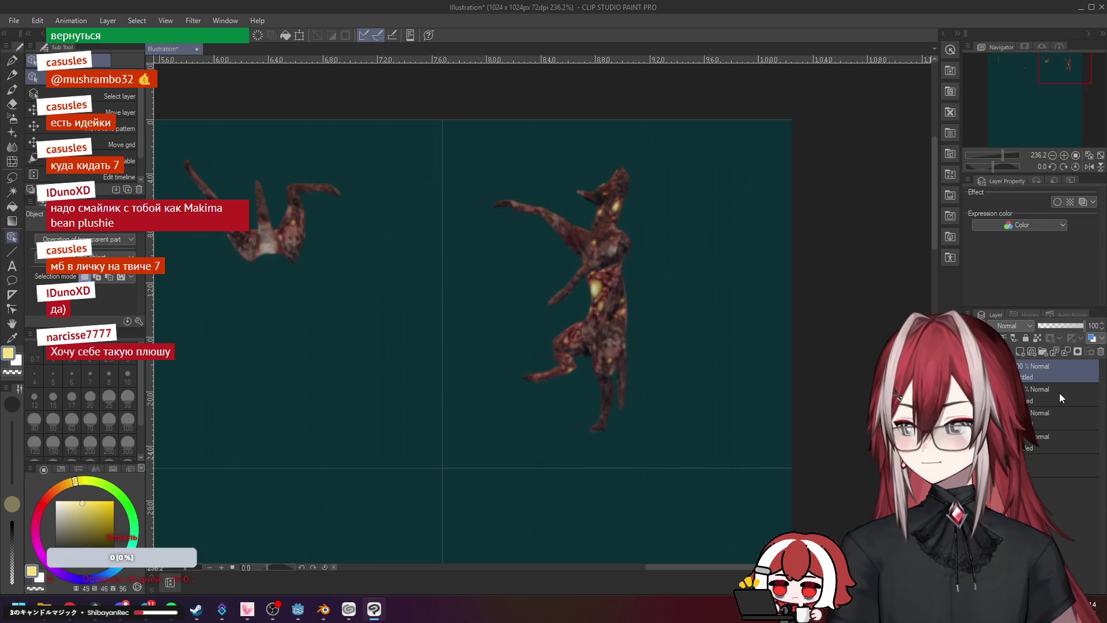
scroll(625, 237, up, 3)
- With the Eraser (E), cut through the standing dog's torso, removing its lower body
scroll(600, 300, up, 1)
scroll(634, 289, down, 2)
key(e)
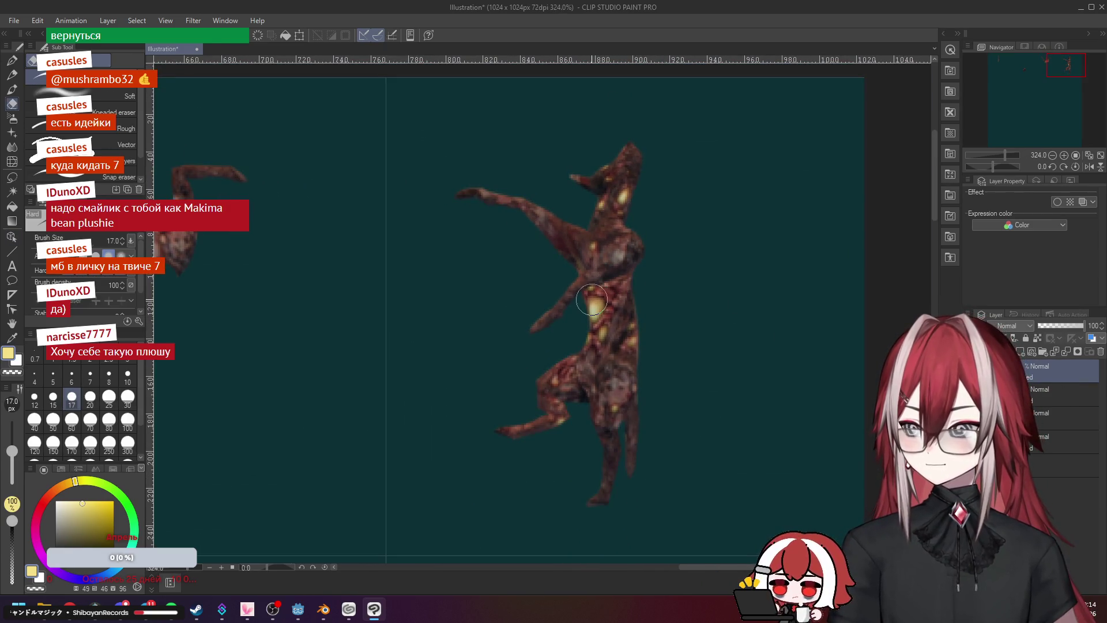
scroll(591, 299, down, 3)
scroll(591, 299, up, 1)
scroll(592, 300, up, 3)
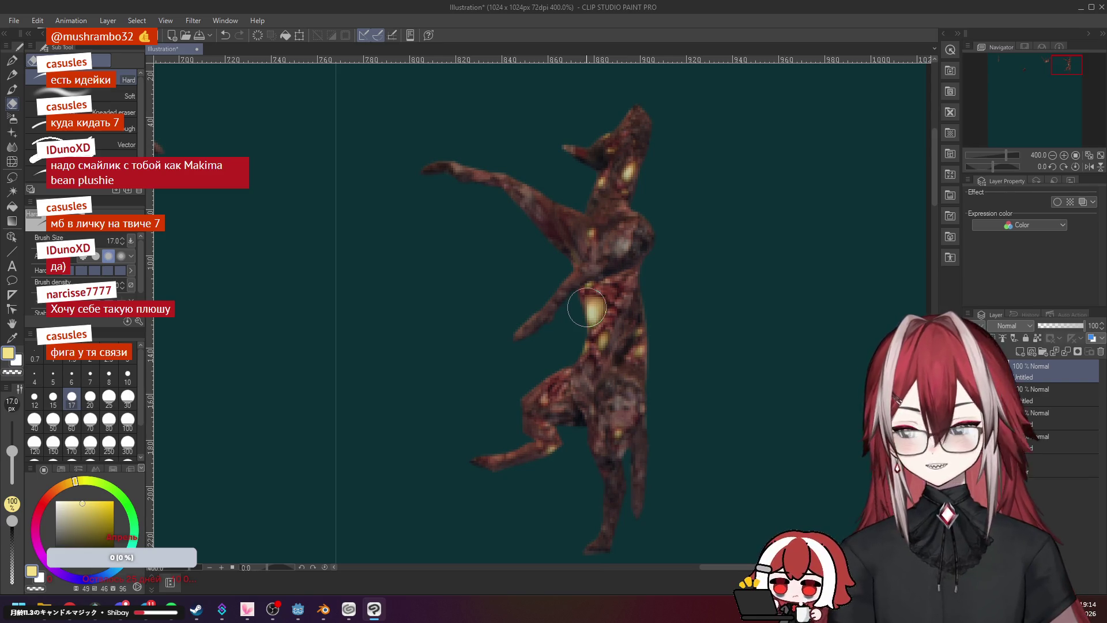
click(590, 304)
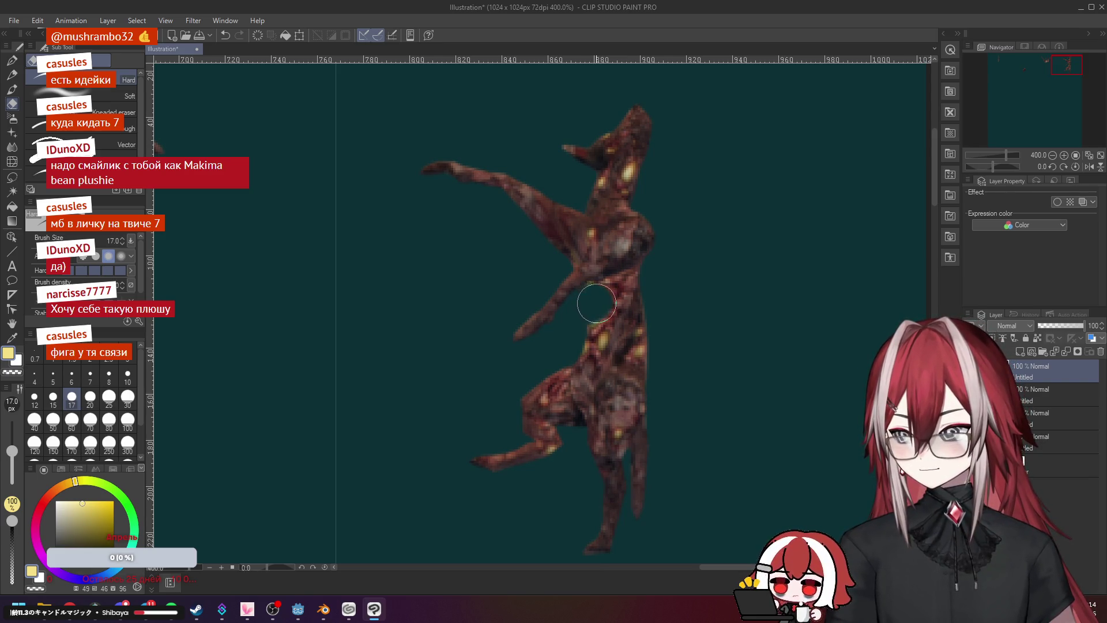
drag(588, 302, 628, 290)
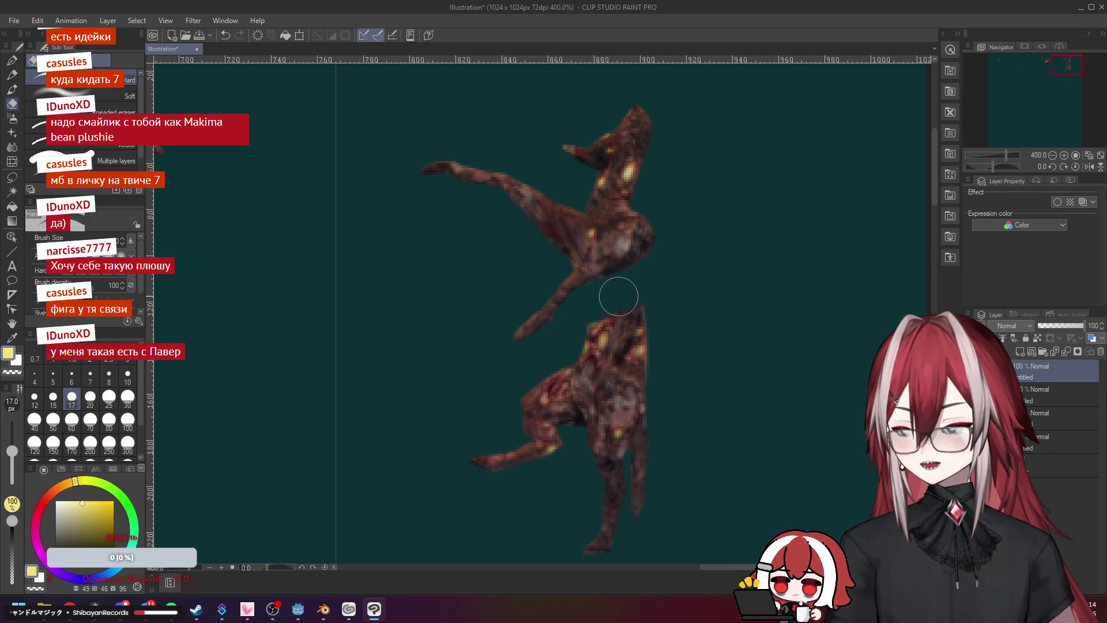
- Zoom out and pan to view the whole sprite sheet
scroll(616, 296, down, 3)
scroll(601, 288, up, 2)
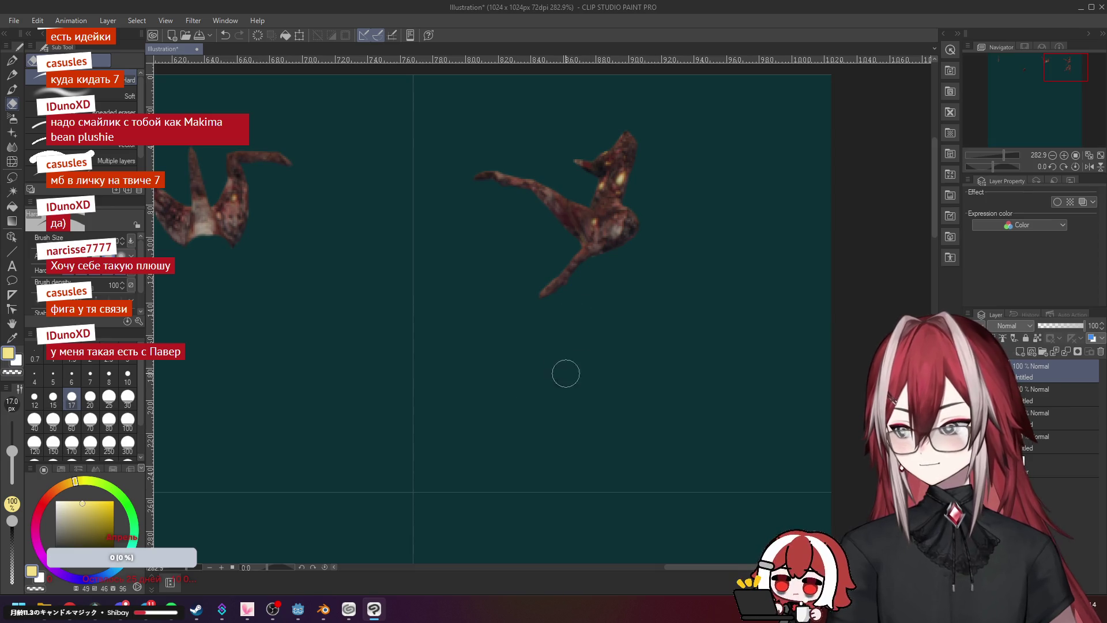
scroll(618, 274, down, 6)
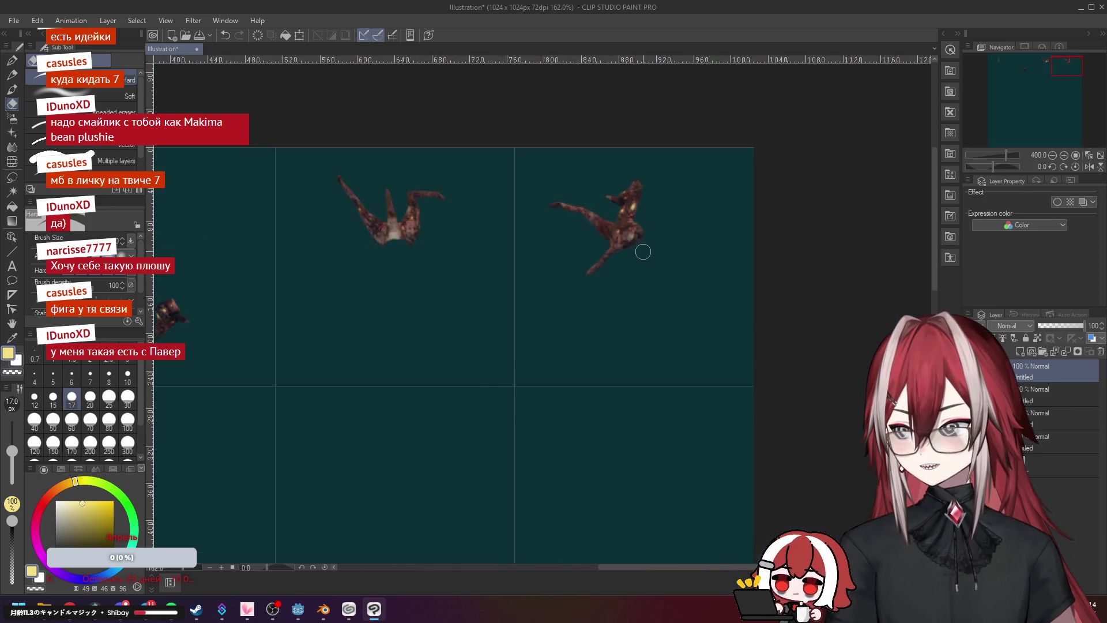
scroll(579, 559, left, 3)
scroll(749, 404, up, 2)
scroll(788, 356, down, 1)
scroll(788, 356, up, 2)
mouse_move(760, 321)
mouse_down()
mouse_move(616, 299)
mouse_move(650, 290)
mouse_up()
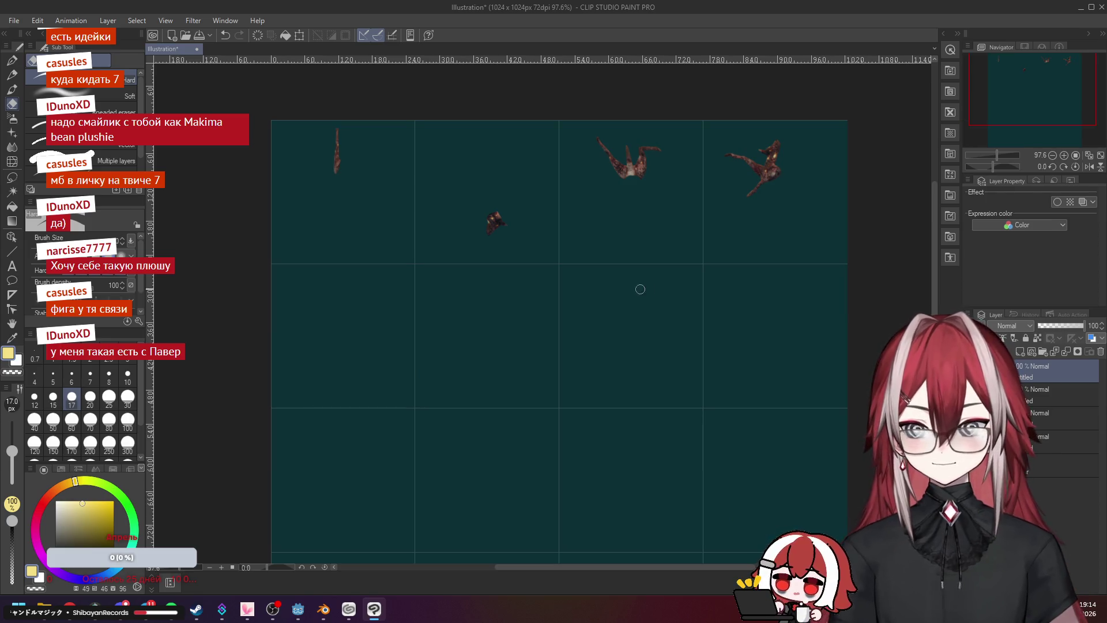
- In Blender, close the old render window and solo the death3 NLA track
mouse_move(321, 611)
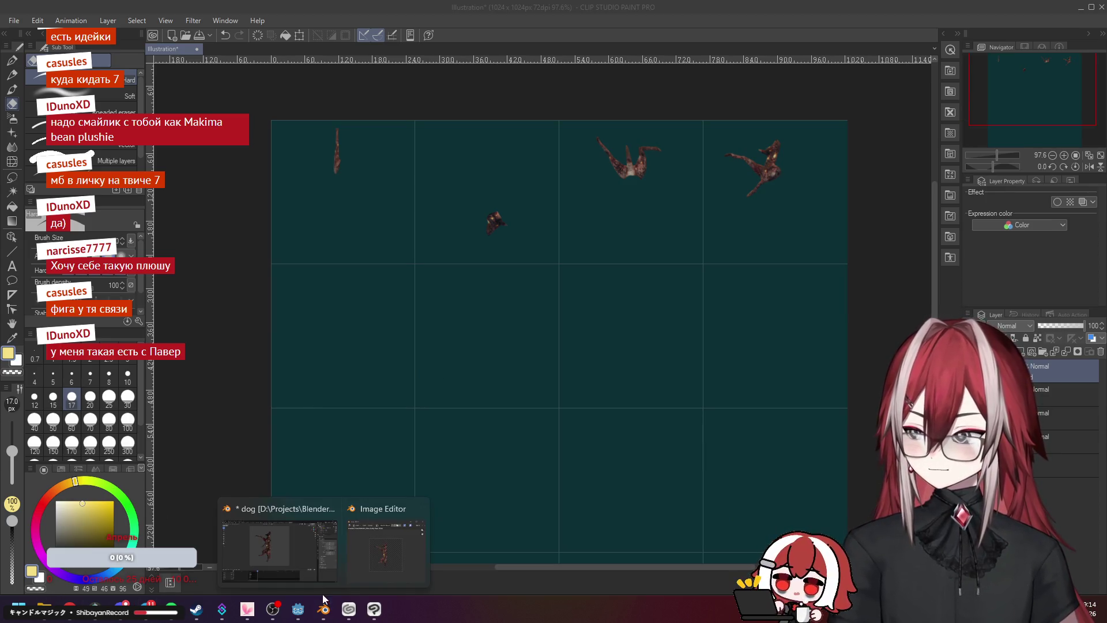
click(272, 539)
click(380, 536)
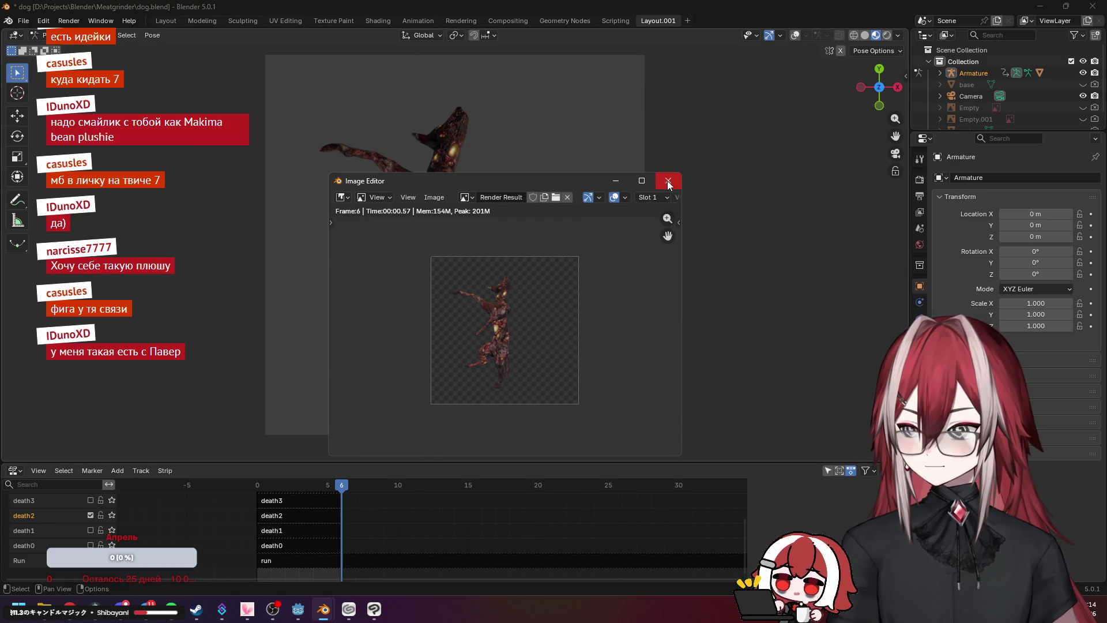
click(668, 181)
click(91, 502)
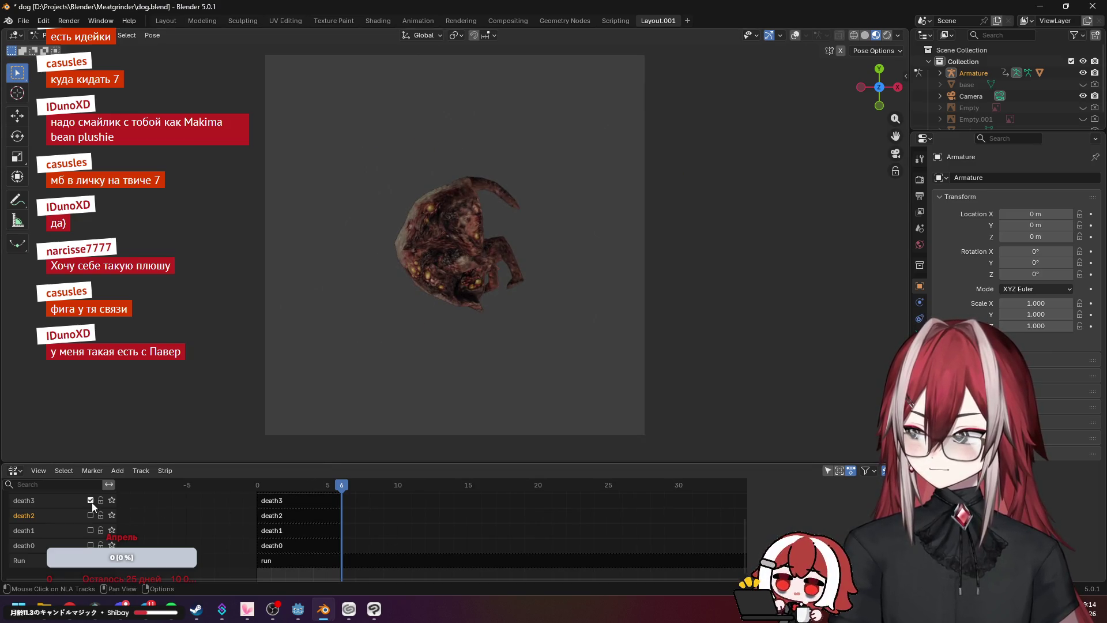
- Render the curled death3 pose and save it as Untitled.png on the Desktop
scroll(92, 505, up, 3)
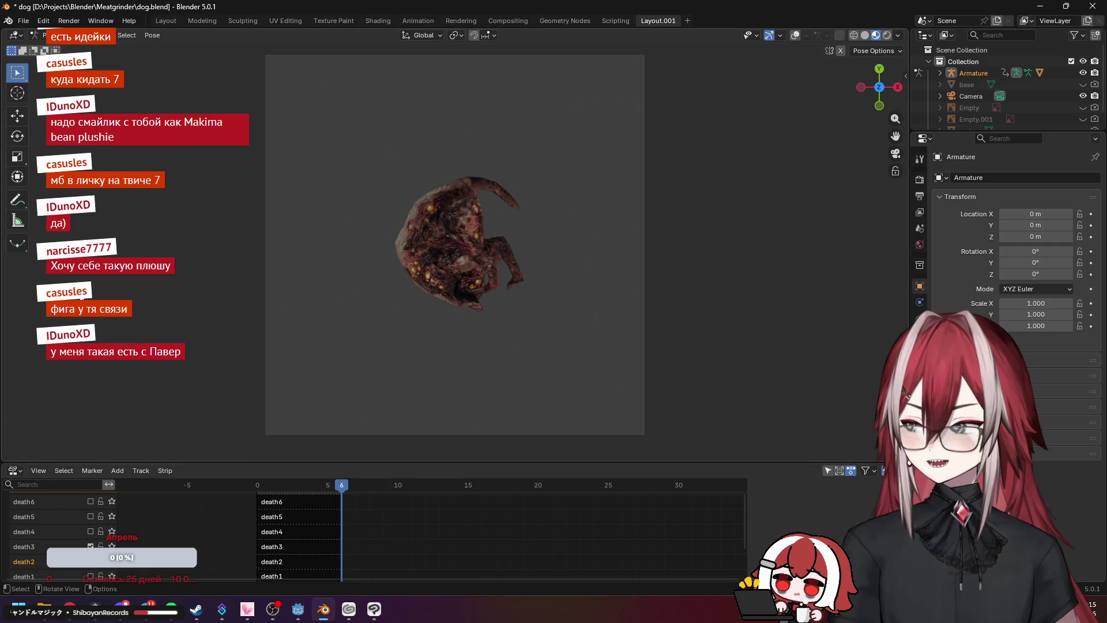
click(69, 20)
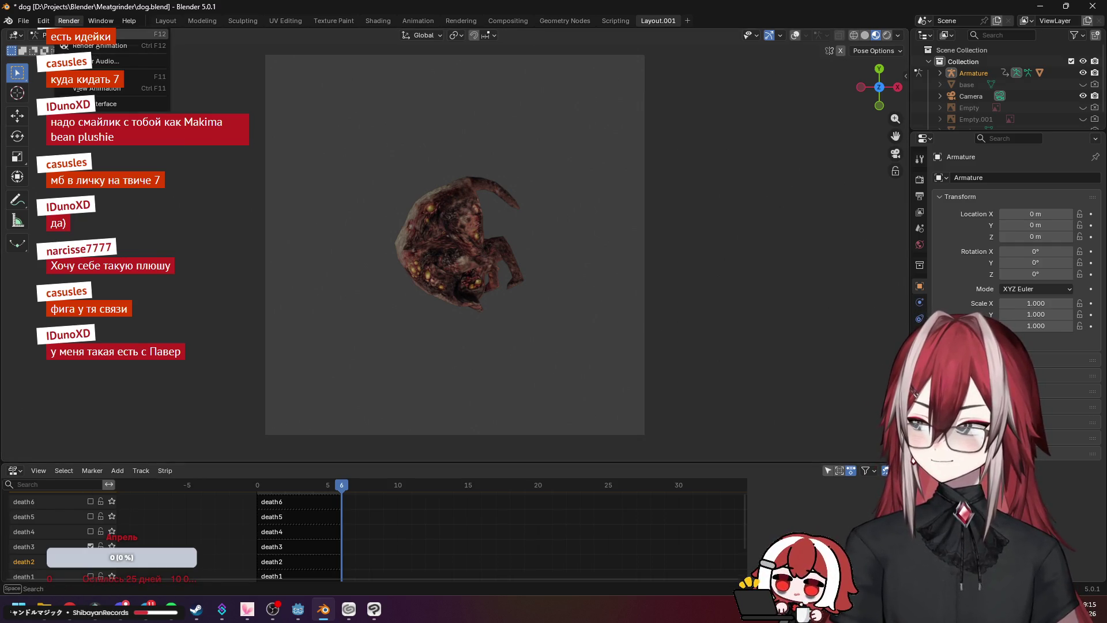
click(87, 34)
click(426, 280)
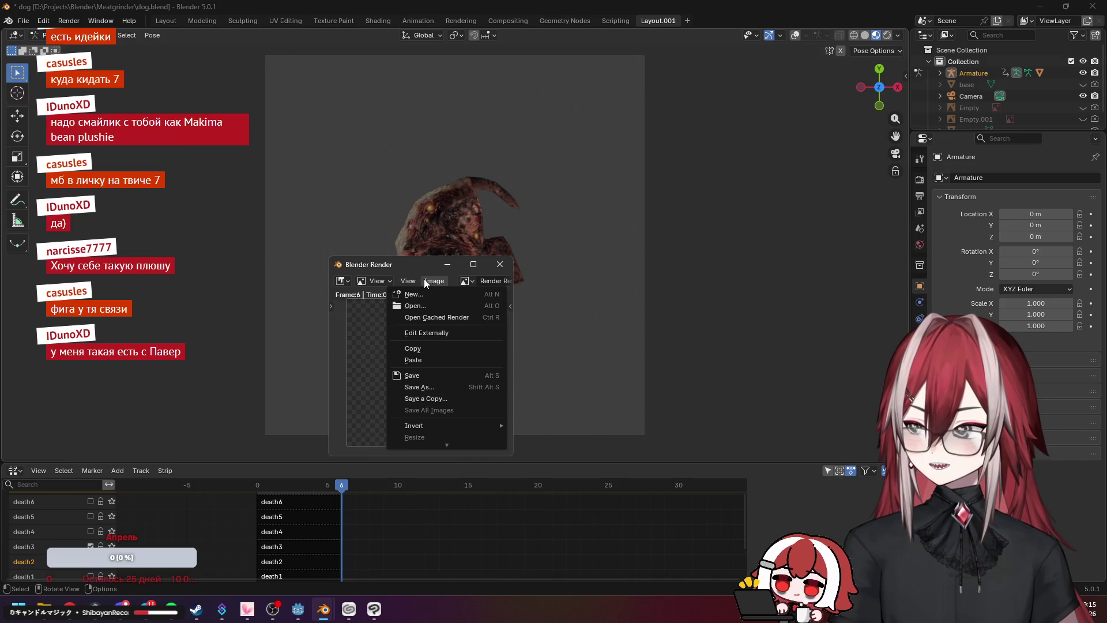
click(429, 386)
click(483, 107)
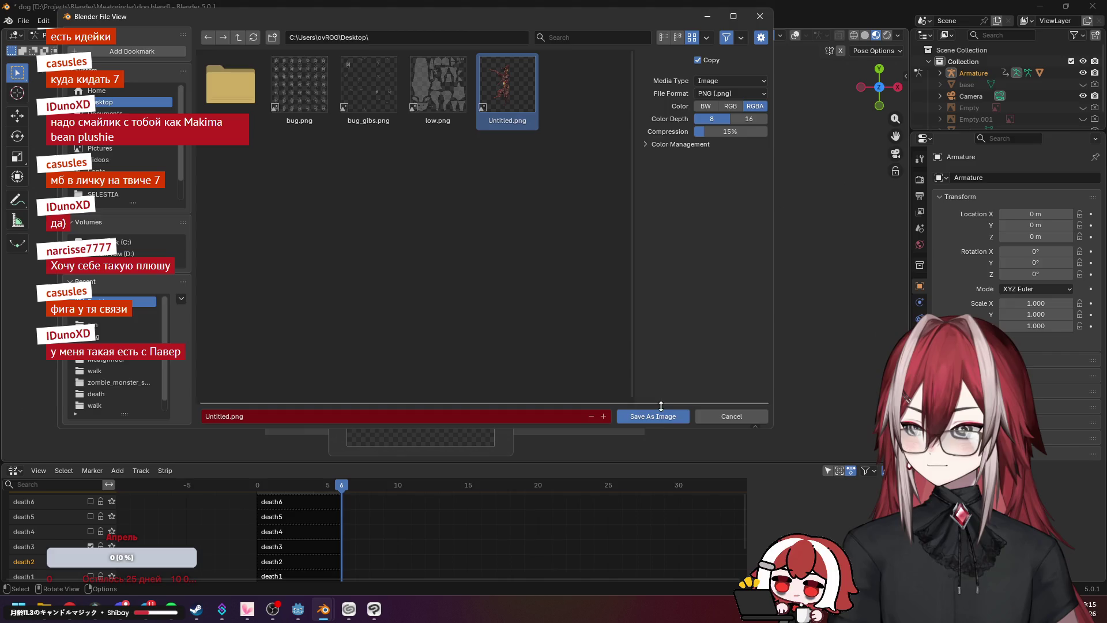
click(645, 413)
click(373, 609)
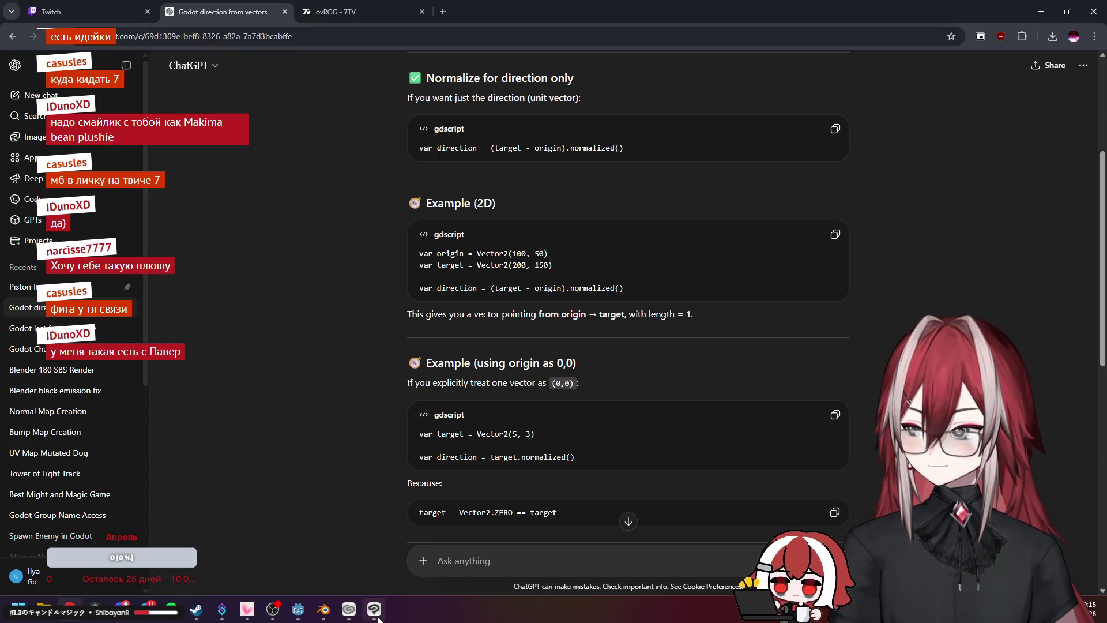
- Import Untitled.png from the Desktop folder as a new layer
click(373, 609)
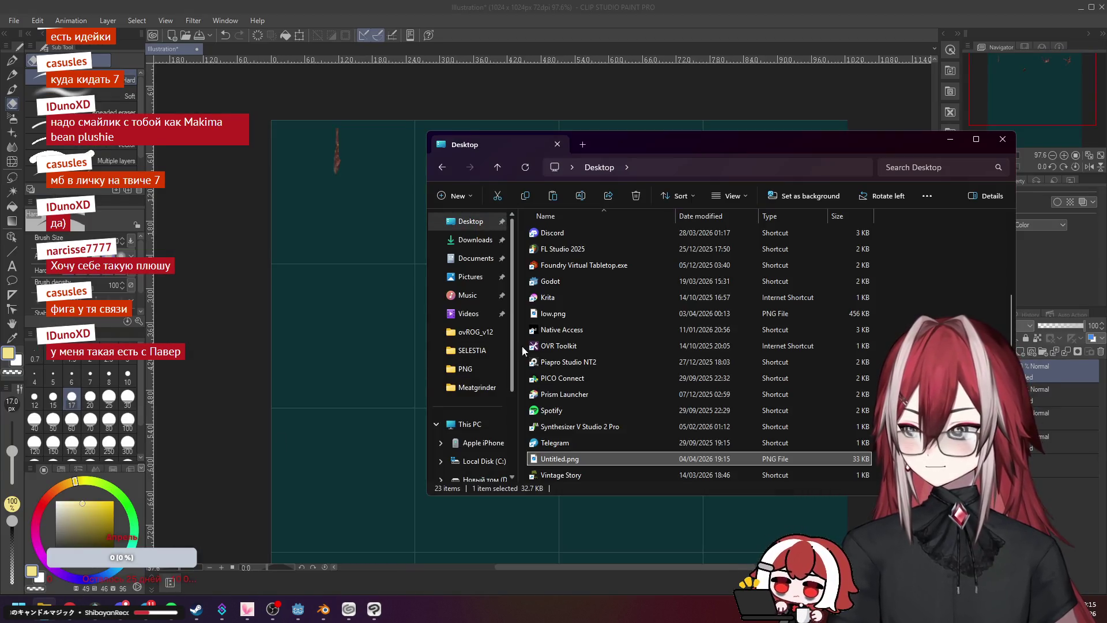
drag(1038, 375, 1046, 369)
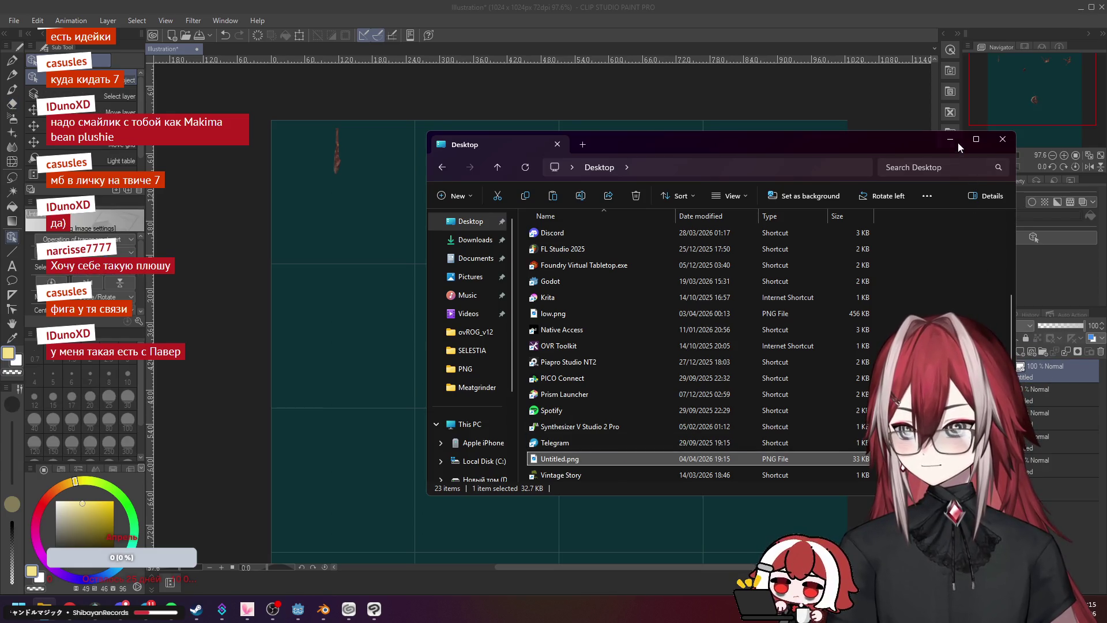
click(959, 146)
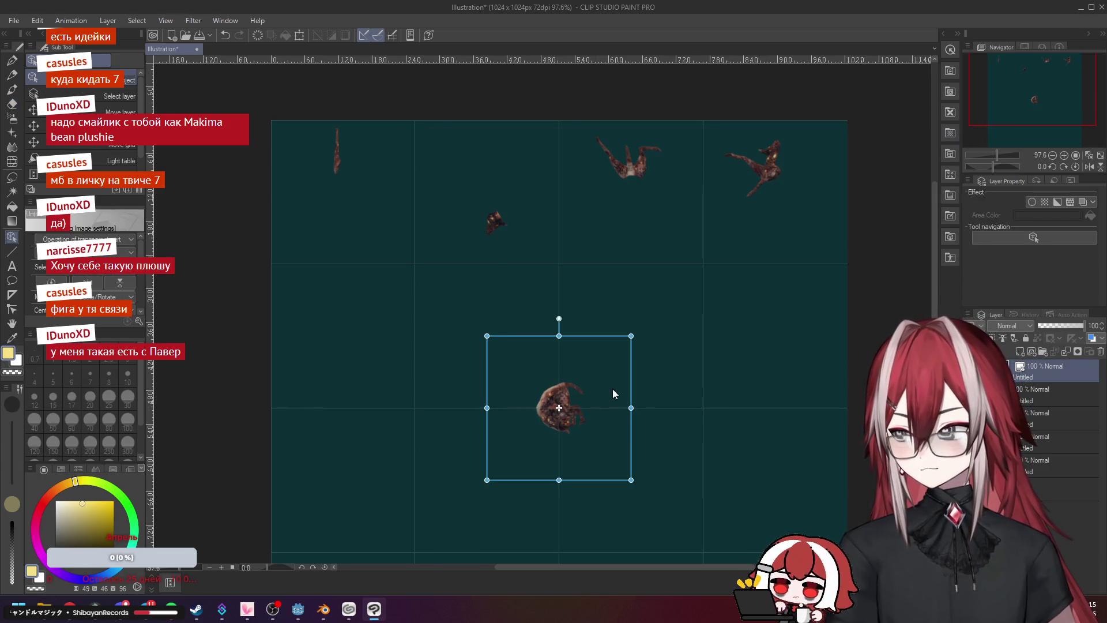
- Position the curled dog render toward the left, below the existing pieces
drag(549, 375, 334, 293)
scroll(282, 313, up, 3)
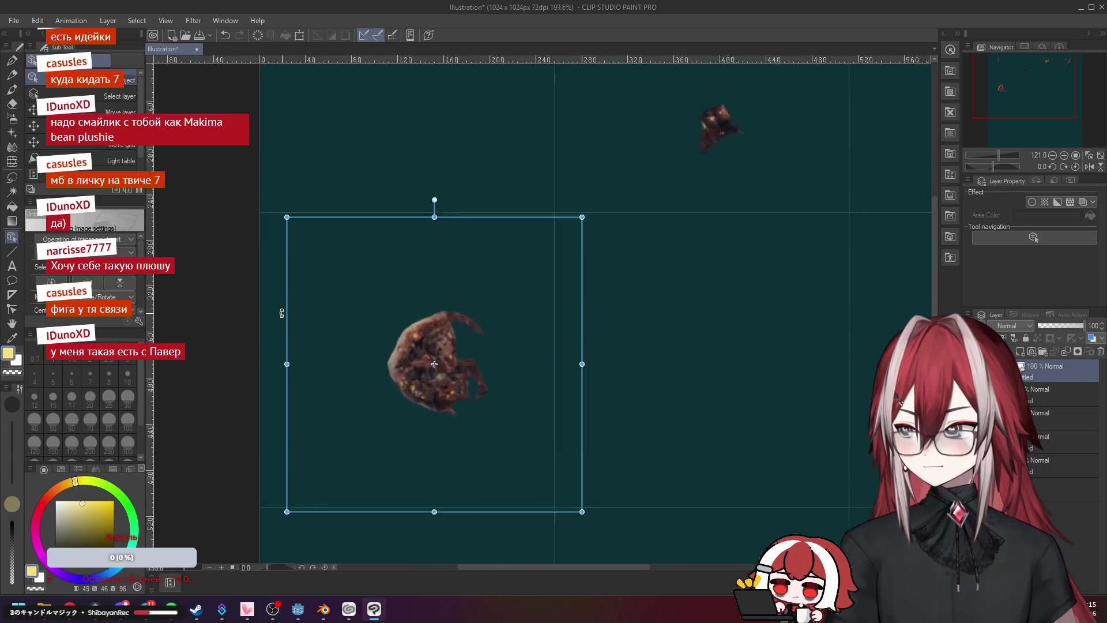
scroll(281, 314, up, 2)
drag(455, 300, 415, 293)
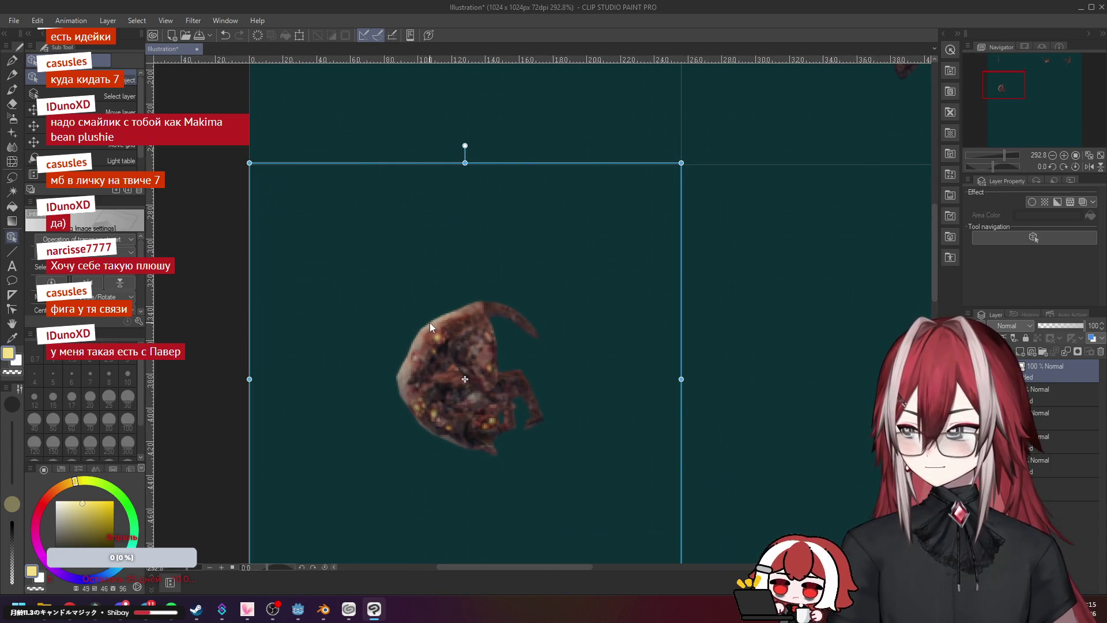
scroll(465, 303, down, 2)
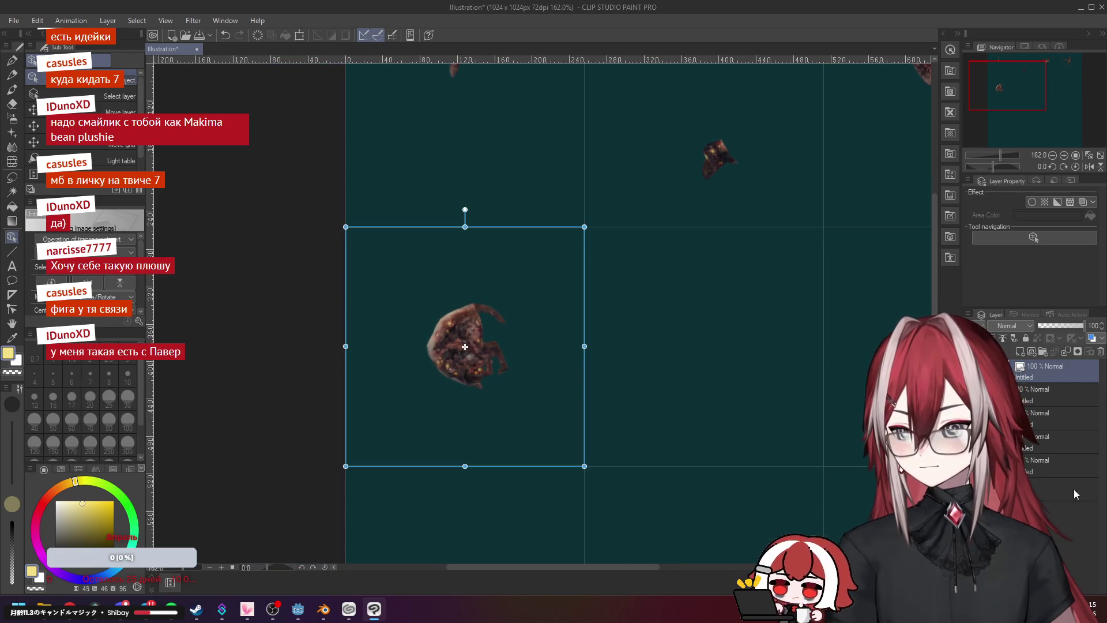
click(1040, 394)
- Rasterize the imported curled-dog layer
right_click(1043, 370)
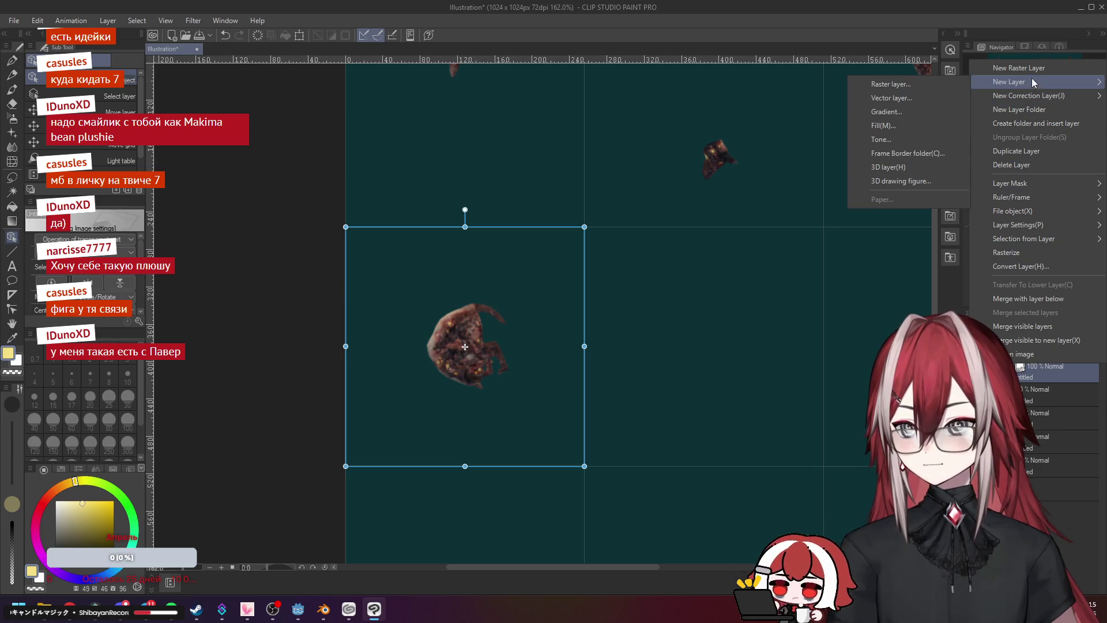
click(1045, 253)
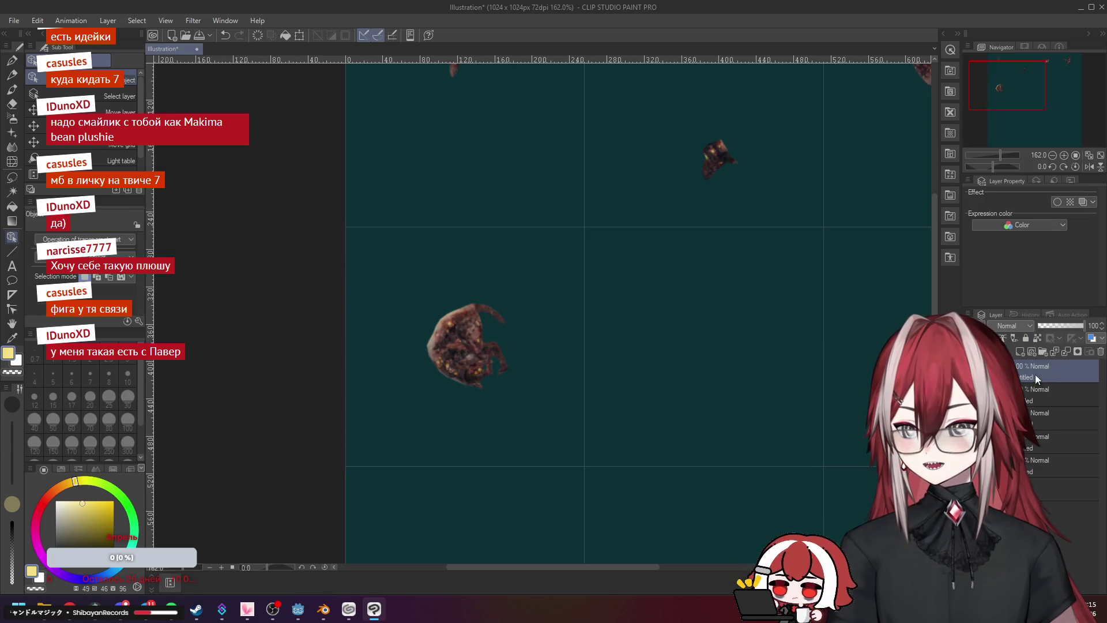
scroll(489, 392, up, 5)
- Erase the curled dog's upper right, arm, lower body and tail, leaving a small curved fragment
key(e)
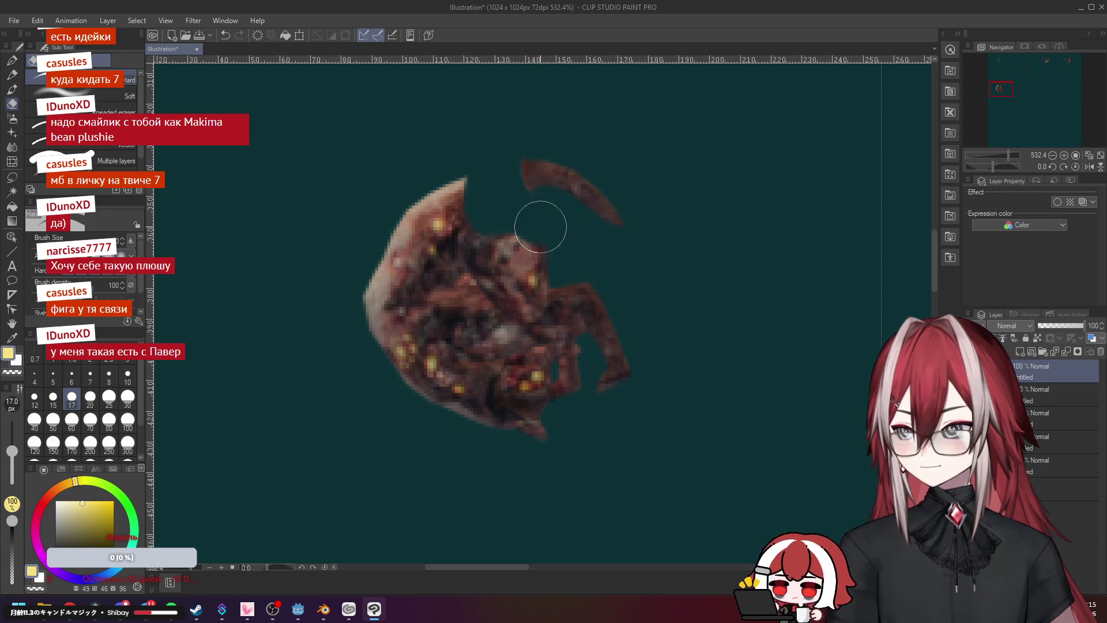
drag(541, 225, 585, 283)
mouse_move(665, 409)
mouse_down()
mouse_move(499, 407)
mouse_move(542, 300)
mouse_up()
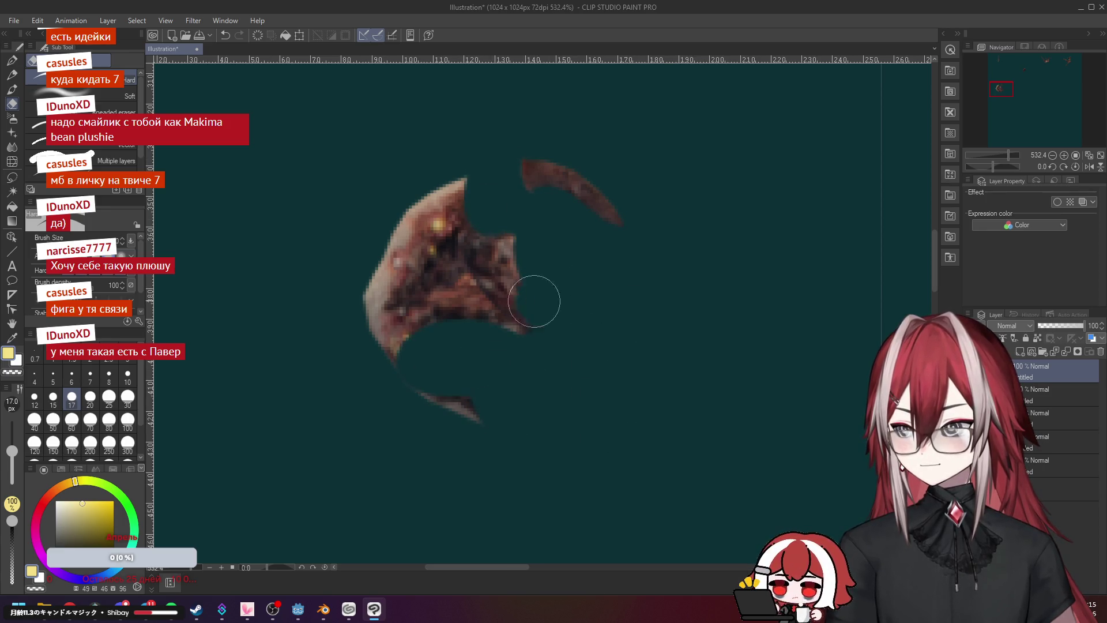
drag(477, 386, 360, 331)
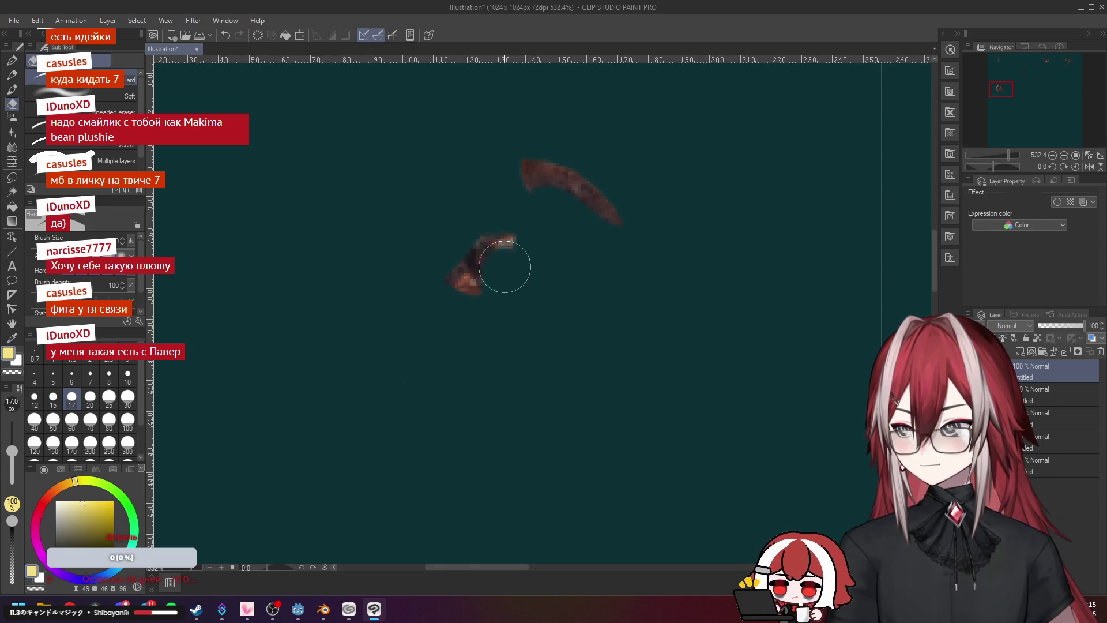
scroll(470, 296, down, 8)
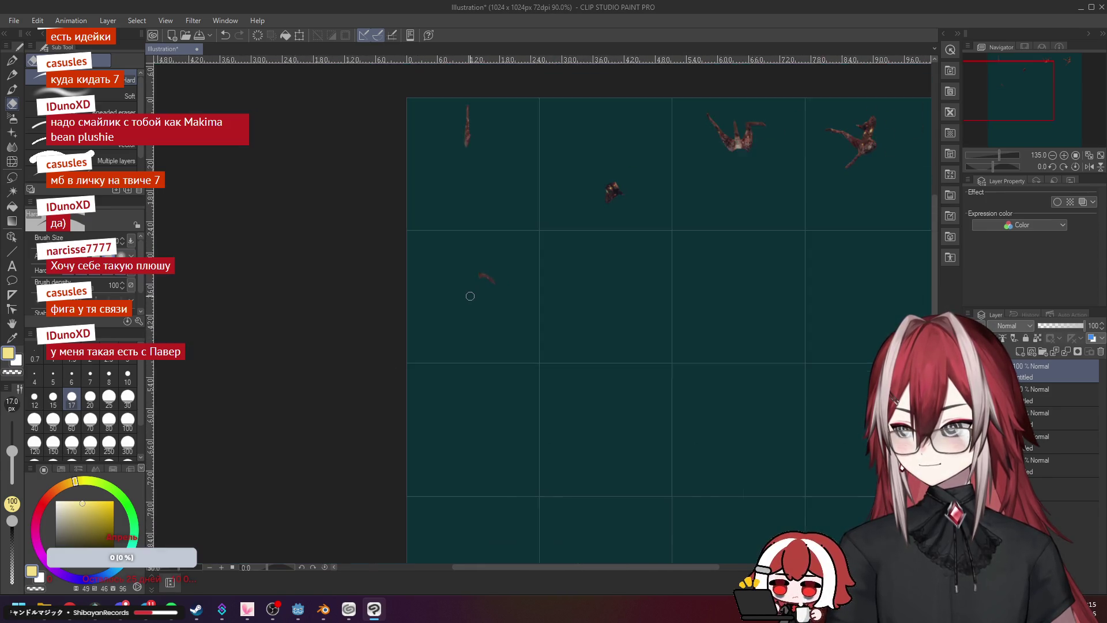
- In Blender's NLA editor, solo the death4 animation track
scroll(556, 242, up, 2)
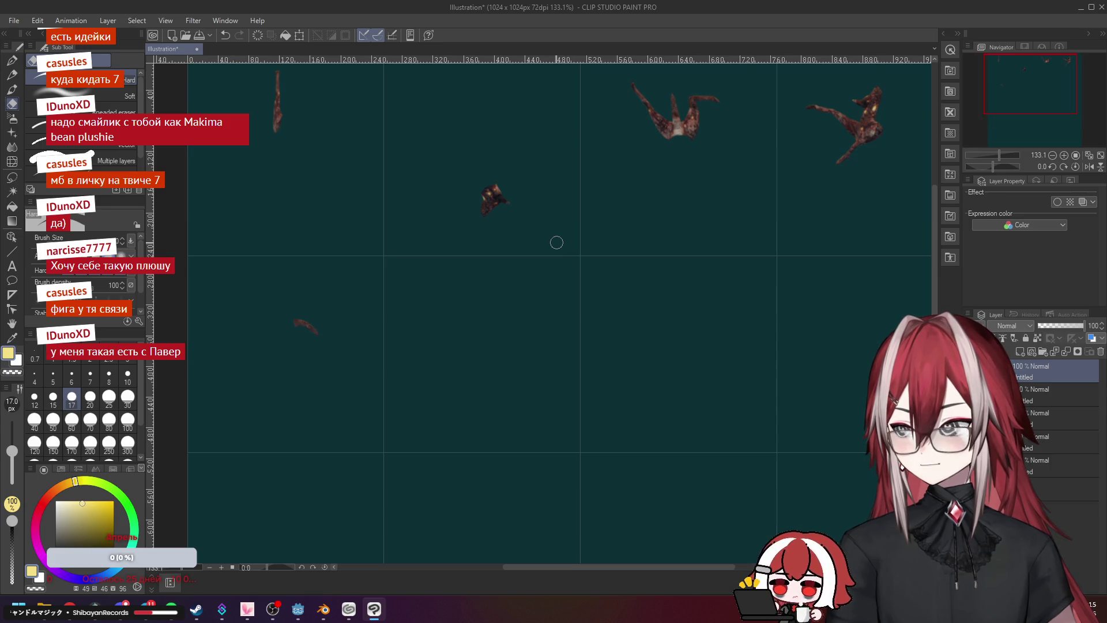
mouse_move(69, 609)
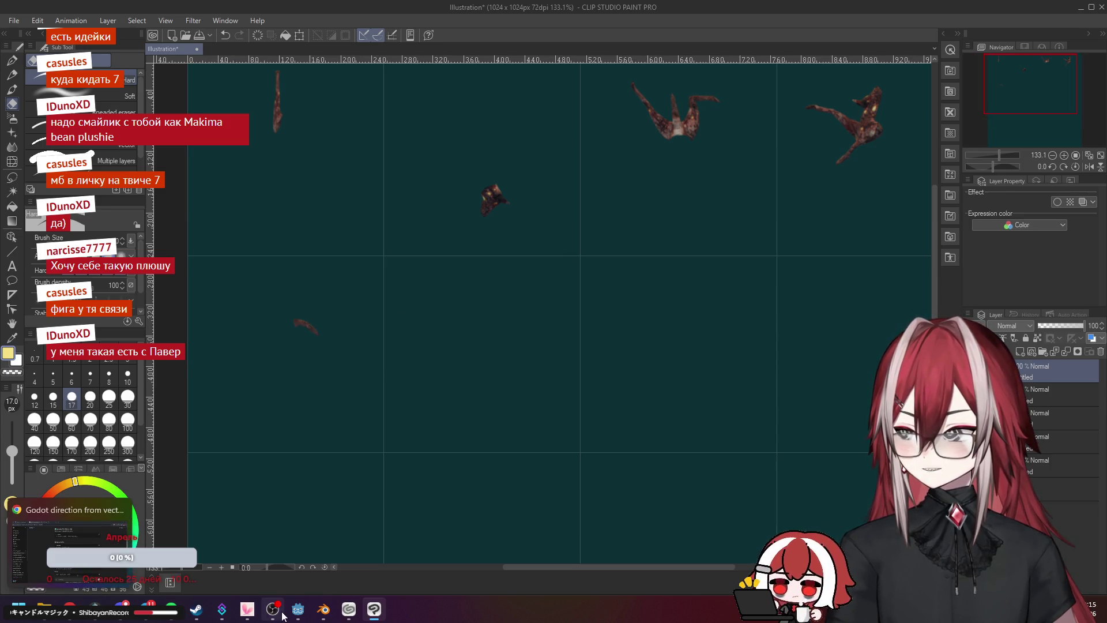
mouse_move(323, 609)
click(308, 558)
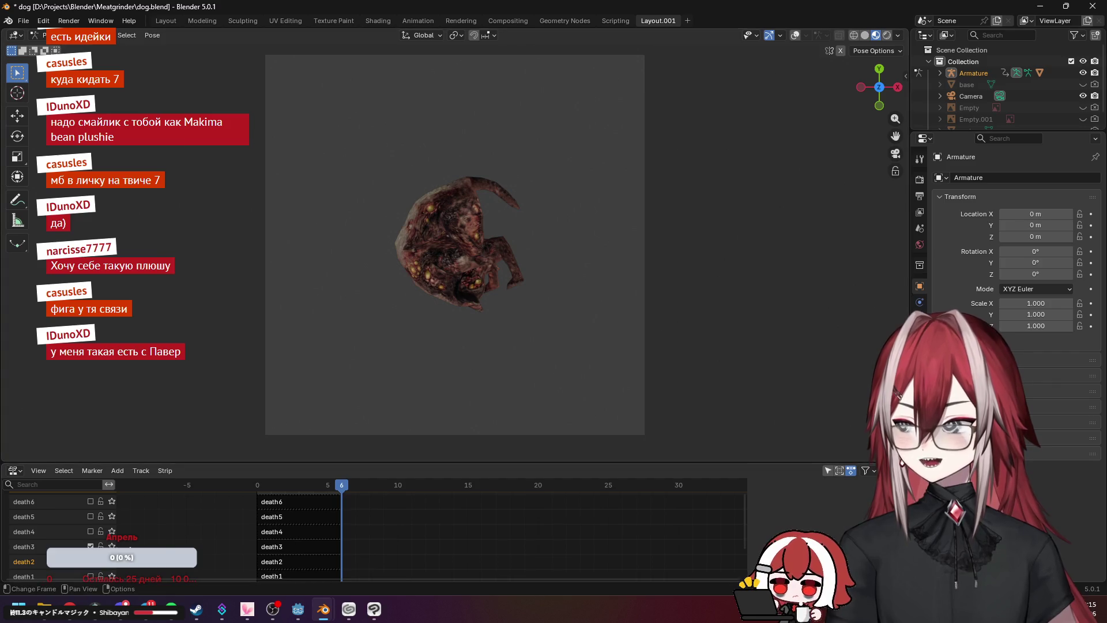
click(89, 535)
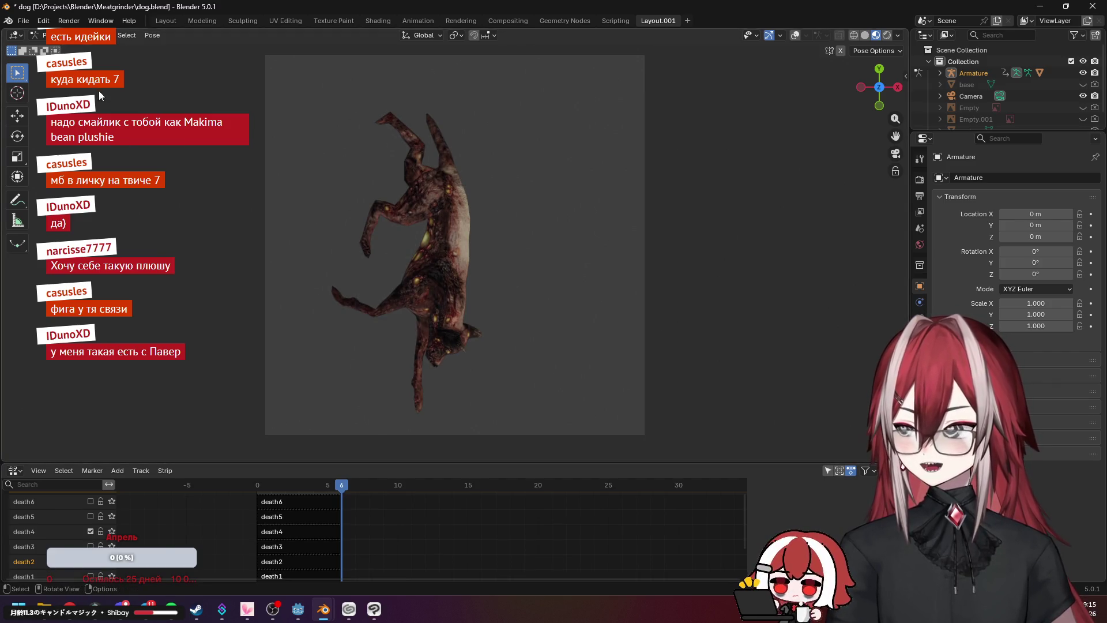
- Render the death4 pose and save it as Untitled.png on the Desktop
click(68, 21)
click(80, 34)
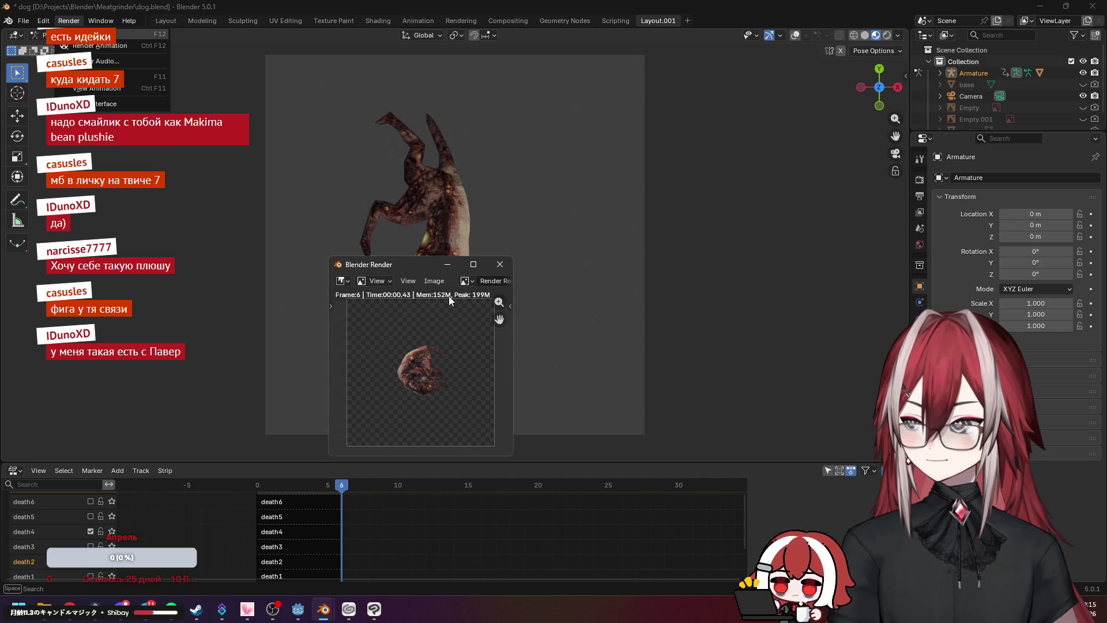
click(434, 280)
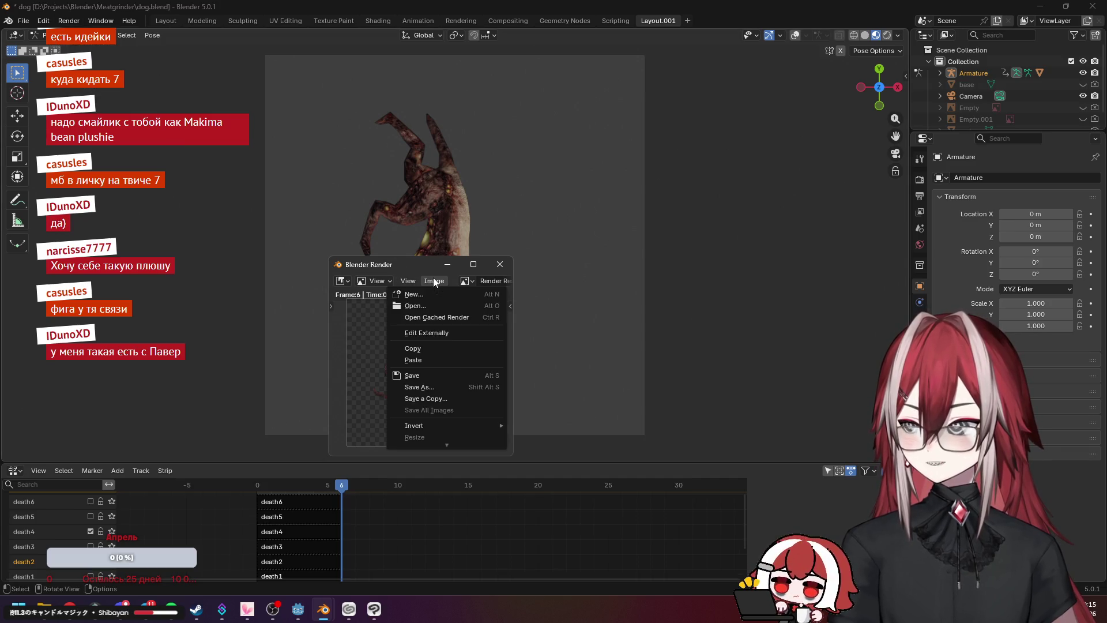
click(430, 387)
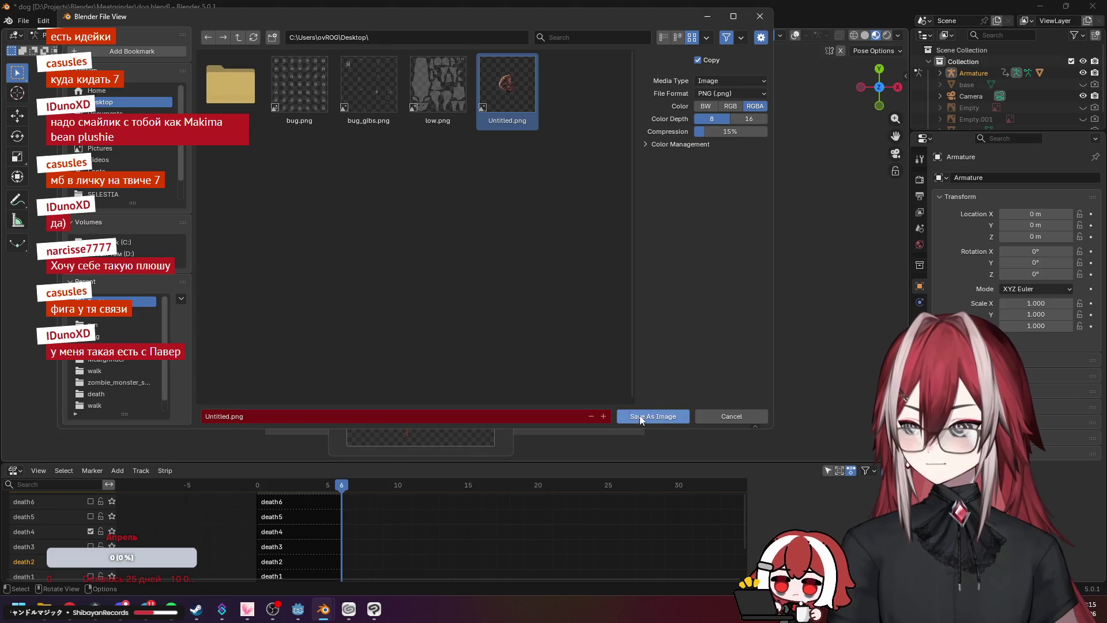
click(640, 417)
click(499, 266)
click(369, 615)
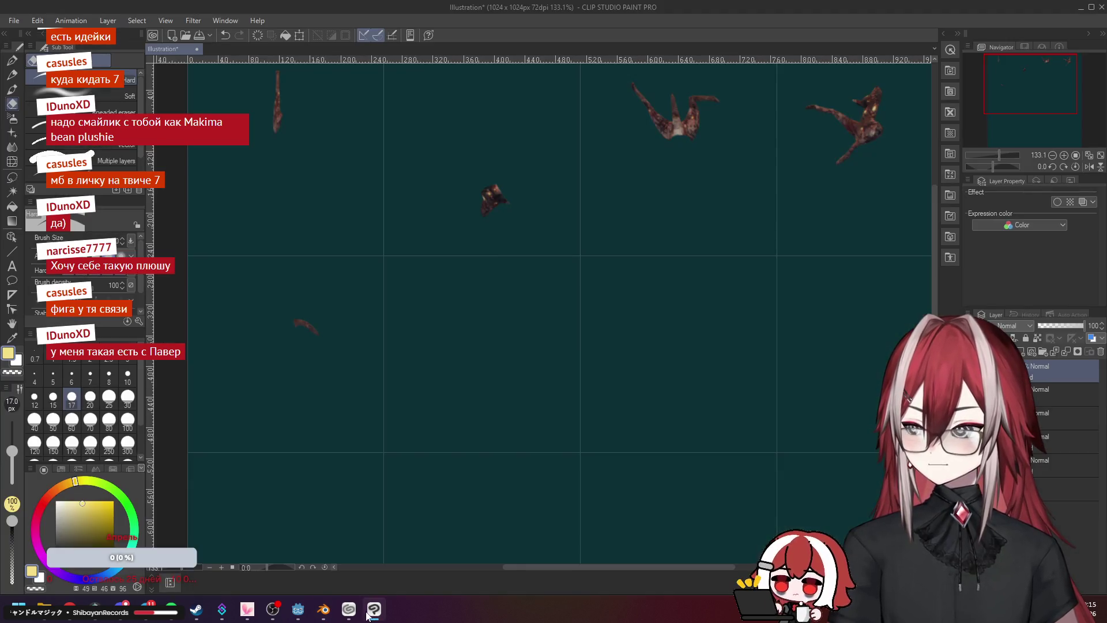
- Import Untitled.png as a new layer and move it into an empty sheet cell
key(alt+Tab)
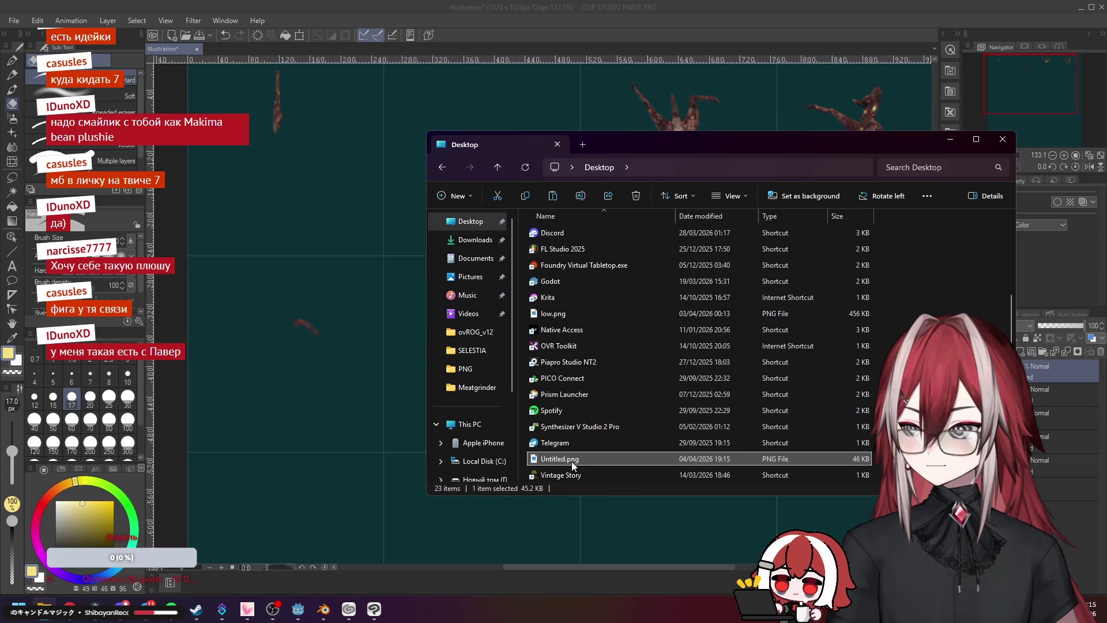
drag(1065, 403, 1071, 368)
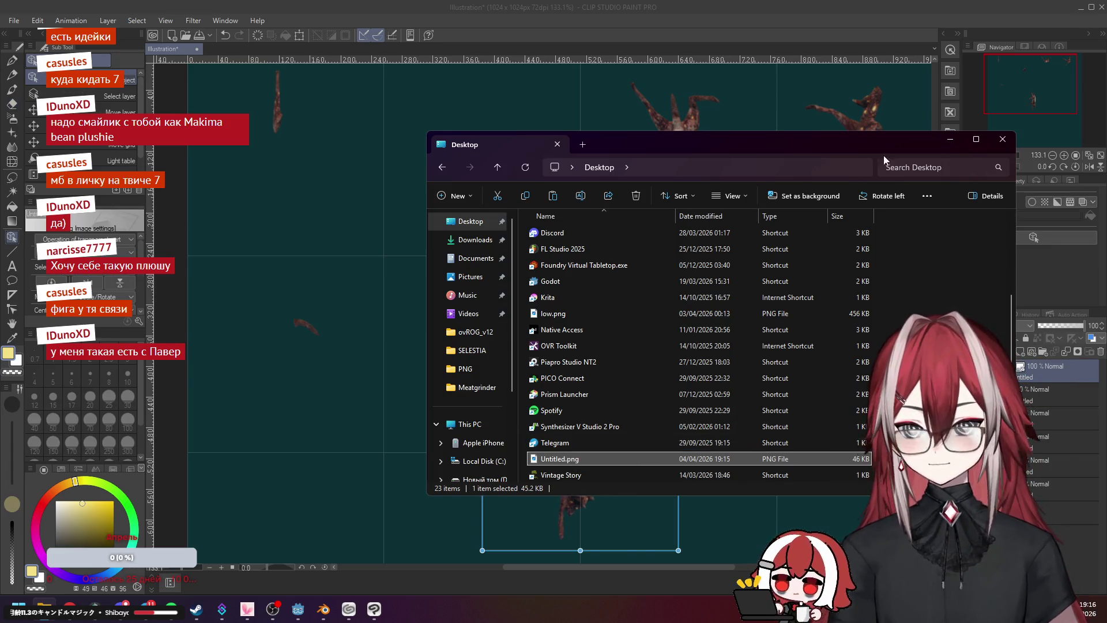
click(961, 145)
drag(557, 402, 460, 303)
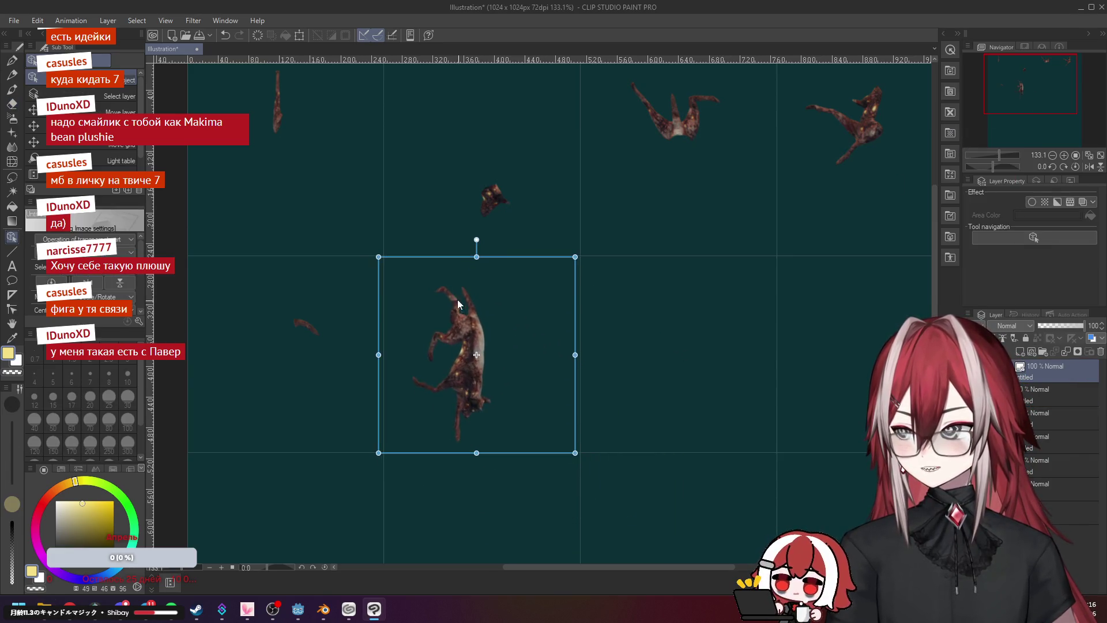
scroll(352, 250, up, 2)
scroll(351, 250, up, 6)
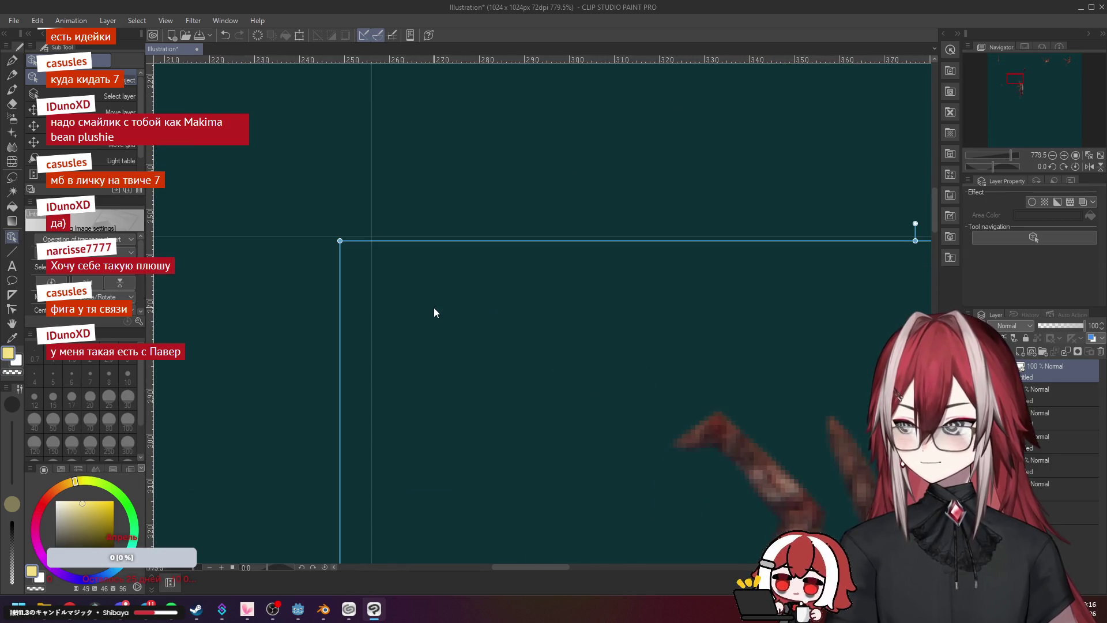
scroll(431, 303, down, 5)
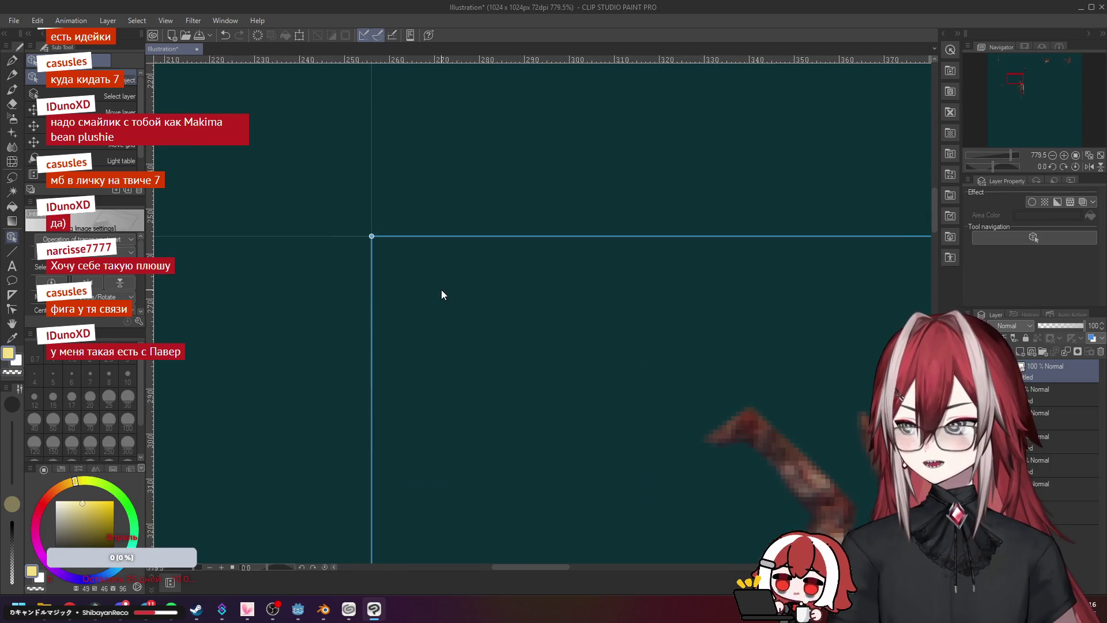
scroll(441, 295, down, 5)
scroll(534, 421, up, 4)
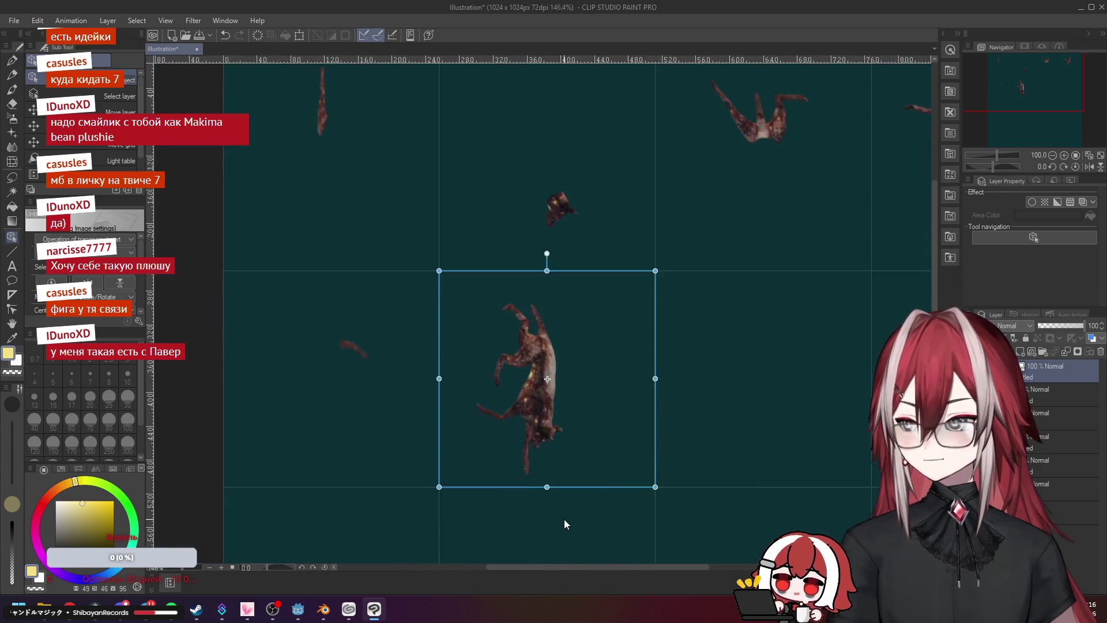
- Rasterize the imported death4 render layer
right_click(1051, 370)
click(1023, 260)
key(e)
scroll(503, 286, up, 1)
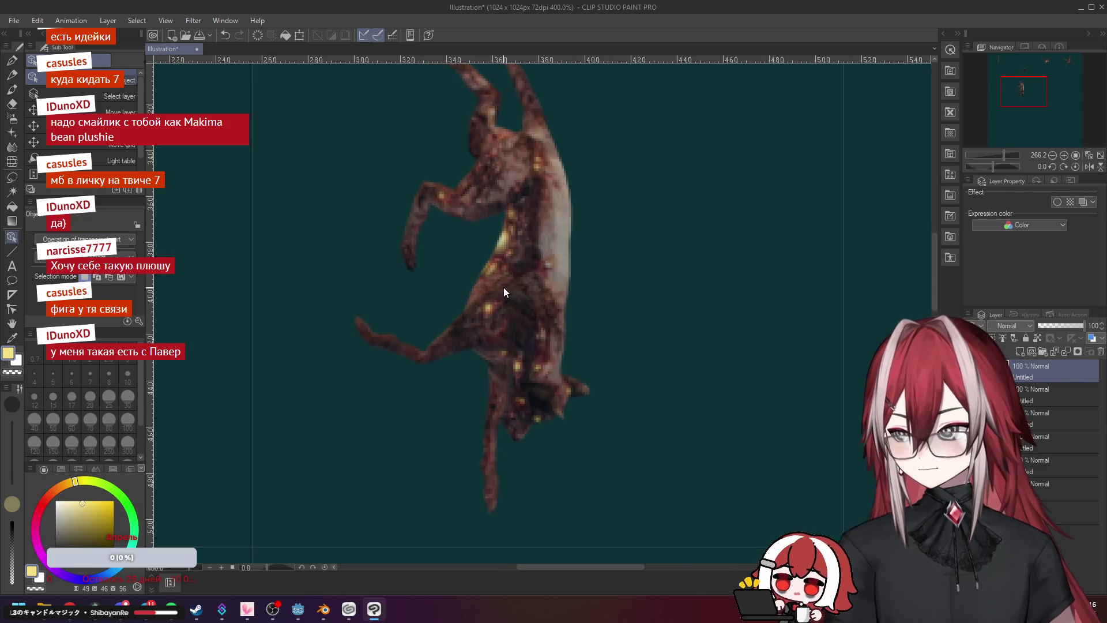
scroll(497, 262, down, 6)
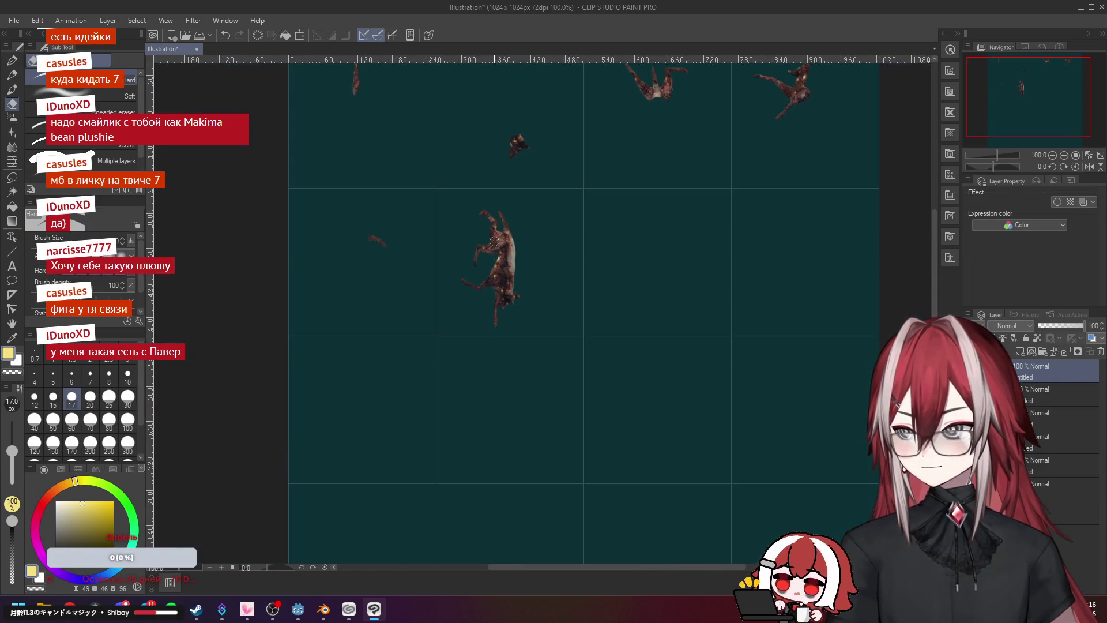
- Erase a large chunk of the death4 dog, leaving one small curved torn piece
scroll(489, 226, up, 1)
scroll(477, 299, up, 4)
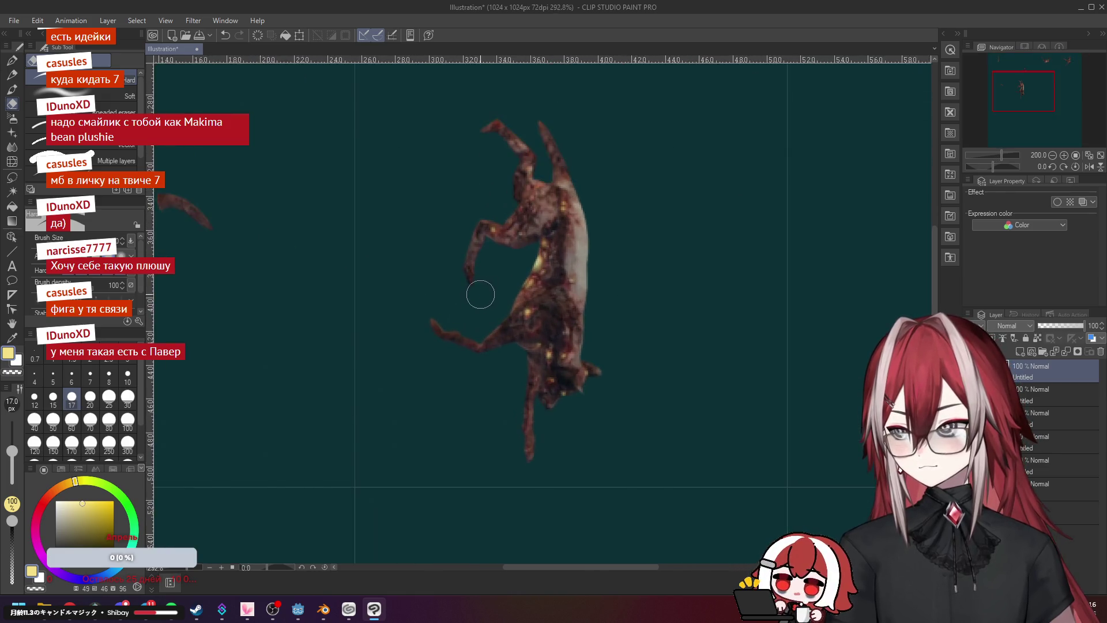
scroll(537, 276, down, 1)
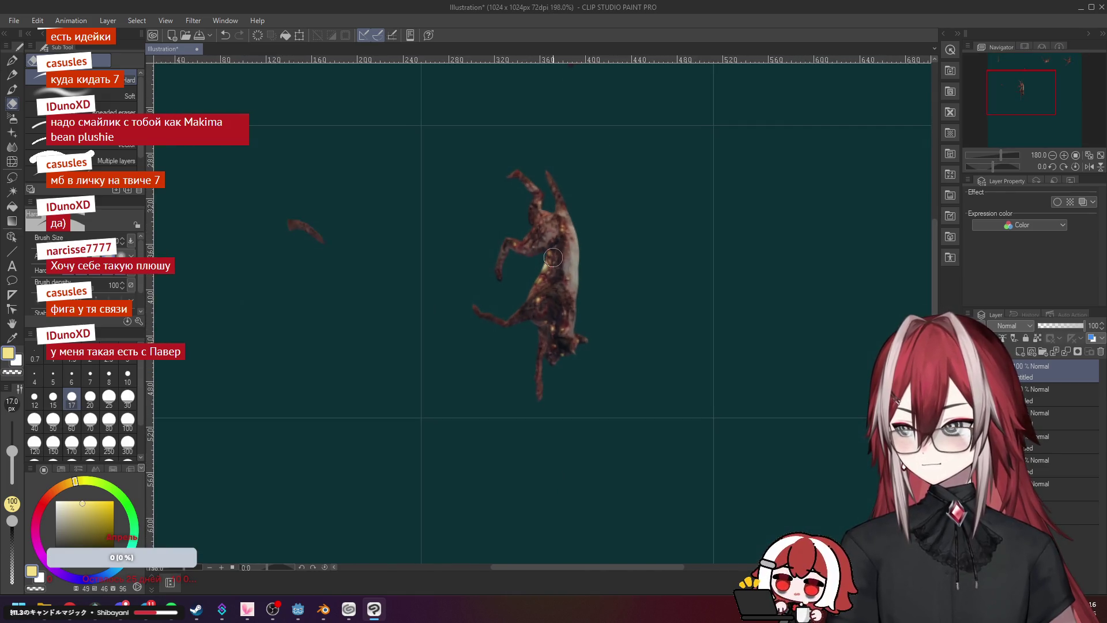
scroll(548, 263, down, 5)
scroll(545, 268, up, 4)
scroll(546, 274, up, 3)
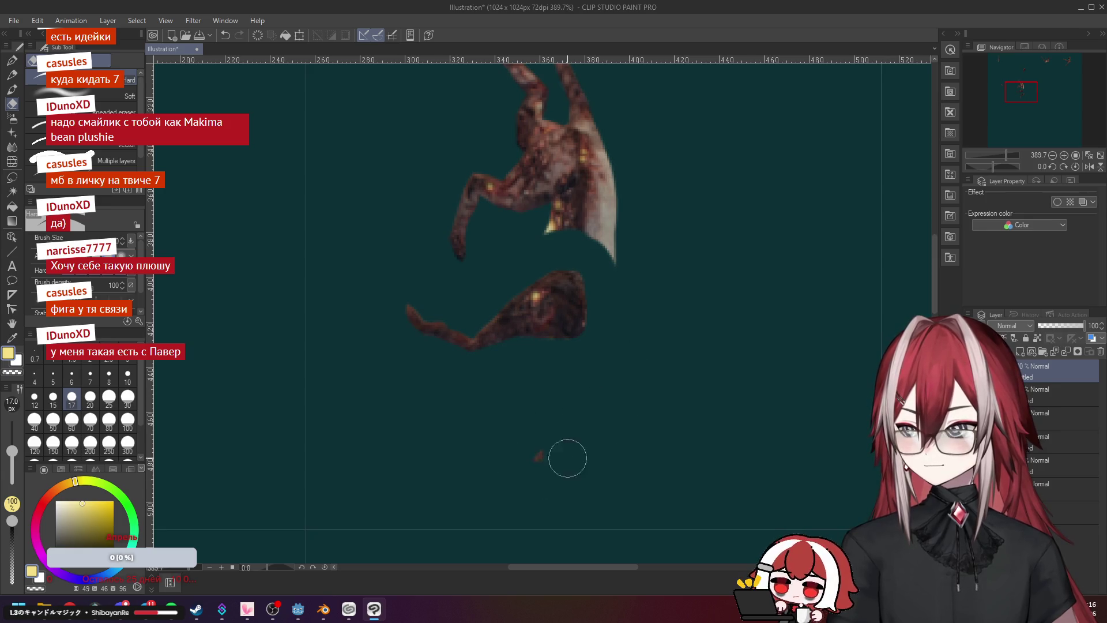
scroll(624, 332, up, 3)
drag(598, 253, 575, 152)
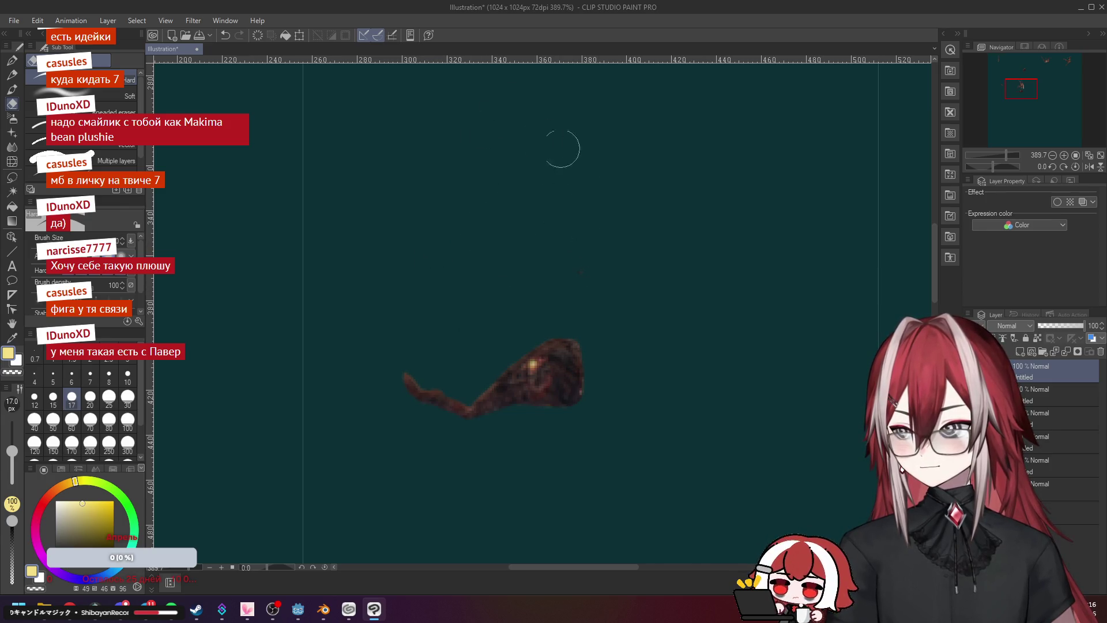
scroll(577, 252, down, 8)
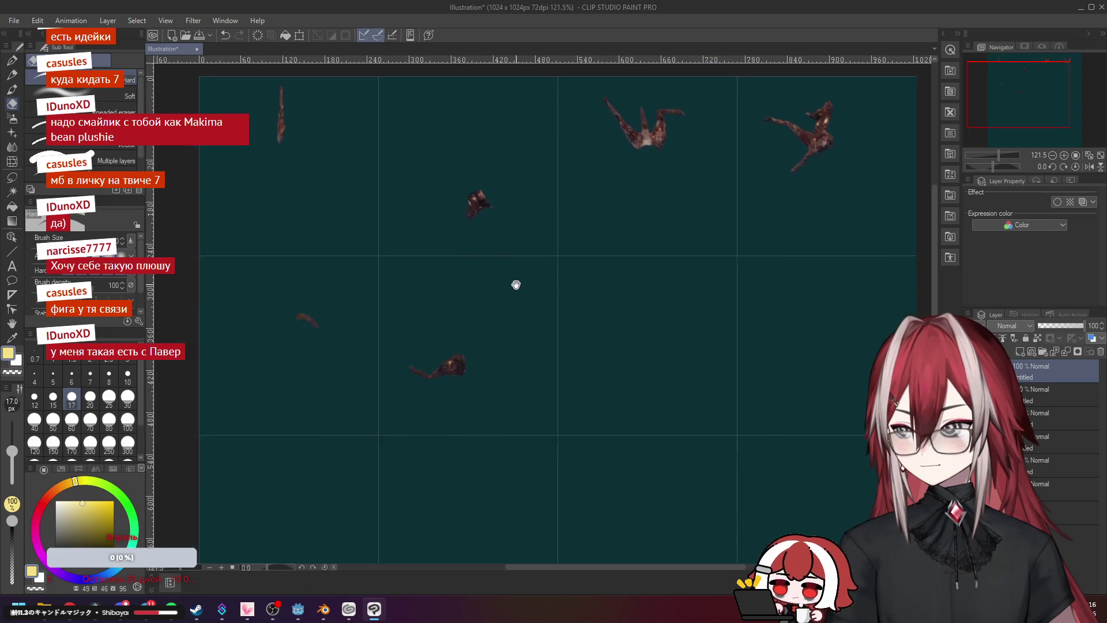
drag(513, 287, 526, 266)
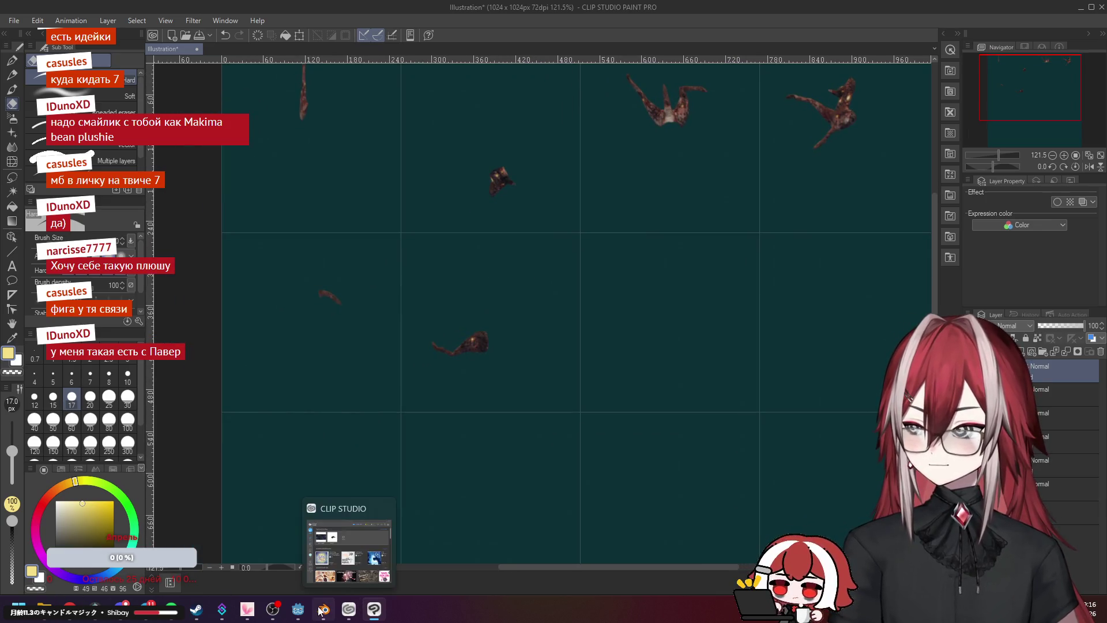
- In Blender, solo the death5 track and render the current frame
click(324, 609)
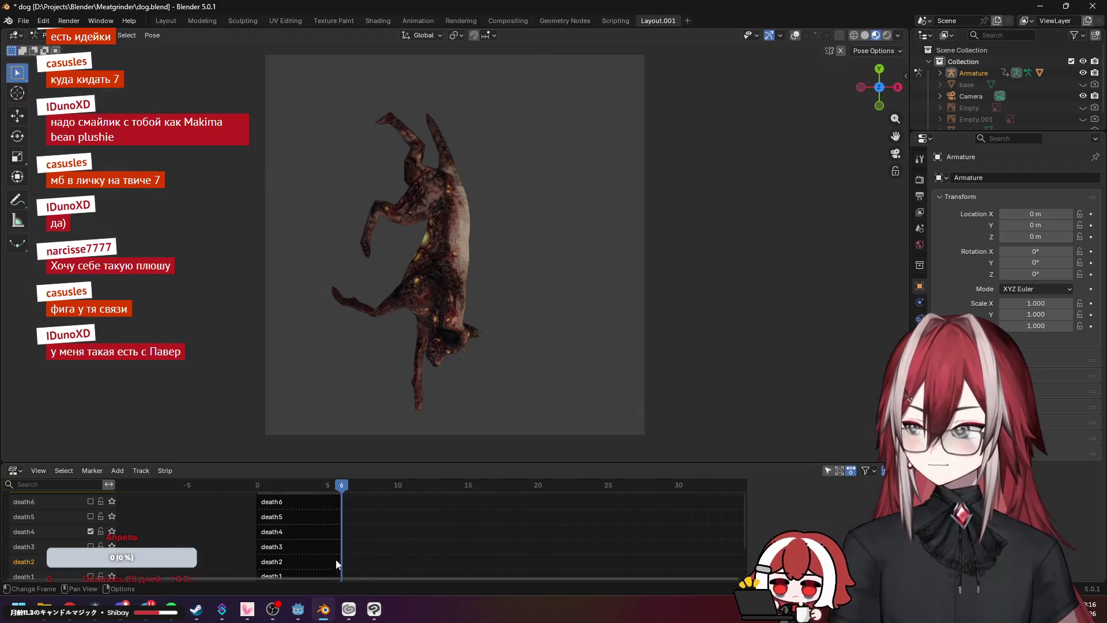
click(89, 516)
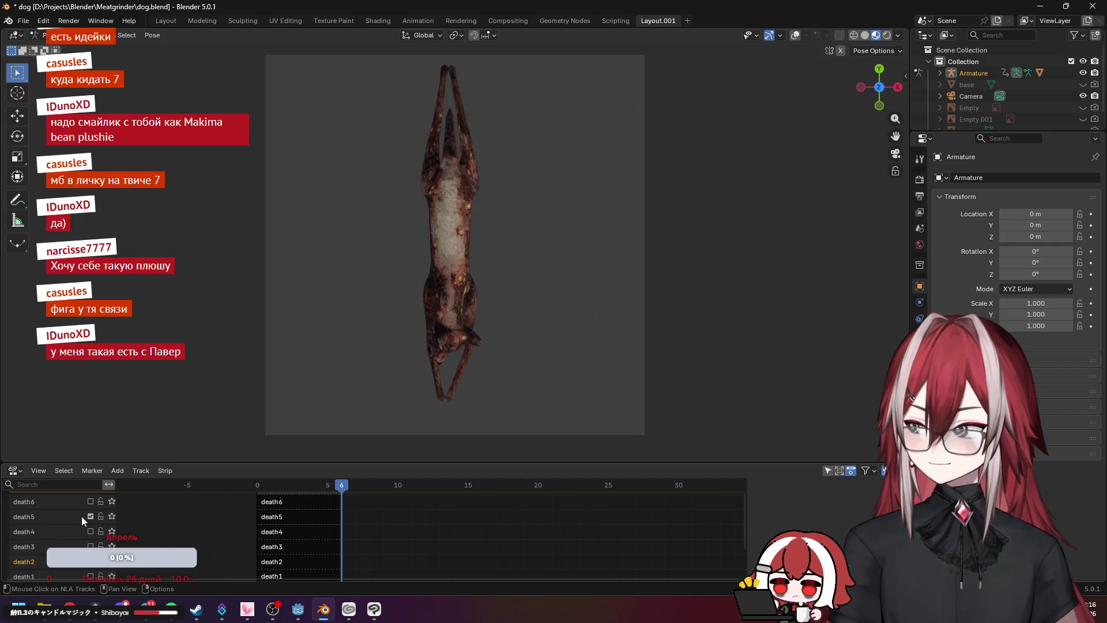
click(68, 21)
click(86, 34)
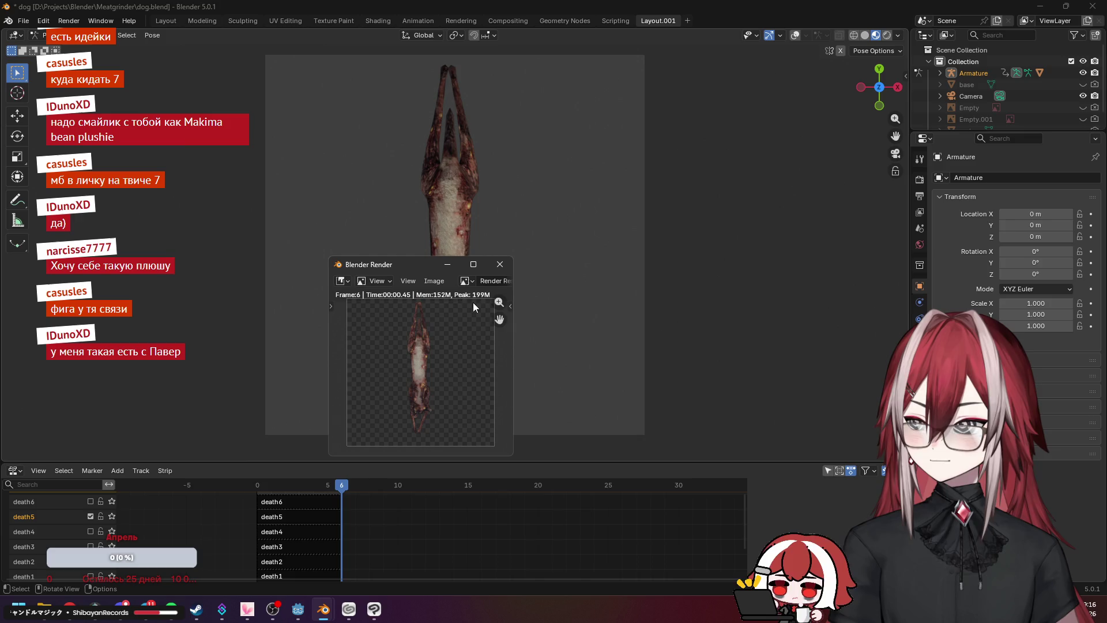
- Save the death5 render over Untitled.png on the Desktop
click(448, 264)
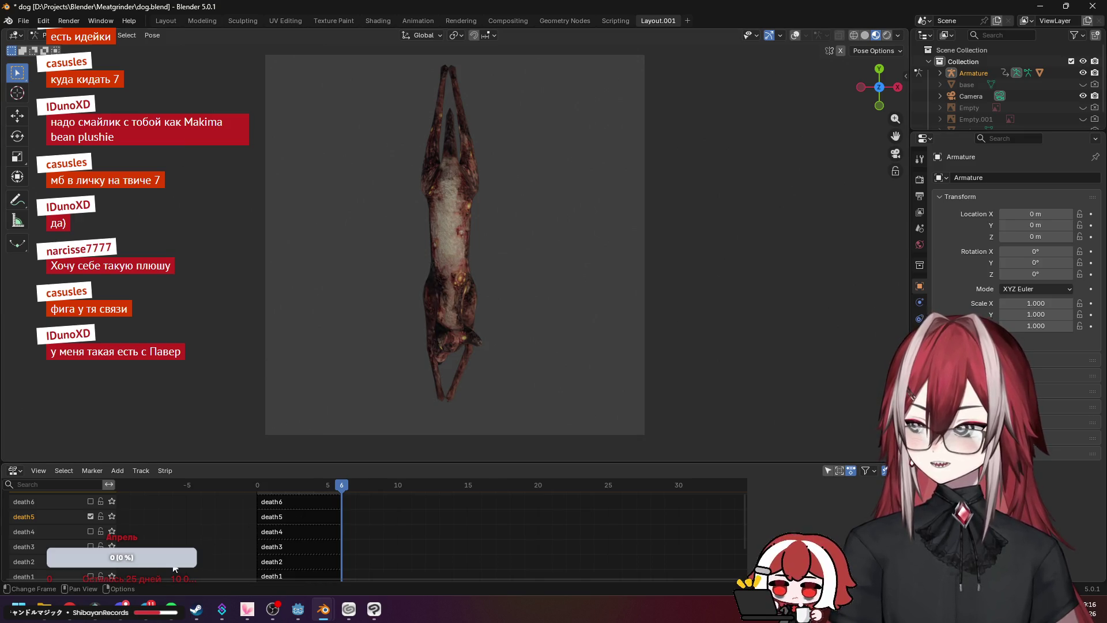
mouse_move(323, 609)
click(355, 569)
click(433, 281)
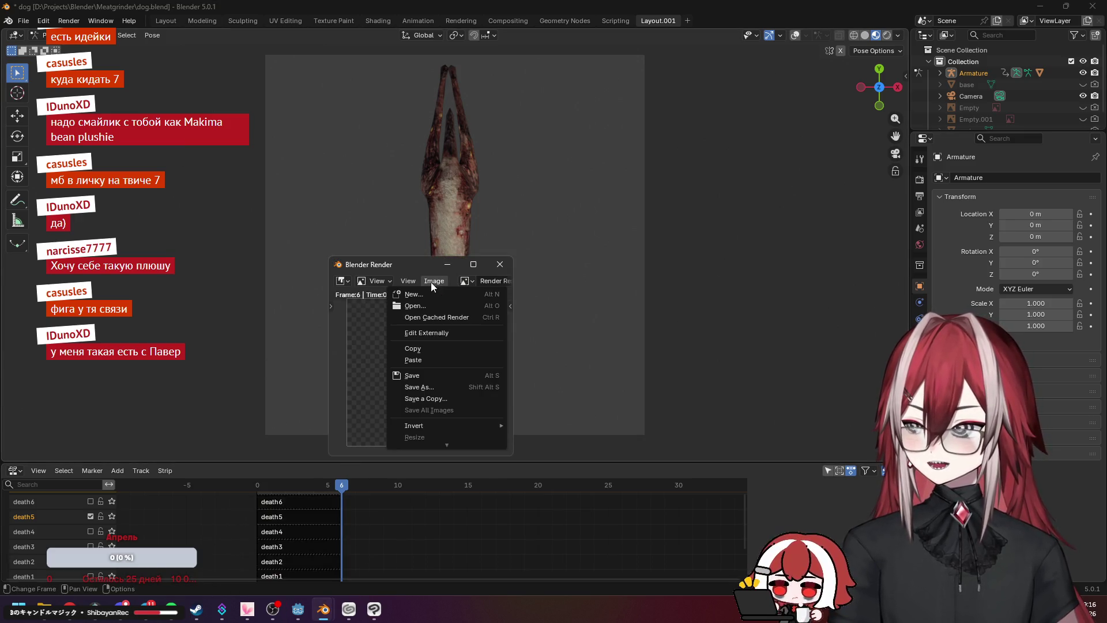
click(431, 387)
click(507, 95)
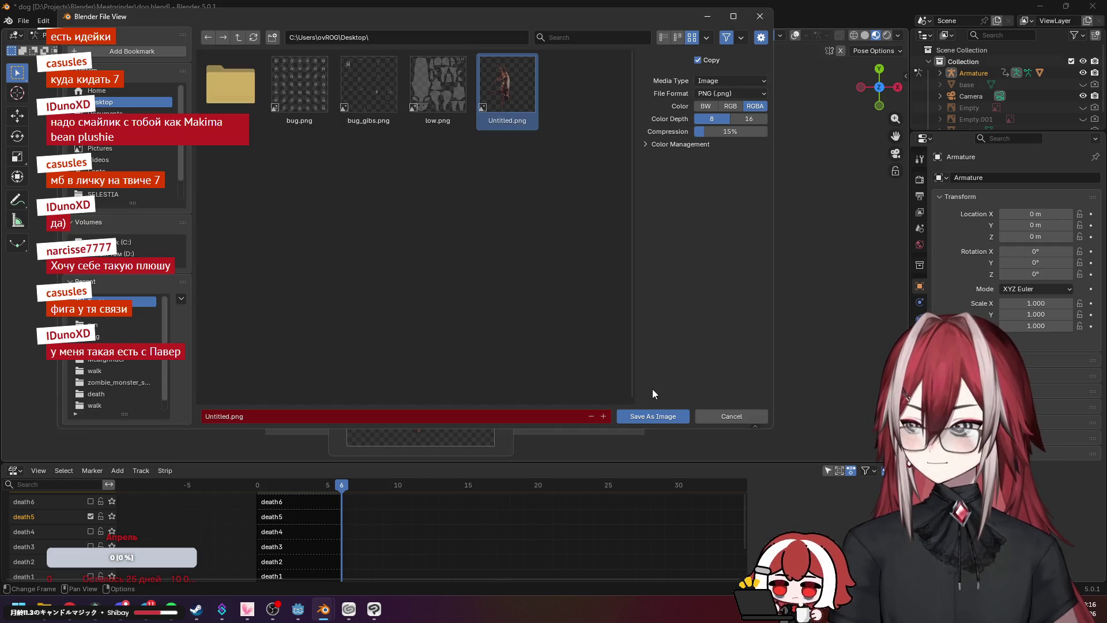
click(652, 389)
click(247, 609)
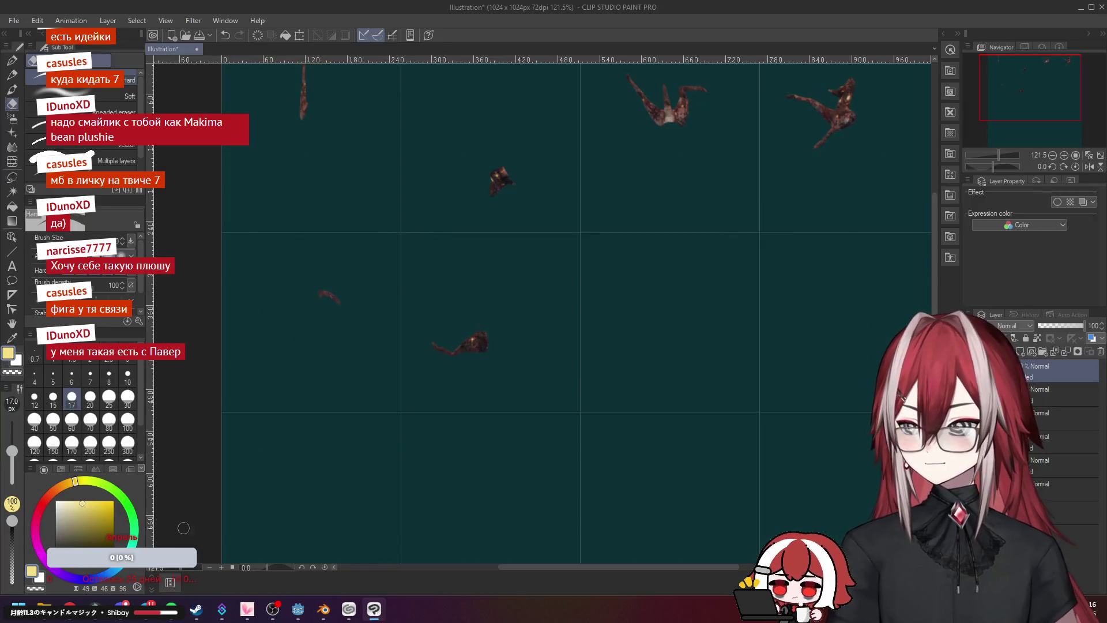
- Import Untitled.png from the Desktop folder onto the sheet as a new layer
click(44, 609)
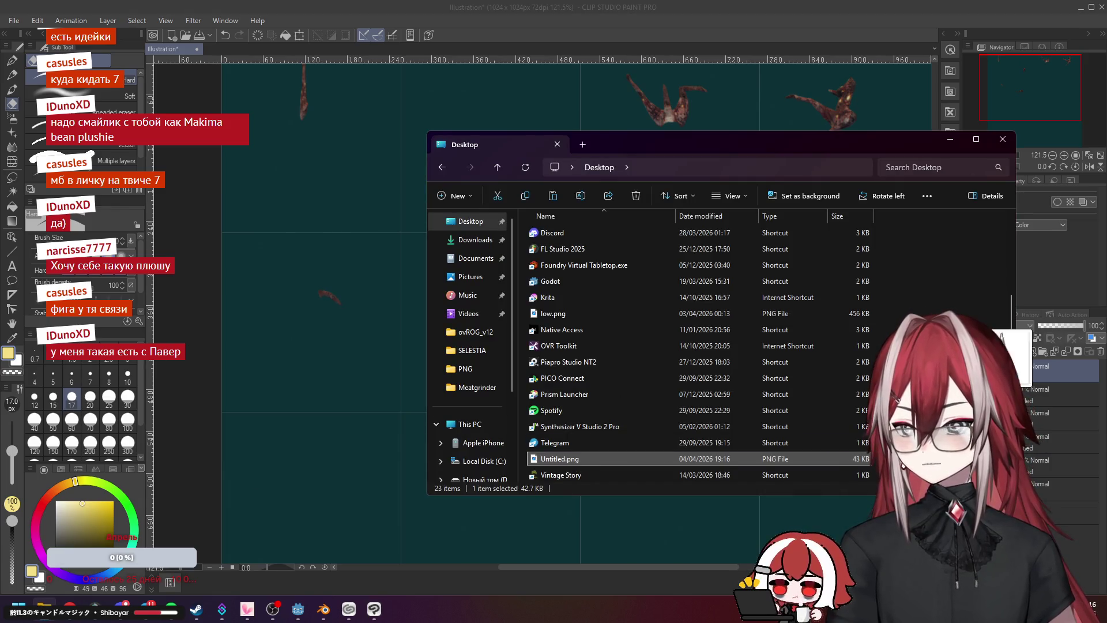
drag(254, 495, 254, 495)
click(1001, 139)
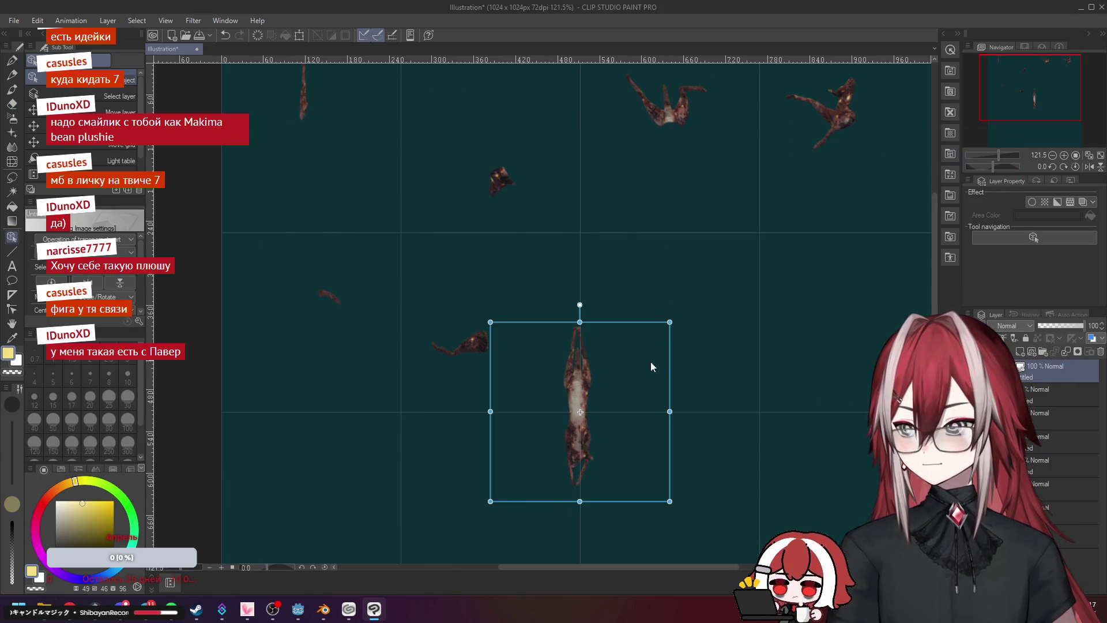
- Reposition the death5 dog render on the sheet and confirm its placement
mouse_move(589, 374)
mouse_down()
mouse_move(646, 351)
mouse_move(684, 290)
mouse_up()
scroll(684, 290, up, 5)
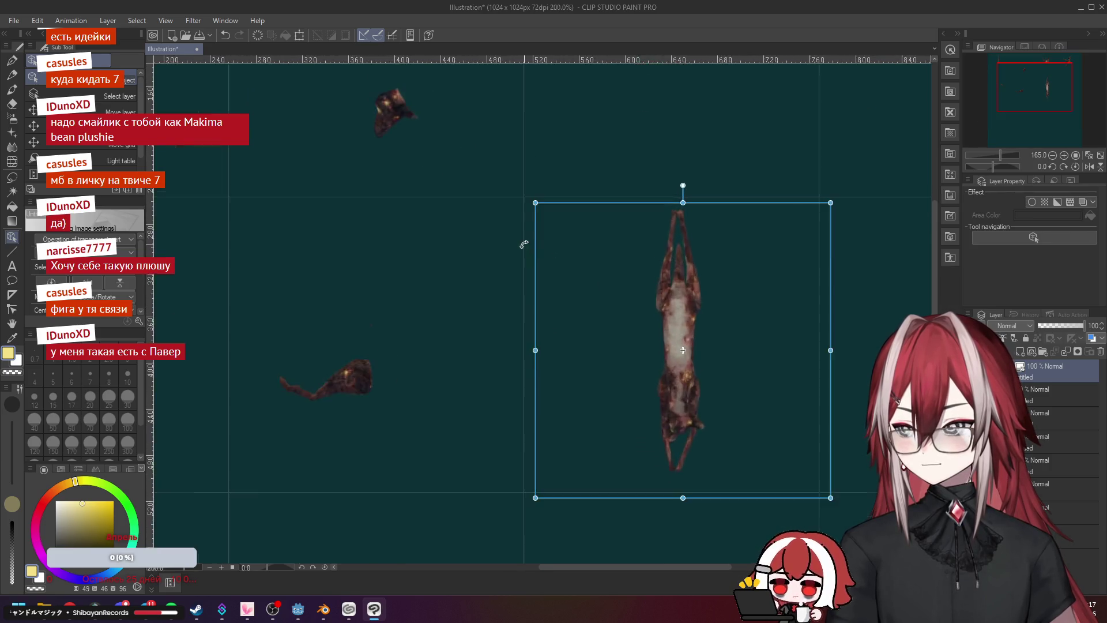
scroll(582, 201, up, 3)
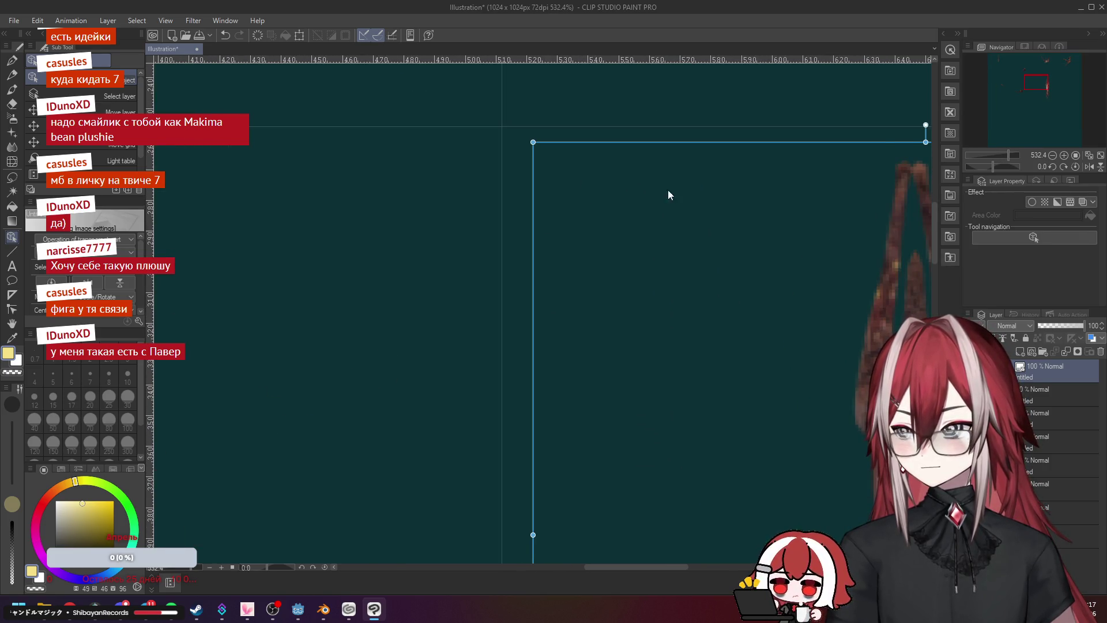
scroll(686, 207, down, 5)
scroll(843, 292, down, 2)
scroll(750, 294, down, 1)
scroll(813, 335, up, 2)
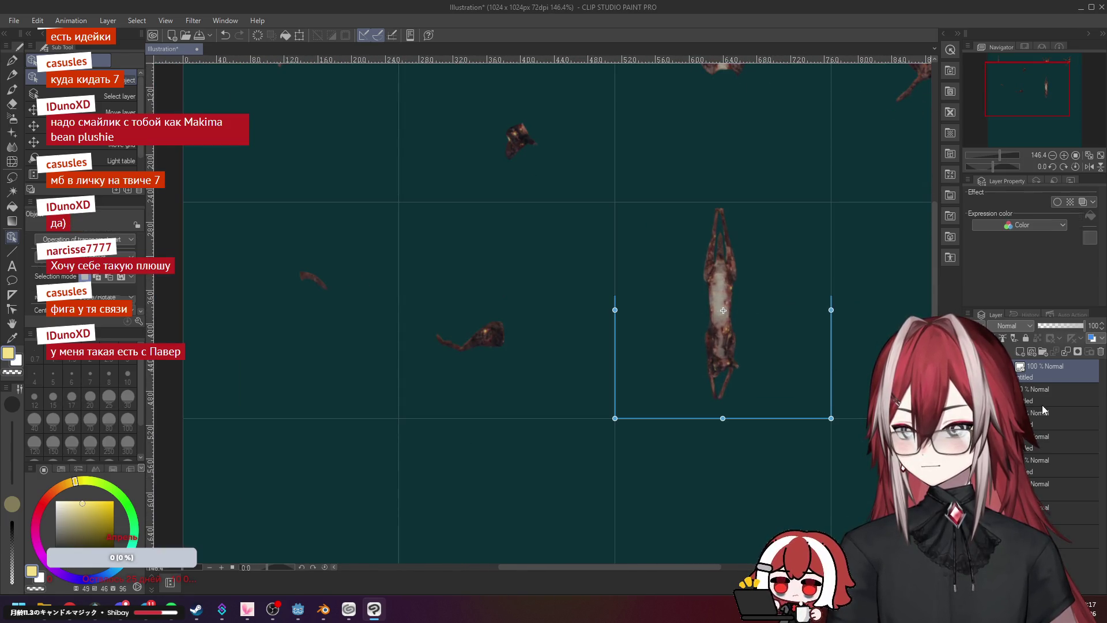
right_click(1036, 378)
click(861, 303)
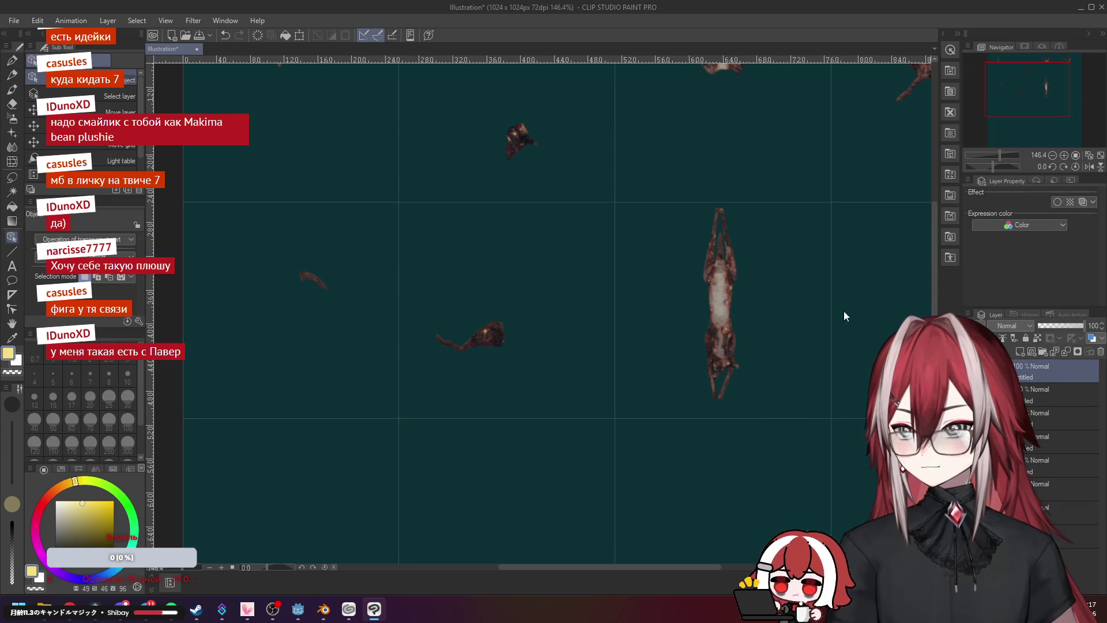
scroll(808, 320, up, 5)
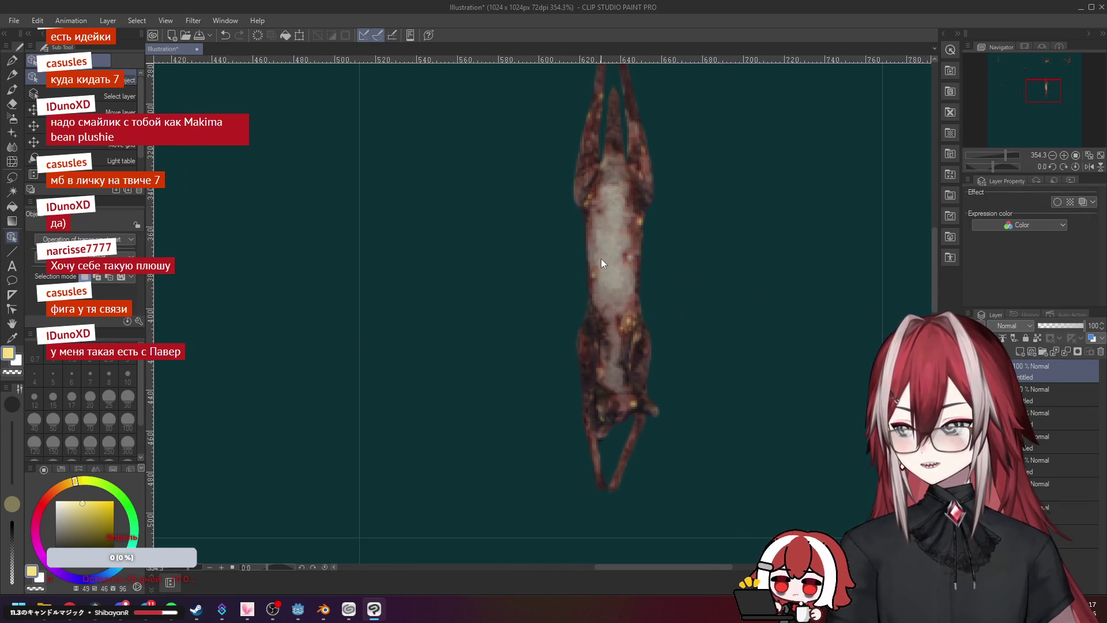
- Erase the death5 dog's upper body with the Eraser, leaving a severed lower-body gib
key(e)
scroll(623, 225, down, 5)
scroll(633, 348, down, 3)
scroll(649, 313, up, 5)
scroll(648, 313, up, 2)
scroll(640, 300, down, 5)
scroll(638, 276, up, 3)
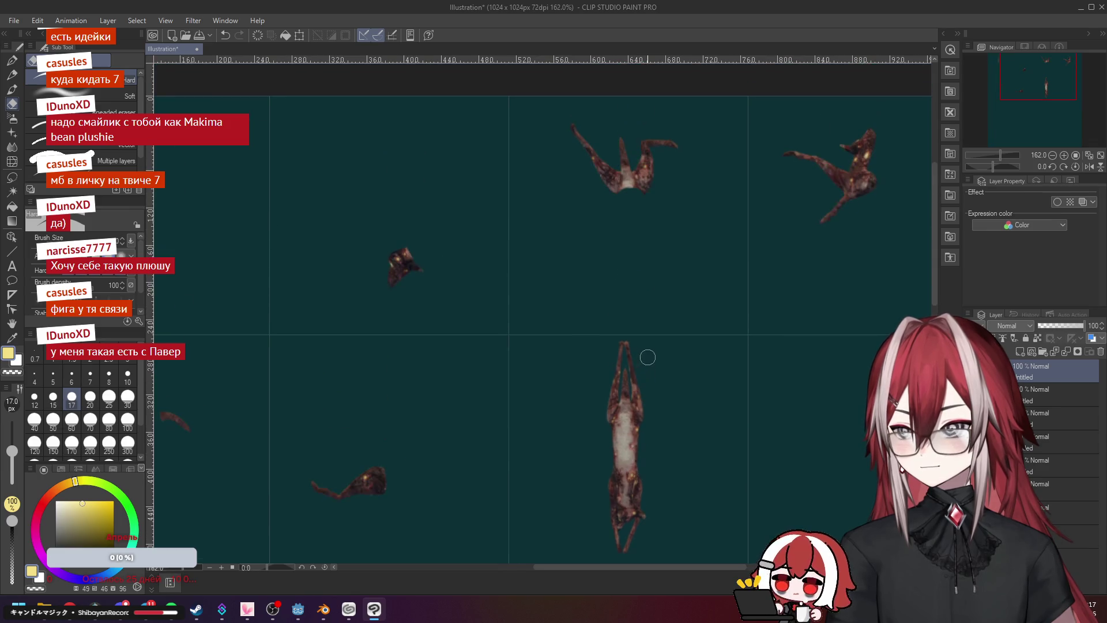
scroll(647, 359, down, 2)
scroll(644, 369, up, 6)
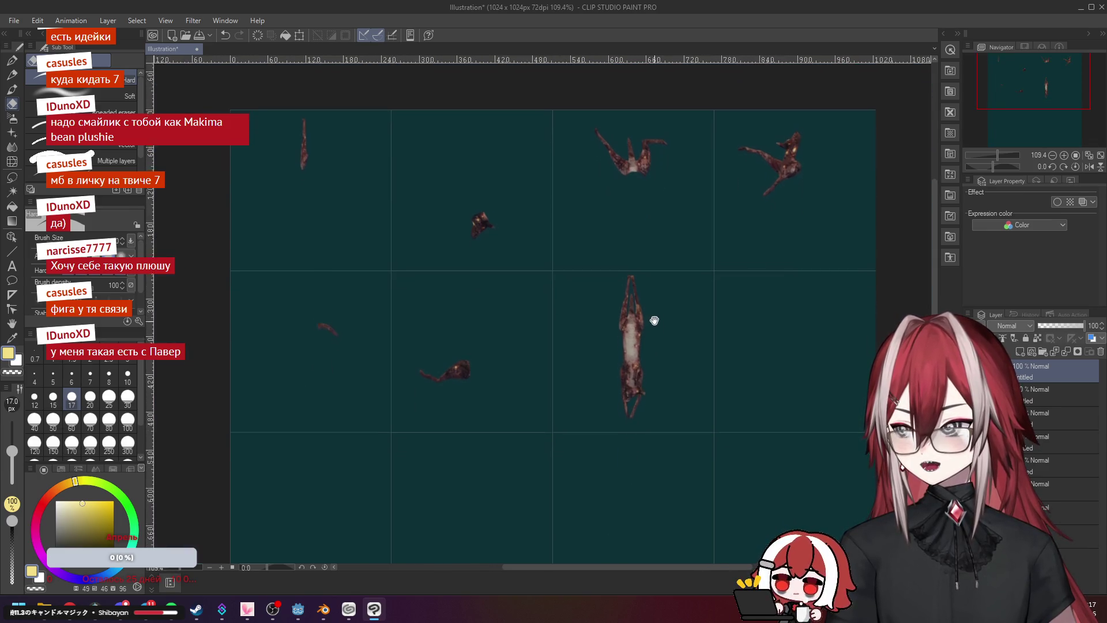
scroll(640, 322, up, 1)
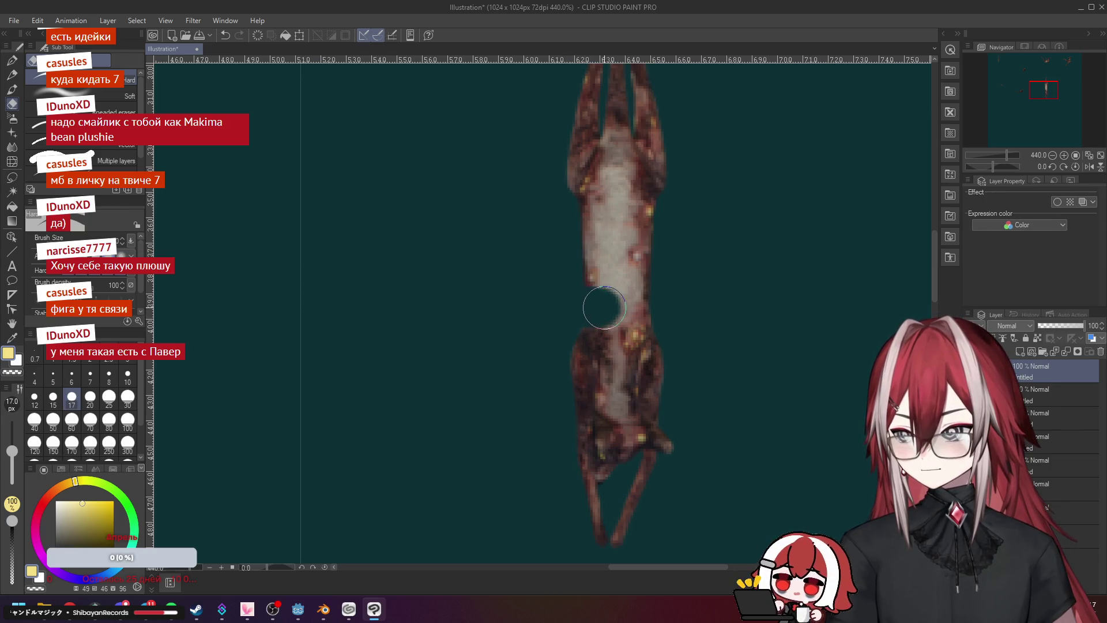
scroll(668, 322, up, 3)
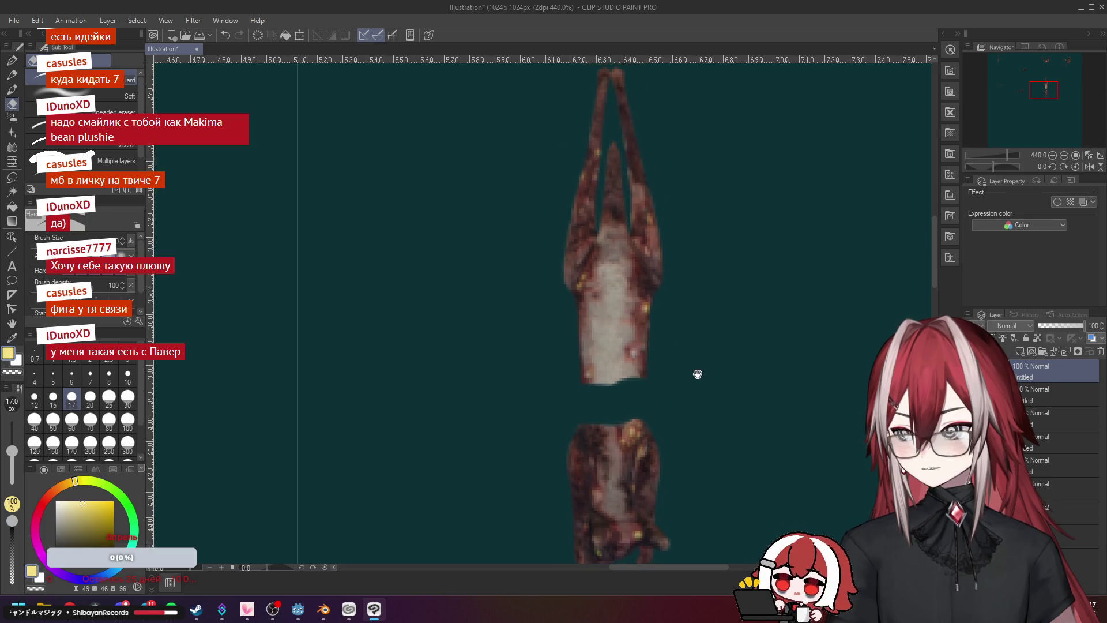
mouse_move(620, 319)
mouse_down()
mouse_move(548, 272)
mouse_move(546, 228)
mouse_up()
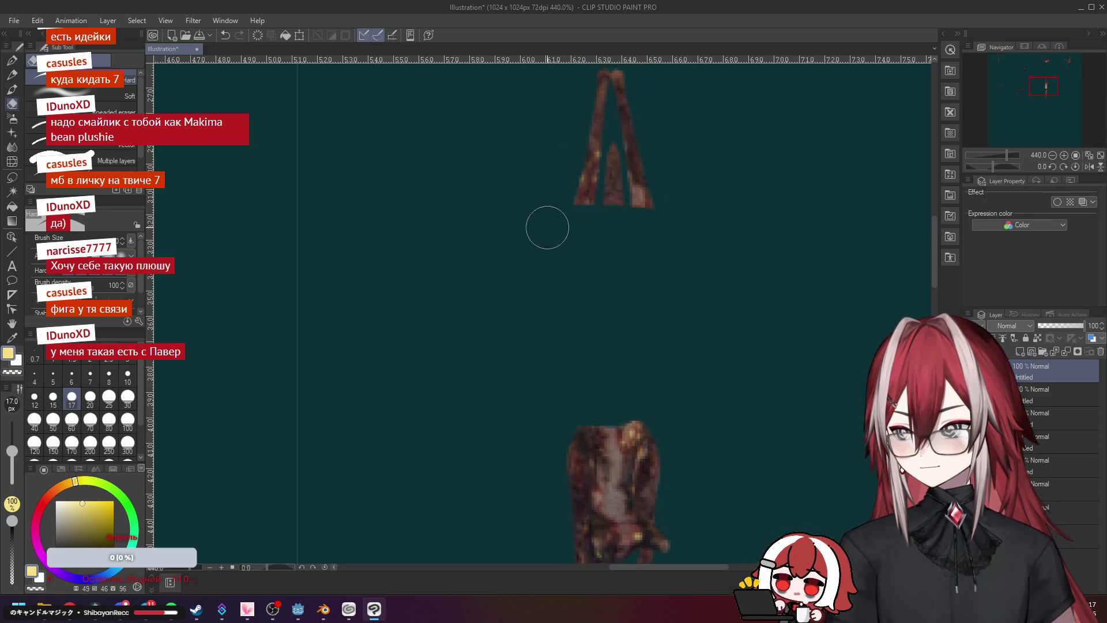
scroll(536, 228, down, 8)
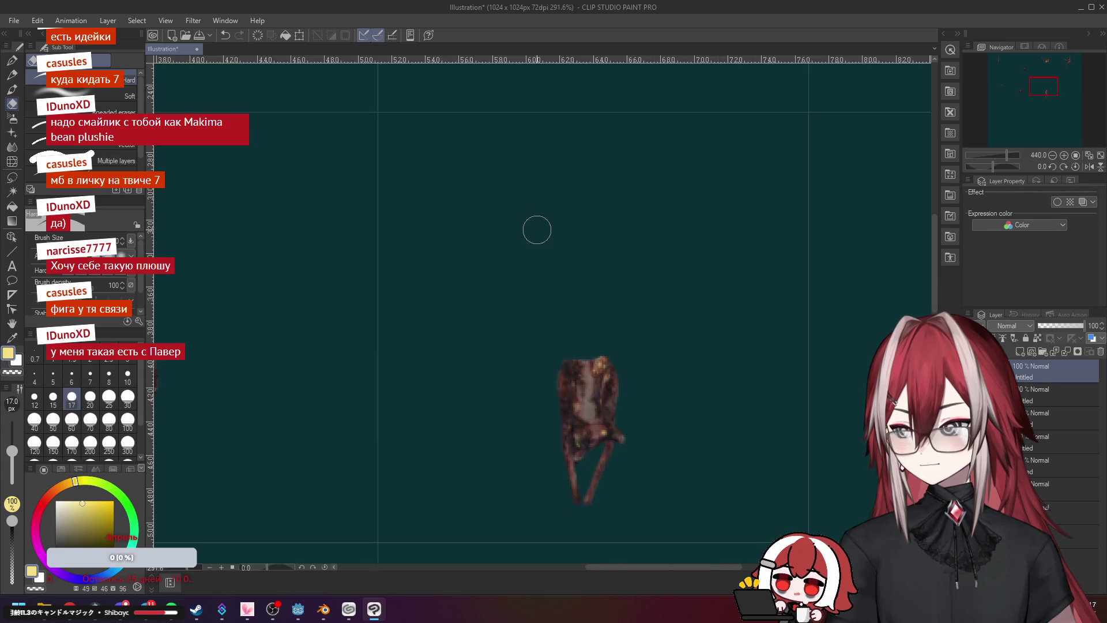
mouse_move(620, 298)
mouse_down()
mouse_move(705, 257)
mouse_move(684, 257)
mouse_up()
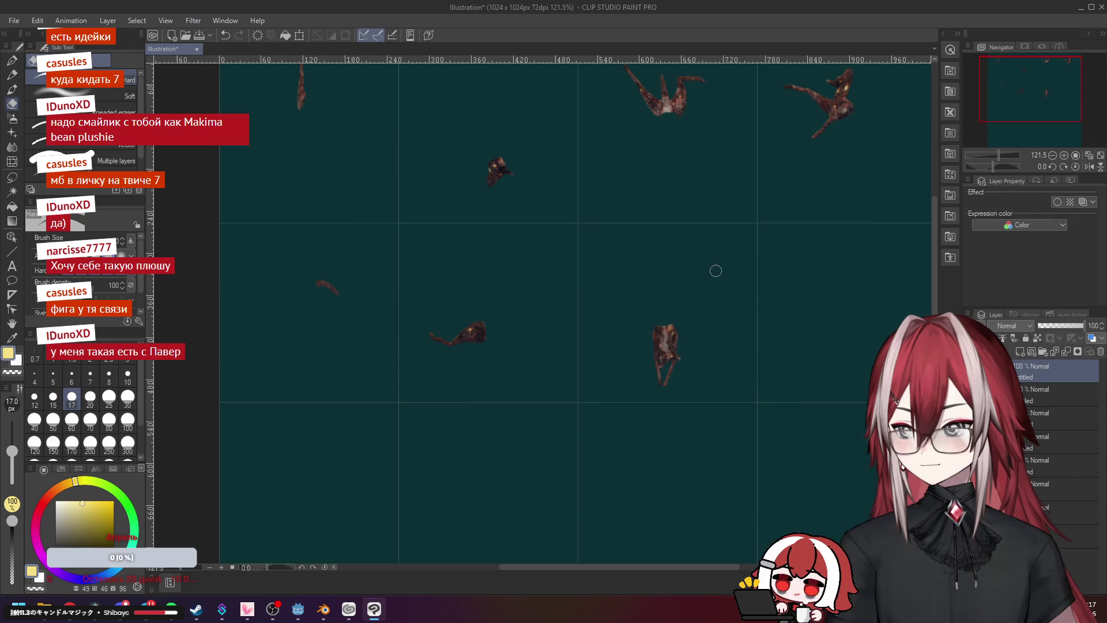
- In Blender, enable the death6 NLA track and render the frame 6 death pose
mouse_move(78, 619)
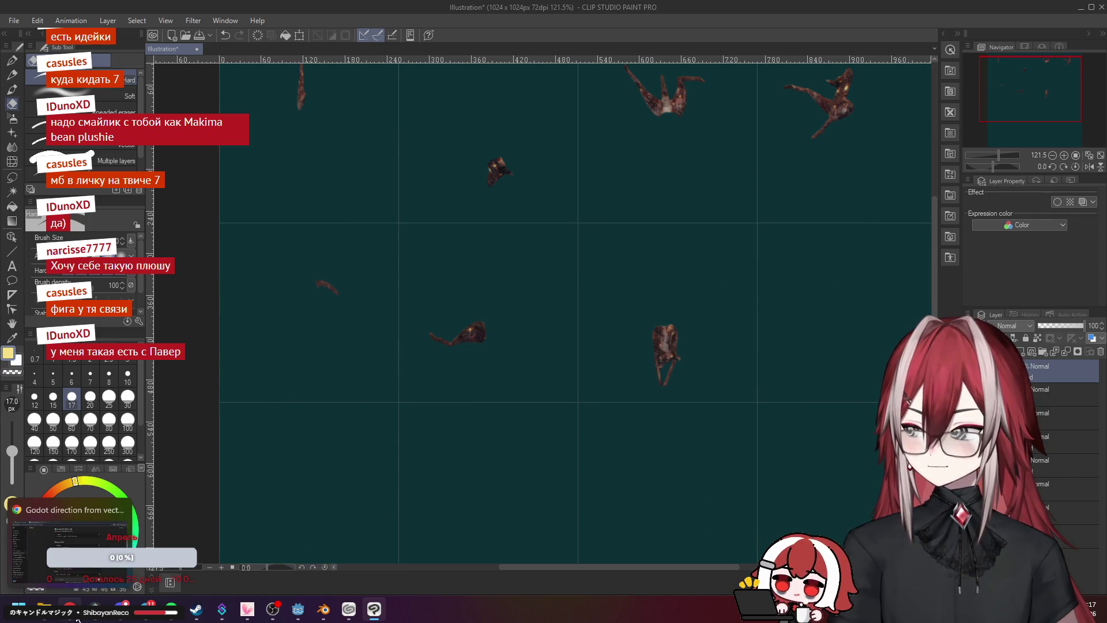
mouse_move(316, 610)
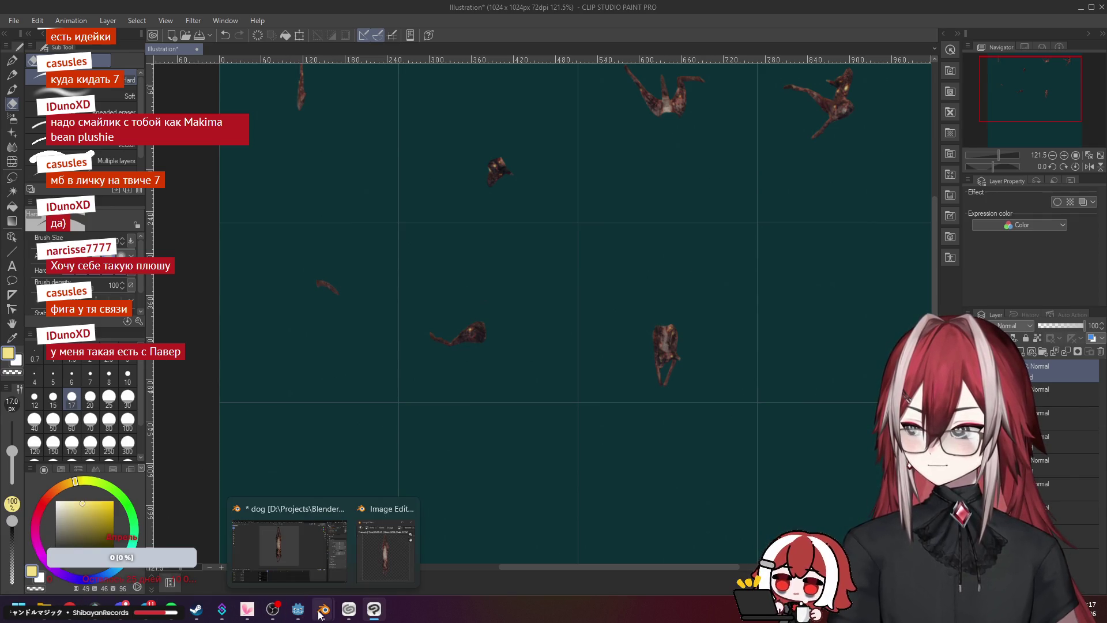
click(309, 549)
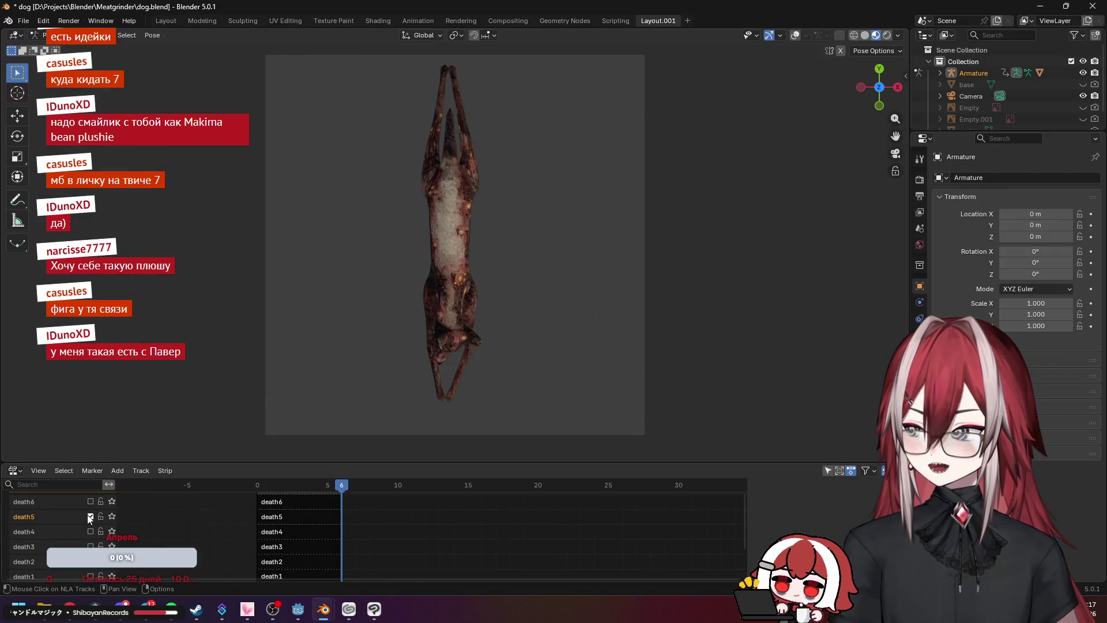
scroll(66, 526, up, 2)
click(90, 529)
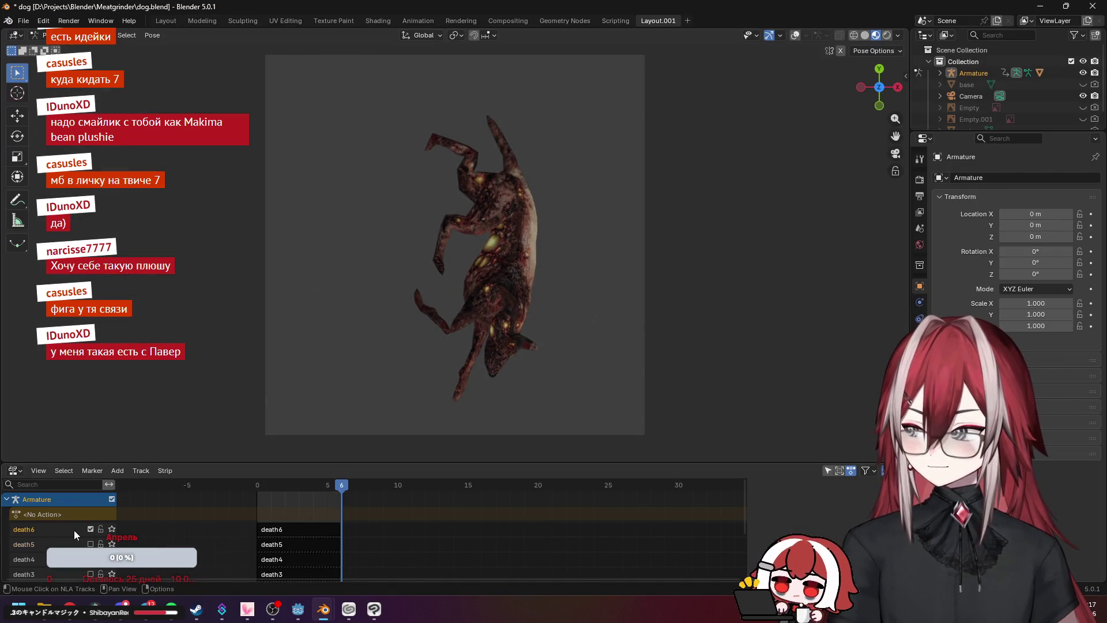
click(68, 20)
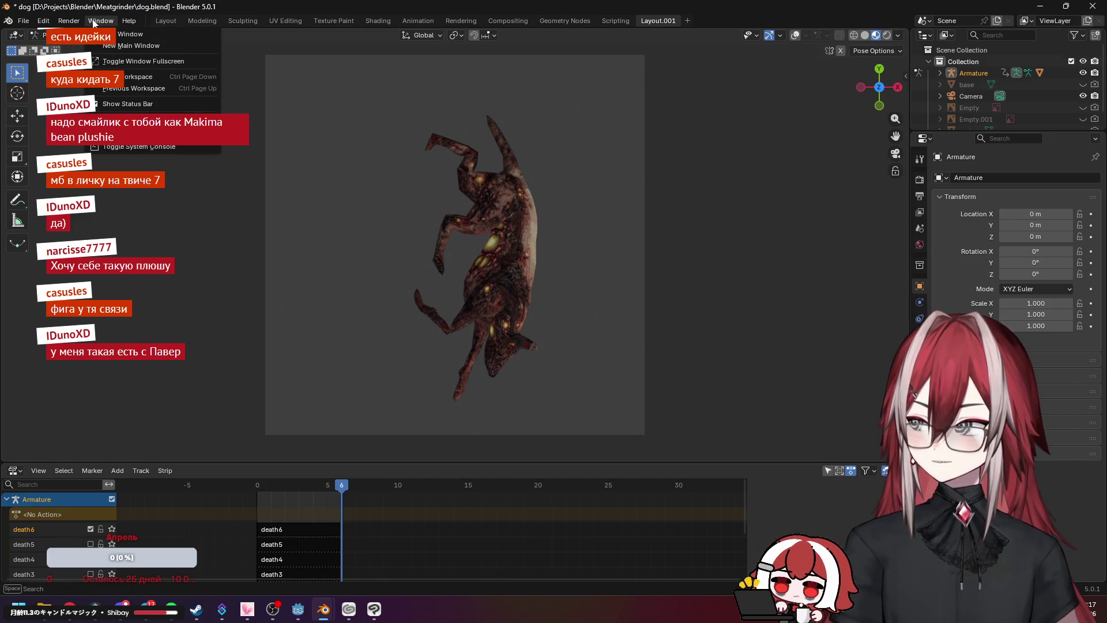
click(92, 33)
- Save the render over Untitled.png on the Desktop and close the render window
click(428, 282)
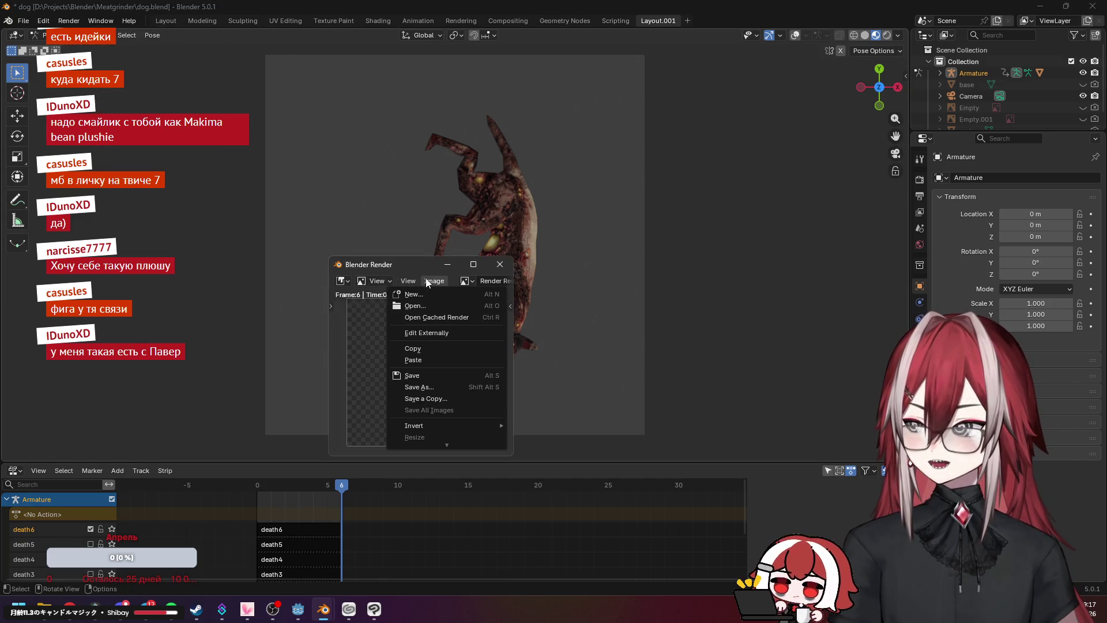
click(421, 387)
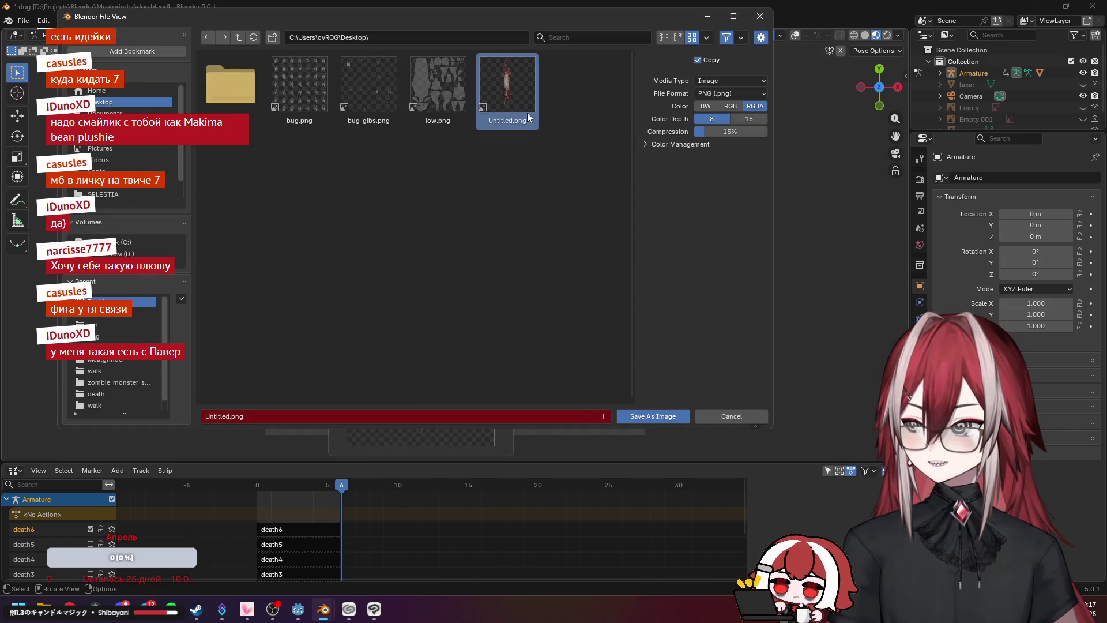
click(642, 415)
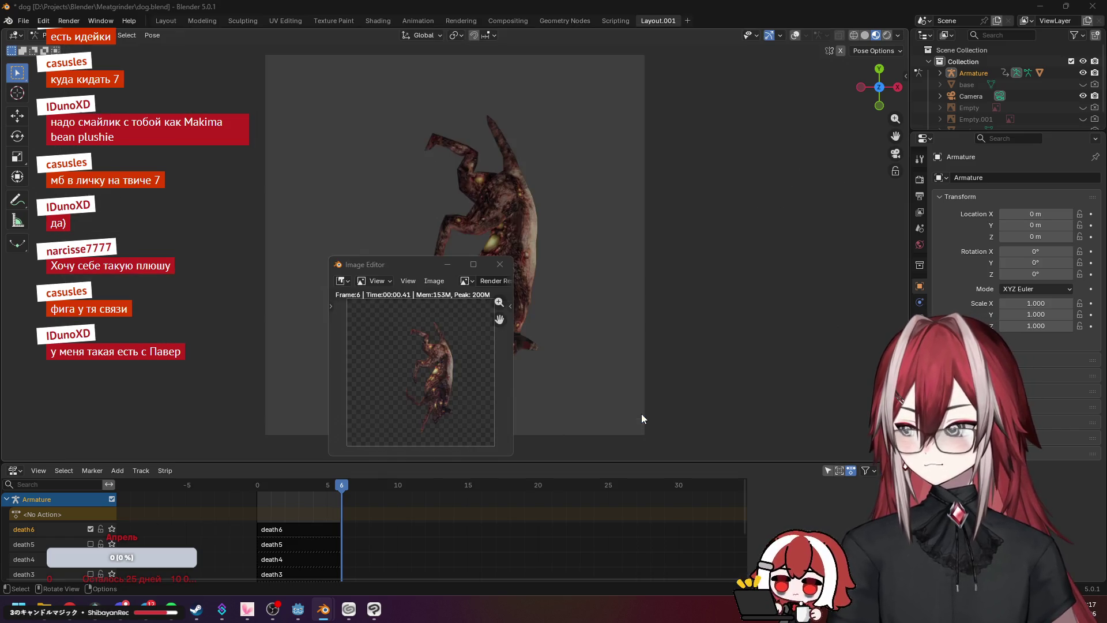
click(500, 265)
click(42, 611)
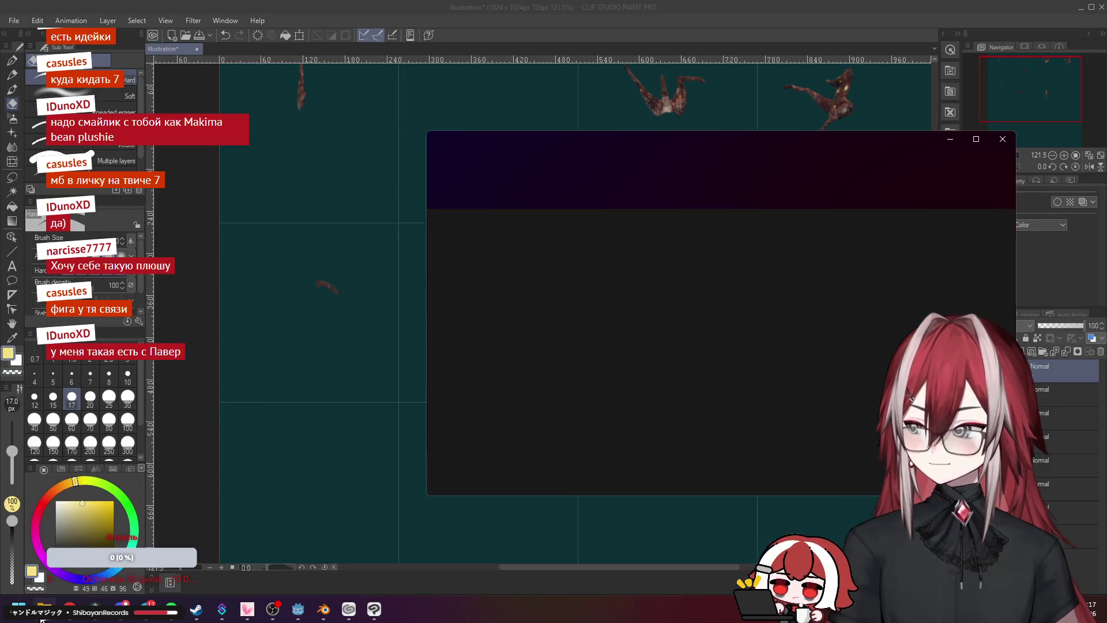
- Import the new Untitled.png death6 render onto the sprite sheet and position it
drag(1061, 374, 1061, 374)
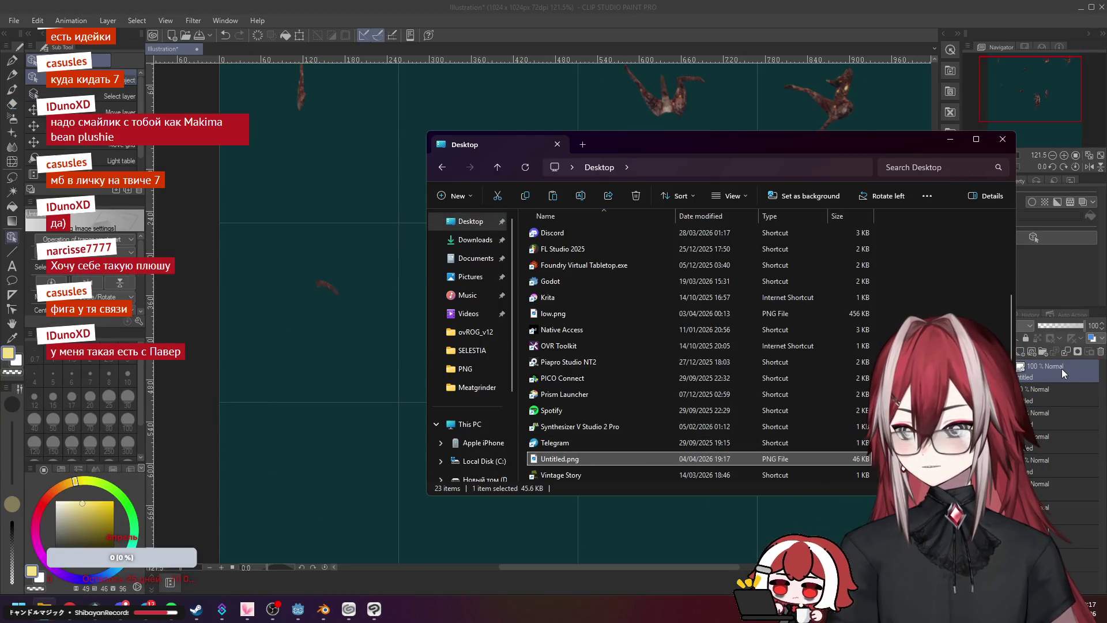
mouse_move(629, 402)
mouse_down()
mouse_move(827, 303)
mouse_move(534, 277)
mouse_up()
key(ctrl+t)
scroll(564, 301, up, 3)
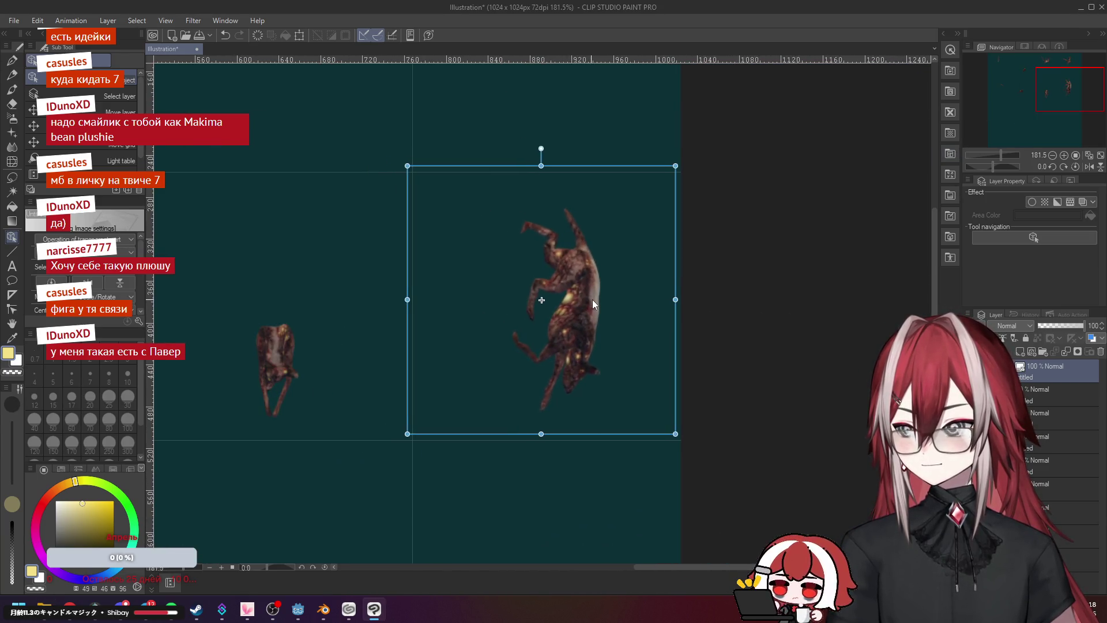
scroll(421, 203, up, 4)
drag(718, 285, 725, 292)
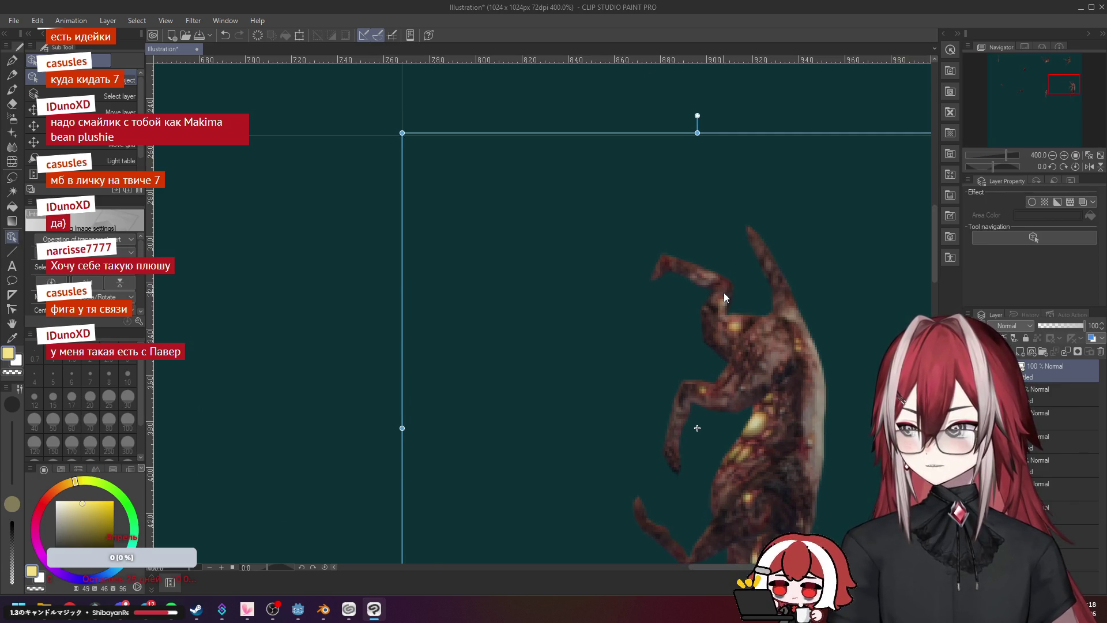
click(1057, 386)
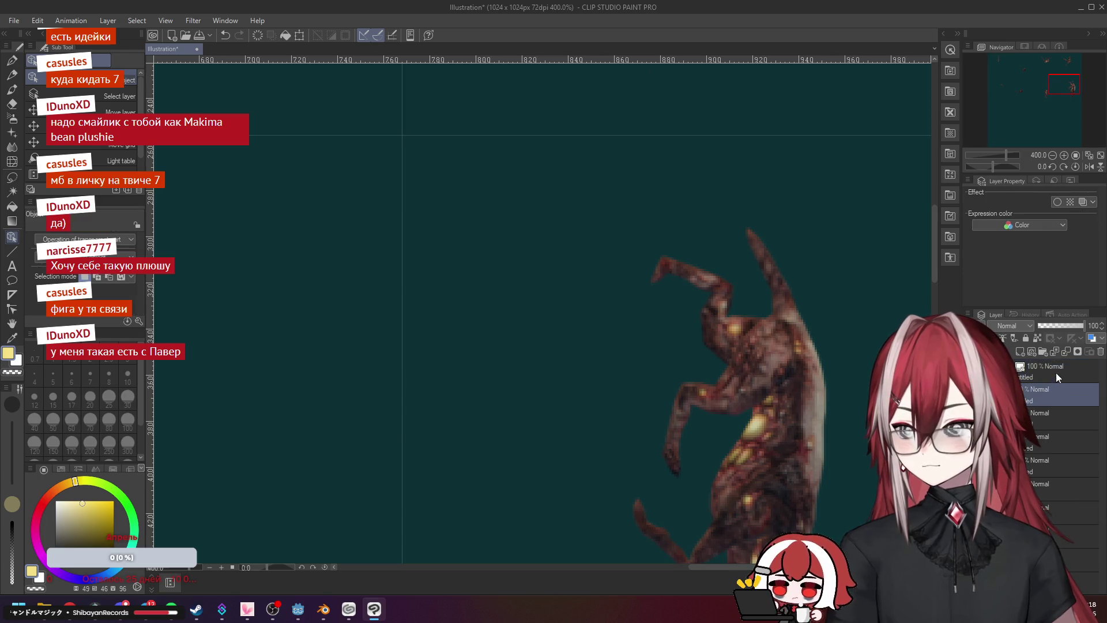
- Select the top Untitled layer and erase the figure's lower legs and tail
right_click(1051, 365)
click(1026, 254)
scroll(616, 301, down, 3)
scroll(721, 361, up, 2)
scroll(582, 307, up, 1)
key(e)
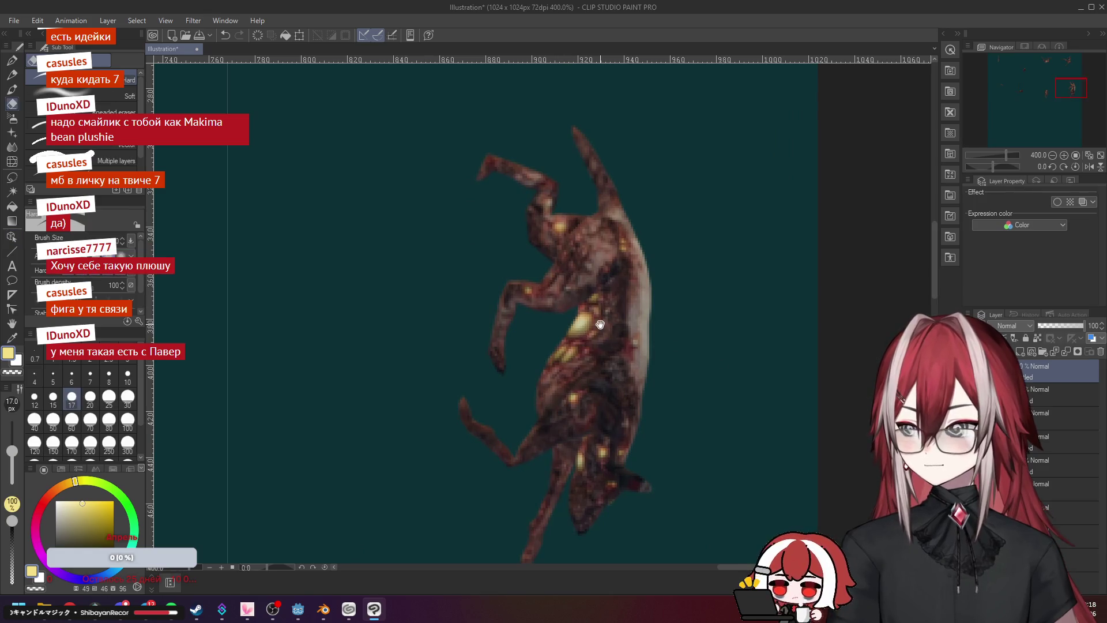
scroll(600, 324, down, 5)
scroll(771, 287, up, 1)
scroll(598, 274, up, 2)
scroll(643, 280, up, 4)
mouse_move(583, 396)
mouse_down()
mouse_move(556, 438)
mouse_move(640, 449)
mouse_move(601, 460)
mouse_up()
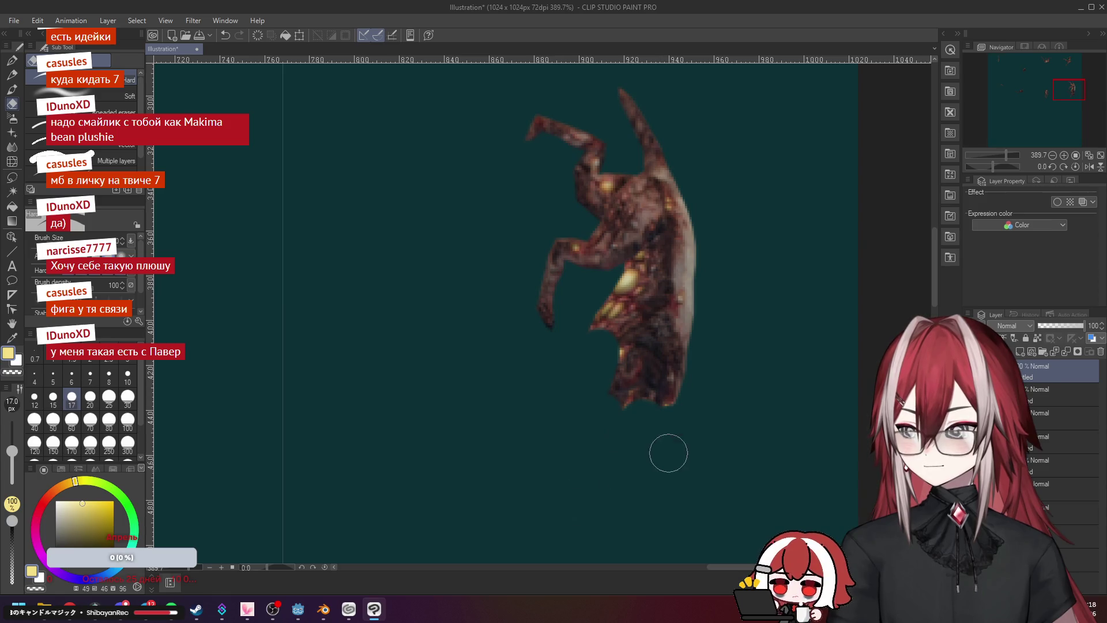
- Erase the lower-right part, leaving a leg-and-hip gib, and zoom back to 100%
scroll(611, 300, up, 1)
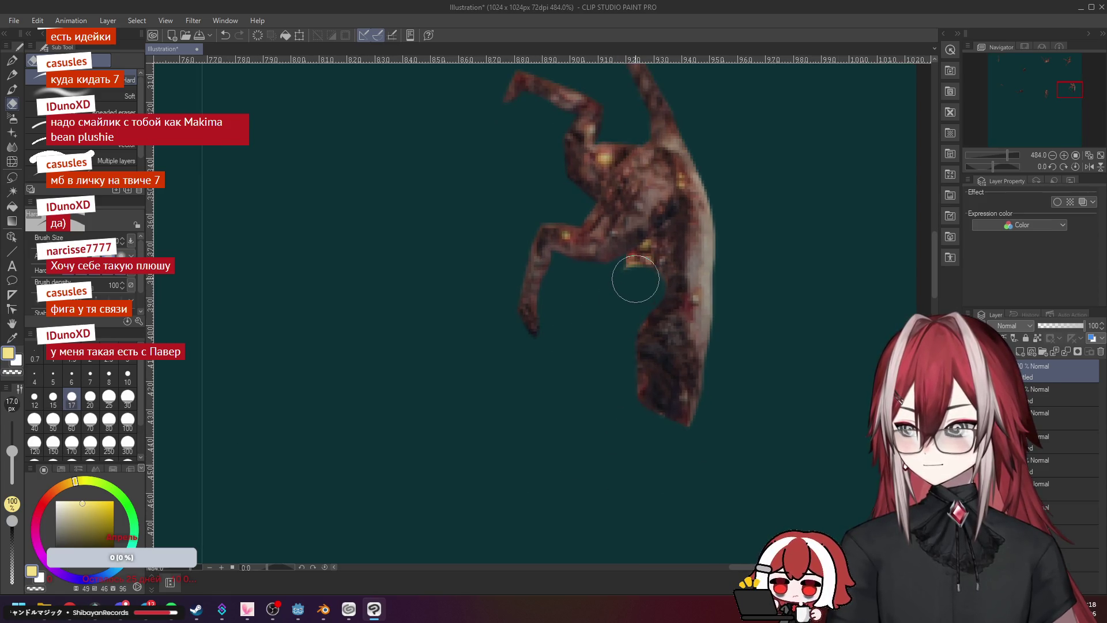
mouse_move(718, 214)
mouse_down()
mouse_move(655, 403)
mouse_move(673, 374)
mouse_up()
scroll(680, 314, up, 3)
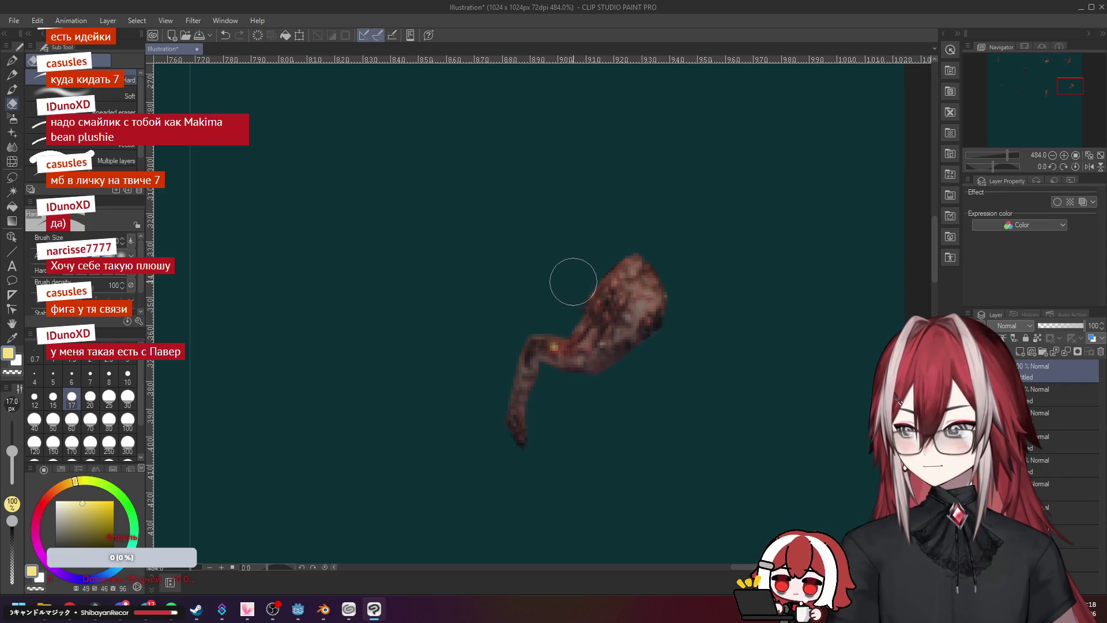
scroll(583, 260, down, 10)
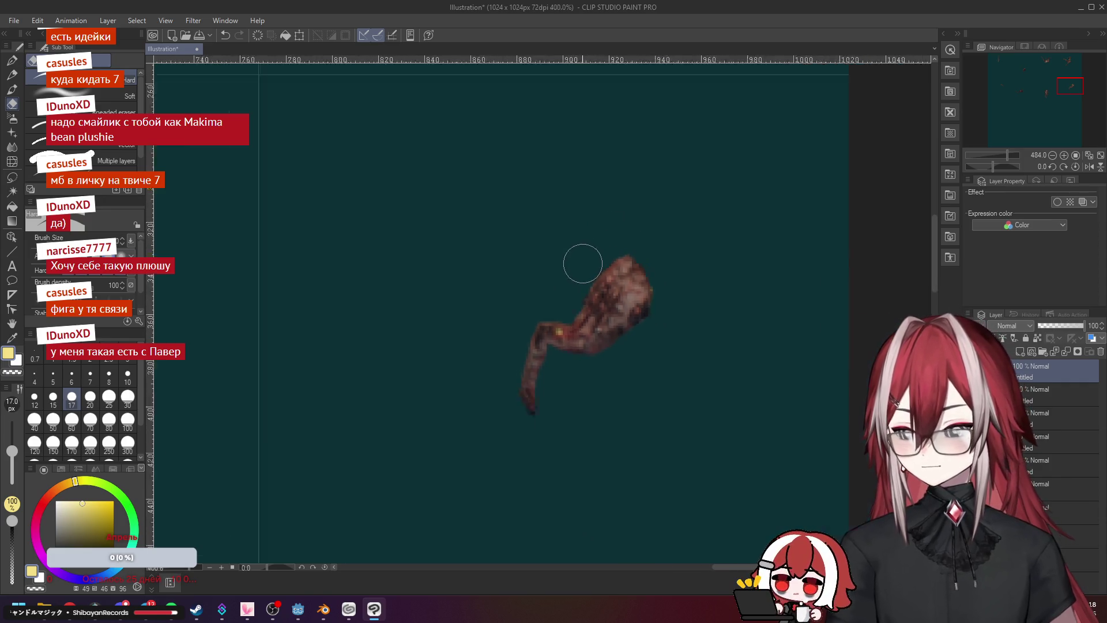
scroll(661, 236, up, 2)
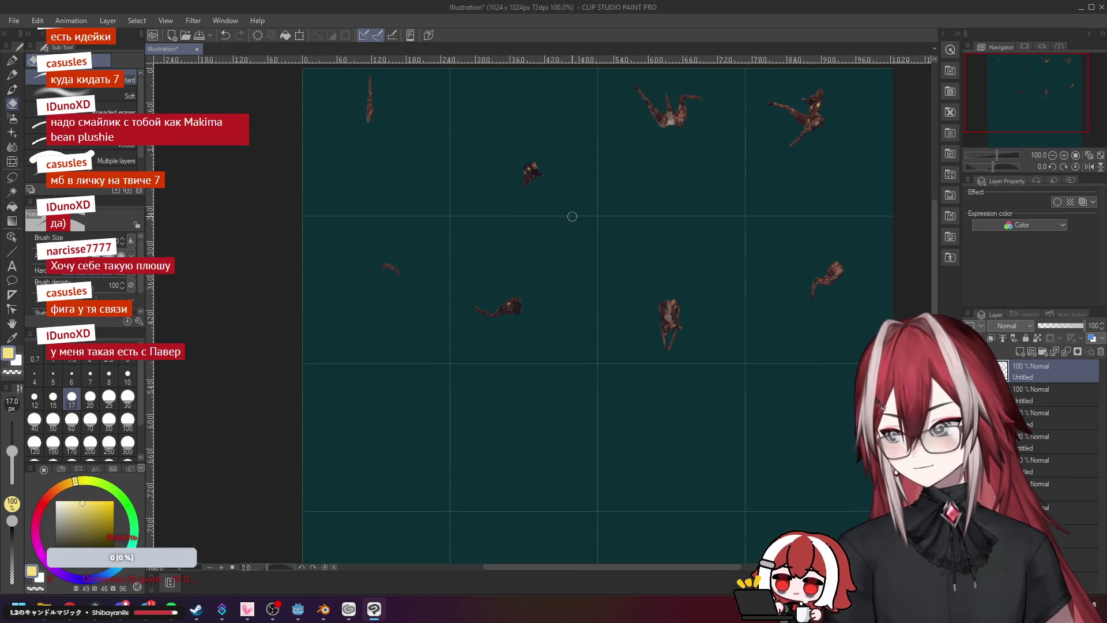
- In Blender, scrub to frame 3, enable the death0 track and render the frame
click(327, 607)
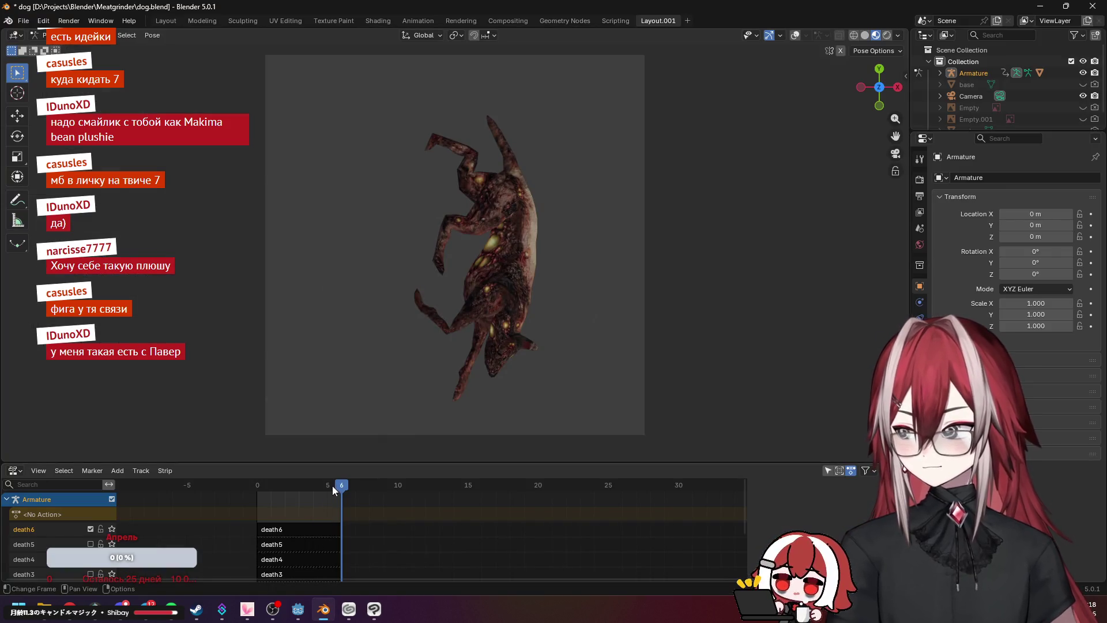
drag(333, 488, 299, 488)
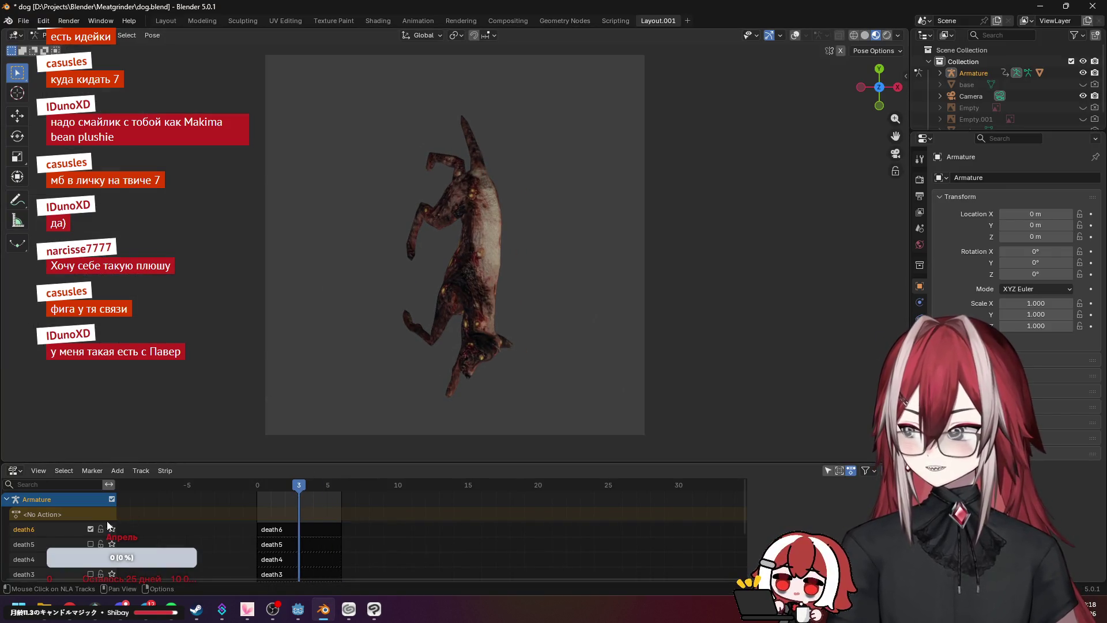
scroll(90, 529, down, 3)
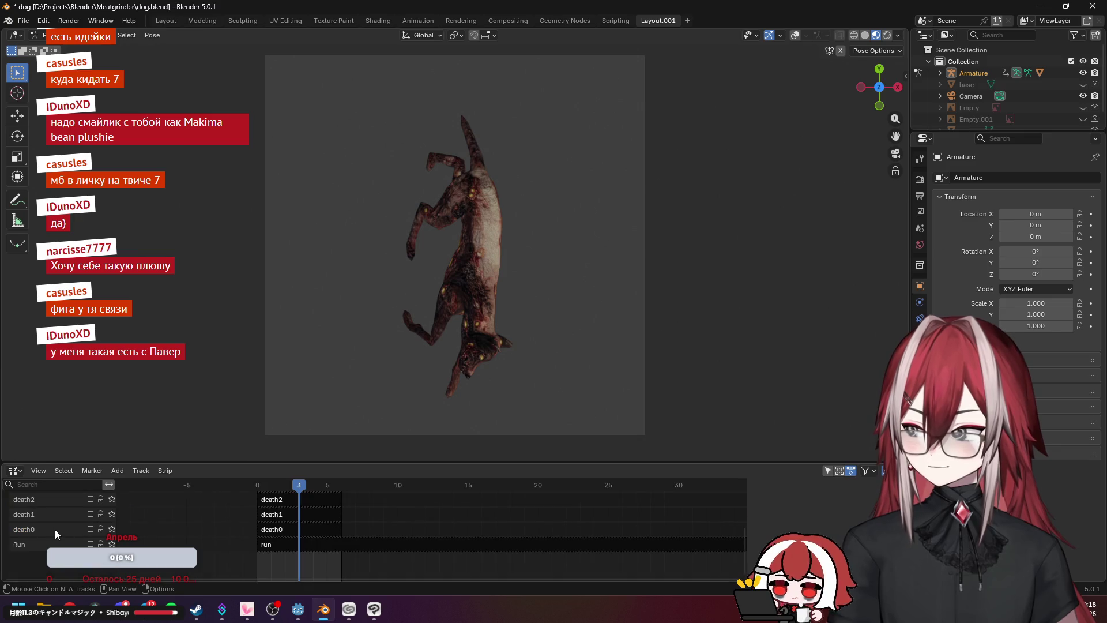
click(90, 530)
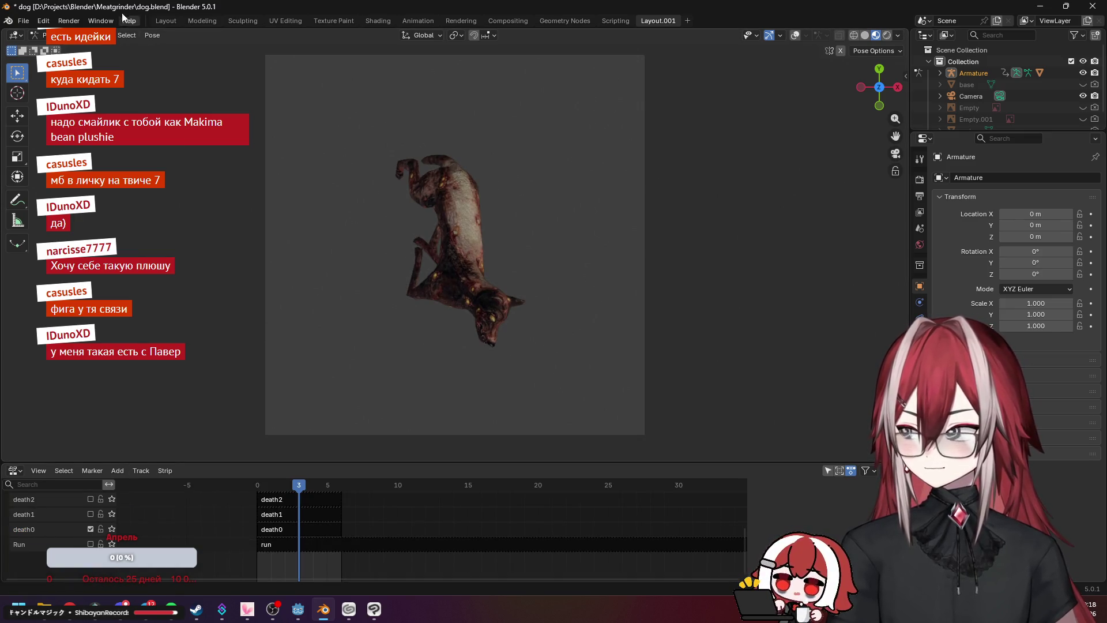
click(68, 20)
click(86, 35)
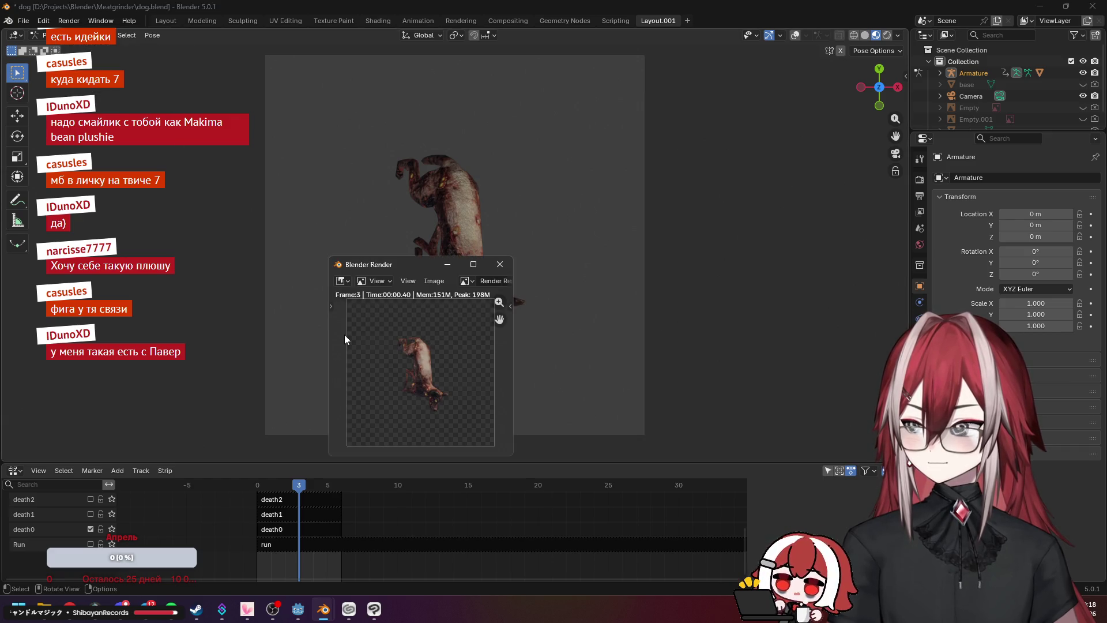
- Save the render as Untitled.png and open the Desktop folder over Clip Studio Paint
click(432, 281)
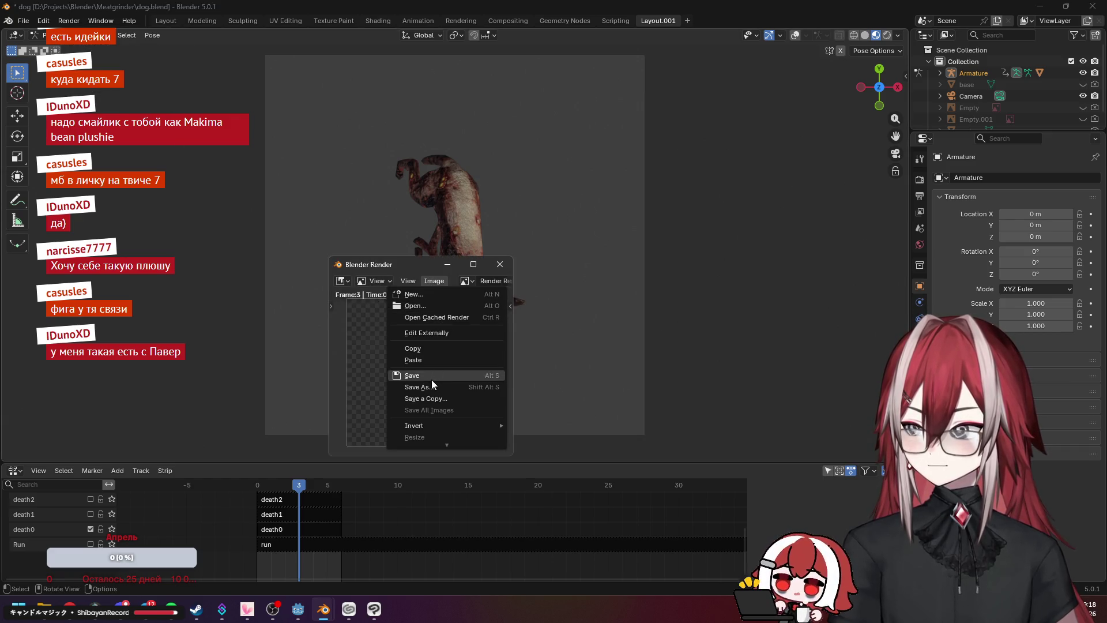
click(430, 382)
click(658, 417)
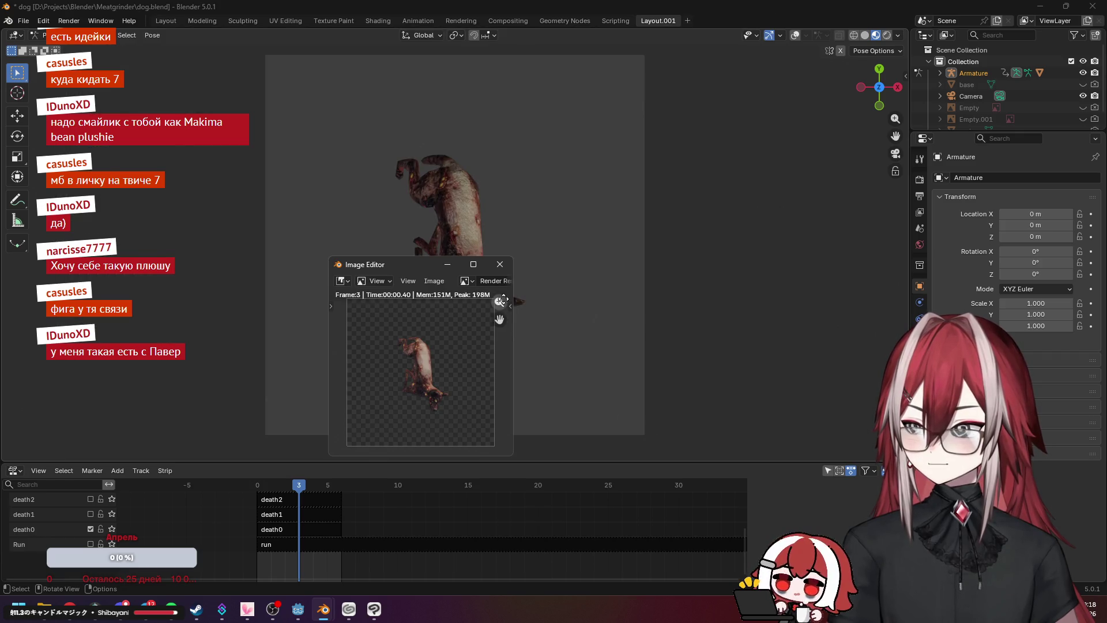
click(374, 609)
click(44, 609)
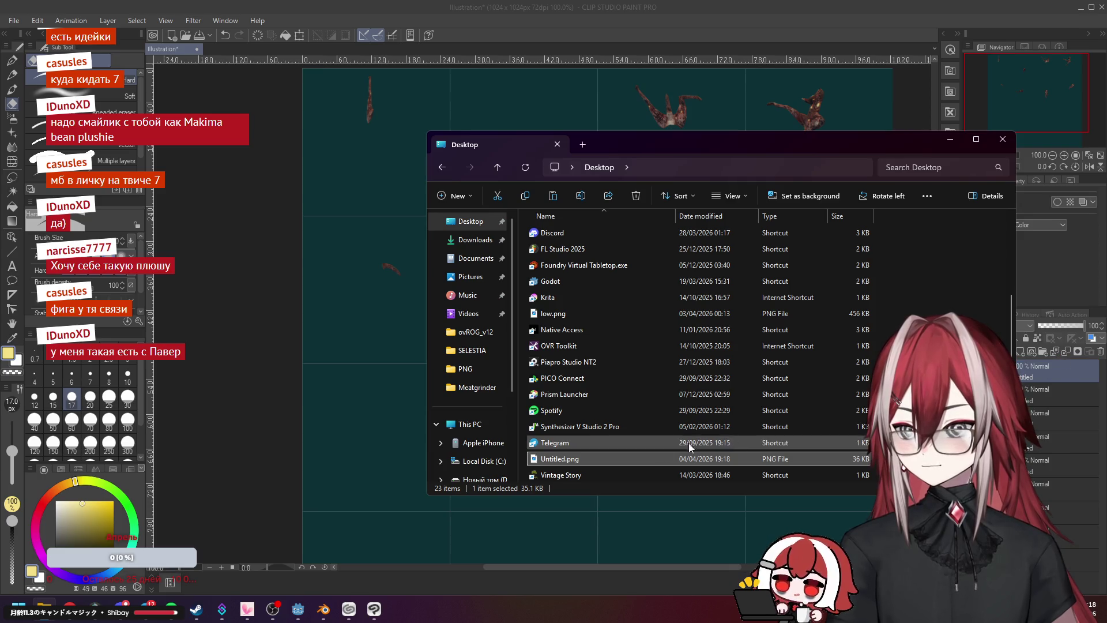
- Import Untitled.png as a new layer and move it into the empty lower-left cell
drag(641, 459, 1075, 374)
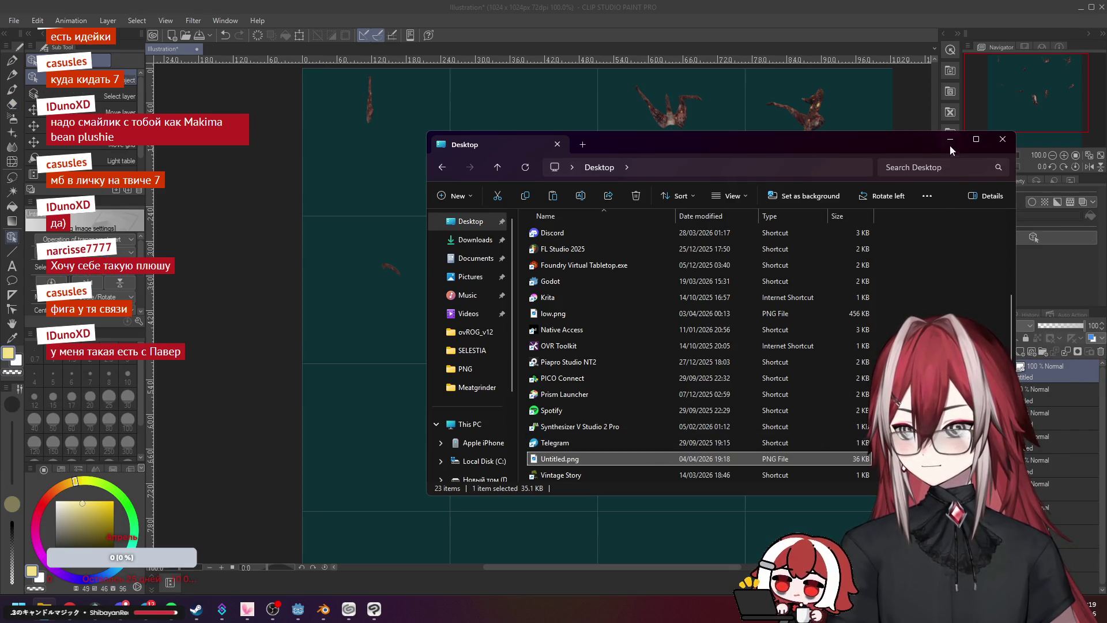
click(950, 141)
drag(594, 304, 472, 343)
scroll(434, 331, up, 10)
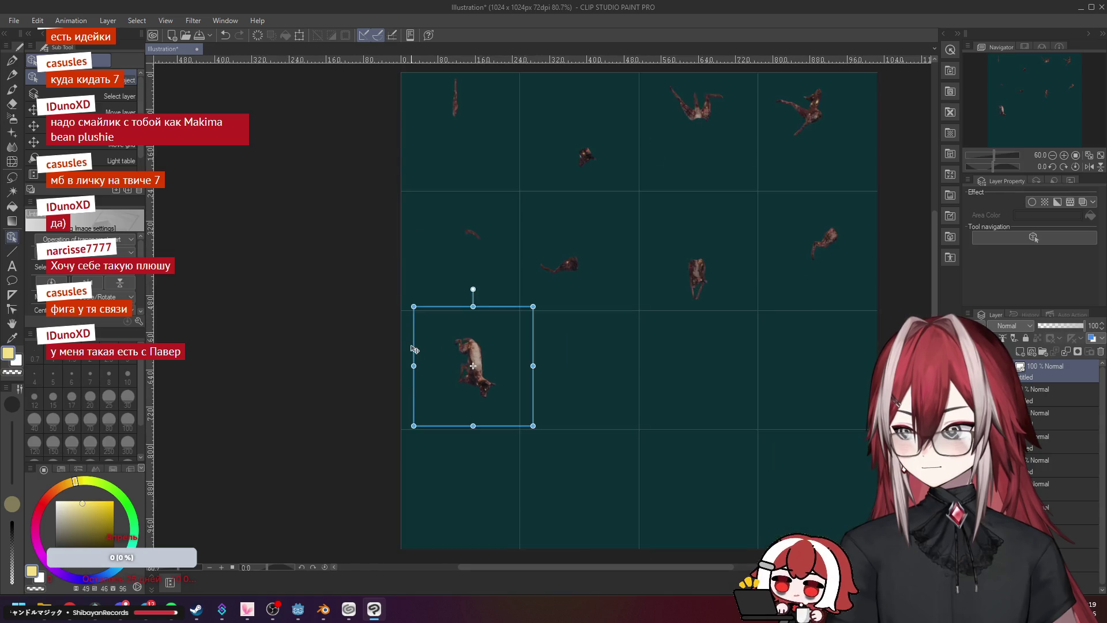
scroll(451, 324, up, 1)
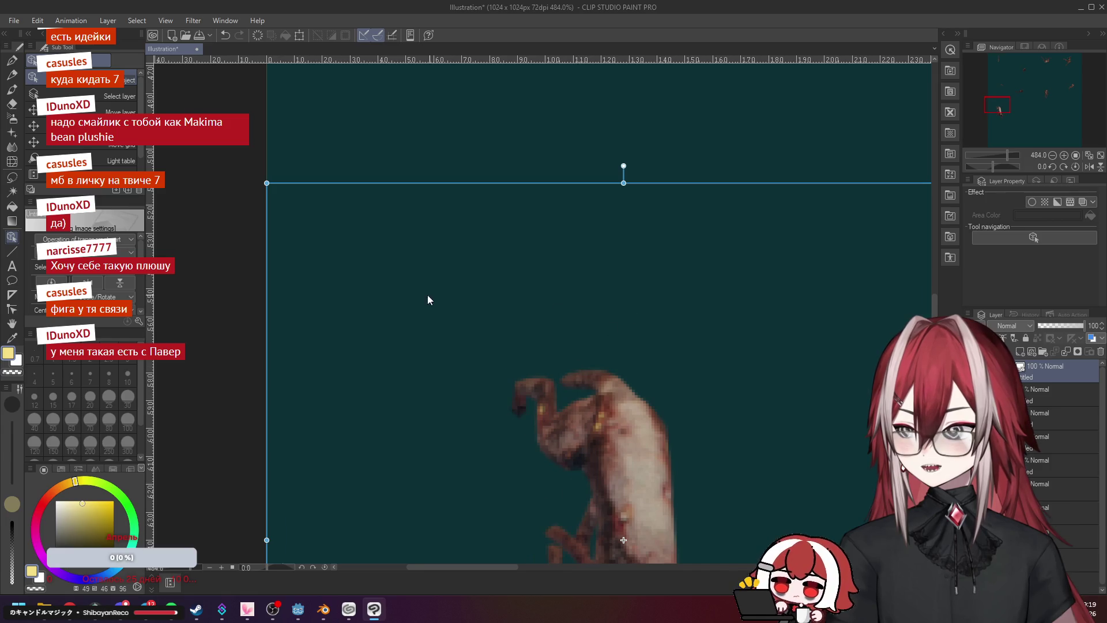
scroll(433, 293, down, 3)
- Rasterize the imported death0 render layer and centre the view on the dog
right_click(1038, 363)
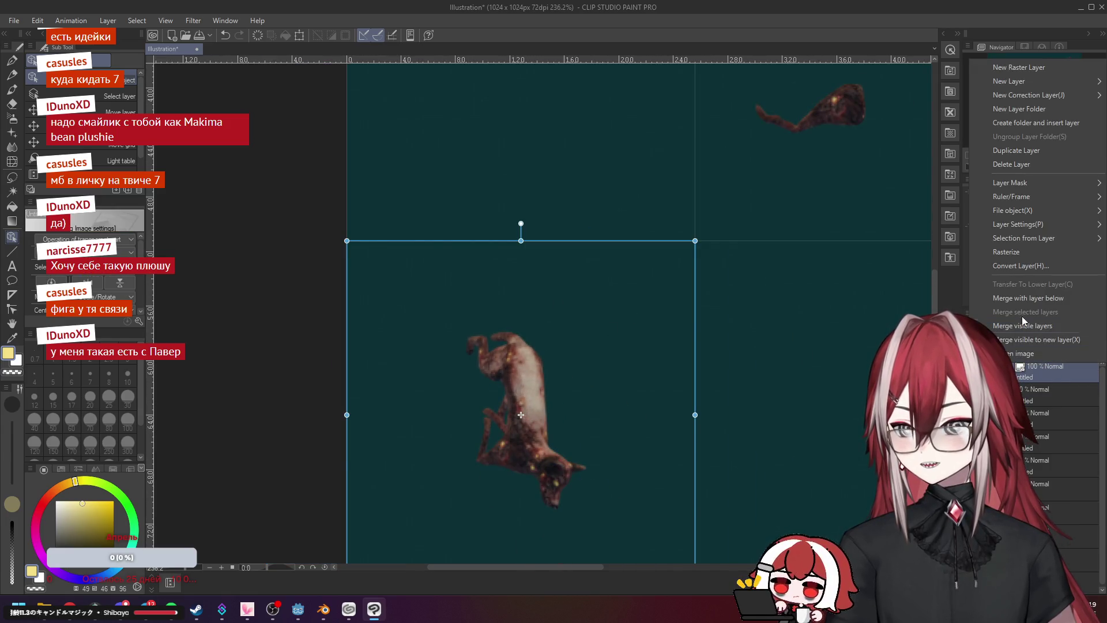
click(1022, 258)
scroll(587, 464, up, 3)
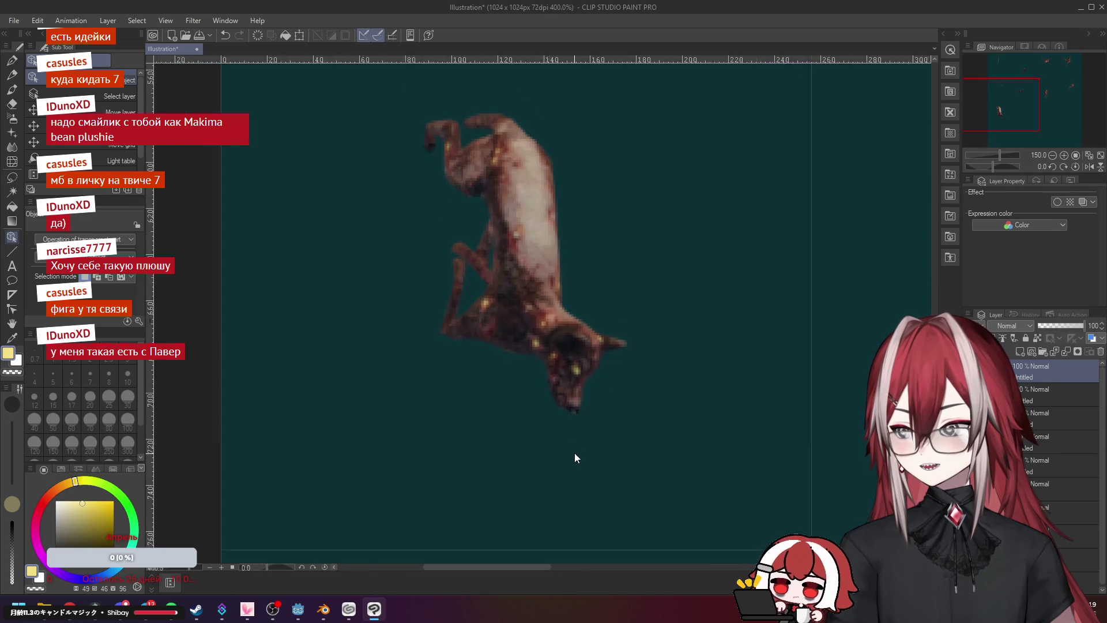
drag(571, 230, 605, 287)
scroll(607, 288, down, 3)
scroll(607, 288, up, 1)
scroll(605, 293, down, 5)
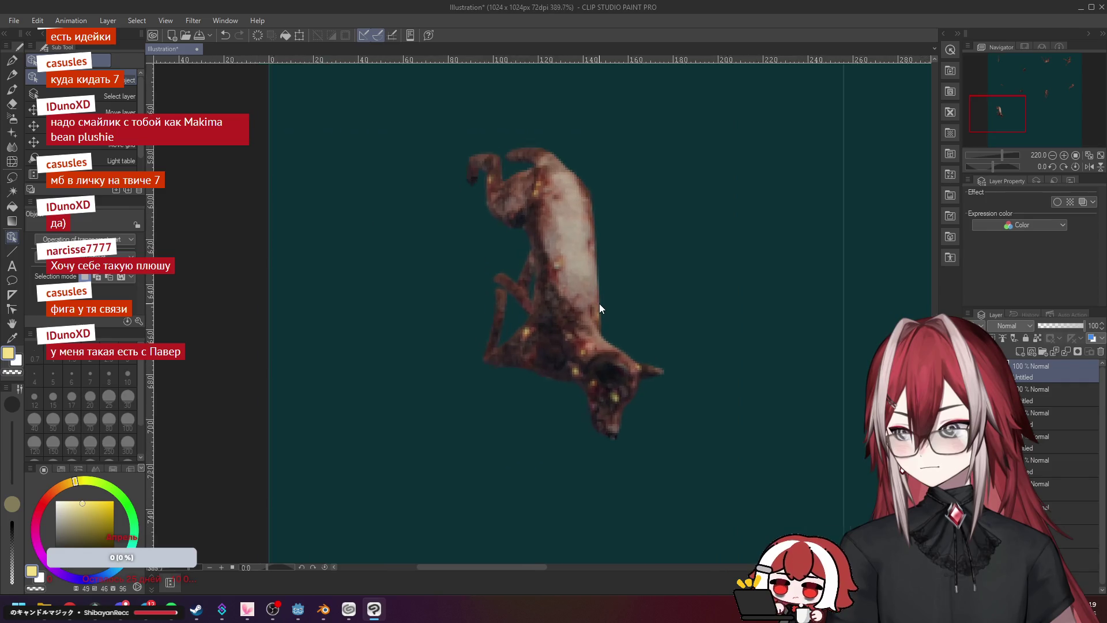
drag(600, 304, 577, 327)
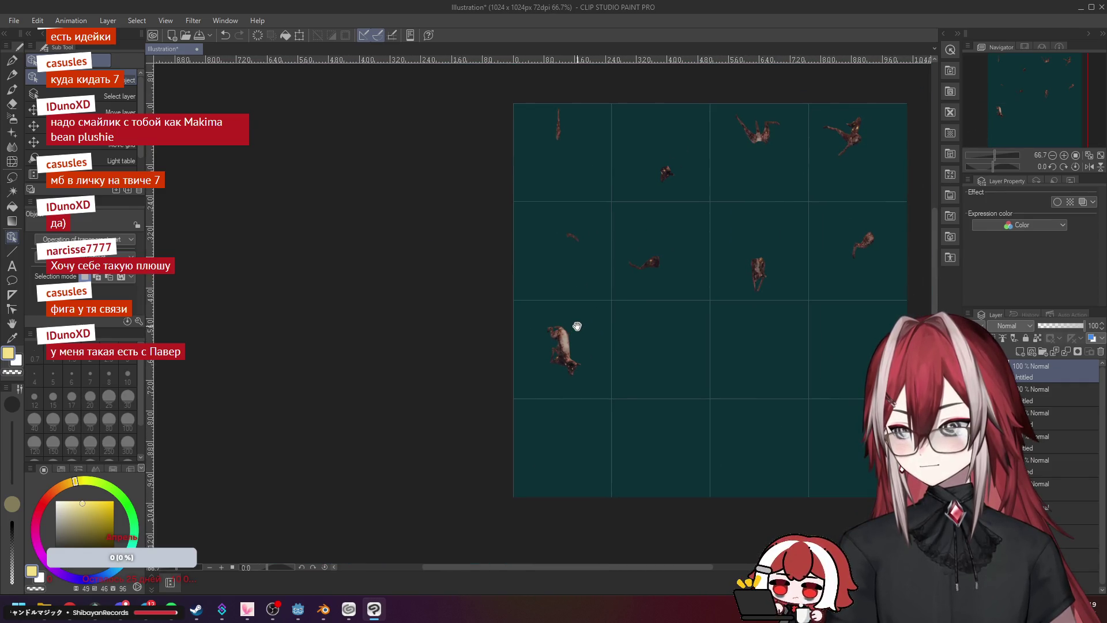
scroll(544, 363, up, 5)
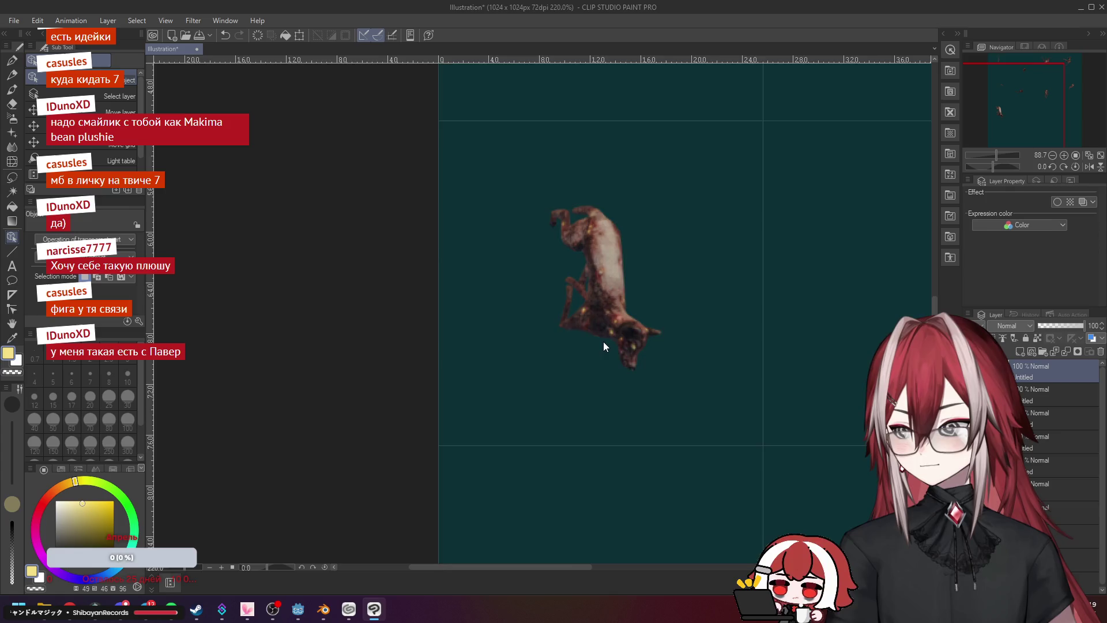
scroll(606, 337, up, 5)
- Erase the dog's head off its body and remove the lower body, leaving two gibs
key(e)
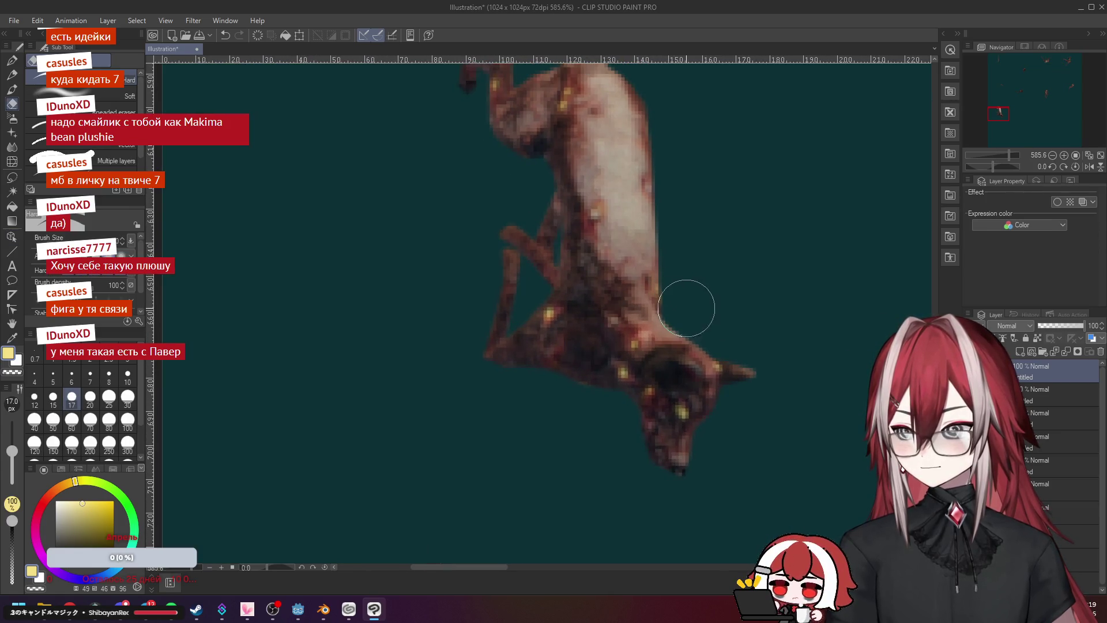
mouse_move(674, 319)
mouse_down()
mouse_move(634, 326)
mouse_move(614, 354)
mouse_up()
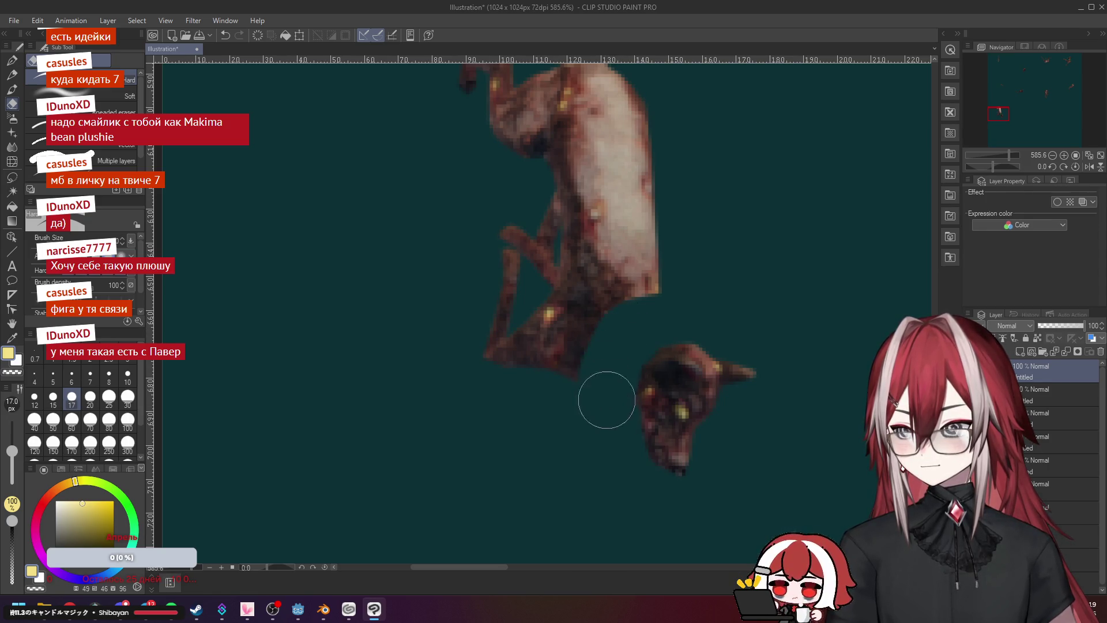
scroll(605, 409, down, 2)
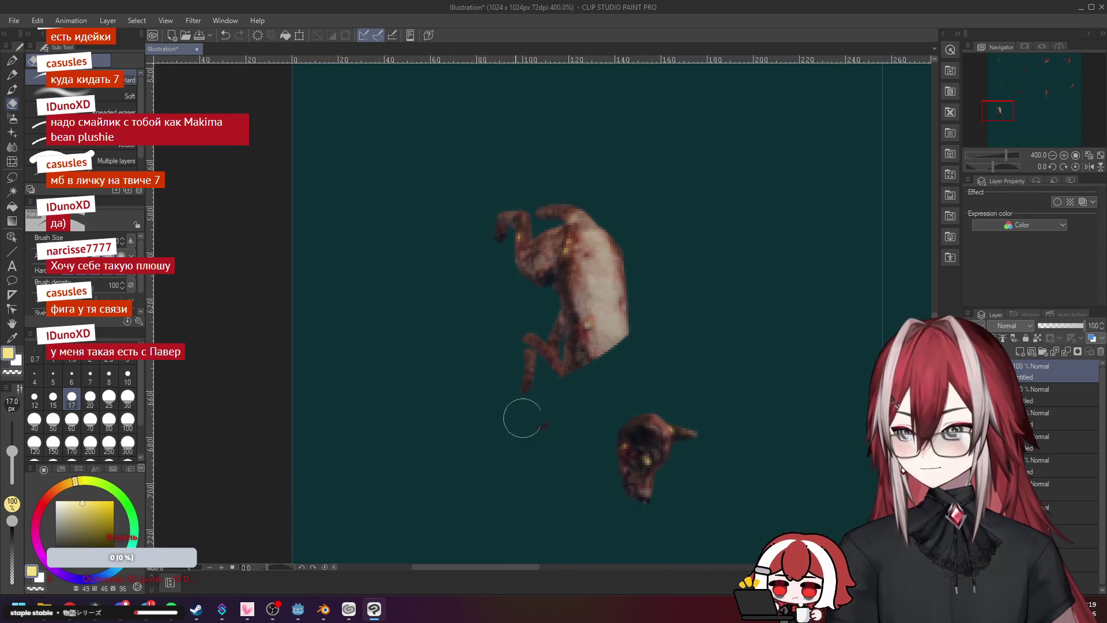
drag(564, 344, 535, 303)
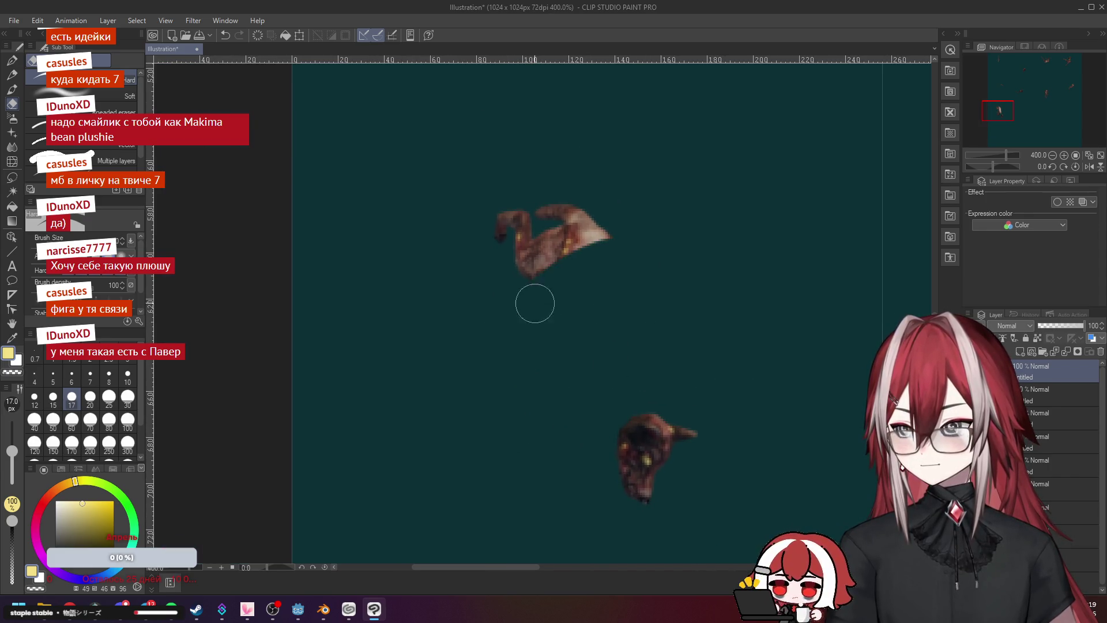
scroll(573, 277, down, 5)
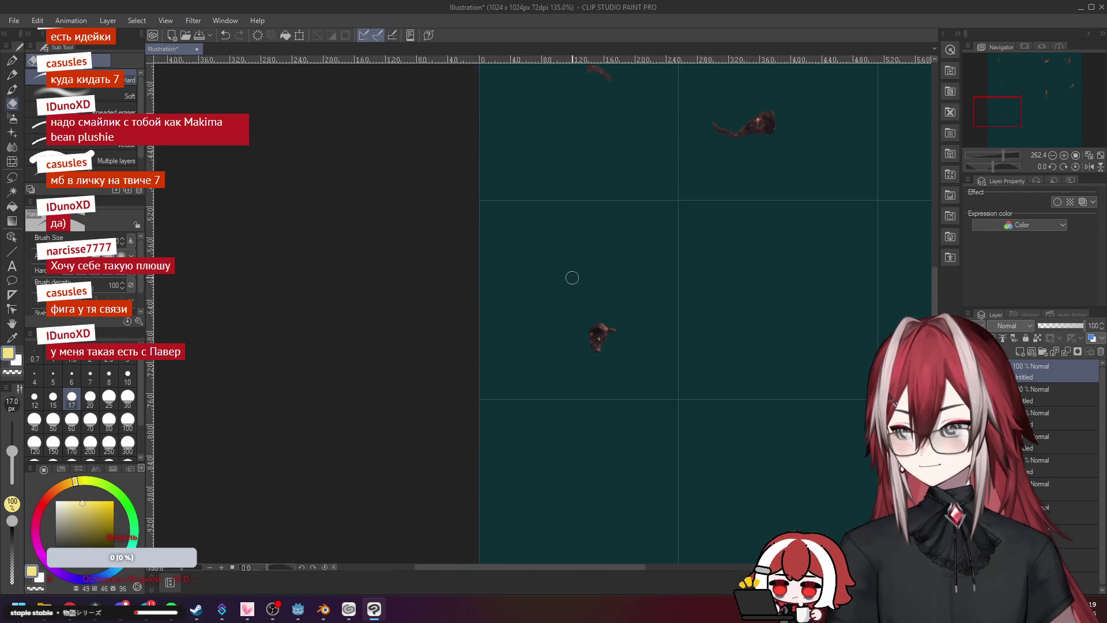
mouse_move(323, 611)
click(305, 541)
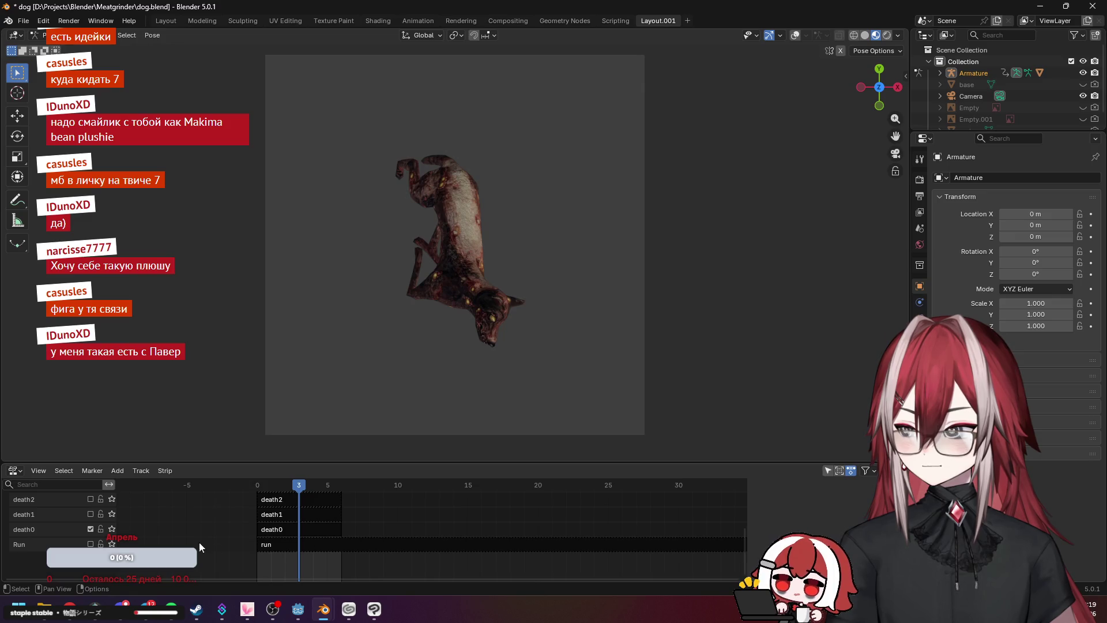
- In Blender, enable the death1 track and render the current frame
click(91, 513)
click(74, 21)
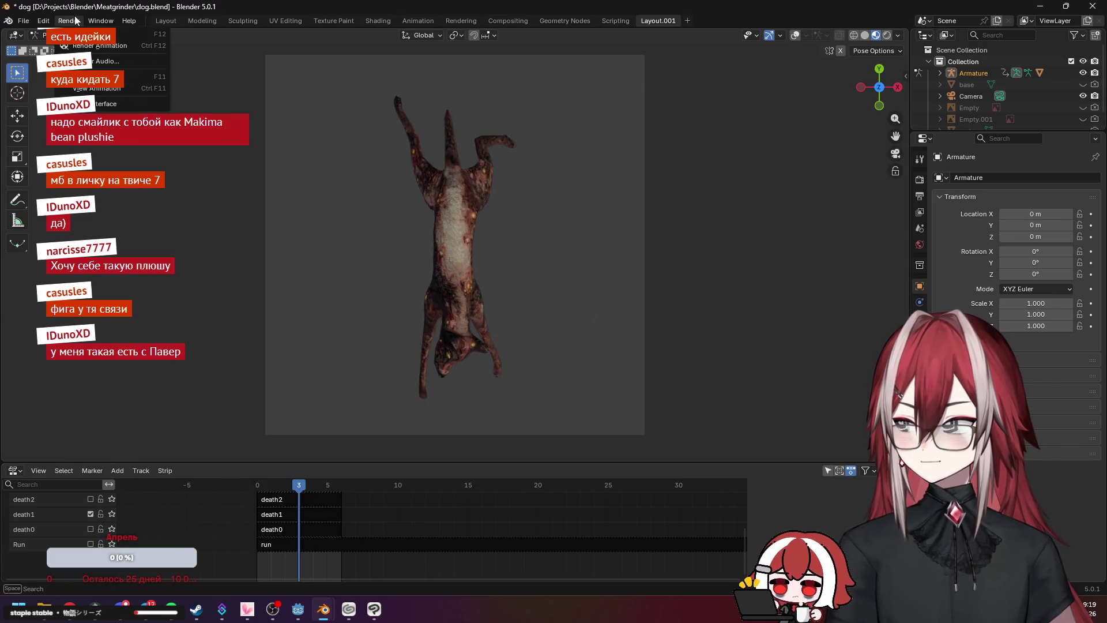
click(81, 34)
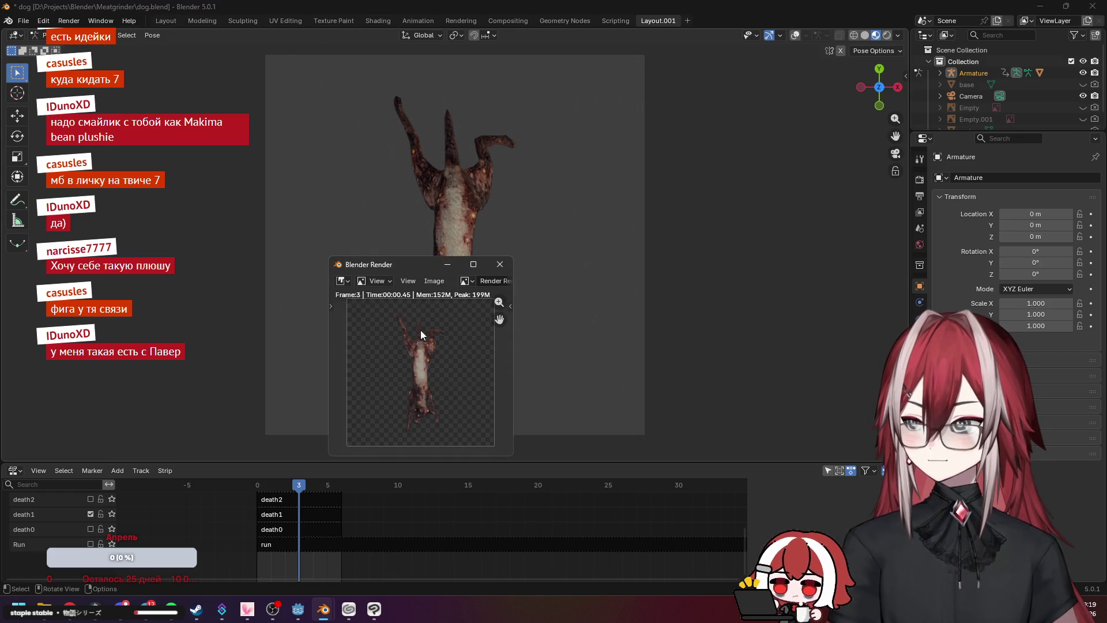
- Save the render over Untitled.png and bring up the Desktop folder
click(431, 281)
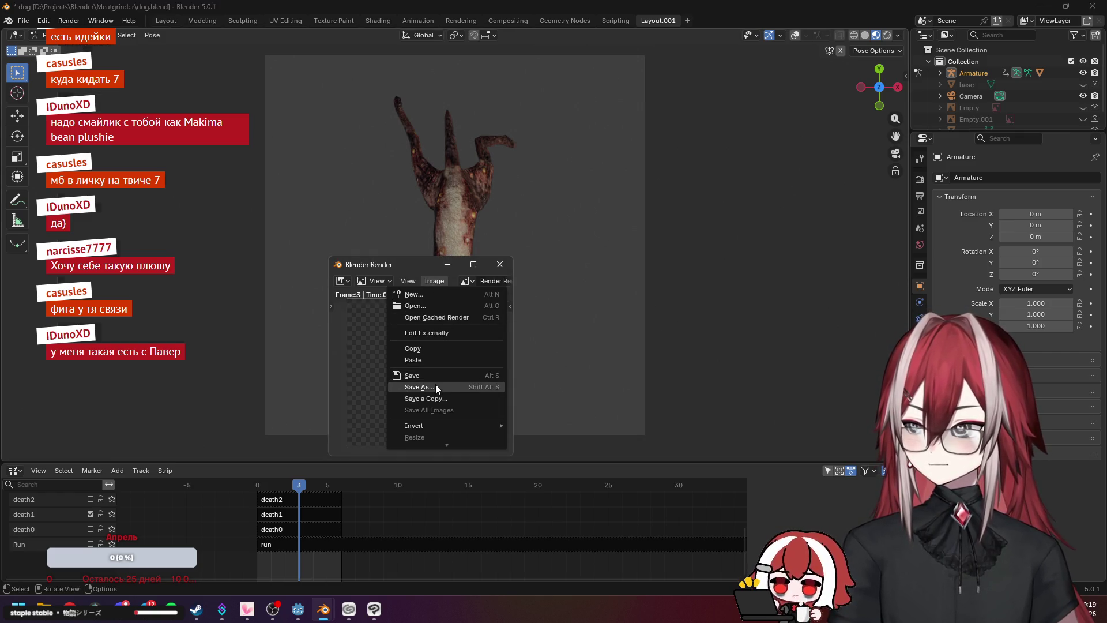
click(435, 384)
click(500, 104)
click(645, 413)
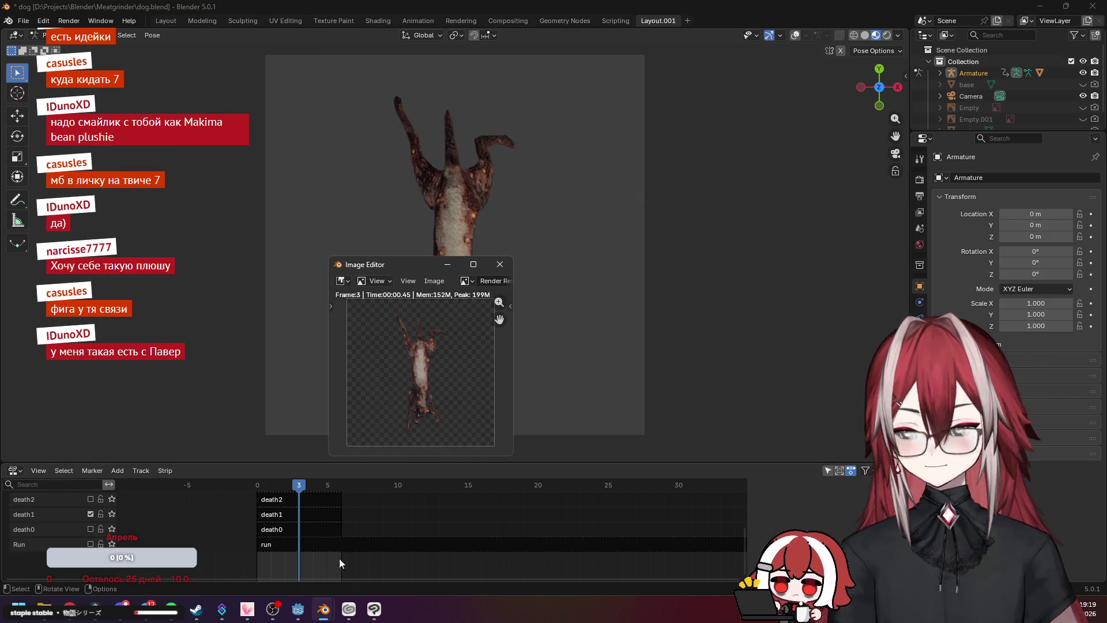
click(374, 610)
key(super+e)
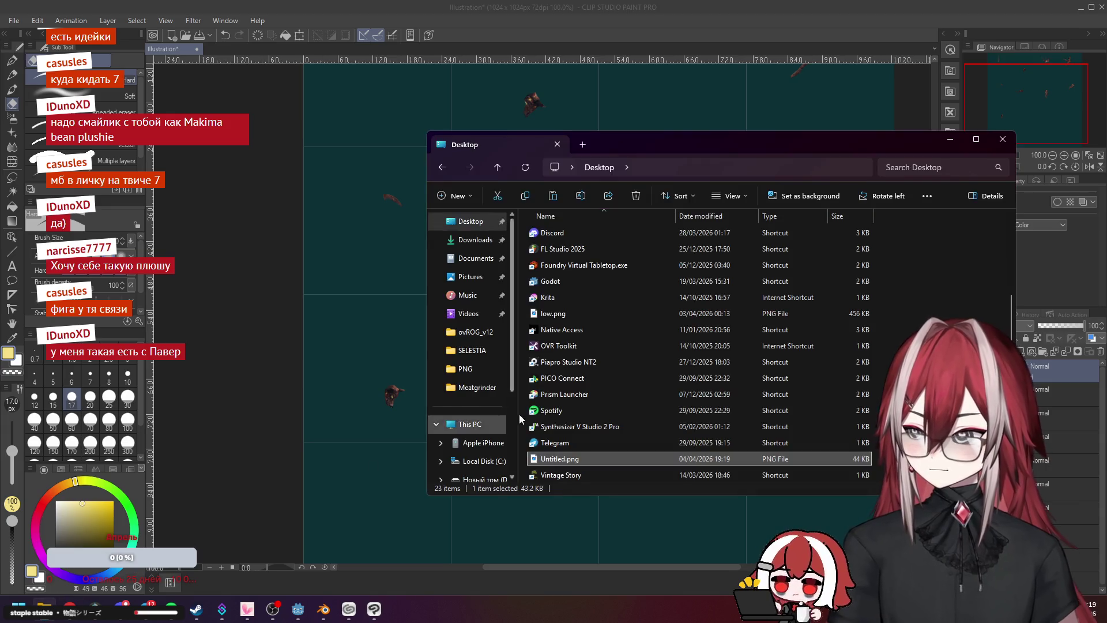
- Drag Untitled.png onto the sprite sheet as a new layer
click(568, 459)
mouse_move(571, 460)
mouse_down()
mouse_move(1057, 383)
mouse_move(1064, 360)
mouse_up()
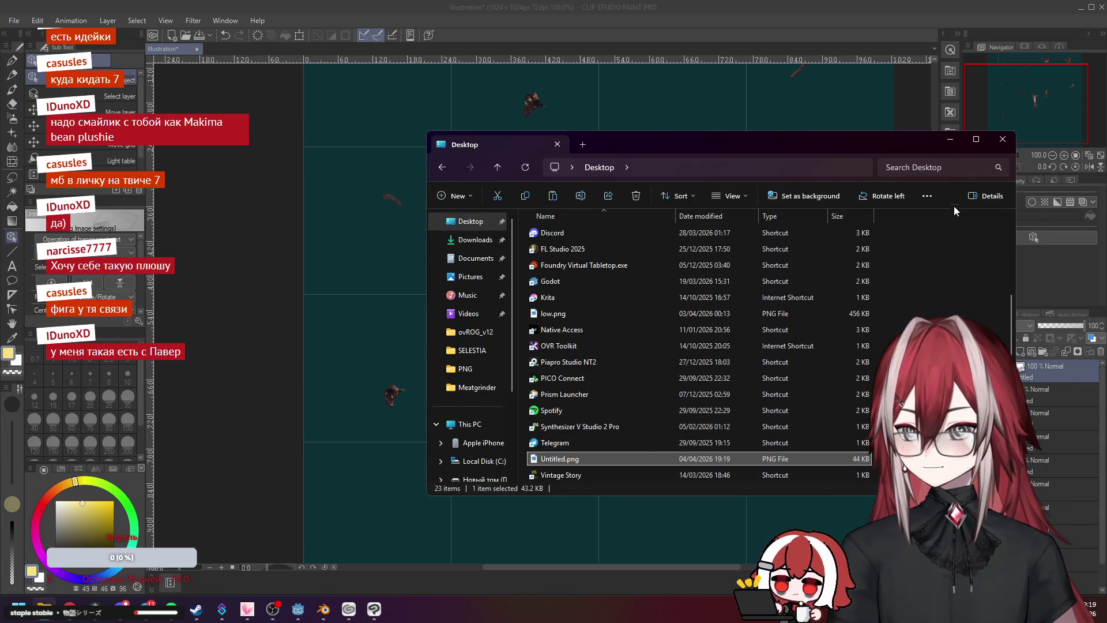
scroll(479, 314, up, 5)
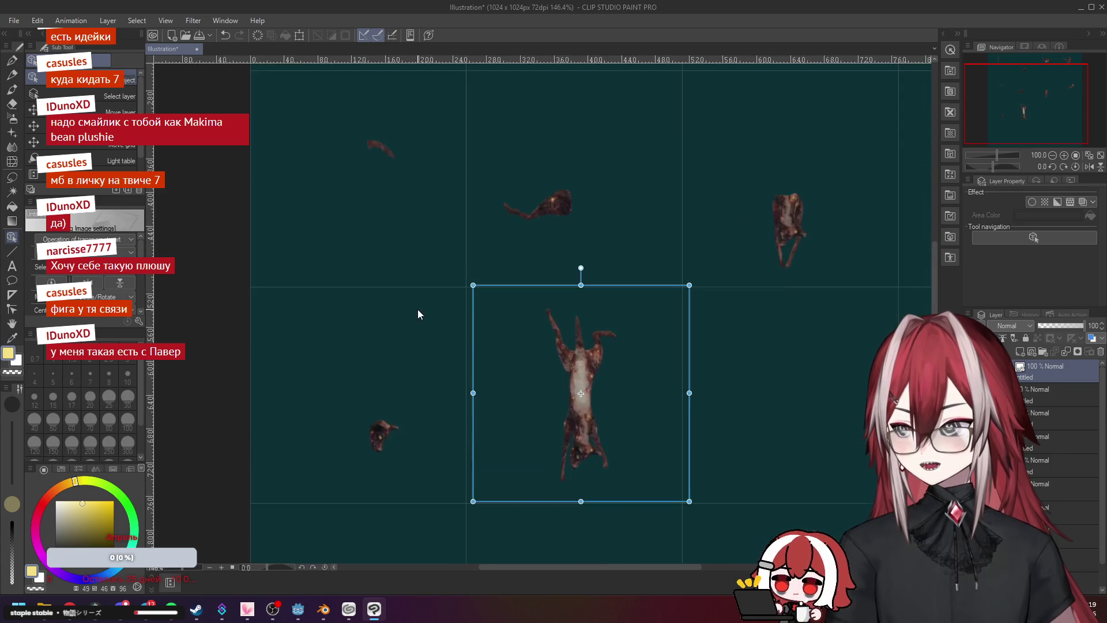
scroll(491, 315, up, 5)
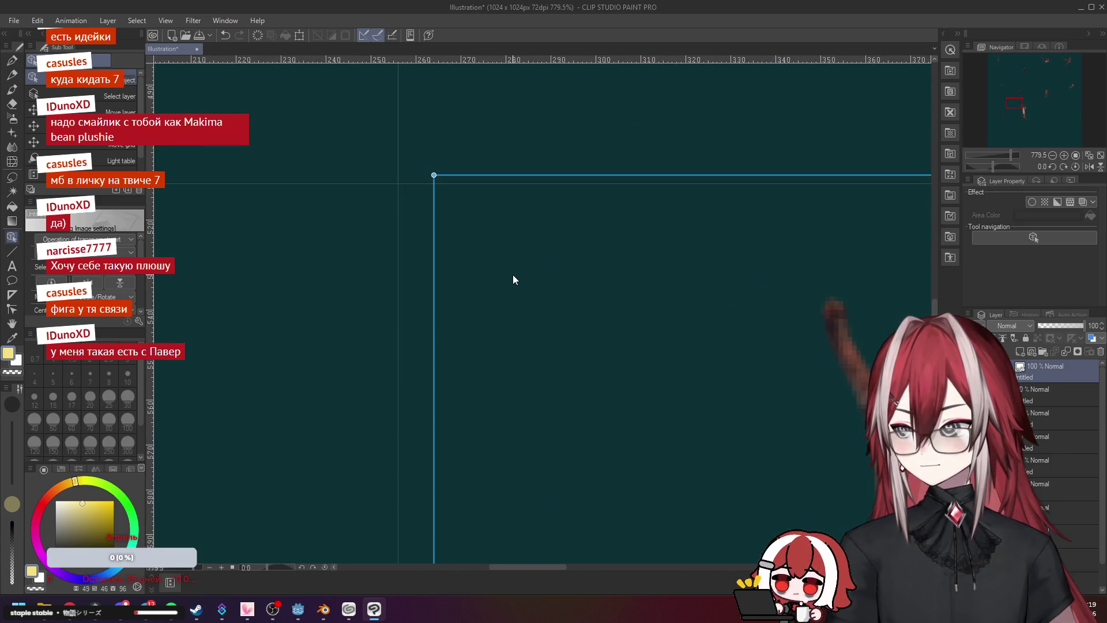
scroll(645, 308, down, 5)
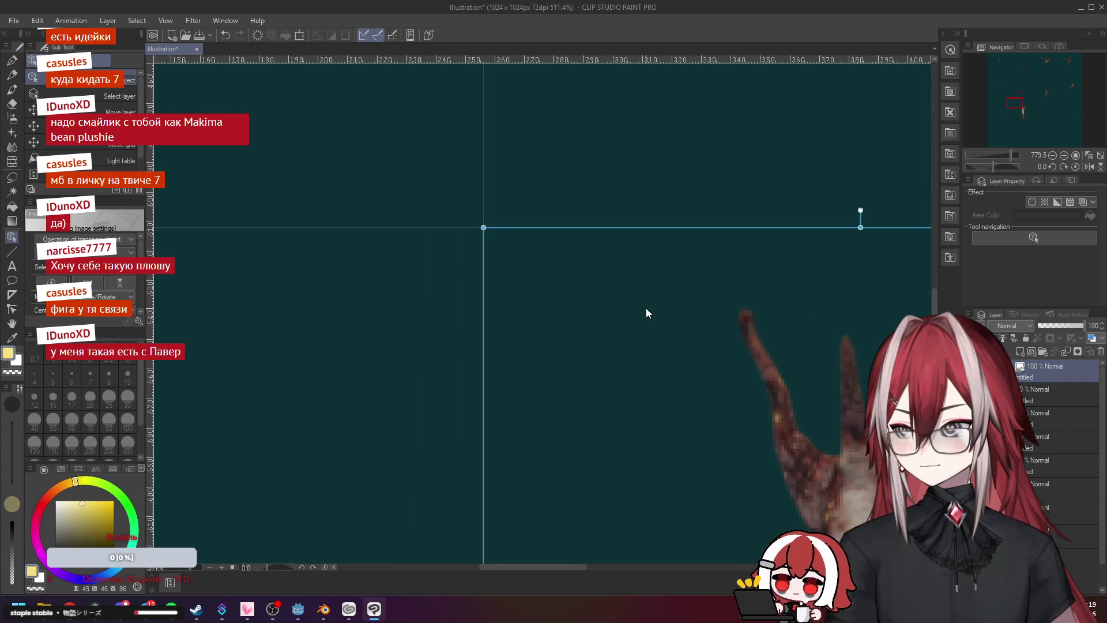
scroll(634, 313, down, 3)
scroll(804, 414, up, 6)
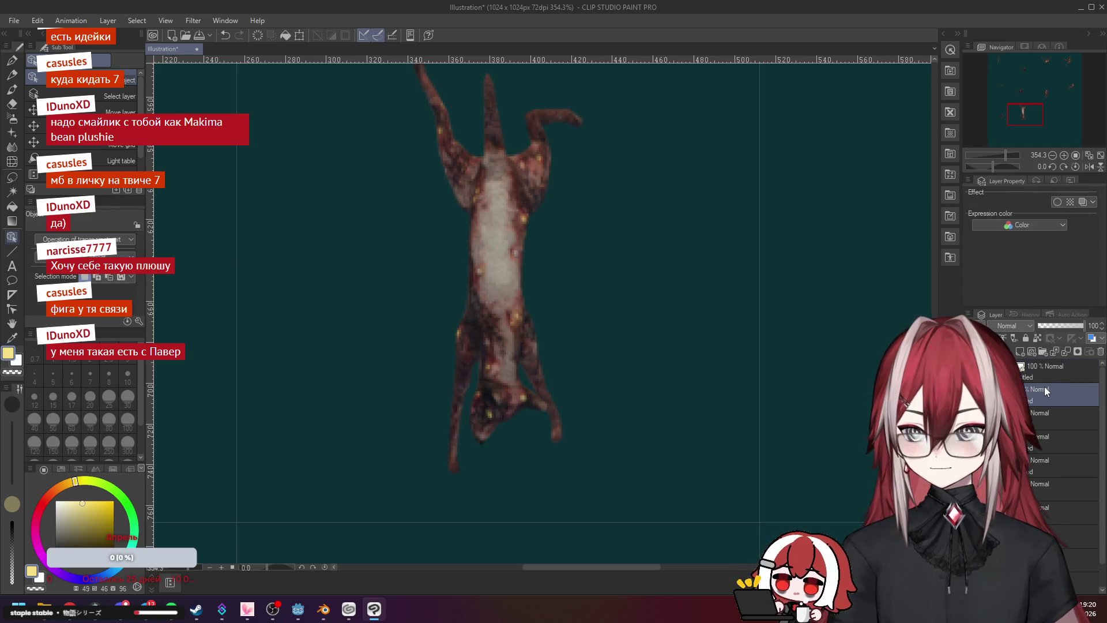
- Rasterize the imported death1 render layer and centre the view on it
right_click(1053, 371)
click(1014, 262)
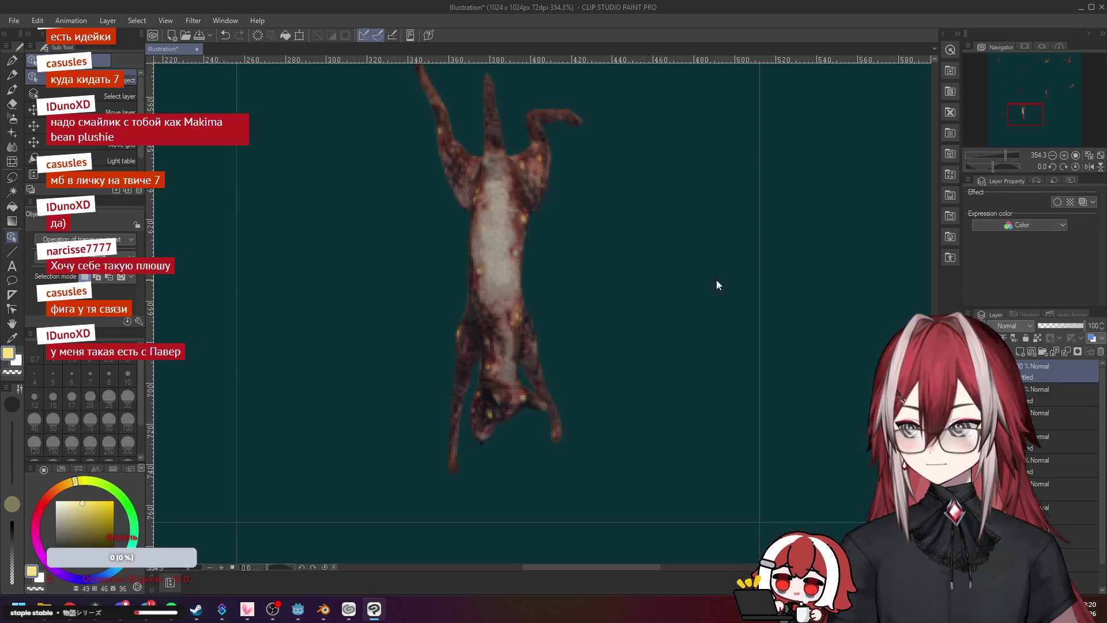
scroll(590, 282, down, 2)
scroll(590, 286, up, 2)
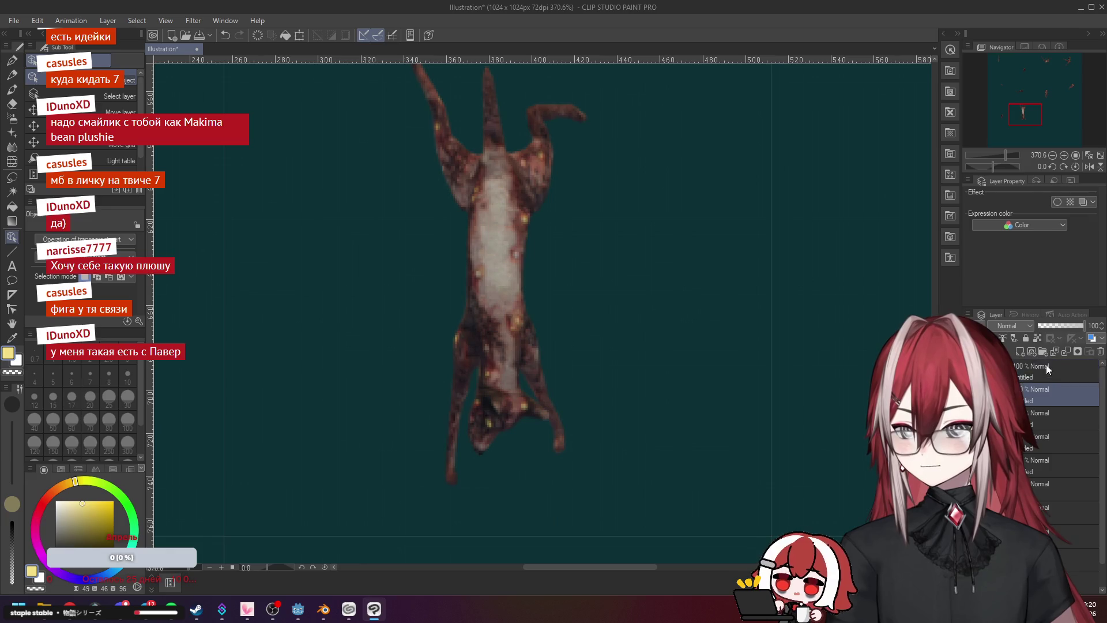
drag(522, 256, 615, 313)
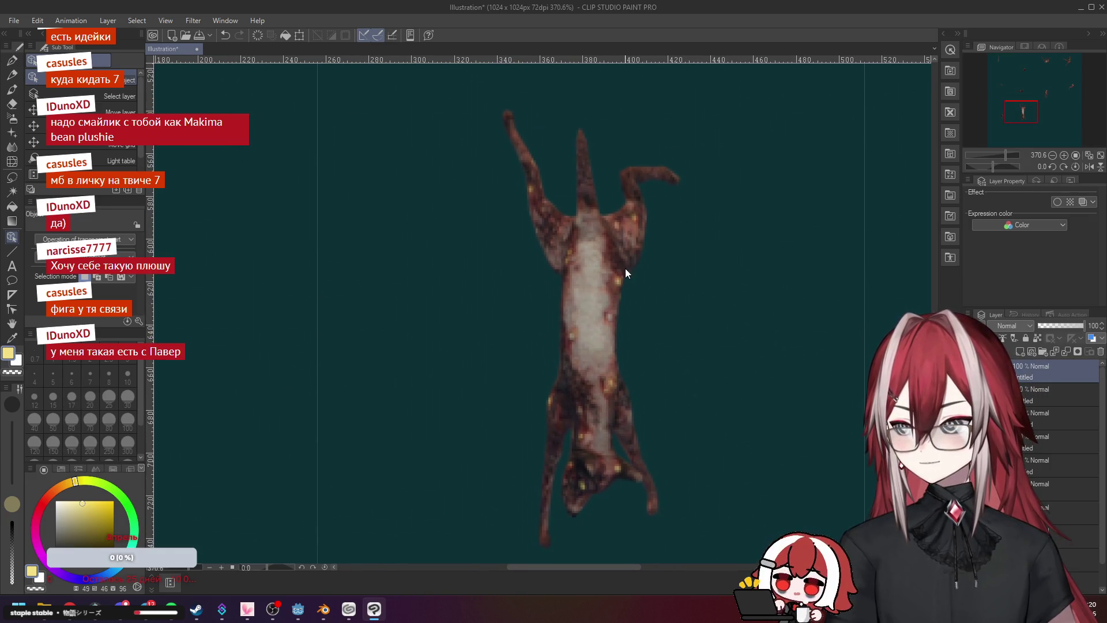
key(e)
scroll(618, 251, down, 4)
scroll(616, 237, up, 5)
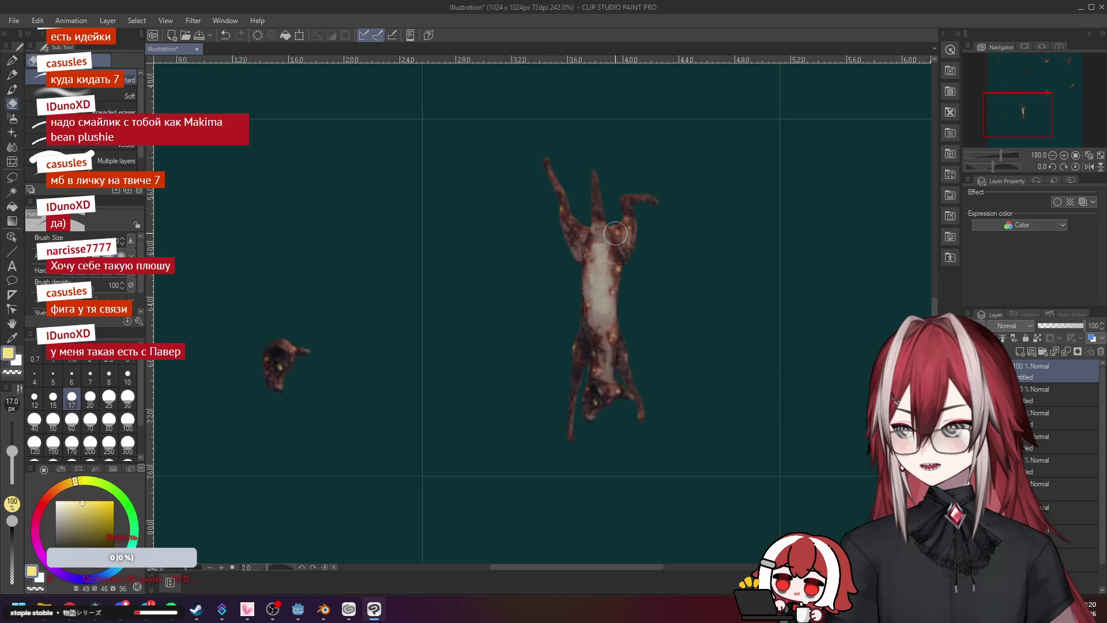
- Erase through the death1 dog's body, leaving only small separate gib pieces
scroll(615, 233, down, 7)
mouse_move(635, 198)
mouse_down()
mouse_move(563, 340)
mouse_move(593, 247)
mouse_up()
scroll(594, 248, up, 3)
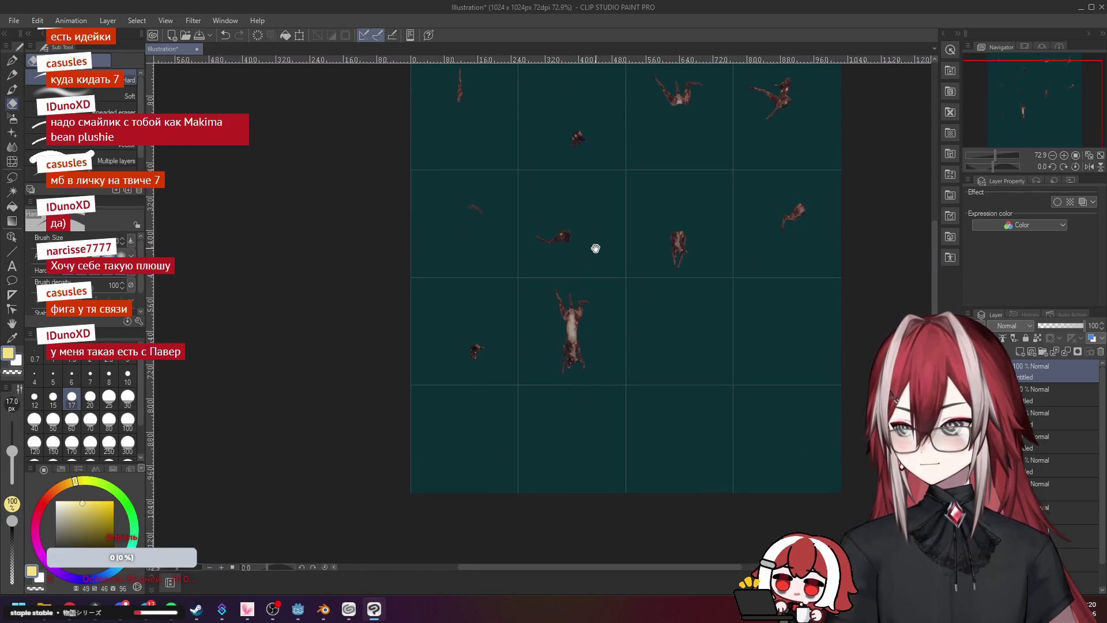
scroll(561, 330, up, 3)
scroll(565, 346, down, 4)
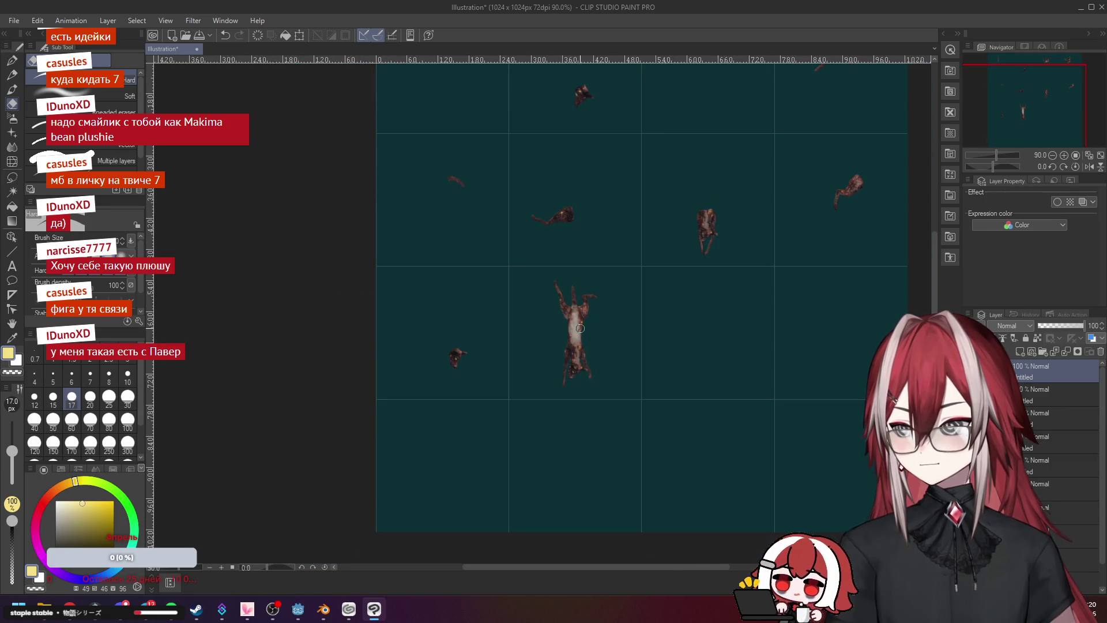
scroll(580, 328, down, 2)
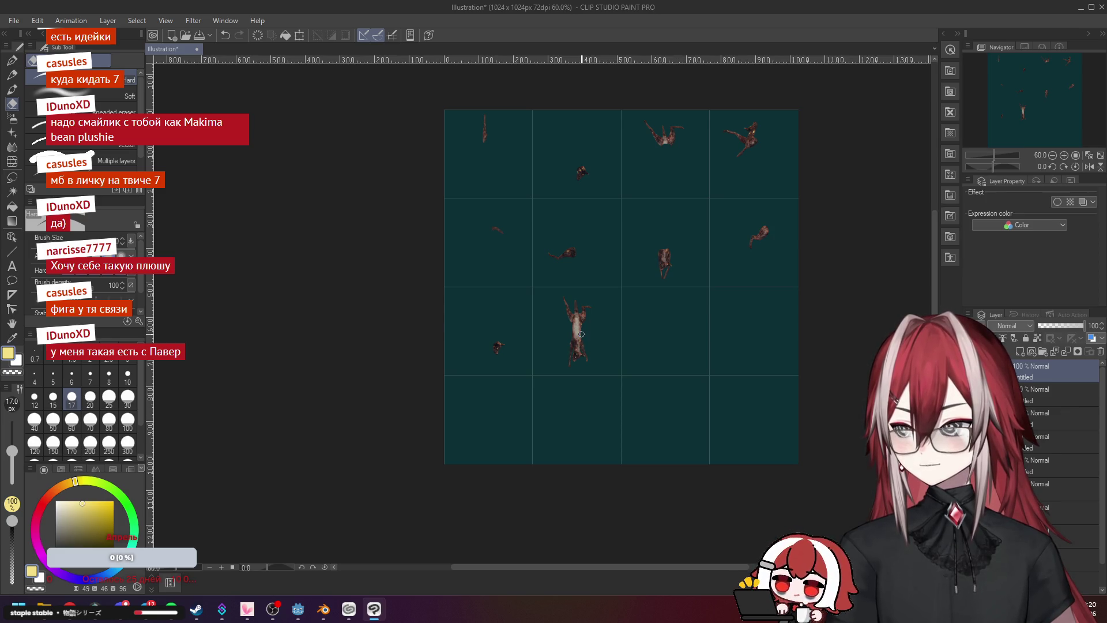
scroll(583, 333, up, 10)
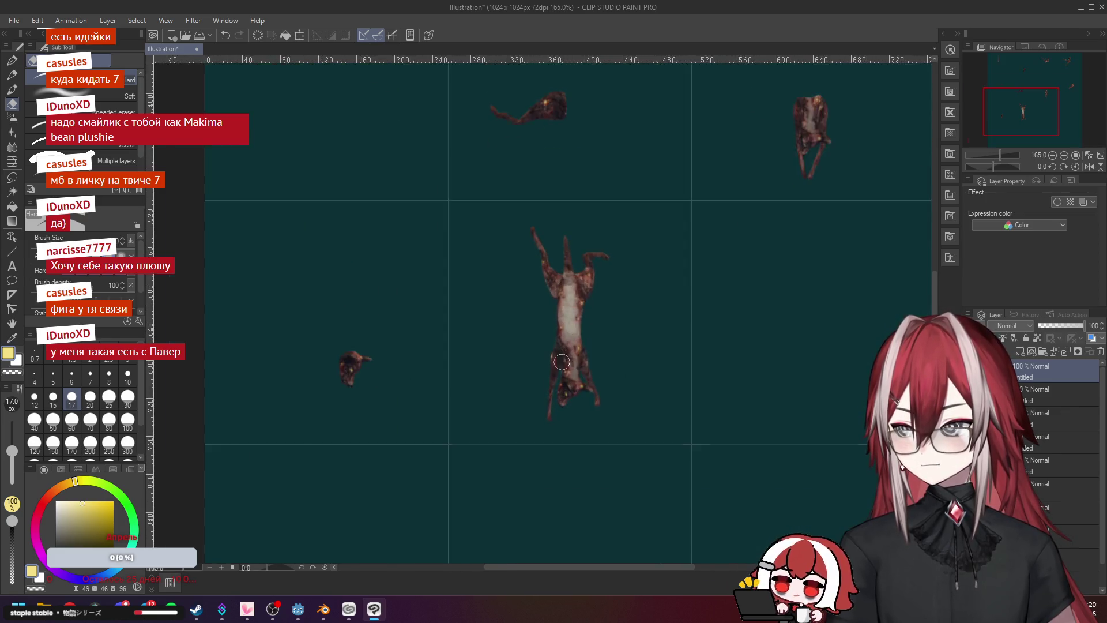
drag(563, 287, 575, 258)
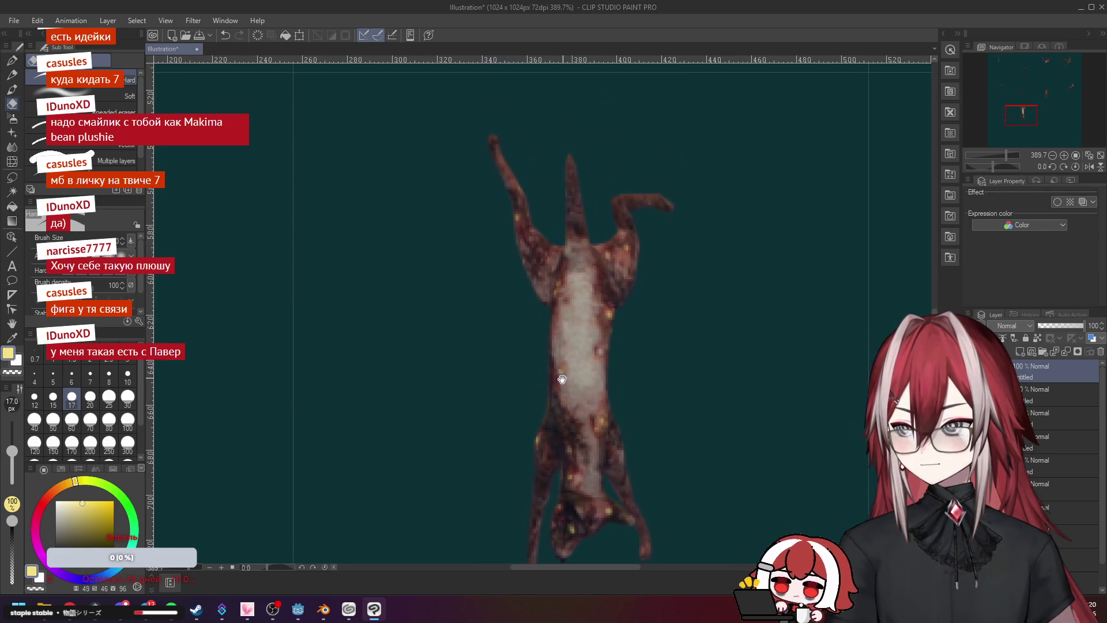
scroll(568, 292, down, 3)
scroll(568, 293, up, 5)
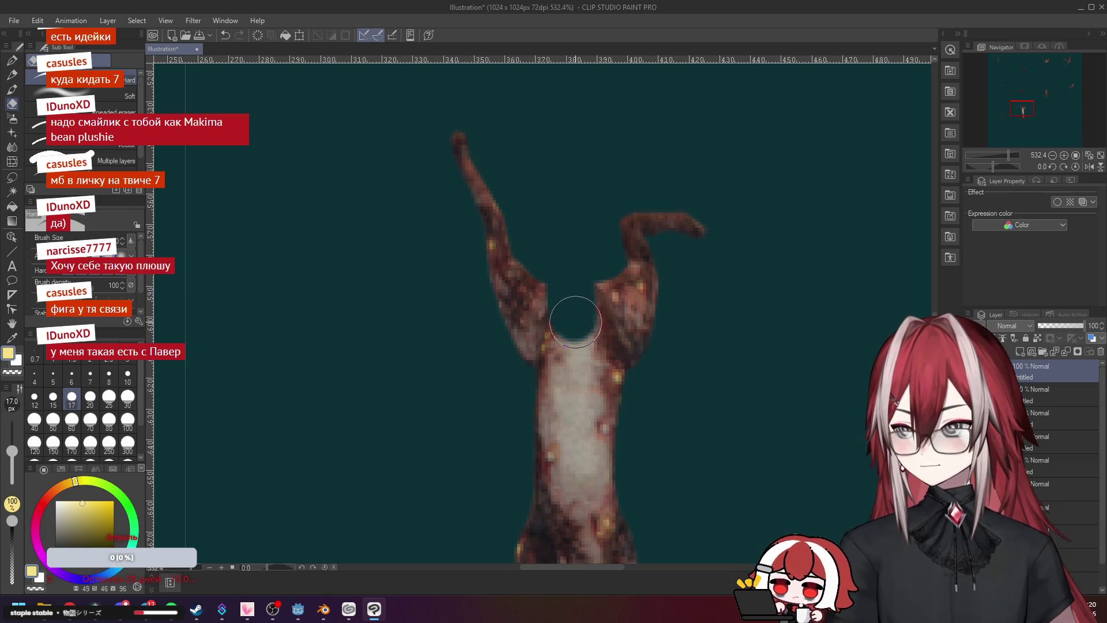
mouse_move(628, 395)
mouse_down()
mouse_move(534, 288)
mouse_move(460, 154)
mouse_move(625, 438)
mouse_up()
- Pan to the lower sprites, then return to the Desktop folder window
scroll(491, 423, down, 3)
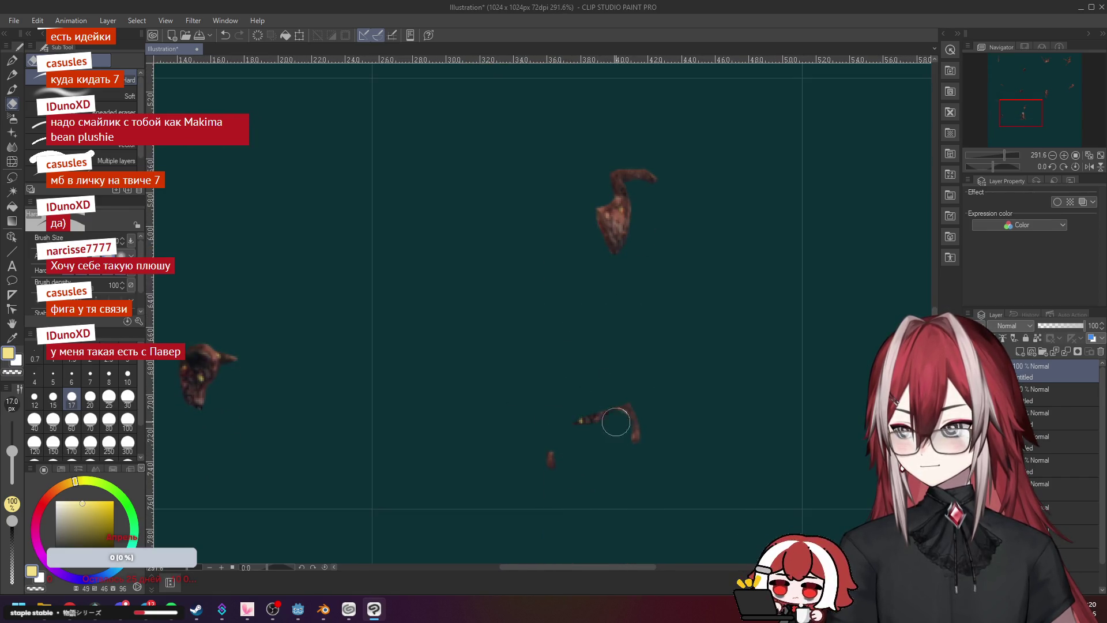
scroll(612, 323, down, 6)
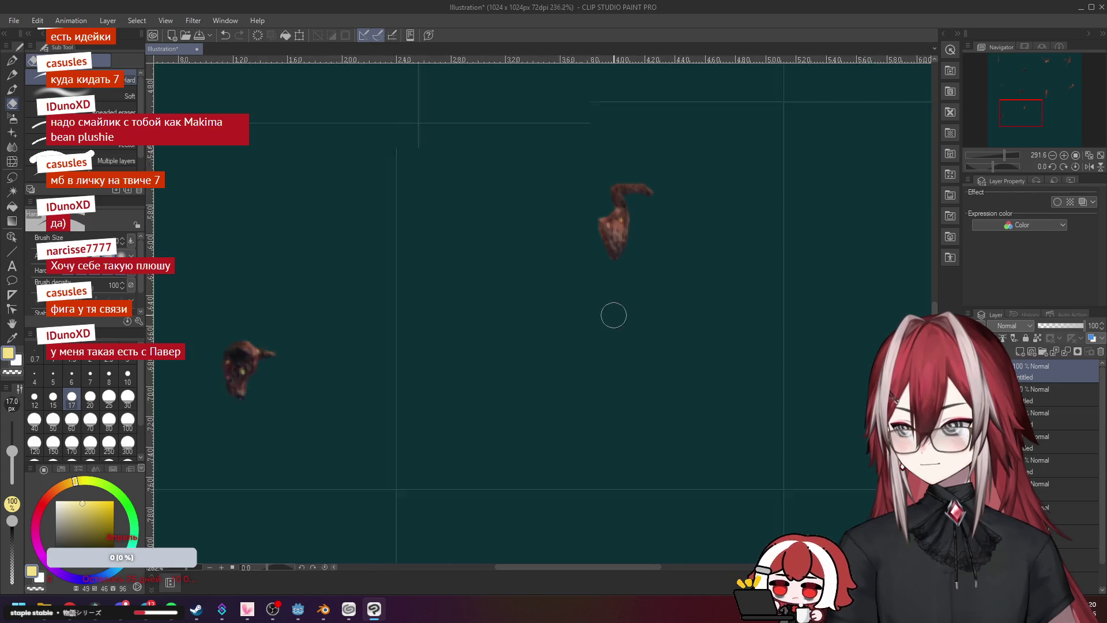
mouse_move(542, 392)
mouse_down()
mouse_move(562, 381)
mouse_move(506, 311)
mouse_up()
scroll(569, 341, up, 2)
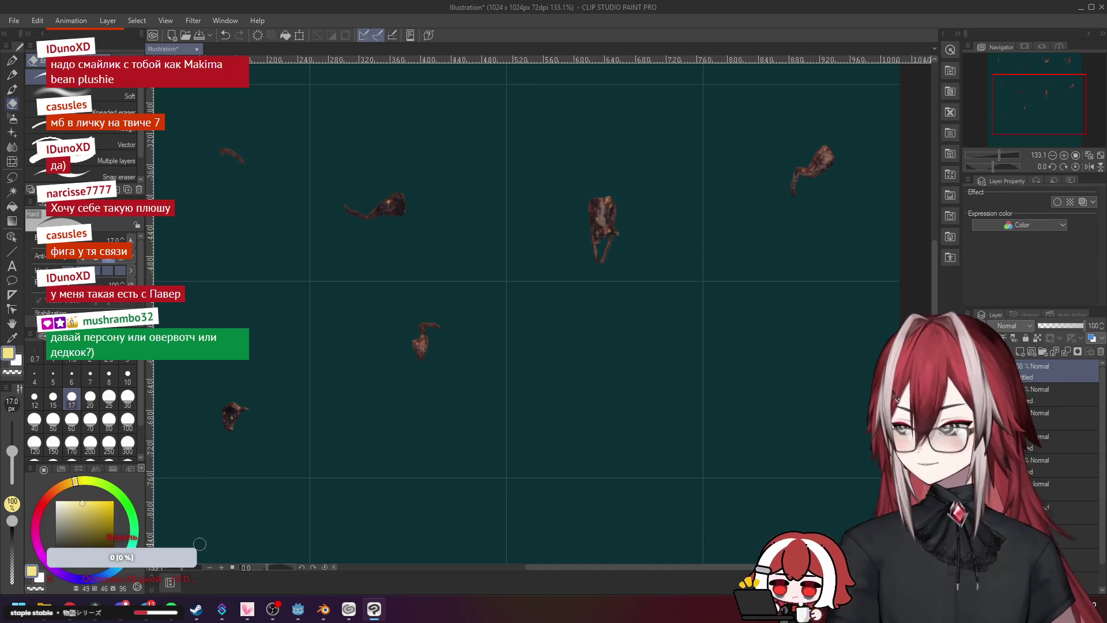
key(alt+Tab)
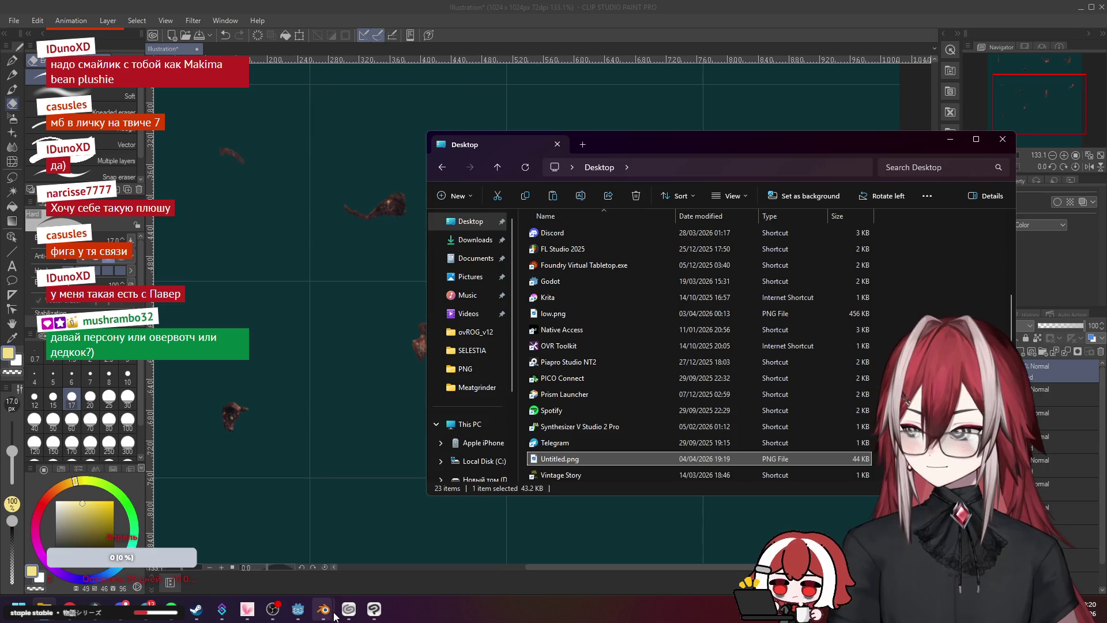
- In Blender, enable the death2 action and render the current frame
mouse_move(324, 610)
click(294, 550)
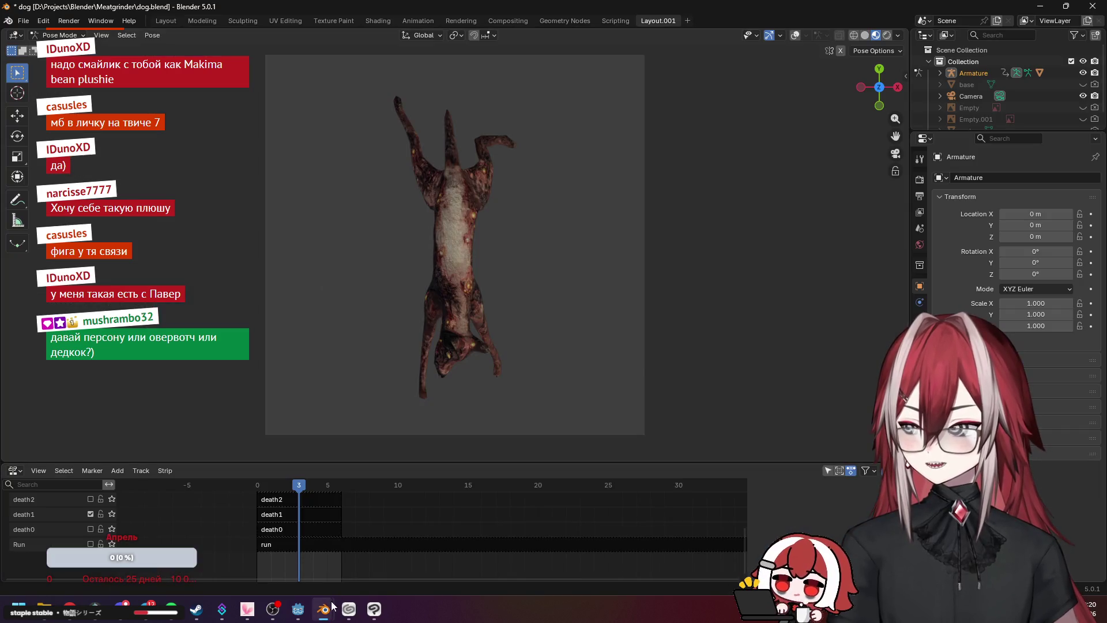
scroll(81, 519, up, 1)
click(90, 522)
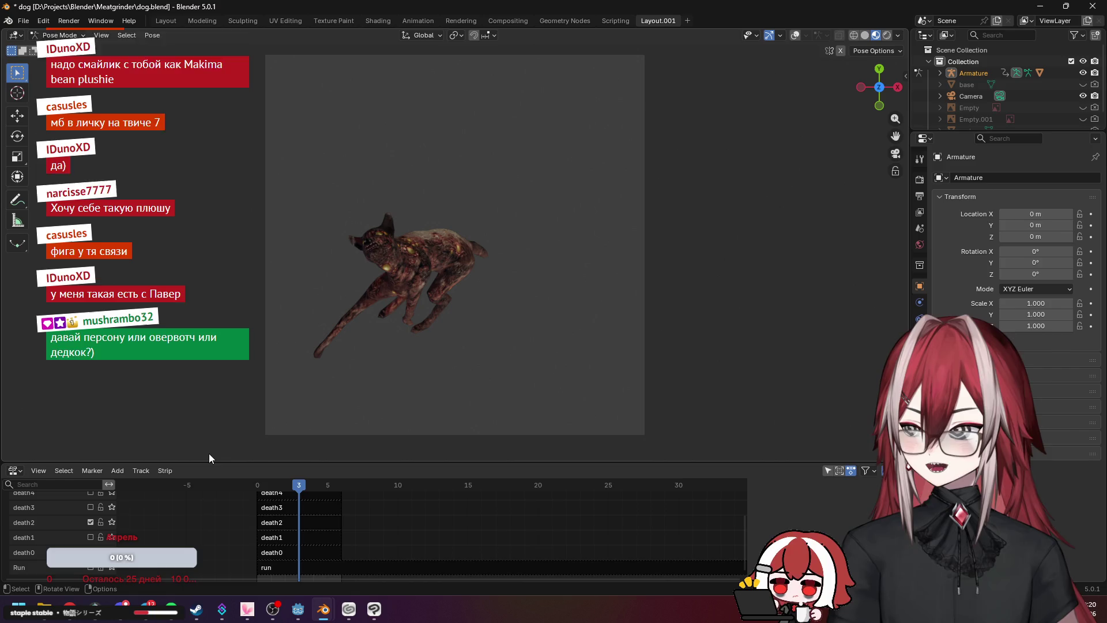
click(69, 22)
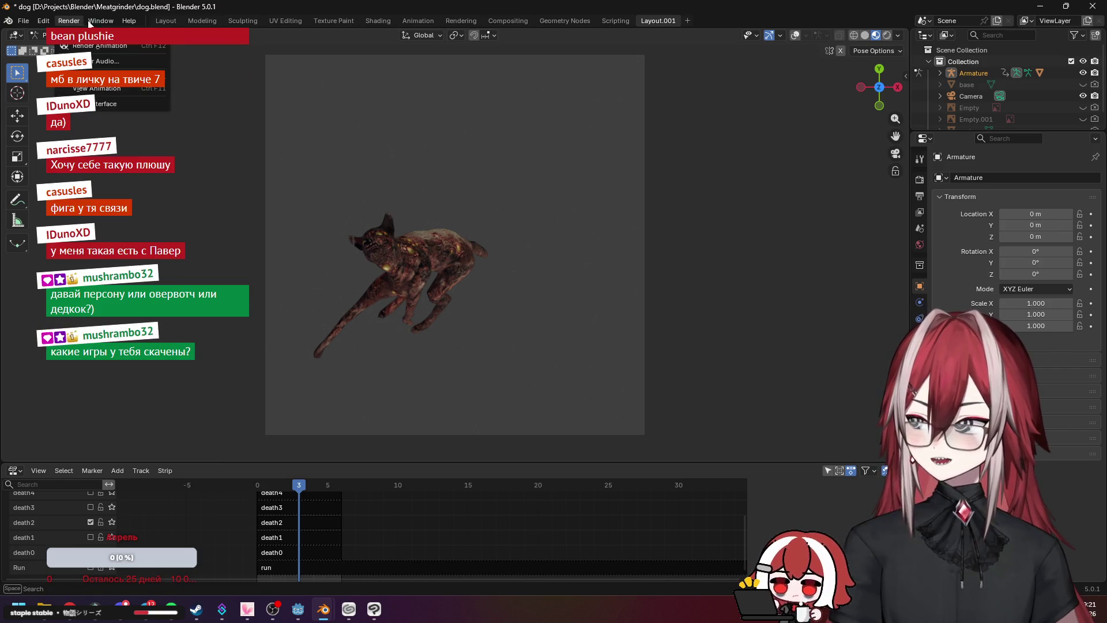
click(92, 34)
- Save the render over Untitled.png on the Desktop and close the render window
click(435, 281)
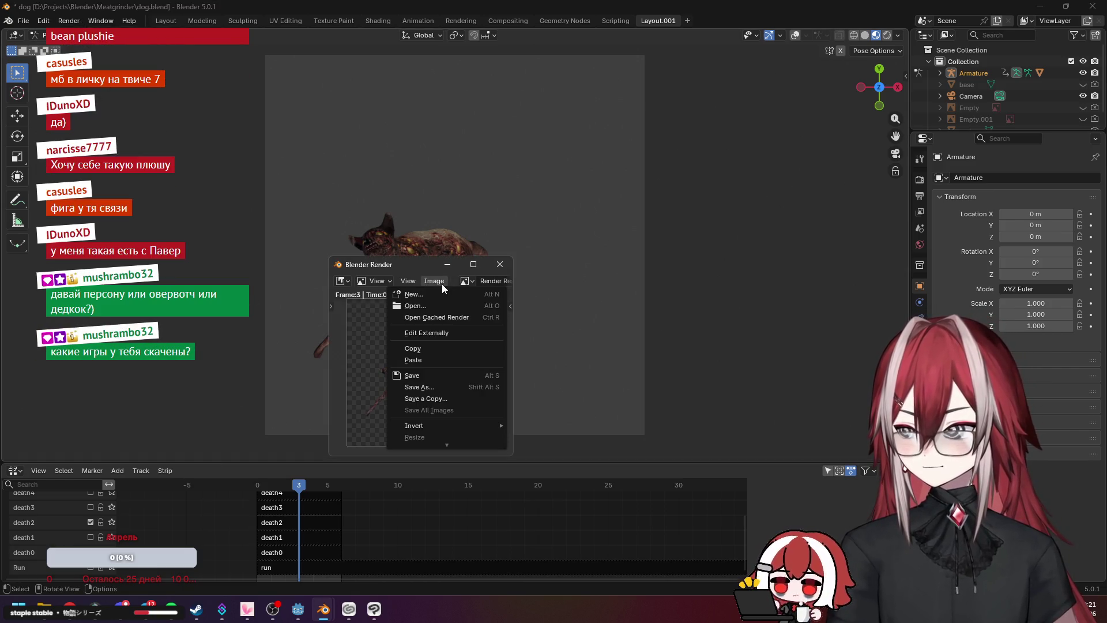
click(429, 382)
click(500, 101)
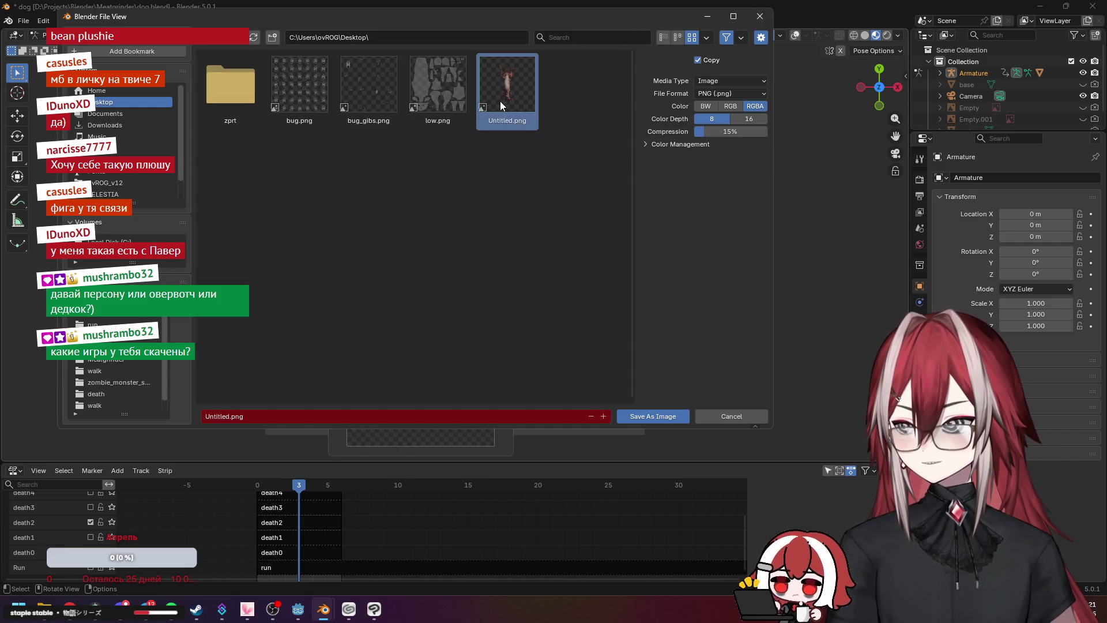
click(653, 418)
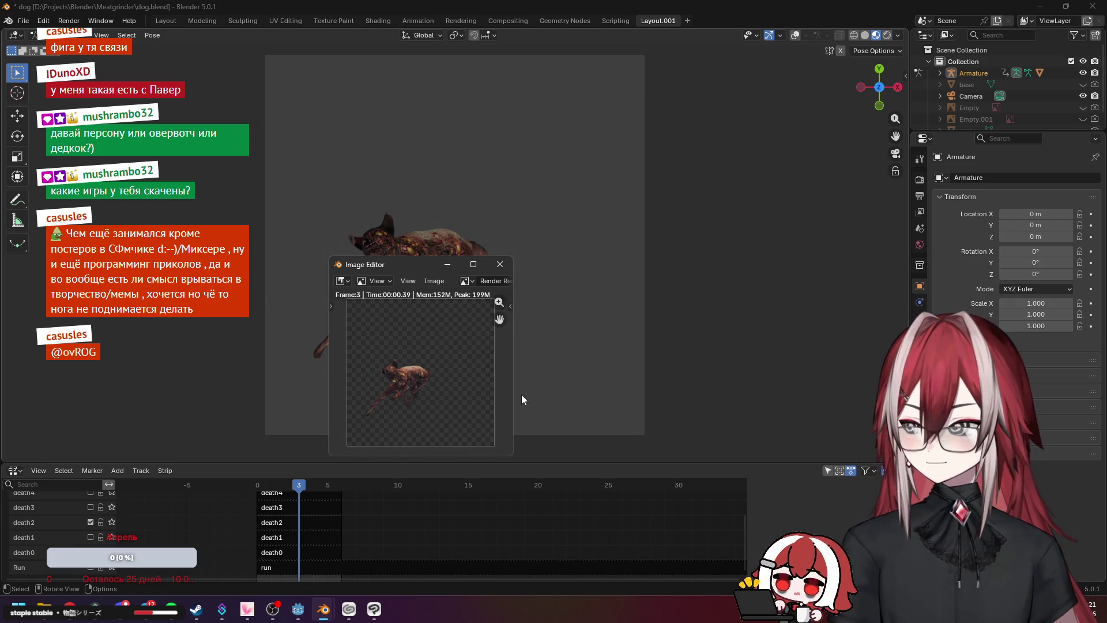
click(435, 281)
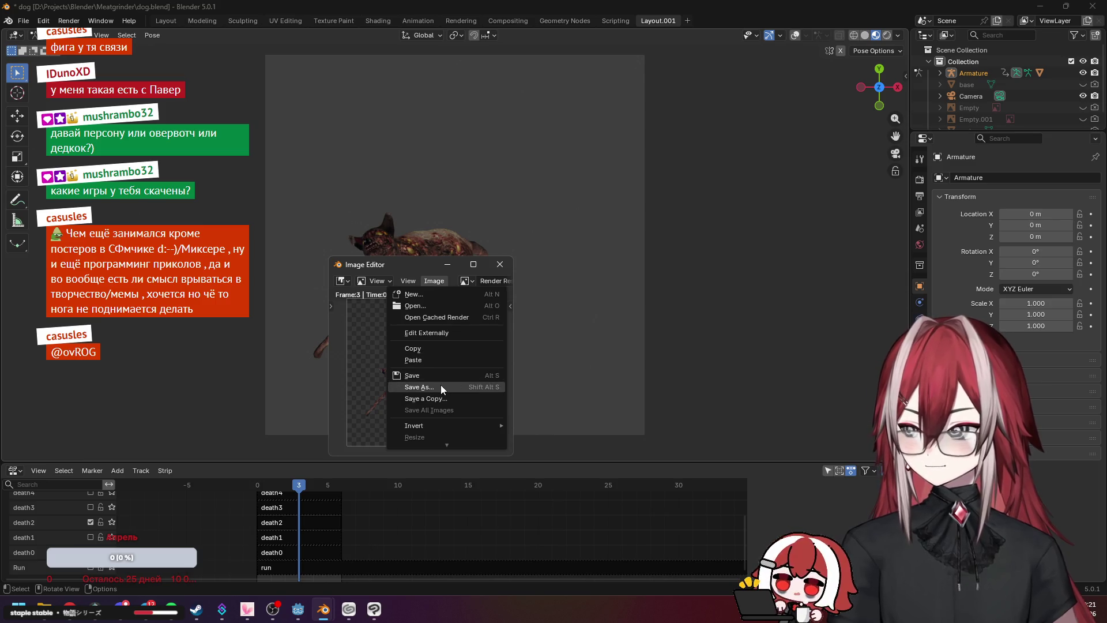
click(441, 387)
click(489, 89)
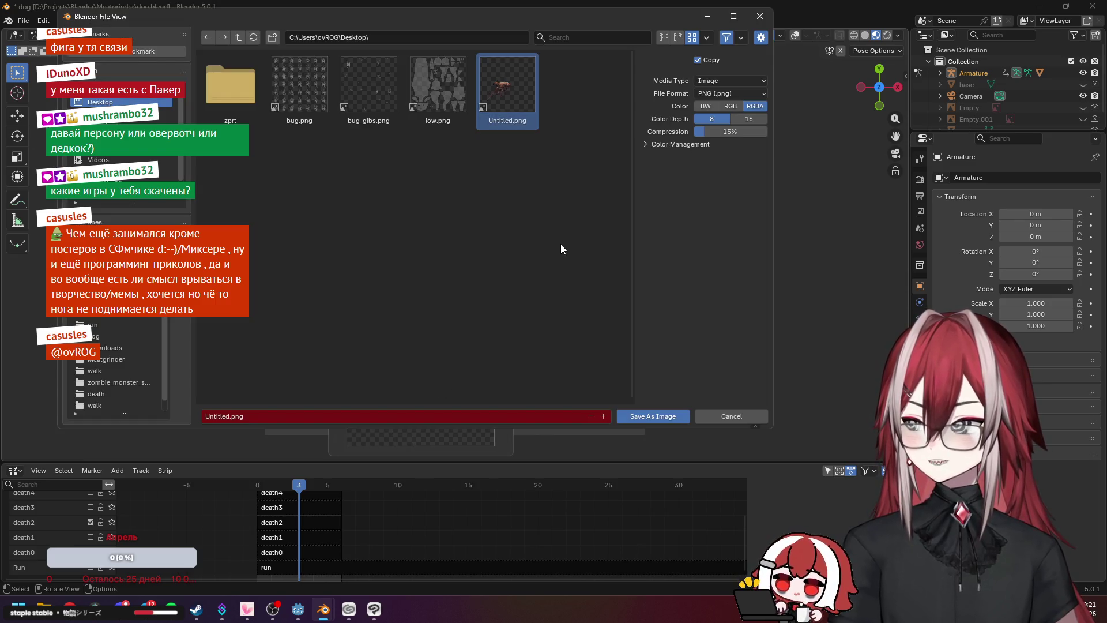
key(Return)
click(502, 263)
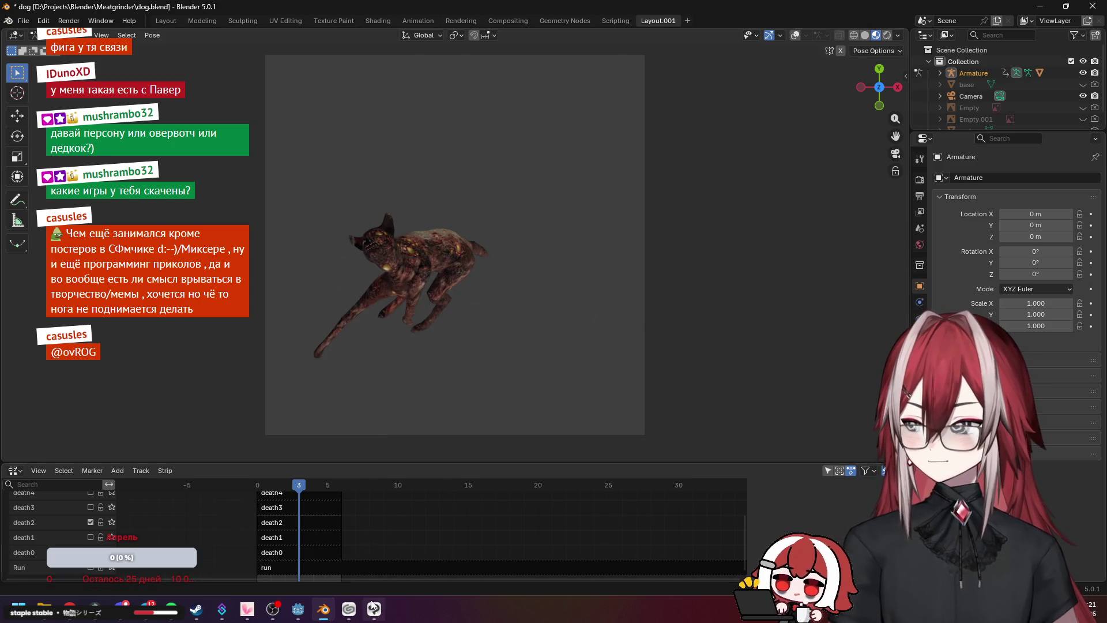
click(374, 608)
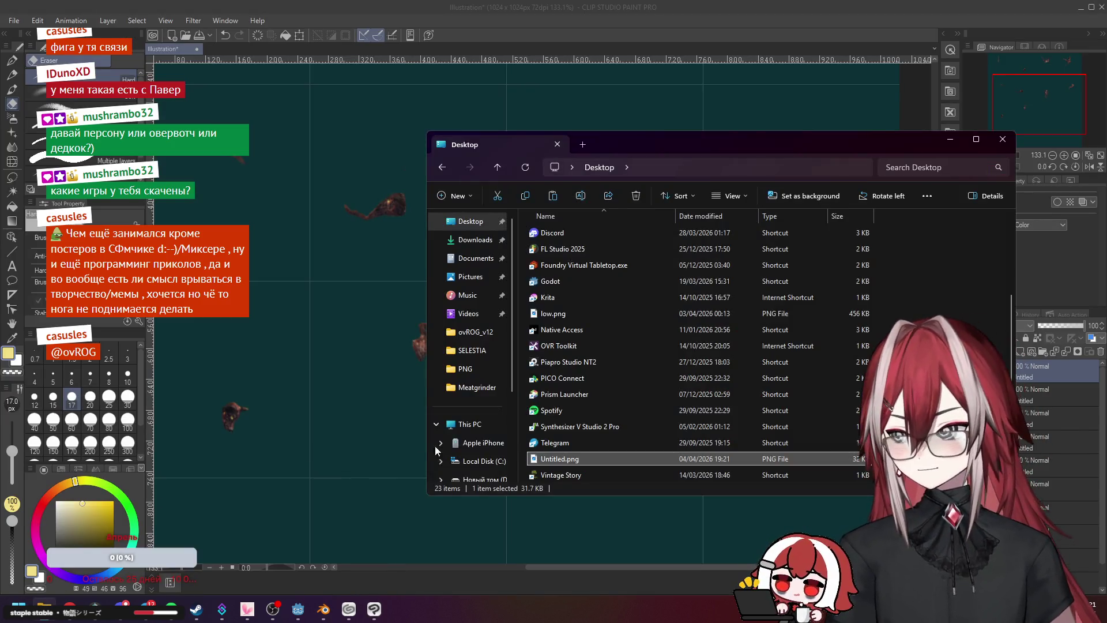
- Dismiss the file browser and rasterize the central death2 dog render layer
key(o)
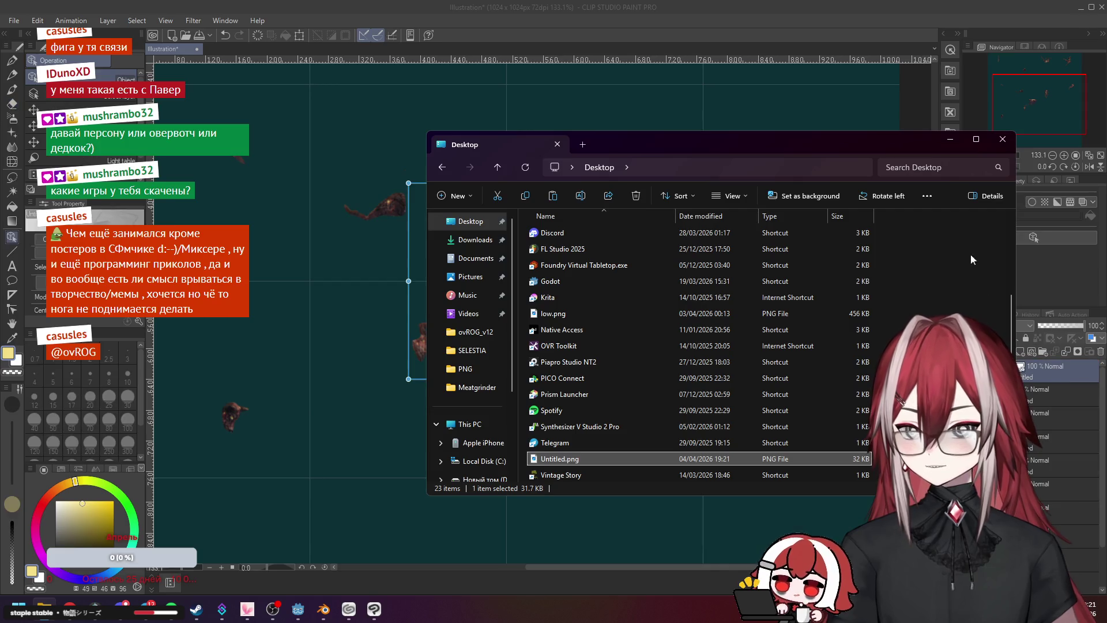
click(503, 256)
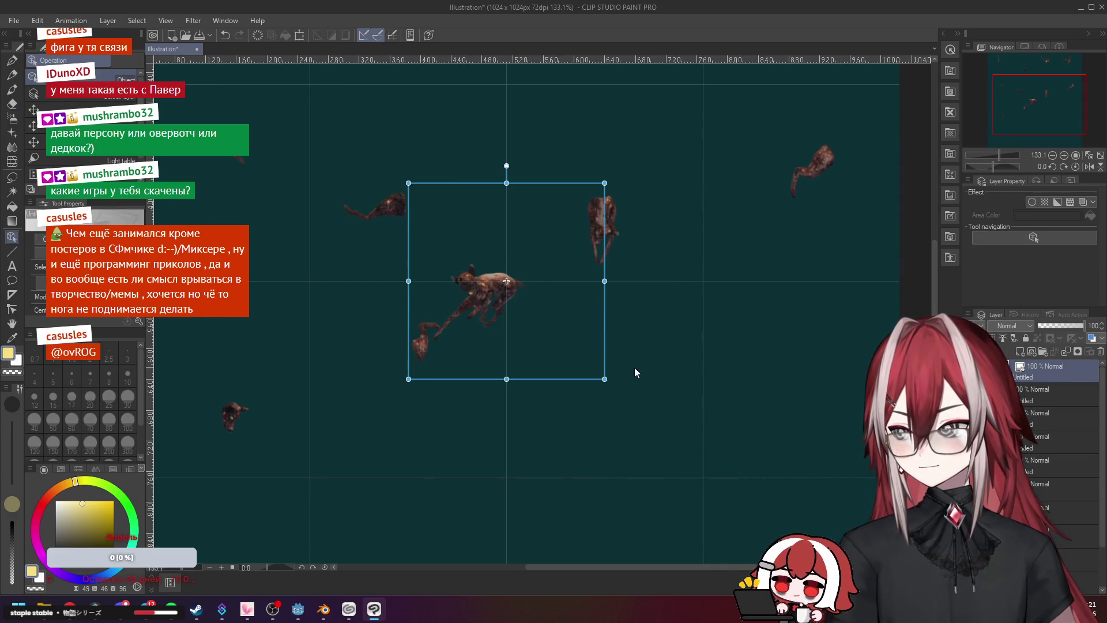
drag(489, 296, 576, 370)
scroll(498, 280, up, 3)
scroll(537, 311, up, 6)
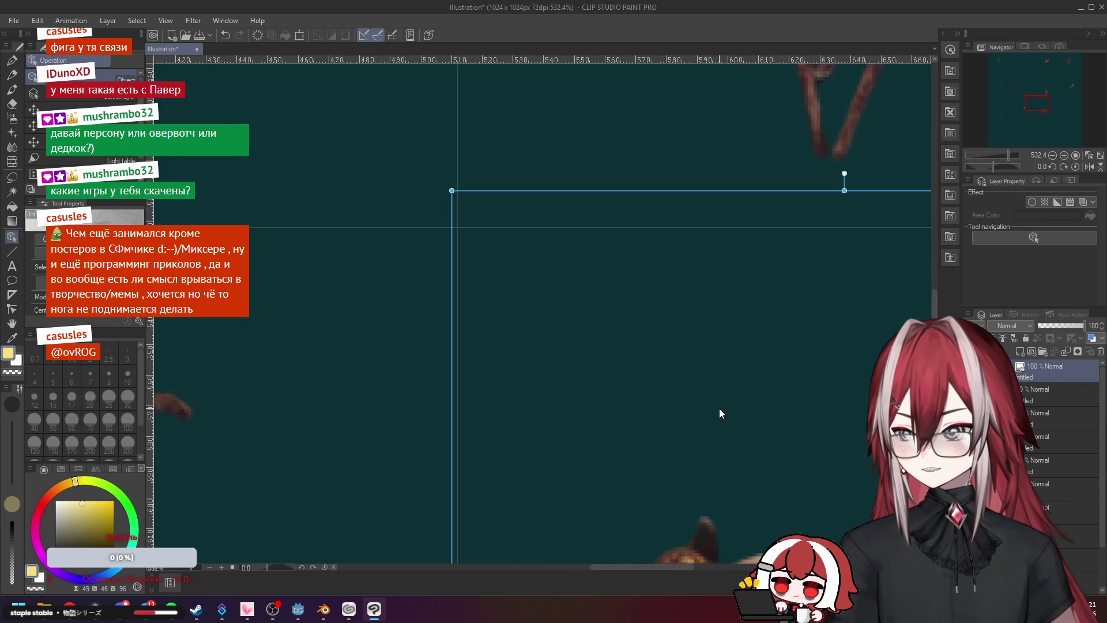
scroll(745, 439, down, 5)
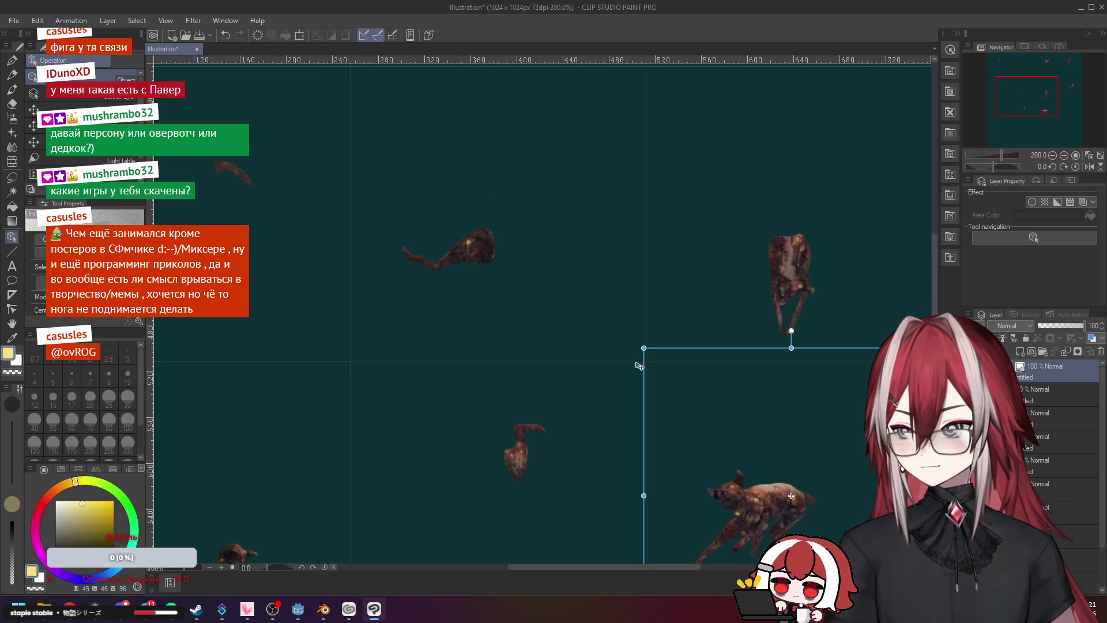
scroll(621, 409, up, 3)
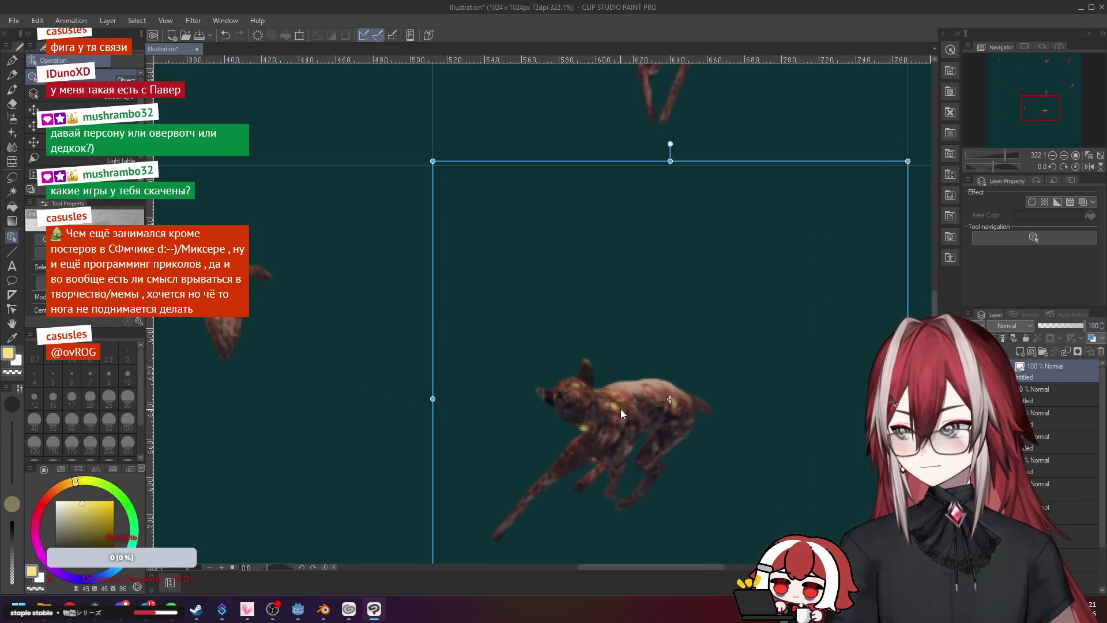
scroll(580, 348, down, 4)
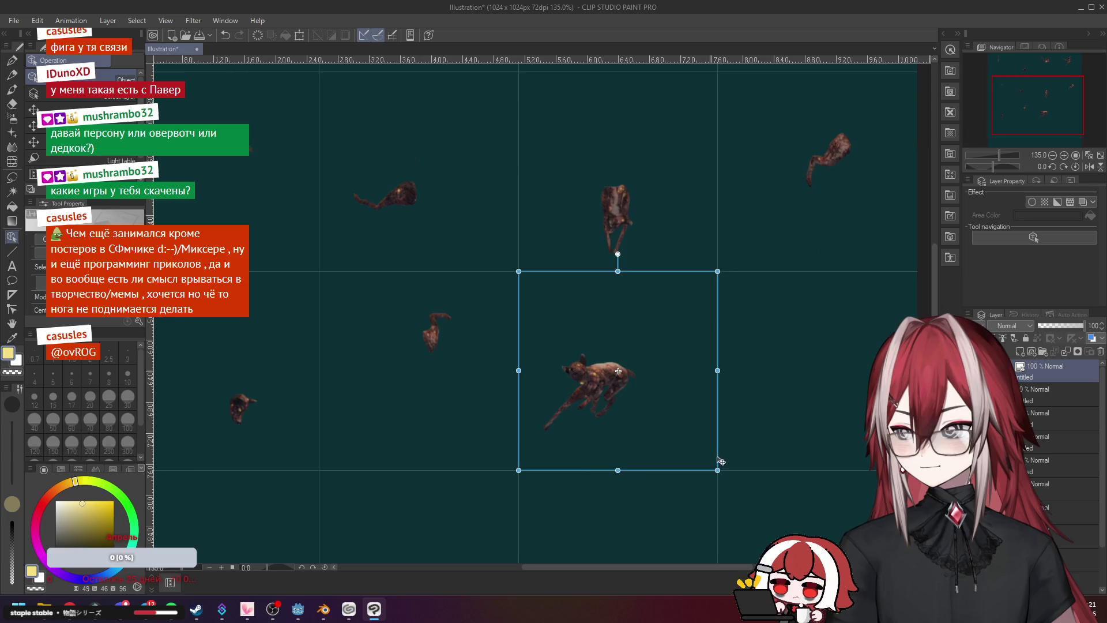
right_click(1054, 374)
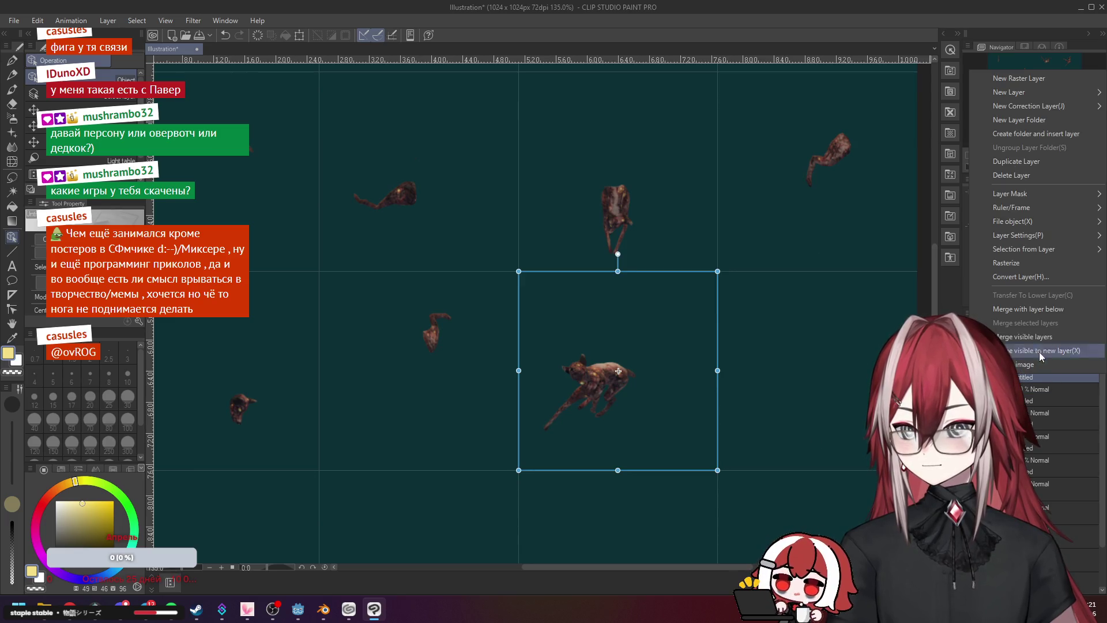
click(1026, 269)
scroll(648, 407, up, 7)
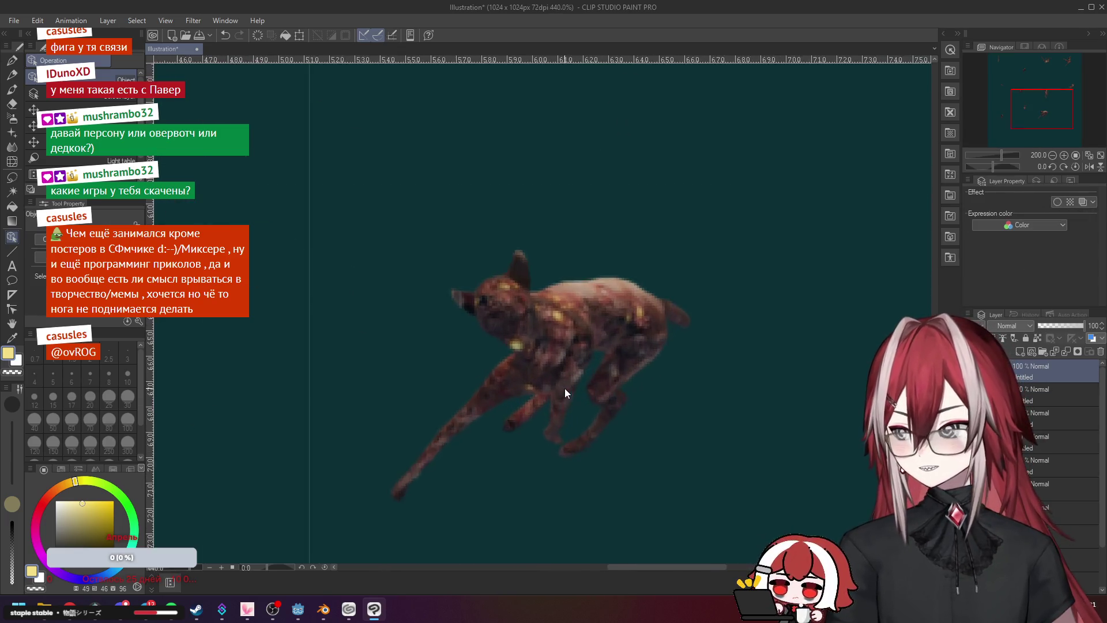
- Switch to the Eraser and zoom in on the death2 dog render
key(e)
scroll(569, 355, down, 3)
scroll(607, 342, up, 3)
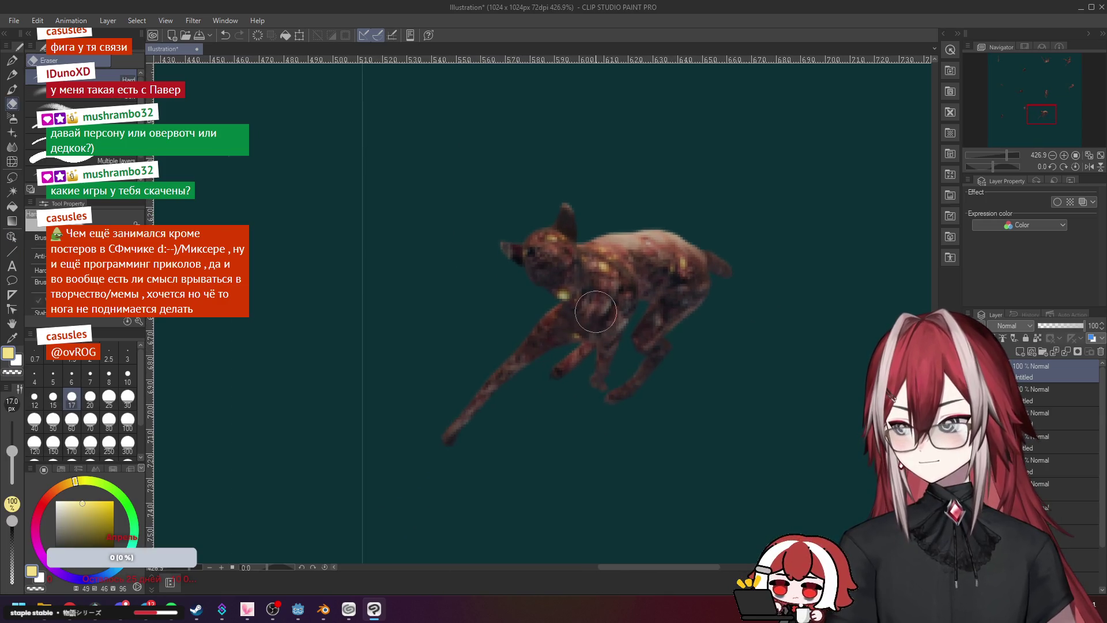
scroll(599, 294, down, 8)
scroll(599, 298, up, 8)
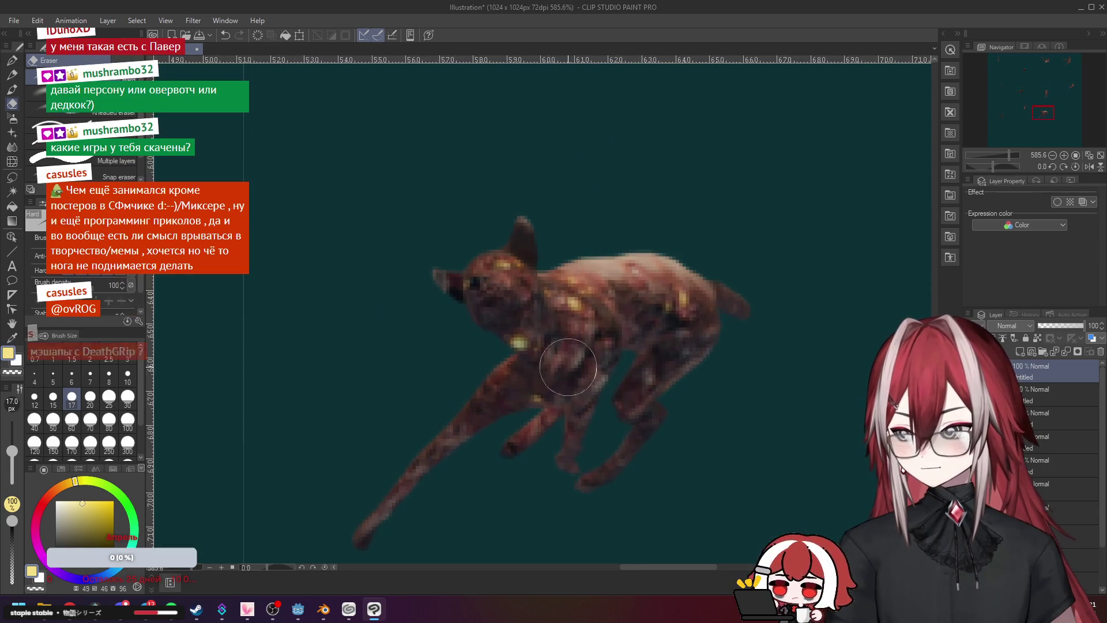
scroll(628, 380, down, 1)
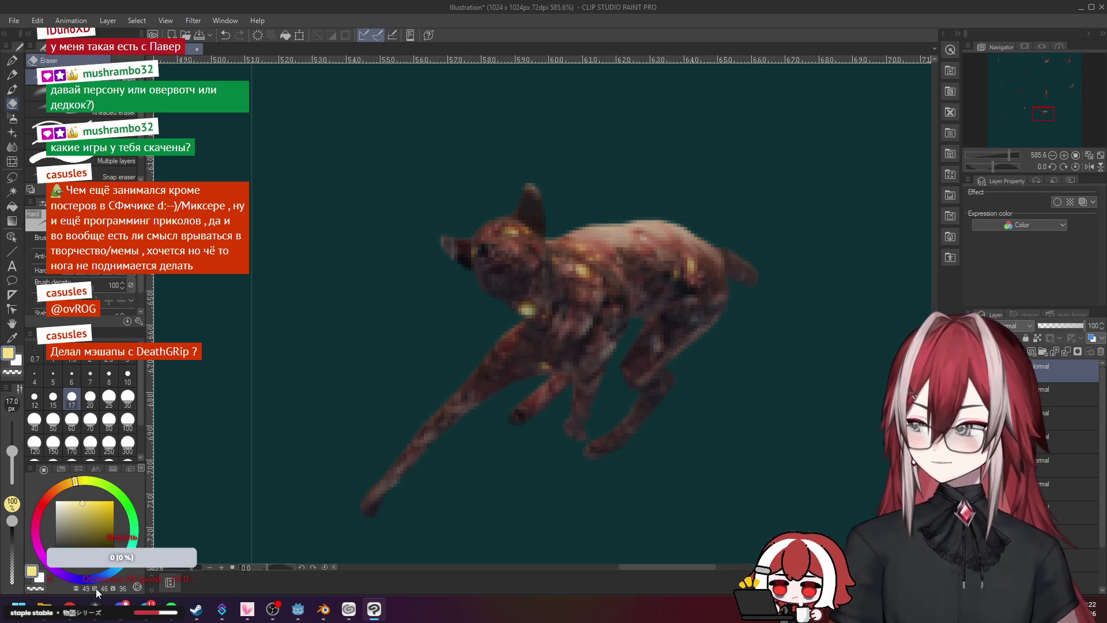
- Close the 7TV browser tab and hide the browser to return to the canvas
click(64, 603)
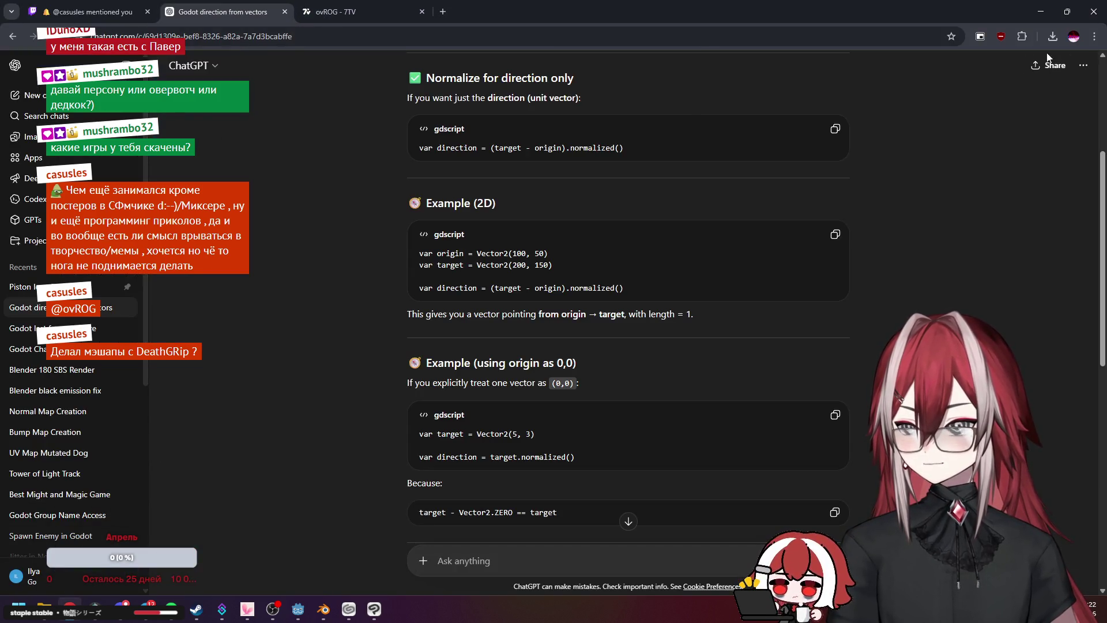
click(422, 12)
click(1041, 12)
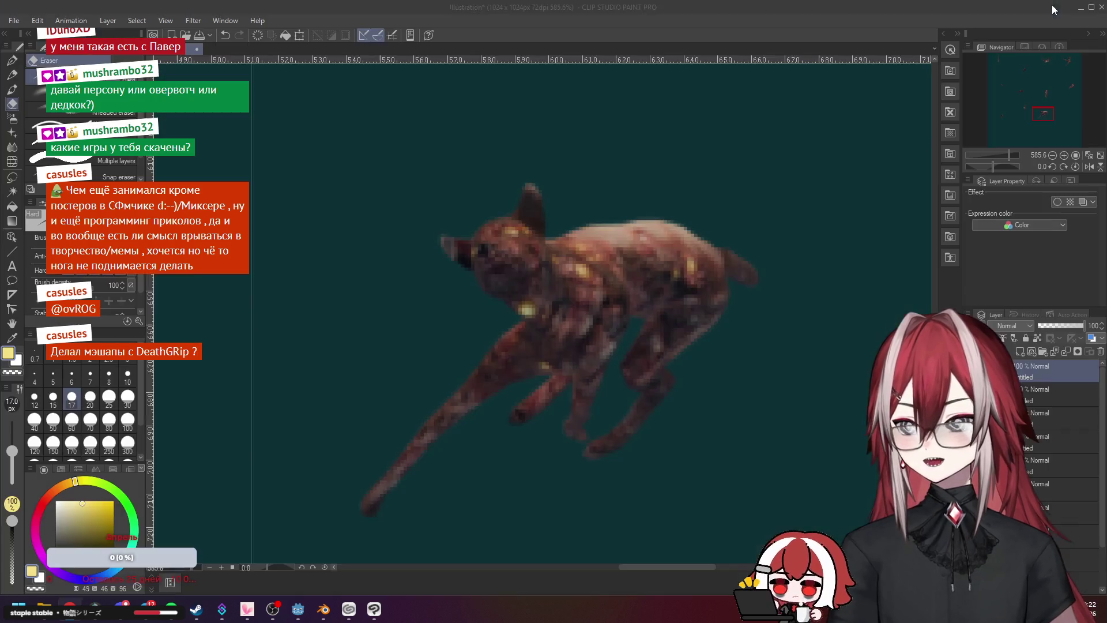
- Erase the dog's back, tail, ear, head and mid-body, leaving one small gib piece
scroll(591, 259, down, 2)
scroll(592, 259, up, 1)
scroll(611, 248, down, 3)
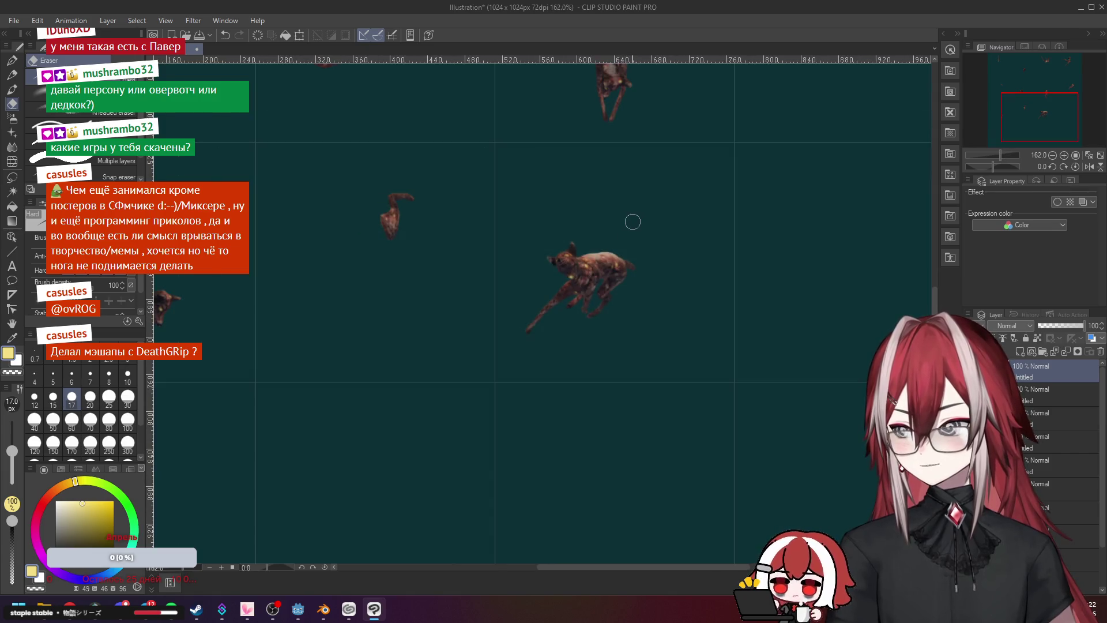
scroll(633, 222, up, 4)
scroll(655, 273, up, 2)
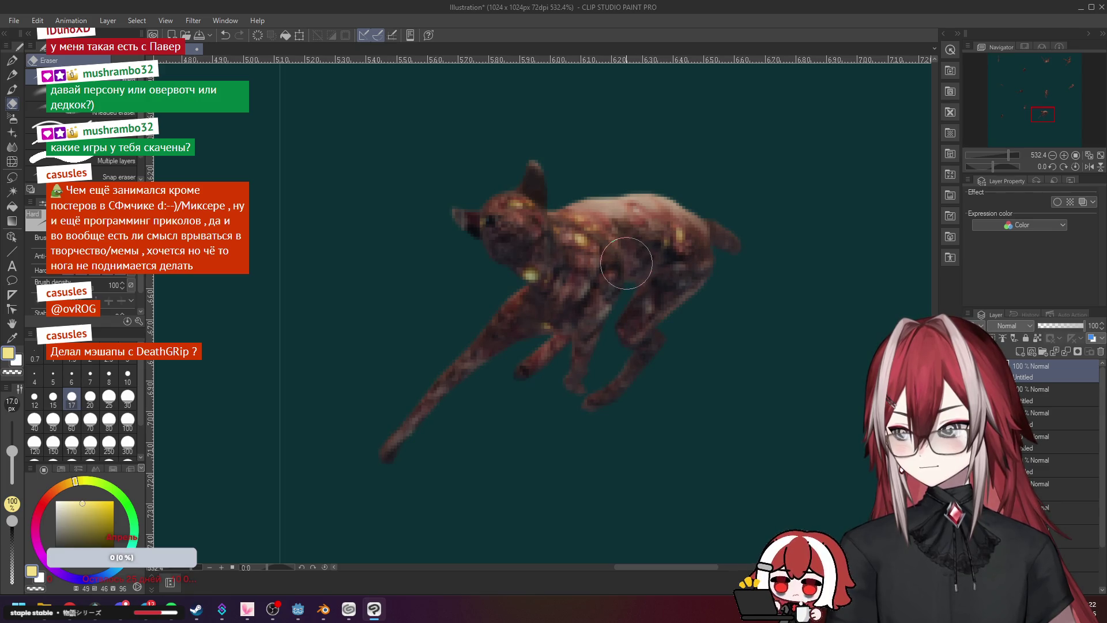
drag(626, 263, 690, 232)
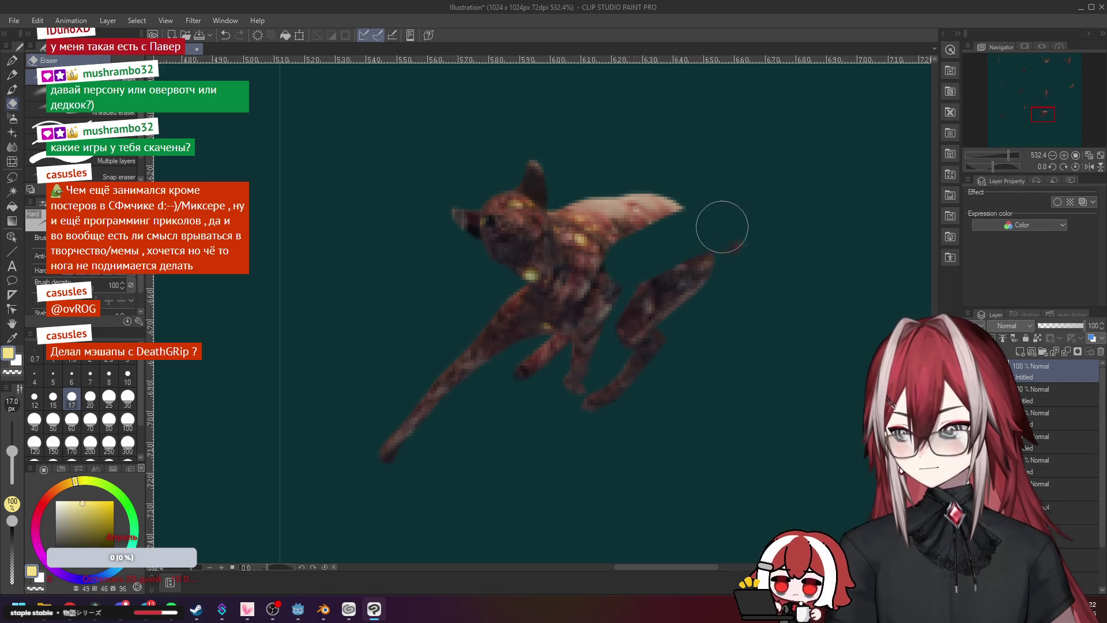
mouse_move(708, 221)
mouse_down()
mouse_move(576, 168)
mouse_move(606, 202)
mouse_move(482, 240)
mouse_move(606, 242)
mouse_up()
mouse_move(601, 291)
mouse_down()
mouse_move(572, 353)
mouse_move(475, 329)
mouse_move(390, 423)
mouse_up()
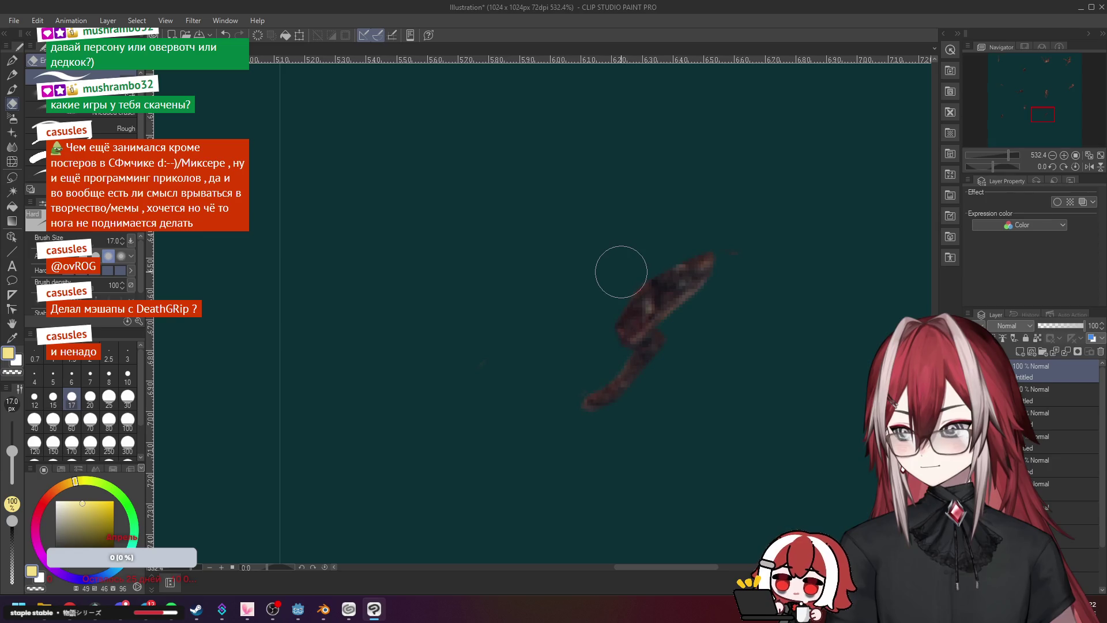
scroll(509, 265, down, 6)
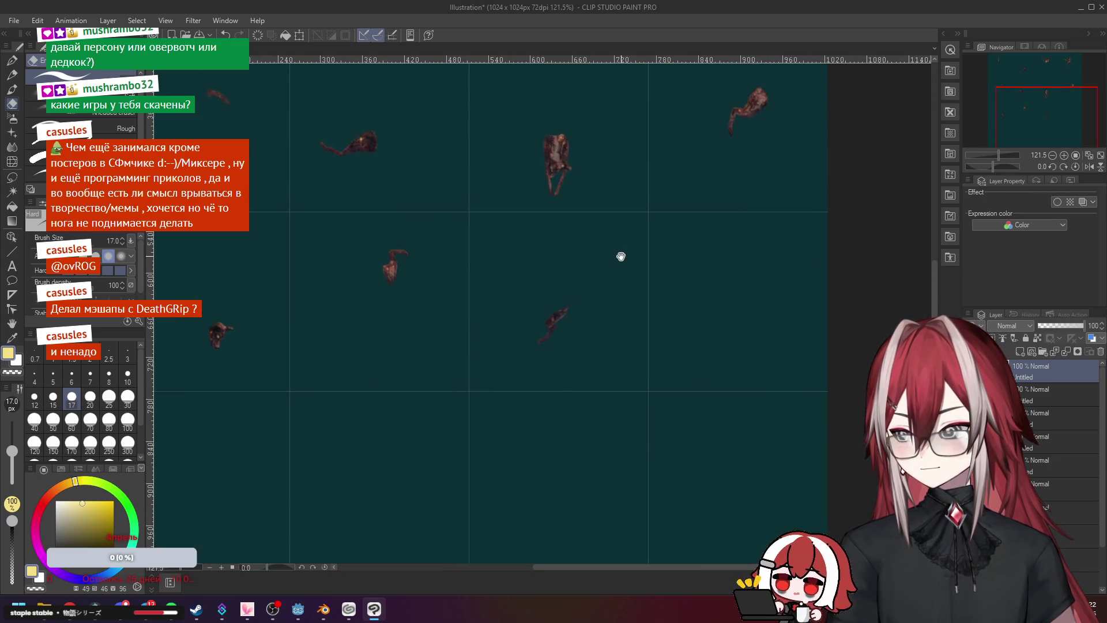
mouse_move(62, 619)
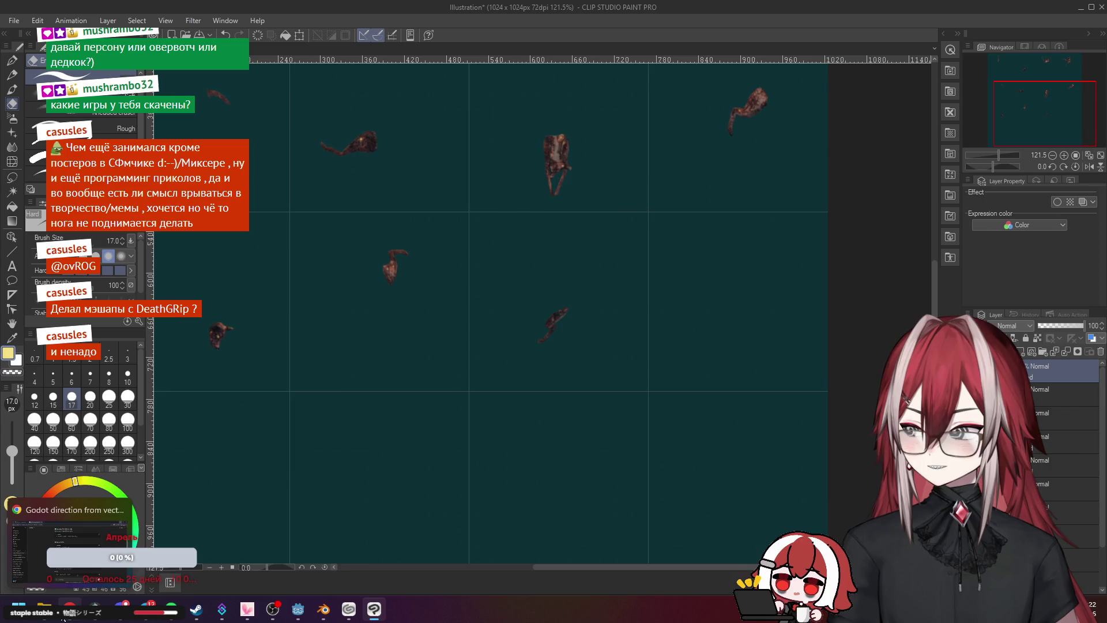
mouse_move(360, 610)
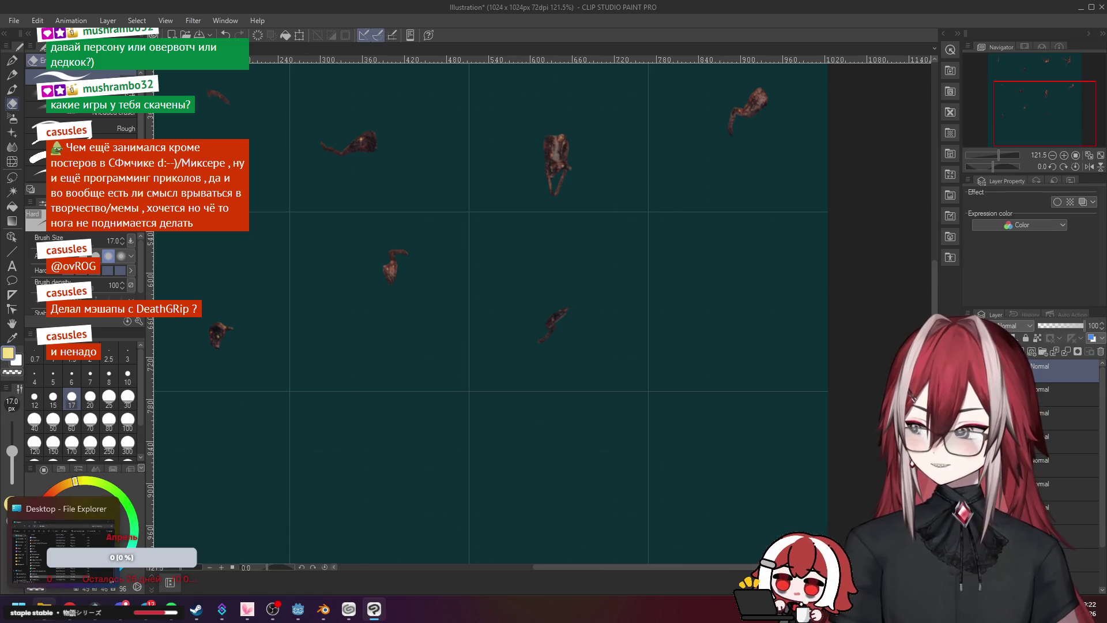
- Switch Blender to the death3 animation instead of death2
click(324, 609)
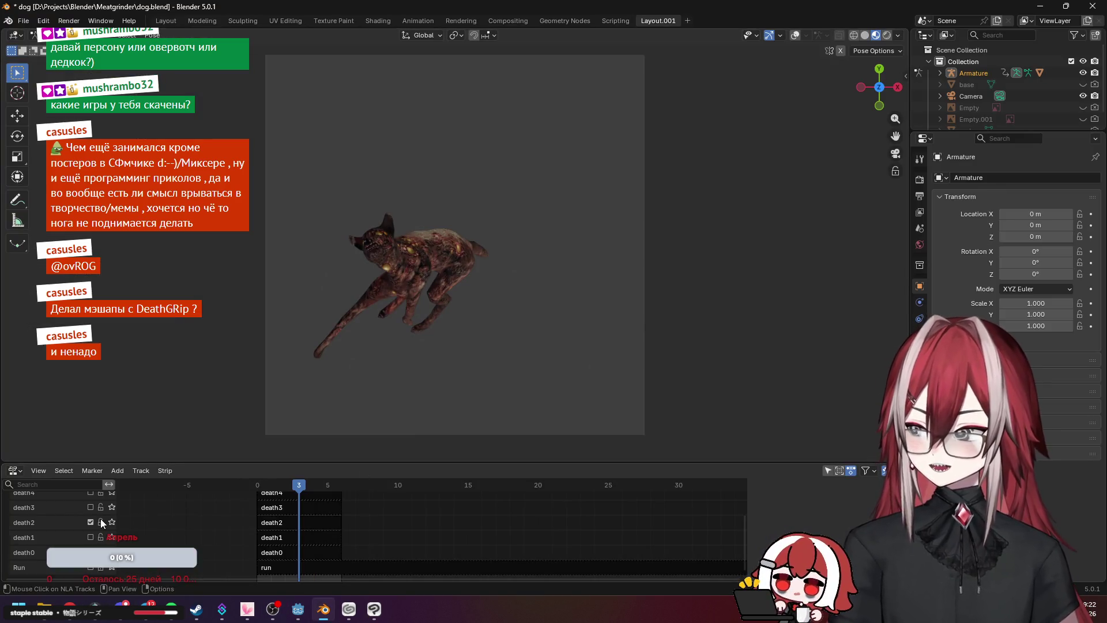
click(90, 508)
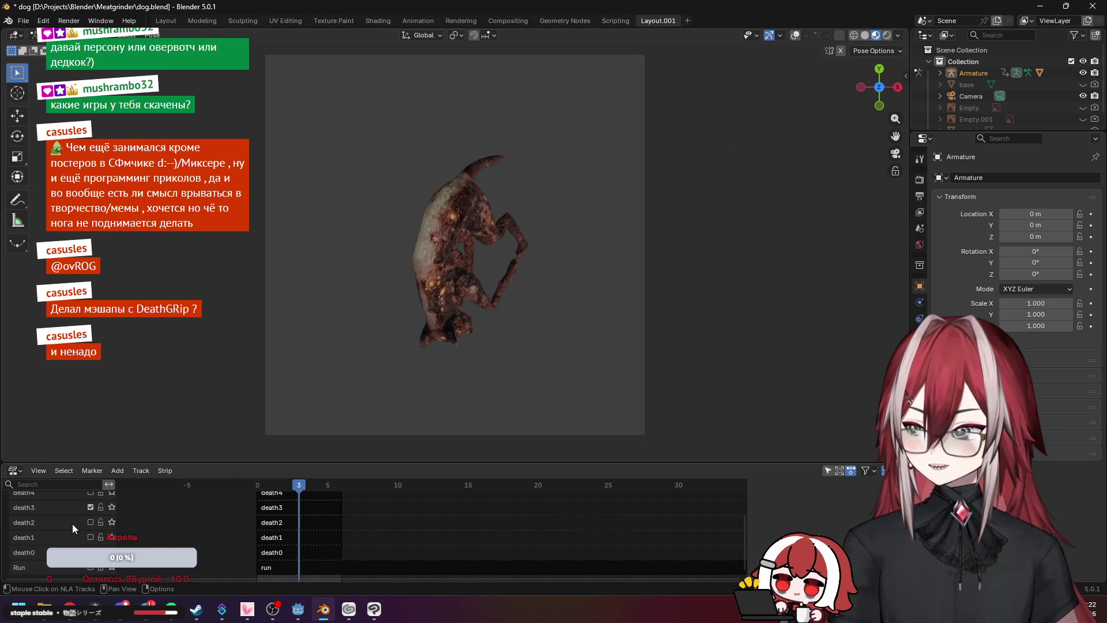
scroll(72, 524, up, 3)
- Render the current frame and save it as Untitled.png on the Desktop
click(68, 20)
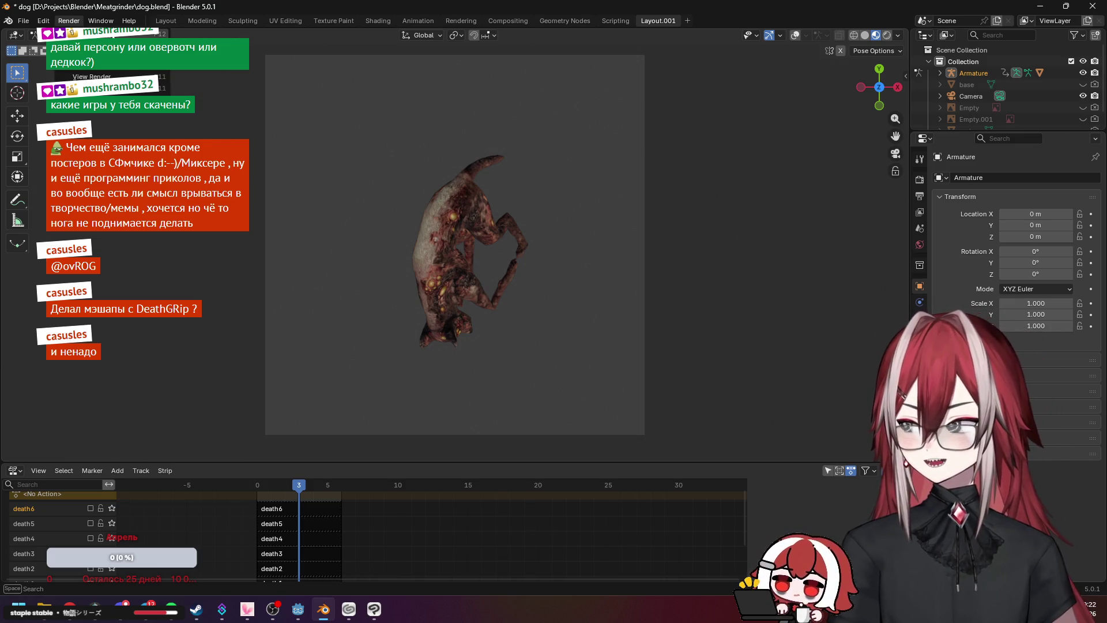
click(91, 77)
click(434, 280)
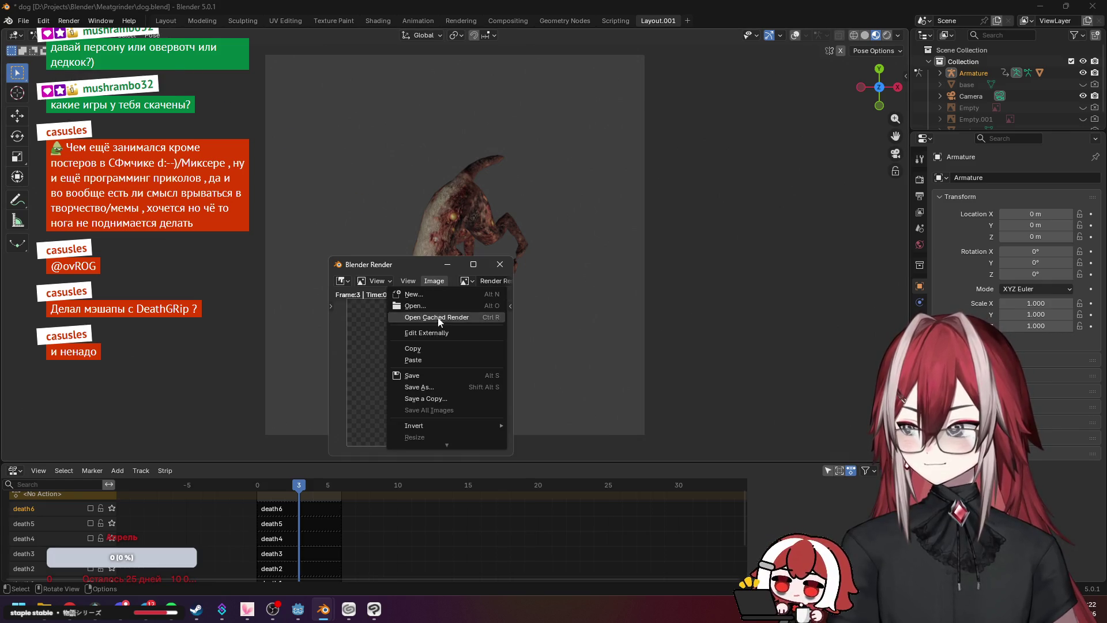
click(437, 388)
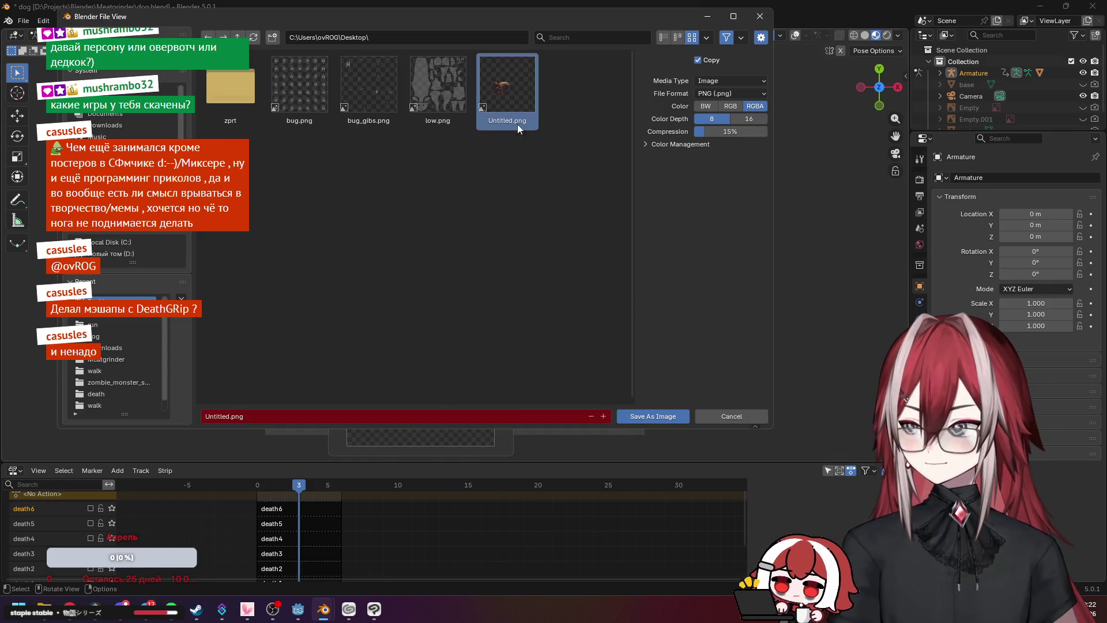
click(652, 416)
click(500, 266)
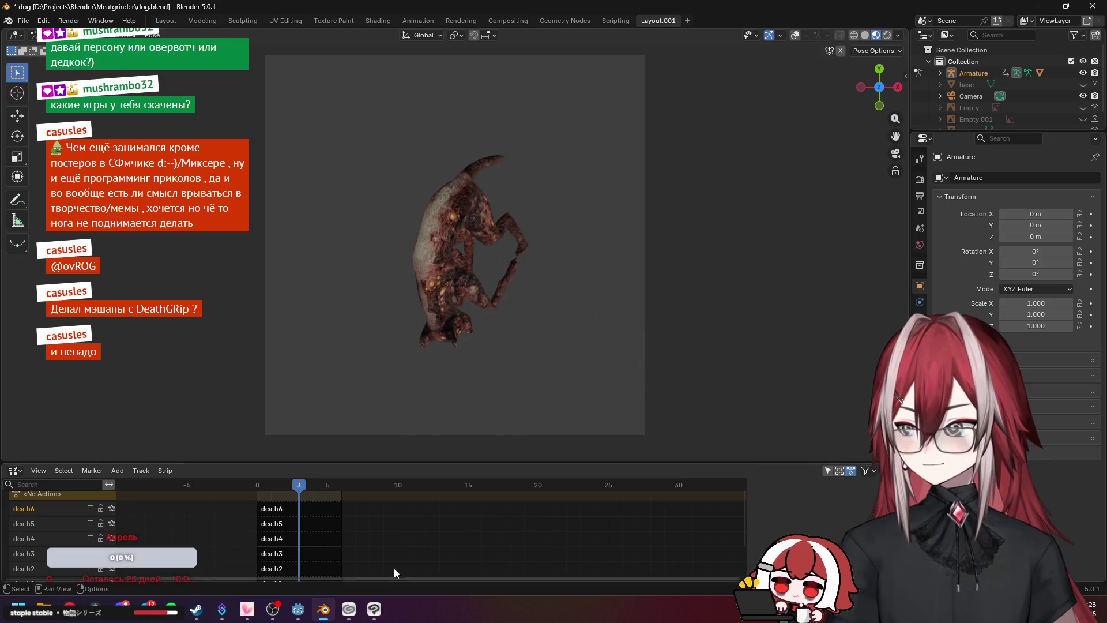
click(374, 609)
click(44, 610)
- Drop Untitled.png onto the sprite sheet, nudge it into place and rasterize its layer
mouse_move(553, 459)
mouse_down()
mouse_move(449, 259)
mouse_move(468, 212)
mouse_move(765, 297)
mouse_up()
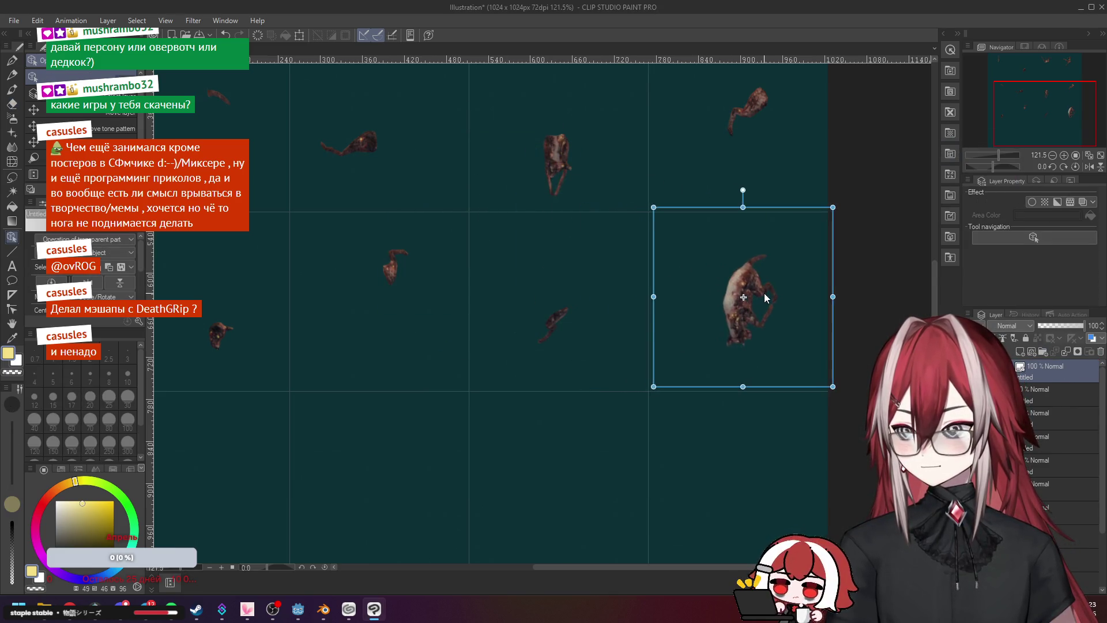
scroll(763, 293, up, 5)
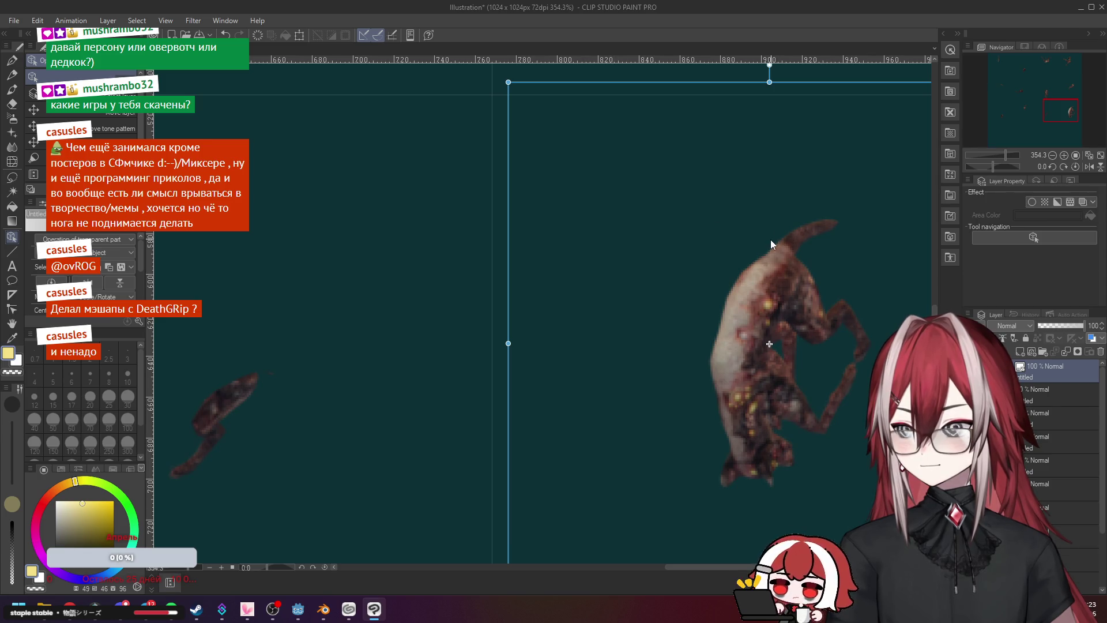
drag(781, 257, 770, 271)
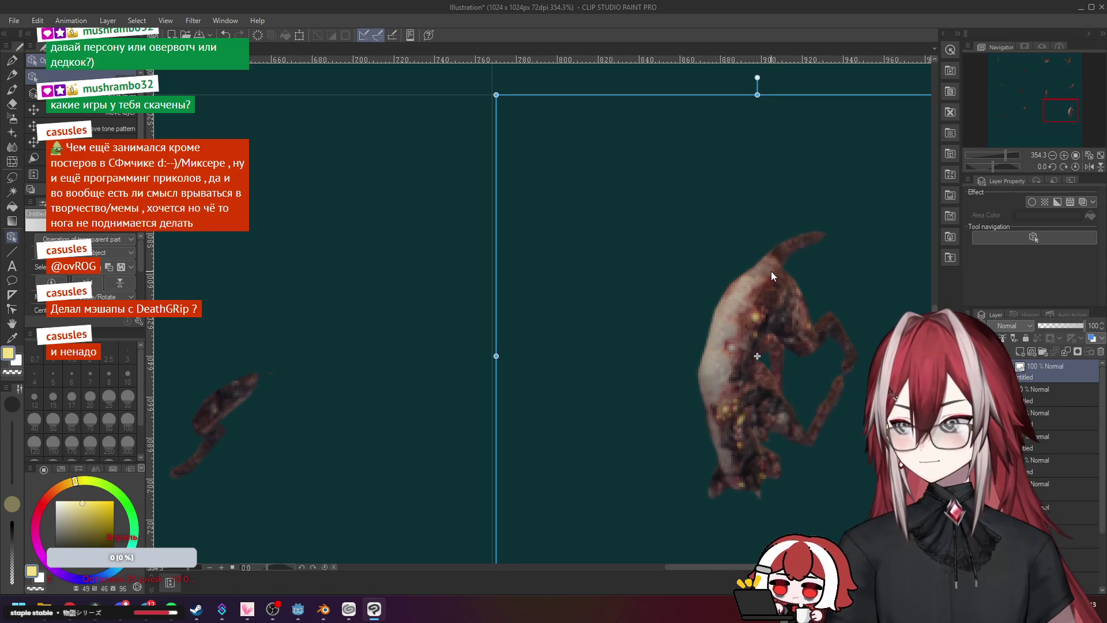
scroll(714, 247, down, 4)
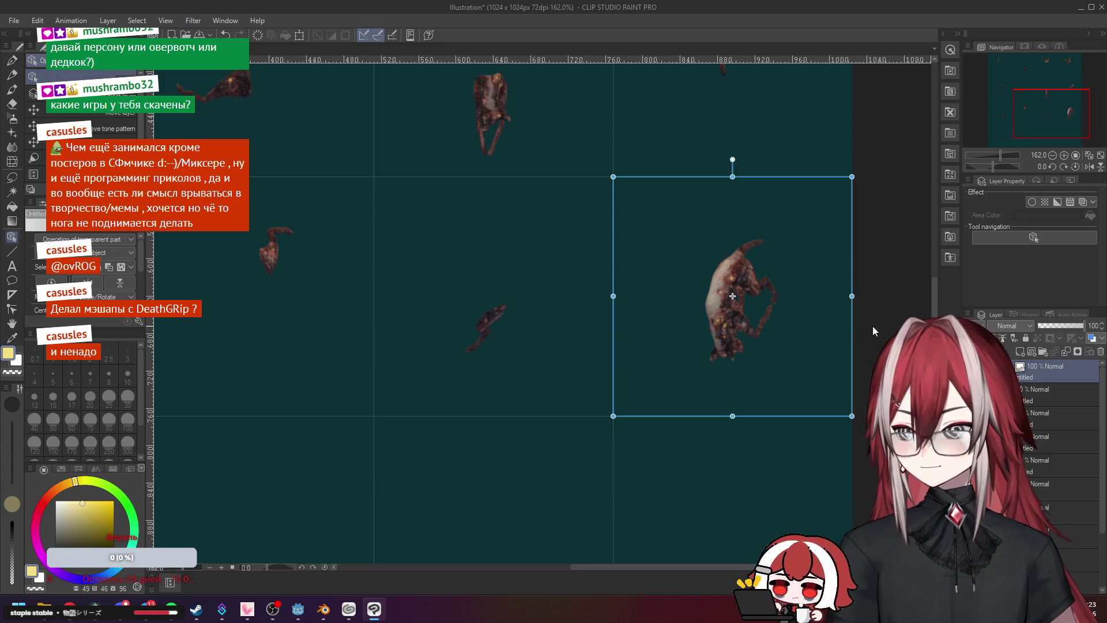
right_click(1037, 371)
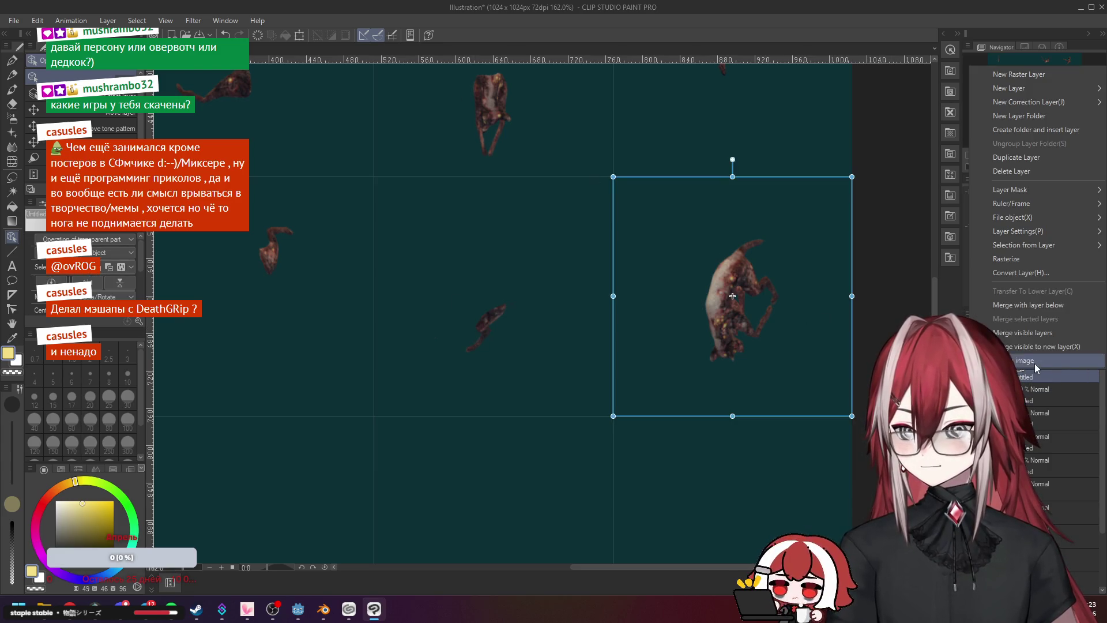
click(1012, 257)
scroll(780, 333, up, 4)
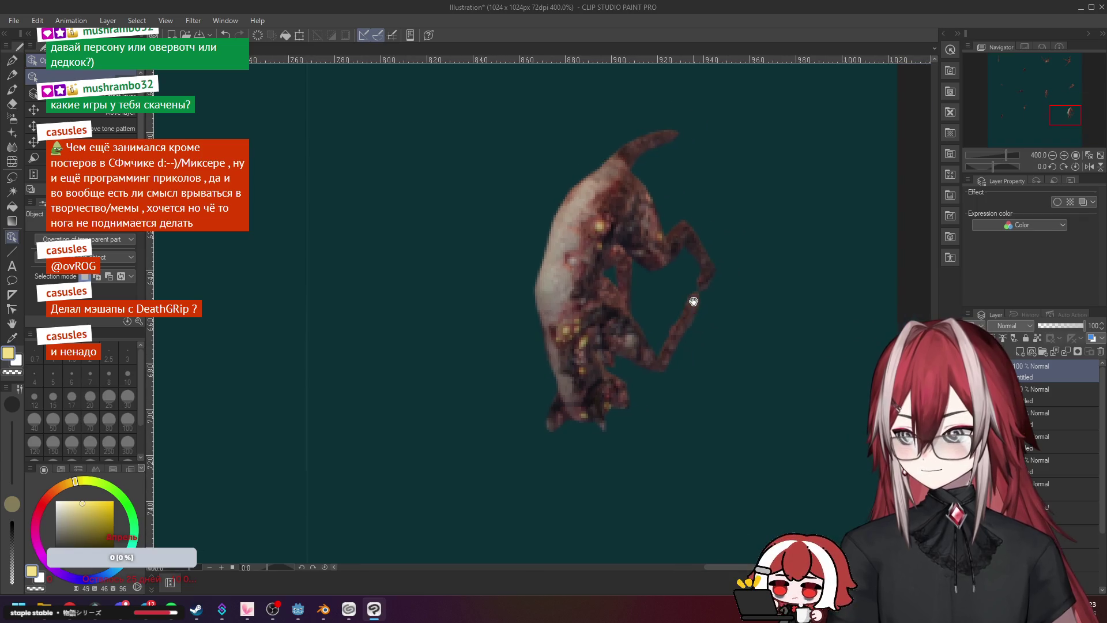
scroll(694, 301, down, 8)
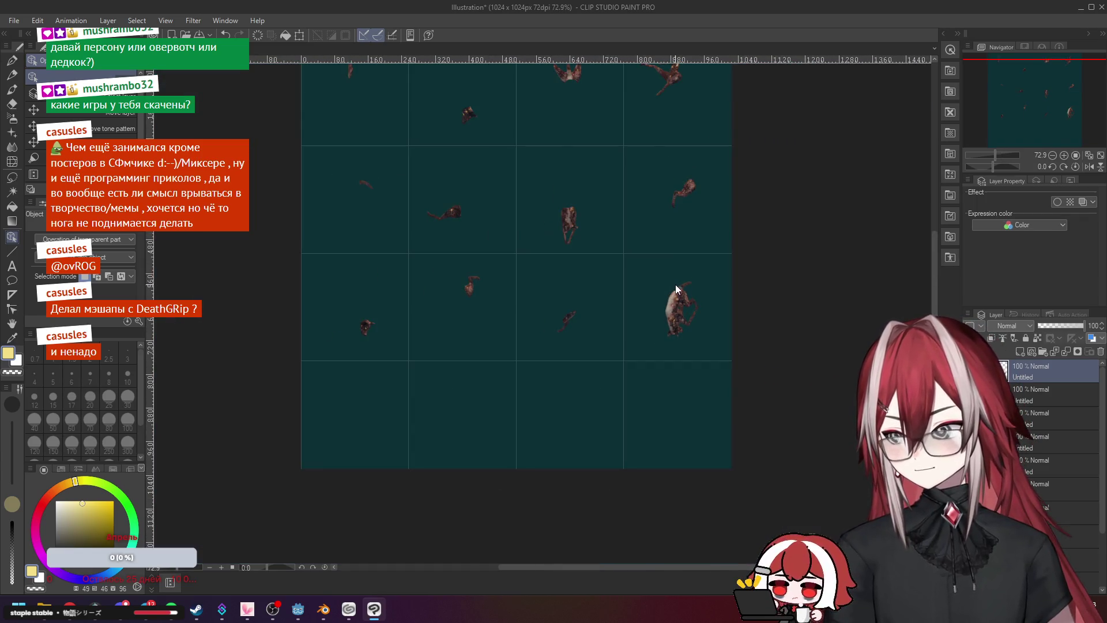
scroll(673, 281, up, 4)
scroll(679, 306, up, 6)
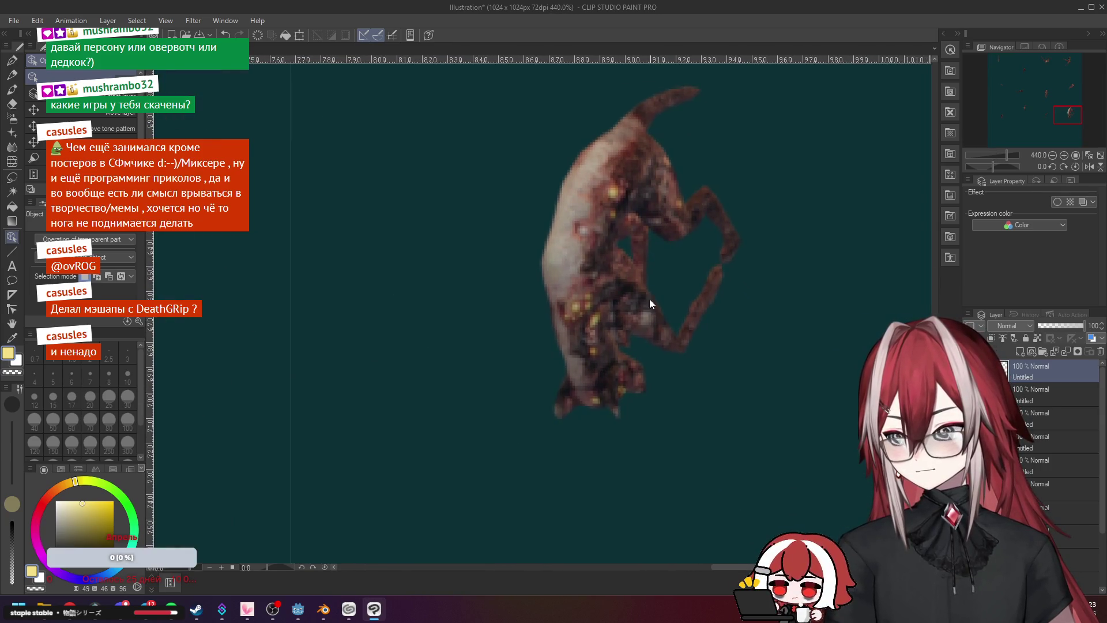
- Erase the dog's lower body, legs and upper body down to thin limb fragments
key(e)
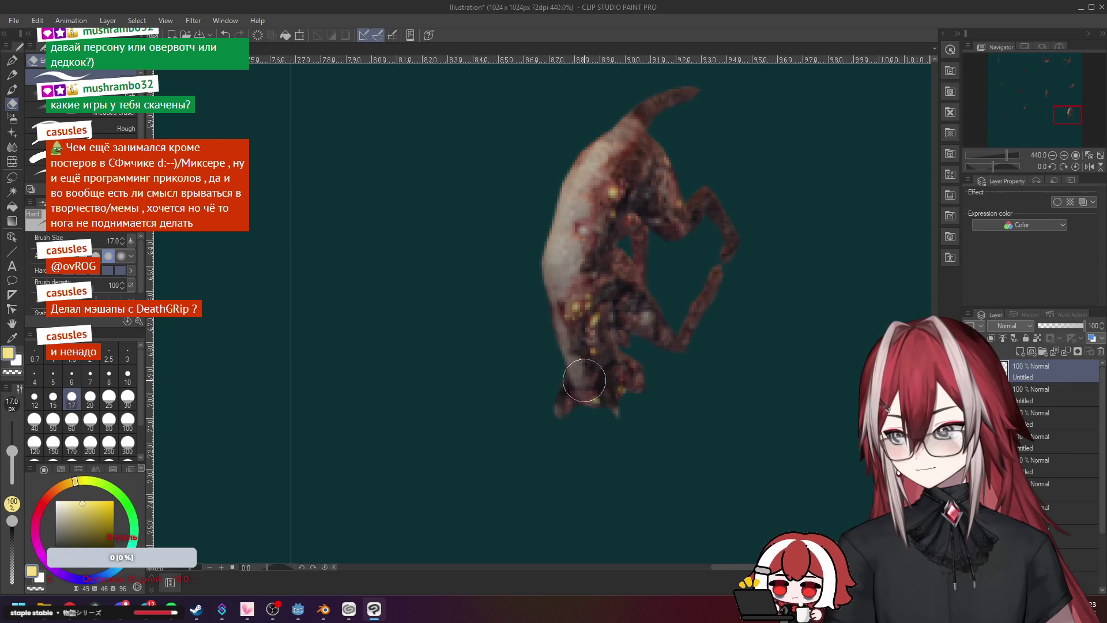
mouse_move(586, 376)
mouse_down()
mouse_move(598, 395)
mouse_move(597, 356)
mouse_move(559, 317)
mouse_move(564, 346)
mouse_move(717, 272)
mouse_move(596, 294)
mouse_move(598, 304)
mouse_move(563, 292)
mouse_move(531, 234)
mouse_move(582, 140)
mouse_move(647, 93)
mouse_up()
drag(621, 165, 710, 186)
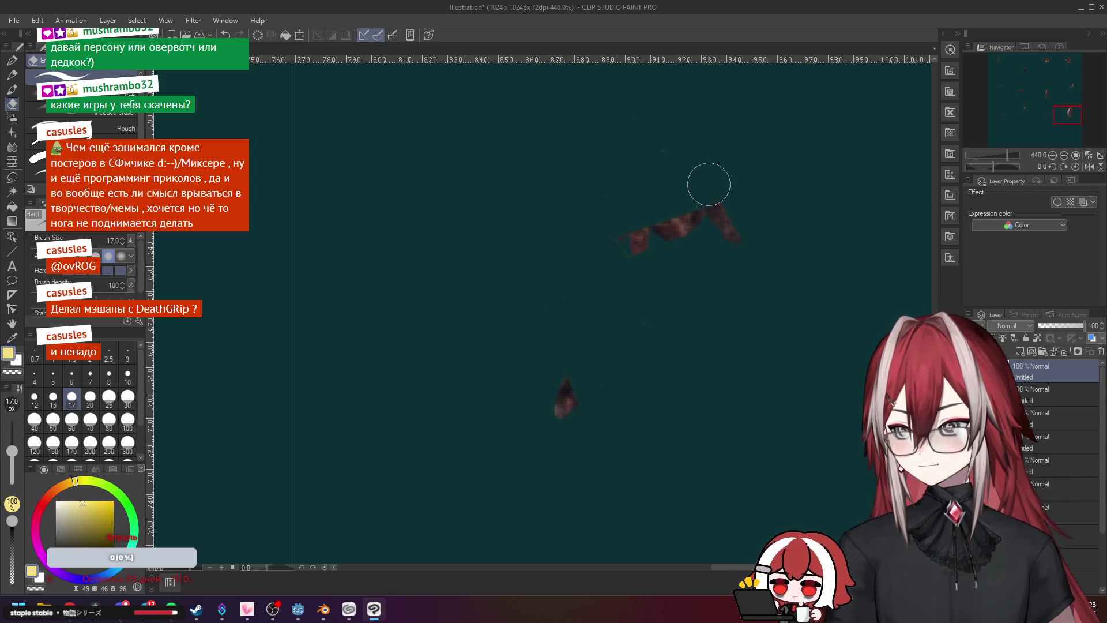
- View the whole sprite sheet, then enable the death4 animation track in Blender
scroll(783, 275, down, 8)
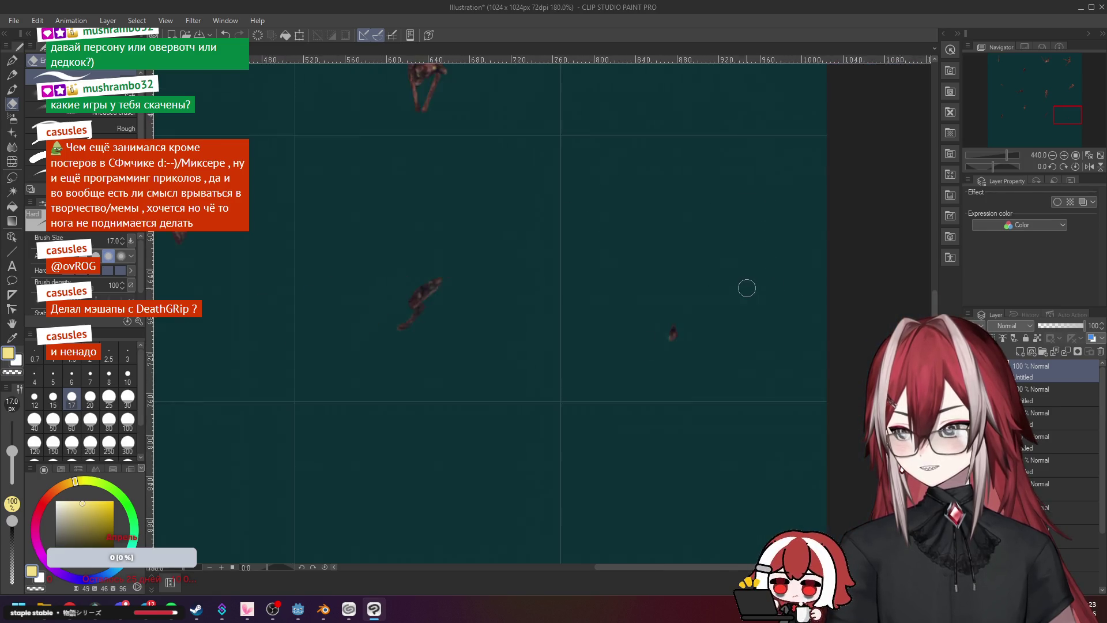
mouse_move(659, 301)
mouse_down()
mouse_move(663, 319)
mouse_move(682, 286)
mouse_move(677, 153)
mouse_up()
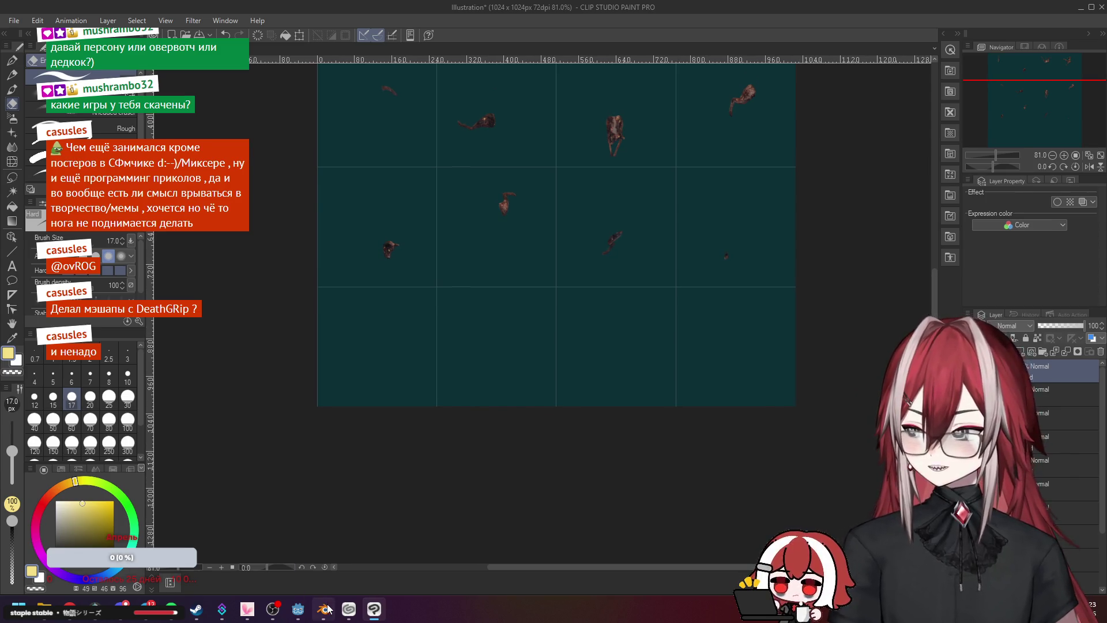
click(324, 609)
click(90, 539)
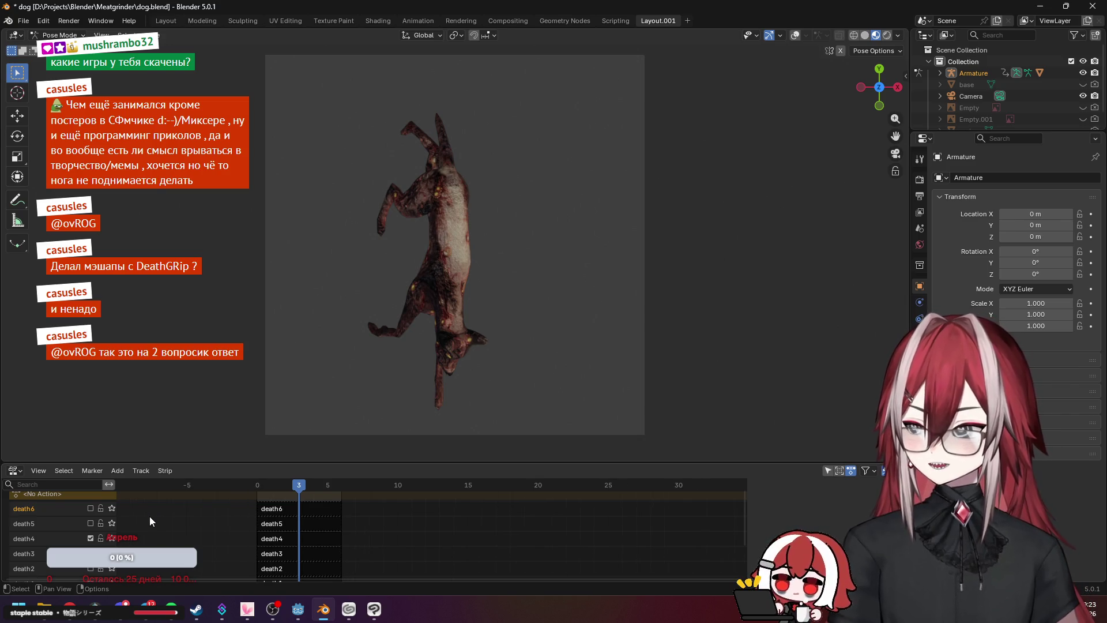
- Render the death4 frame, save it as Untitled.png and close the render window
click(77, 22)
click(90, 34)
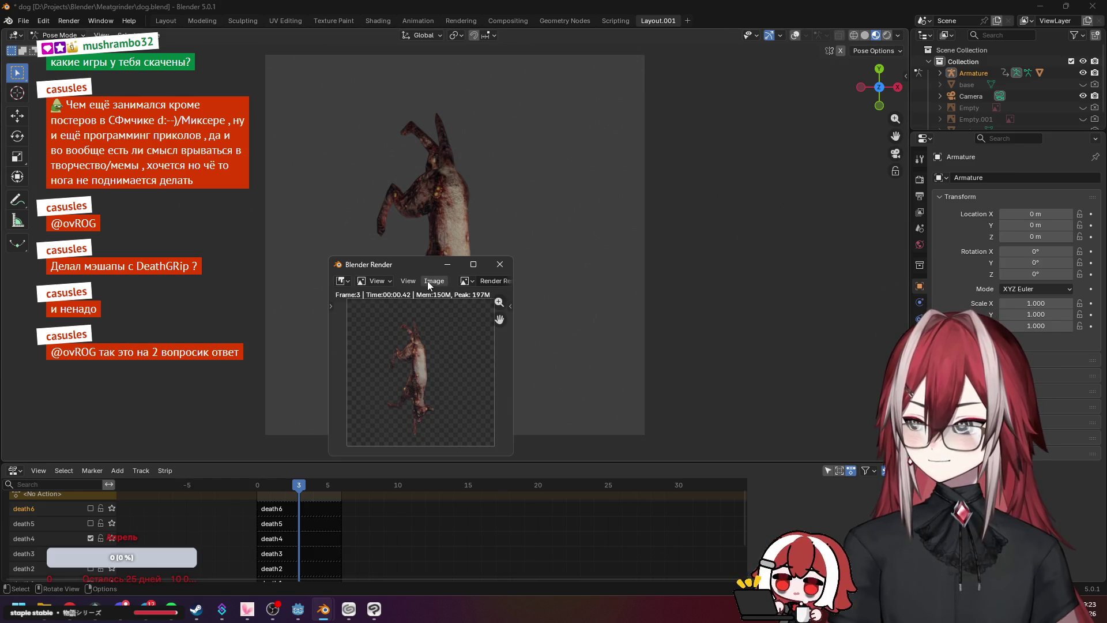
click(428, 281)
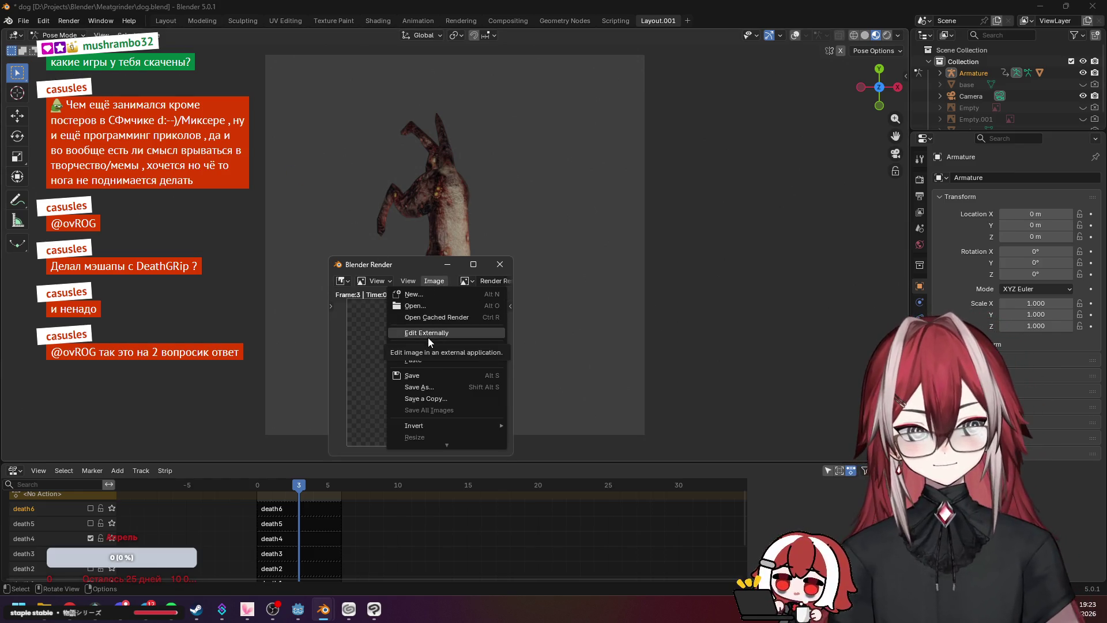
click(432, 388)
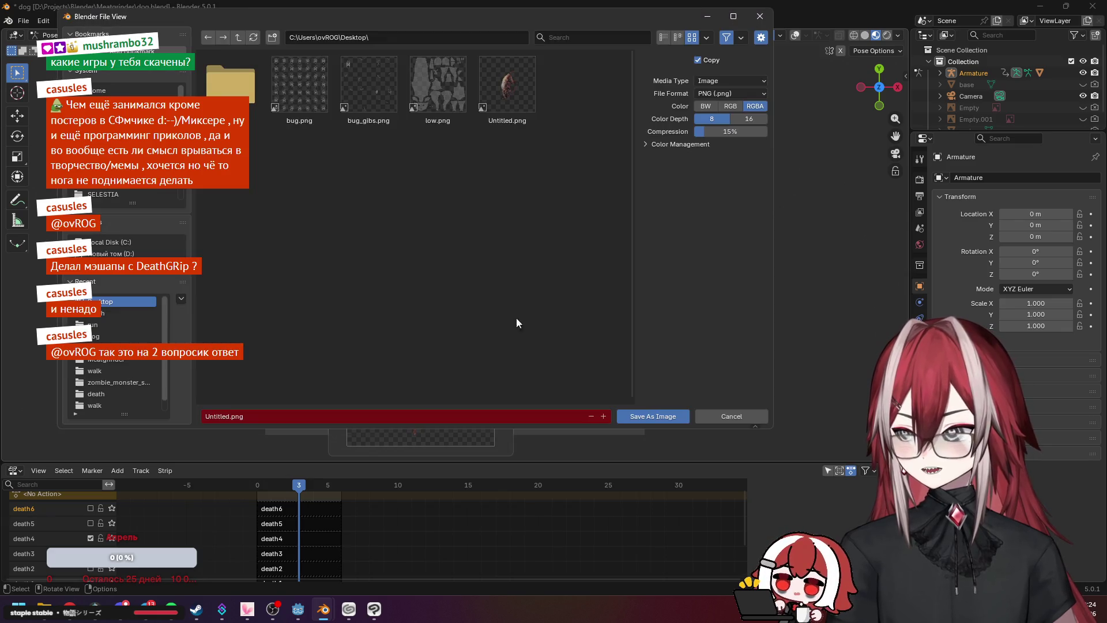
click(630, 411)
click(500, 262)
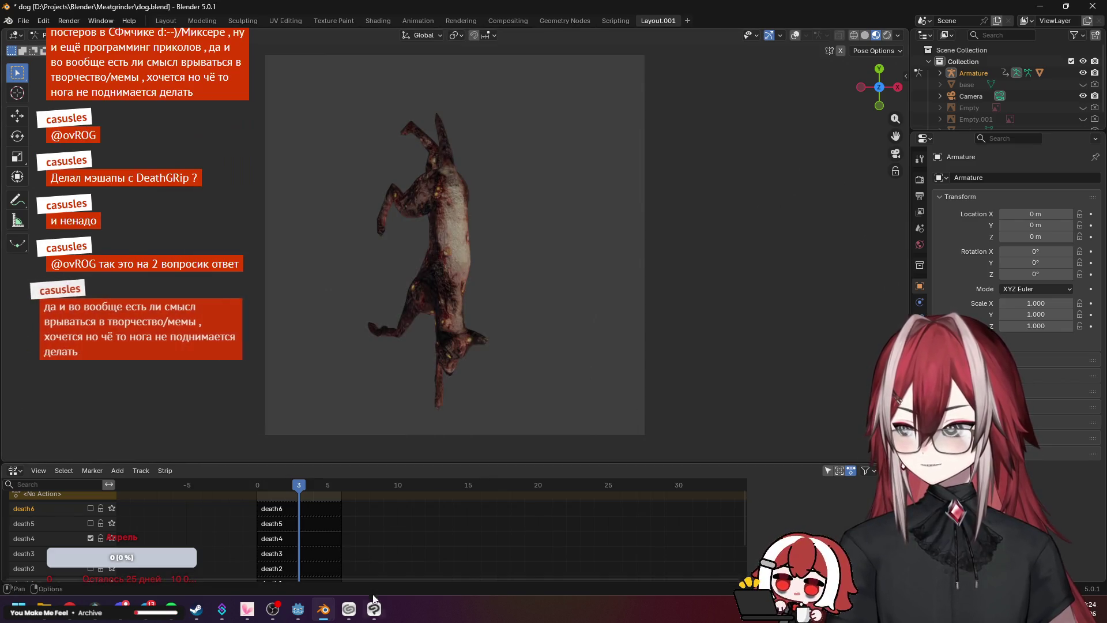
- Place the death4 Untitled.png render in the lower-left cell and rasterize its layer
click(374, 611)
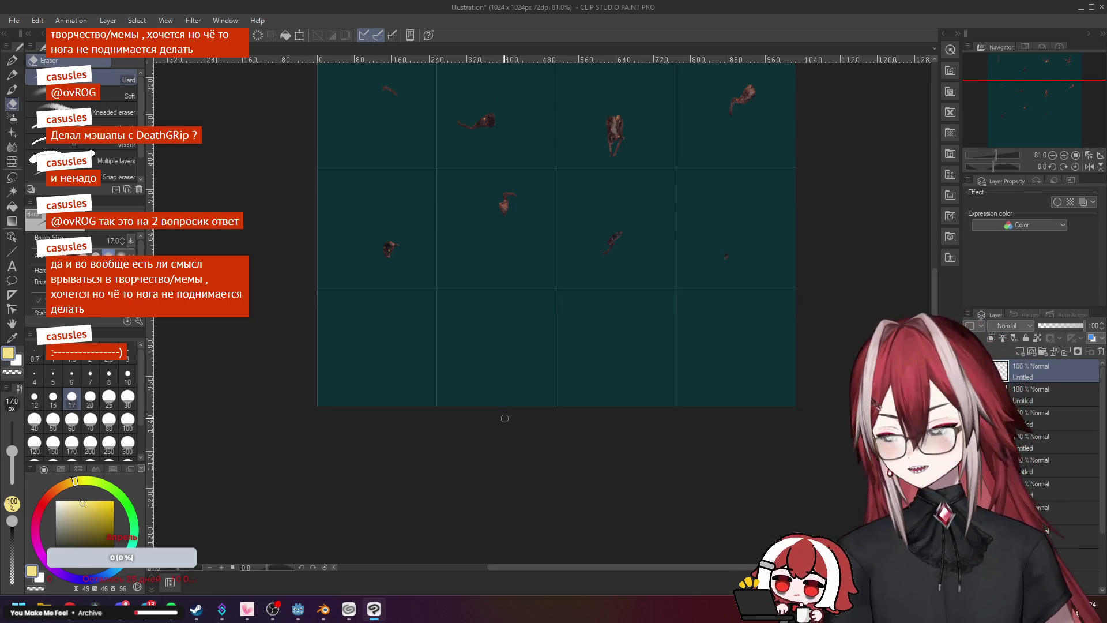
key(super+e)
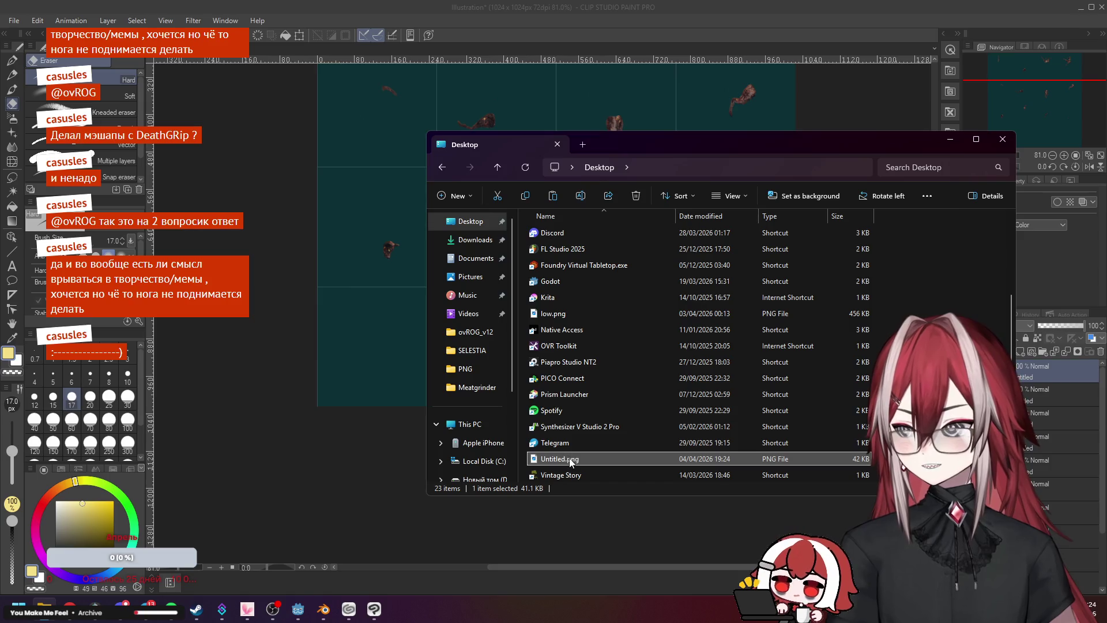
key(o)
click(951, 139)
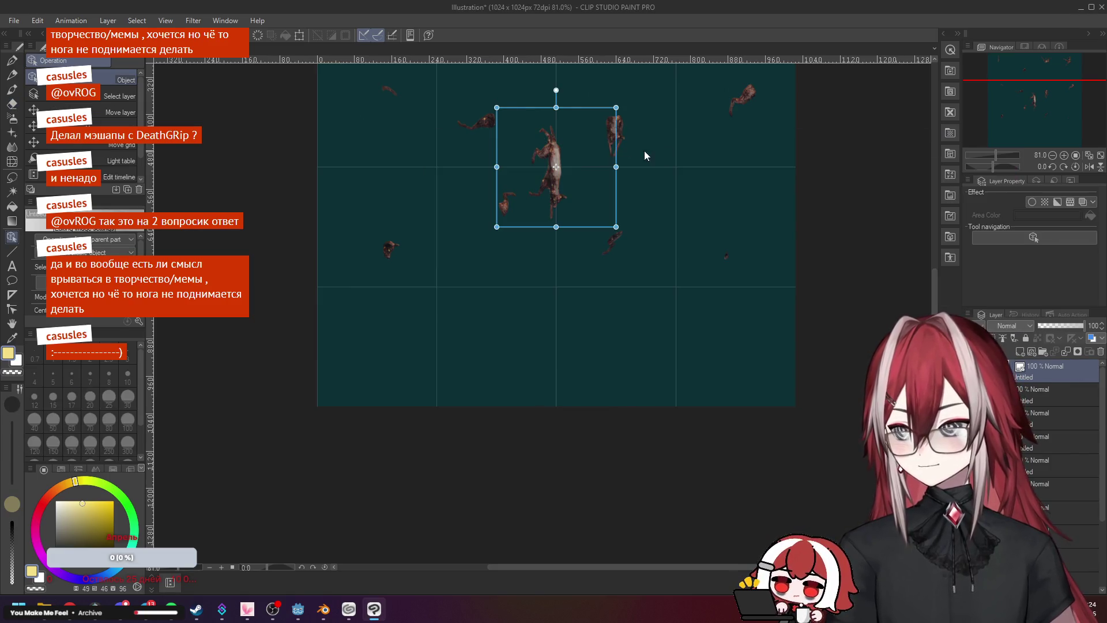
drag(530, 217, 397, 378)
scroll(267, 334, up, 2)
scroll(267, 328, up, 5)
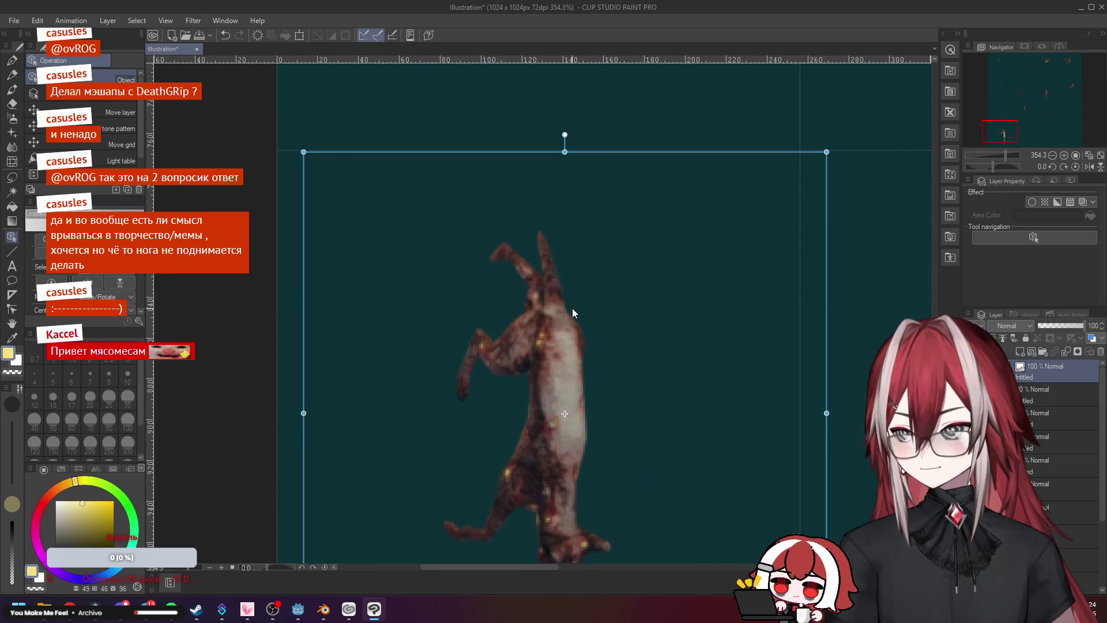
drag(554, 306, 545, 306)
scroll(681, 295, down, 2)
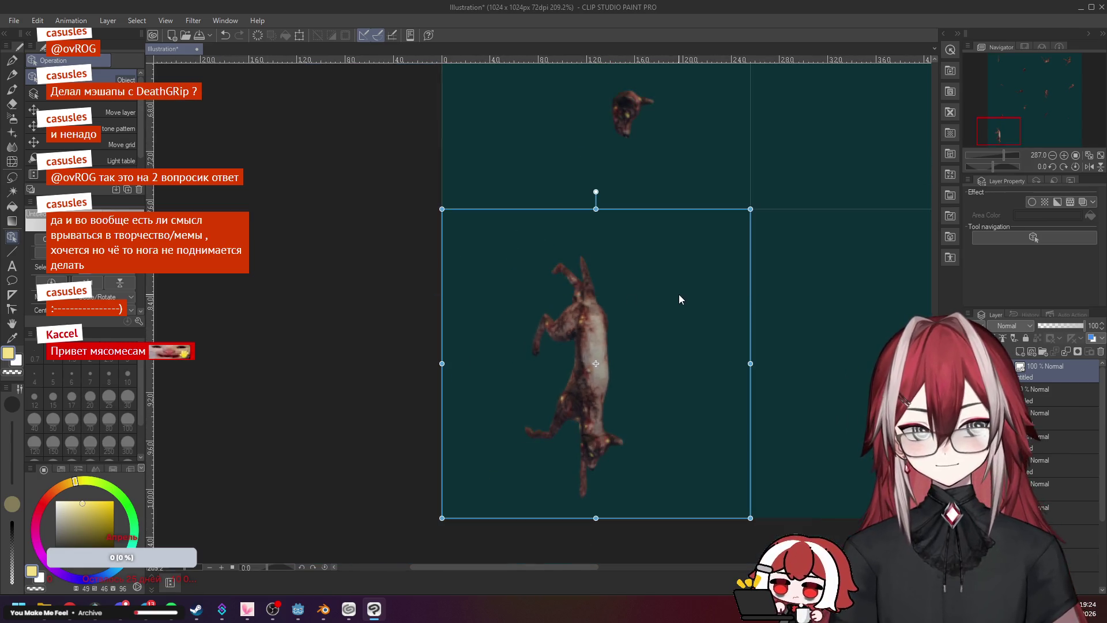
right_click(1038, 372)
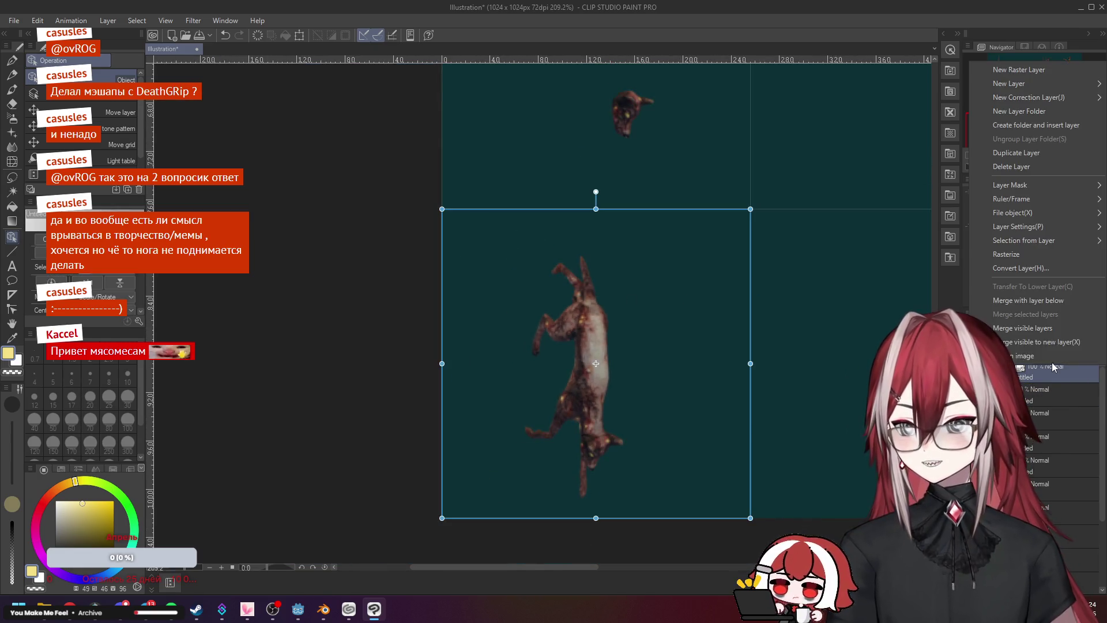
click(1022, 259)
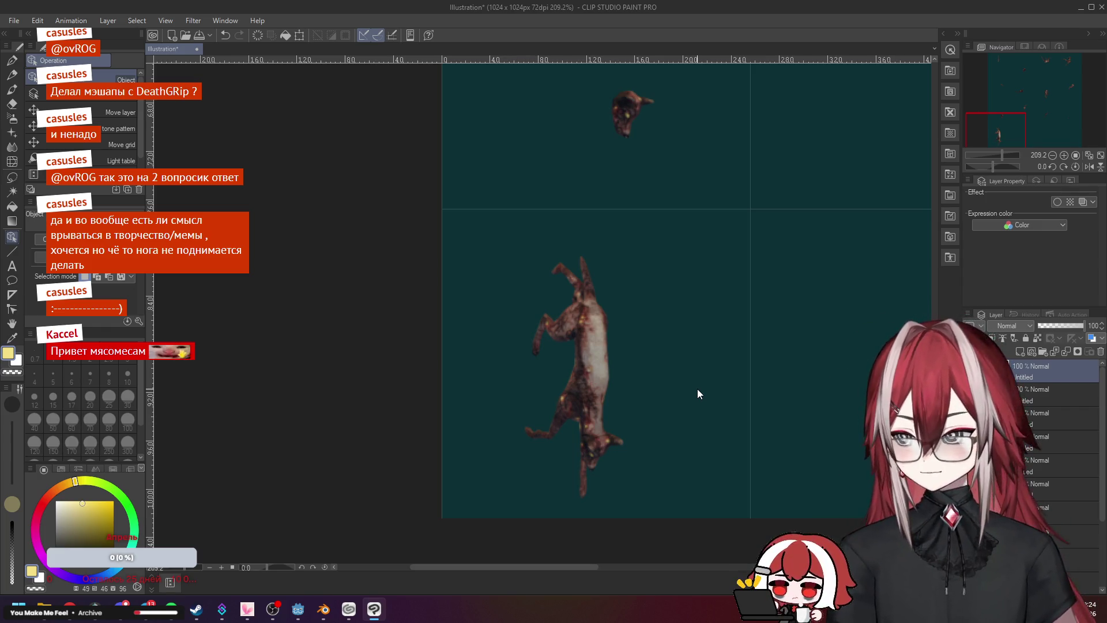
- Erase most of the bottom-left death4 dog to one limb gib, then view the 3x3 grid
scroll(635, 372, up, 4)
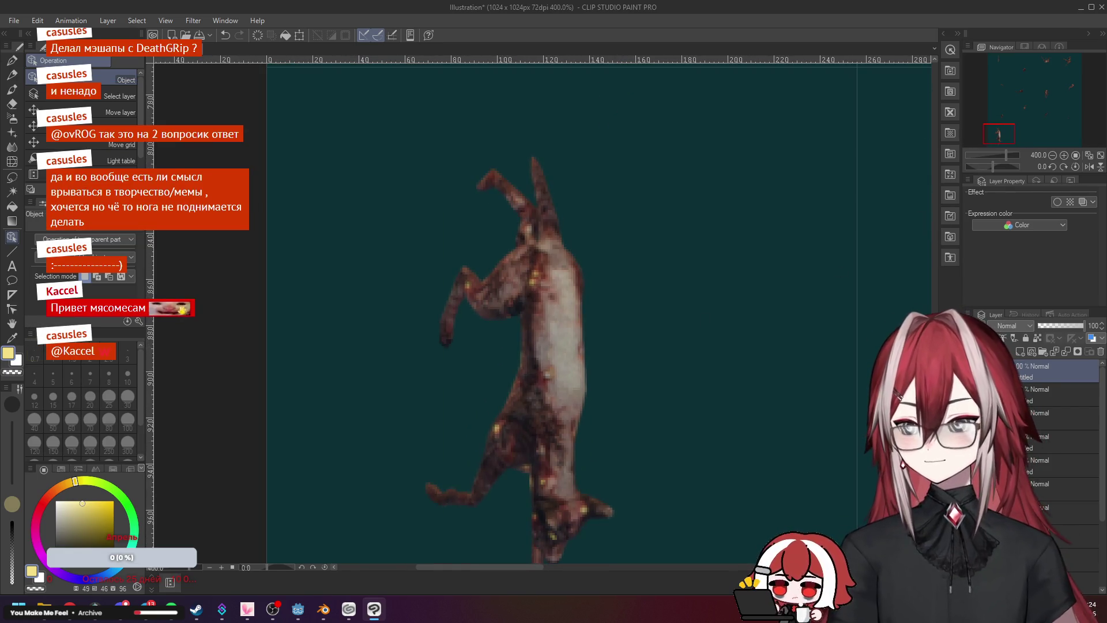
scroll(544, 433, down, 4)
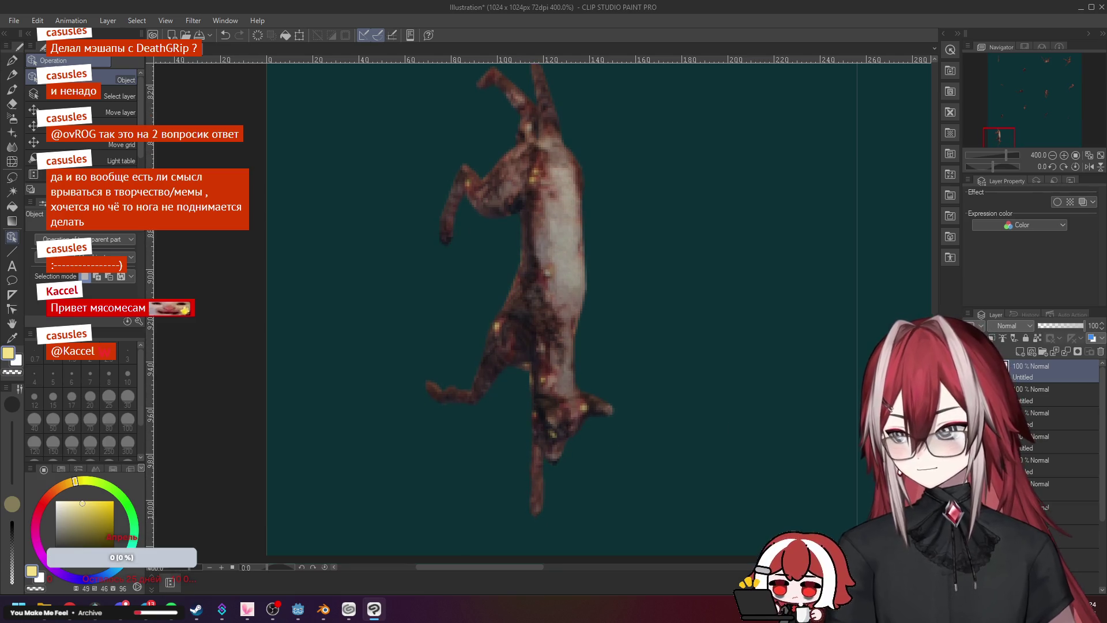
key(e)
scroll(523, 311, up, 2)
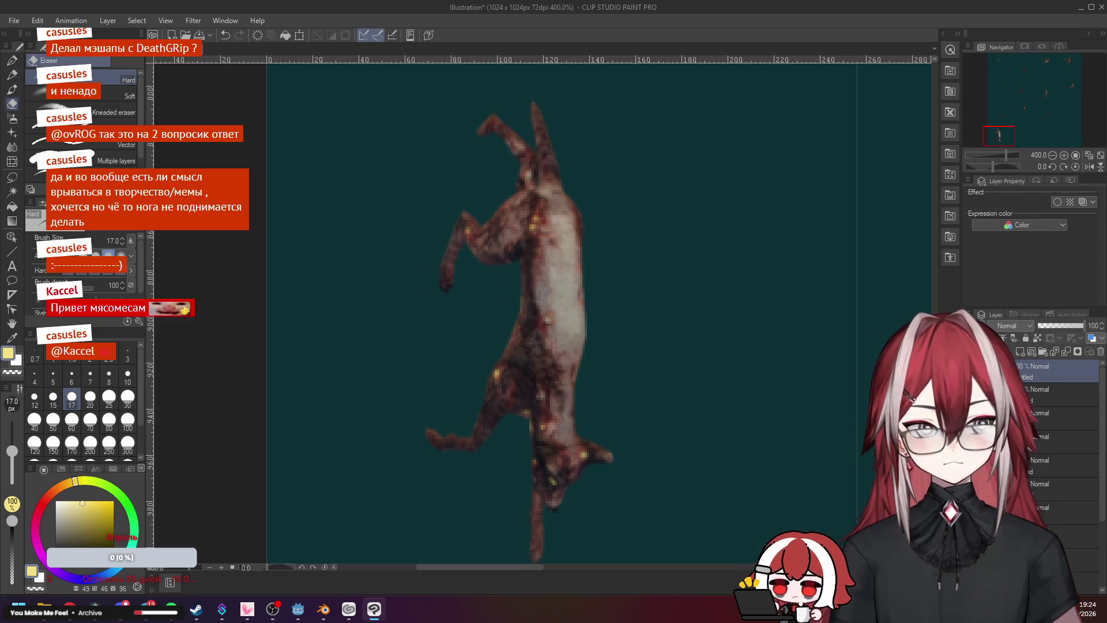
scroll(522, 312, down, 2)
scroll(634, 355, down, 8)
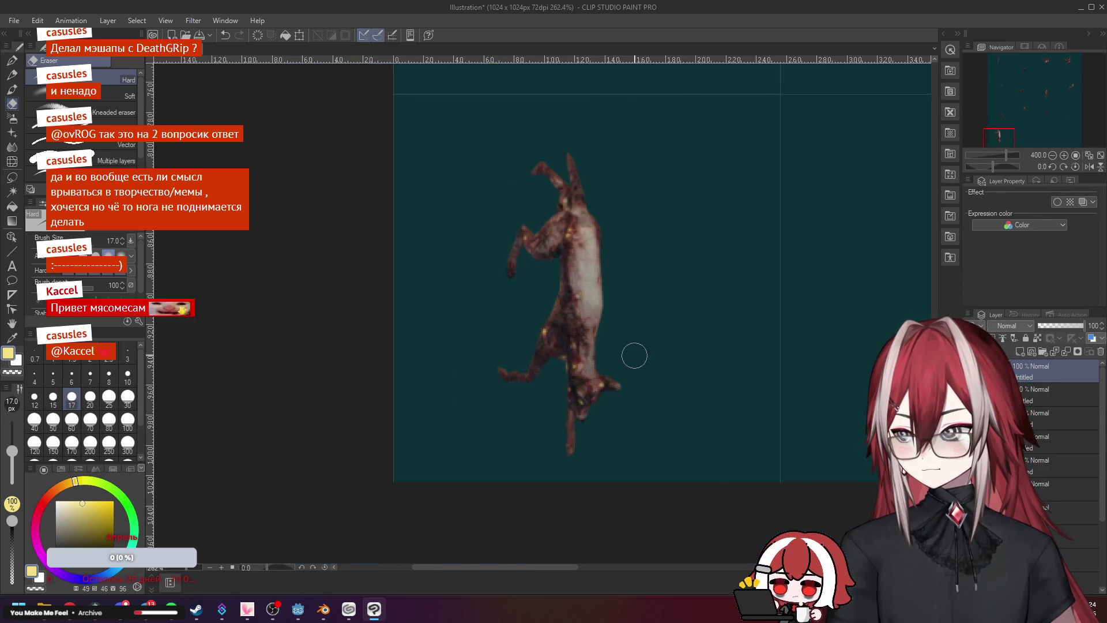
mouse_move(664, 310)
mouse_down()
mouse_move(630, 334)
mouse_move(664, 280)
mouse_up()
scroll(579, 361, up, 5)
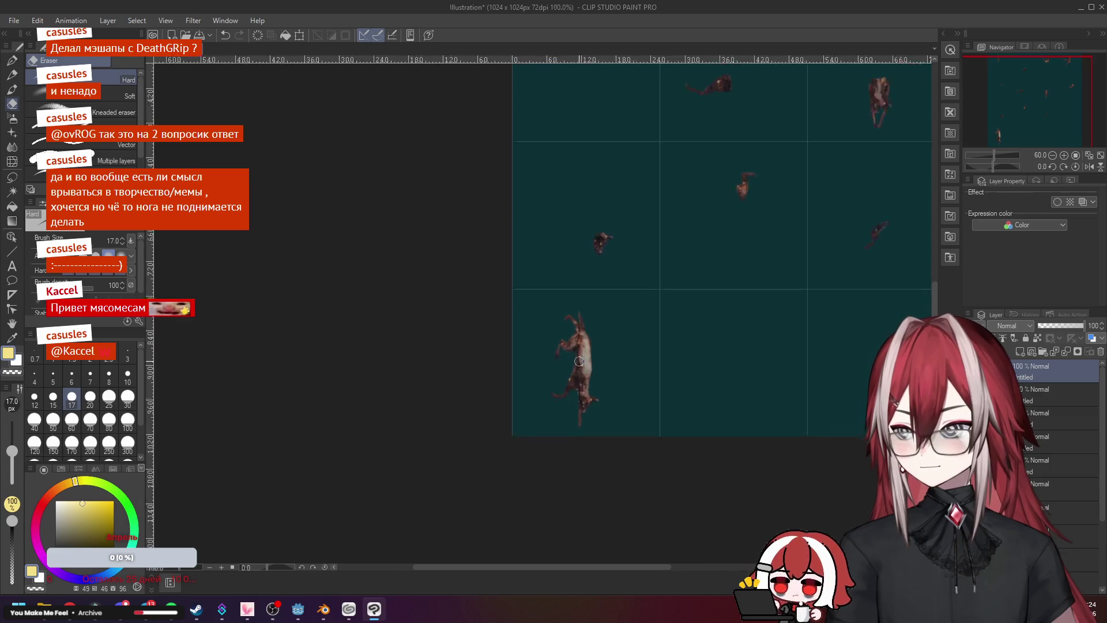
scroll(579, 361, up, 6)
drag(594, 298, 591, 333)
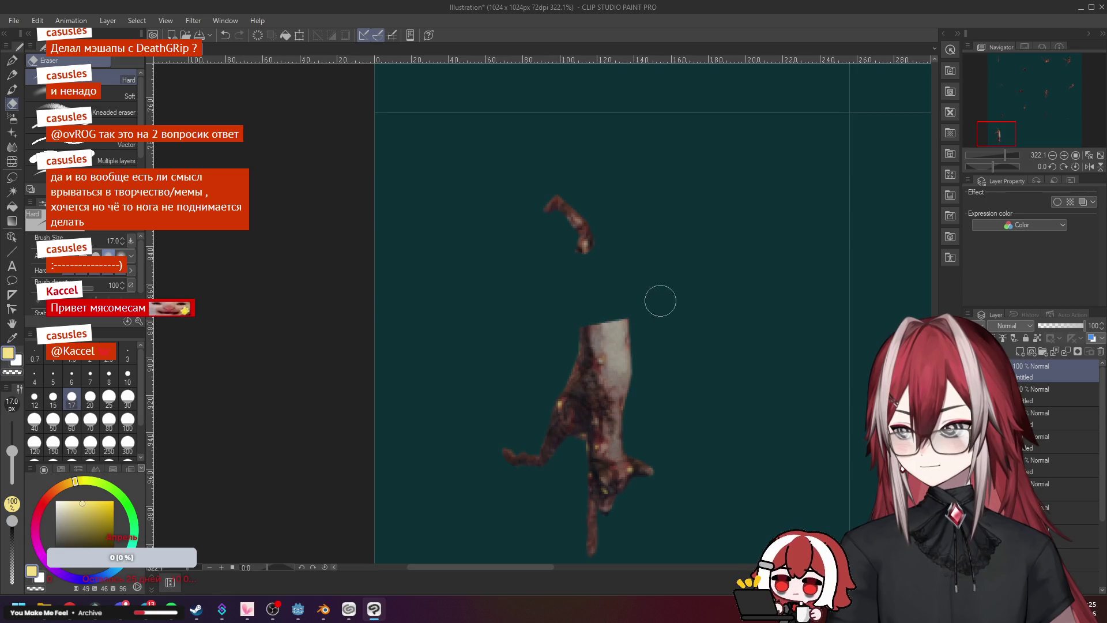
drag(661, 301, 661, 383)
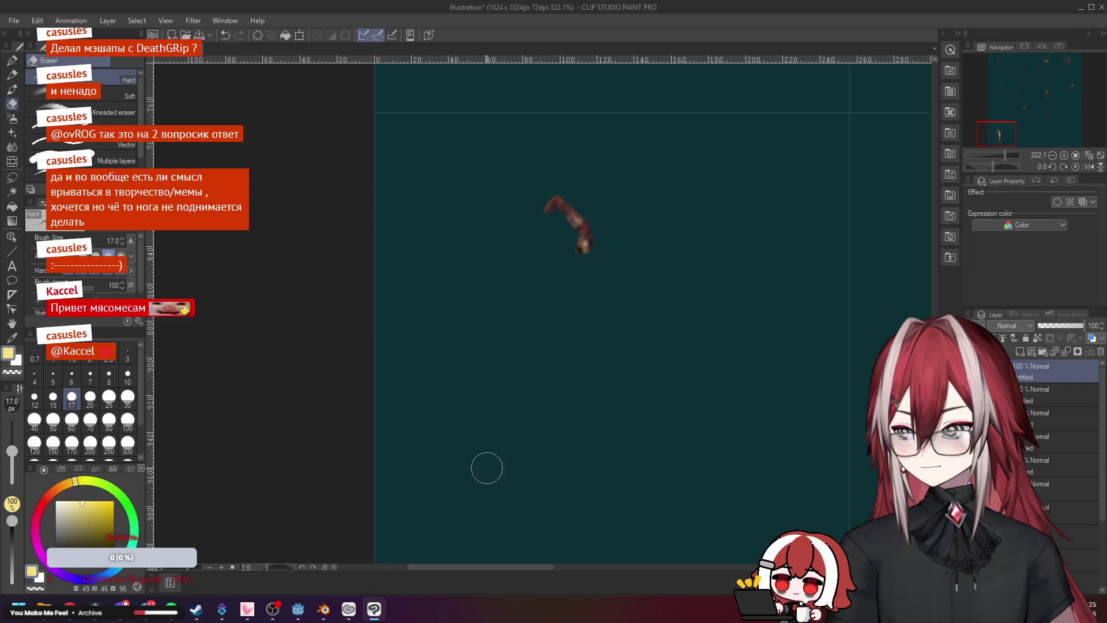
scroll(697, 361, down, 5)
drag(741, 289, 494, 309)
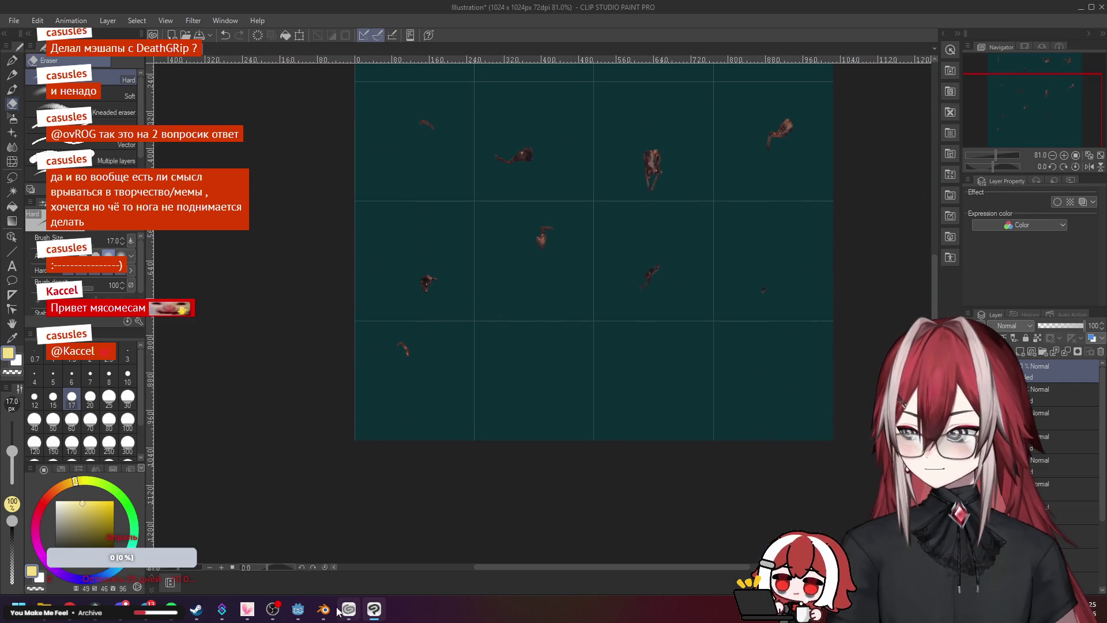
- Solo the death5 track in Blender and render frame 3 as an image
click(324, 609)
click(91, 523)
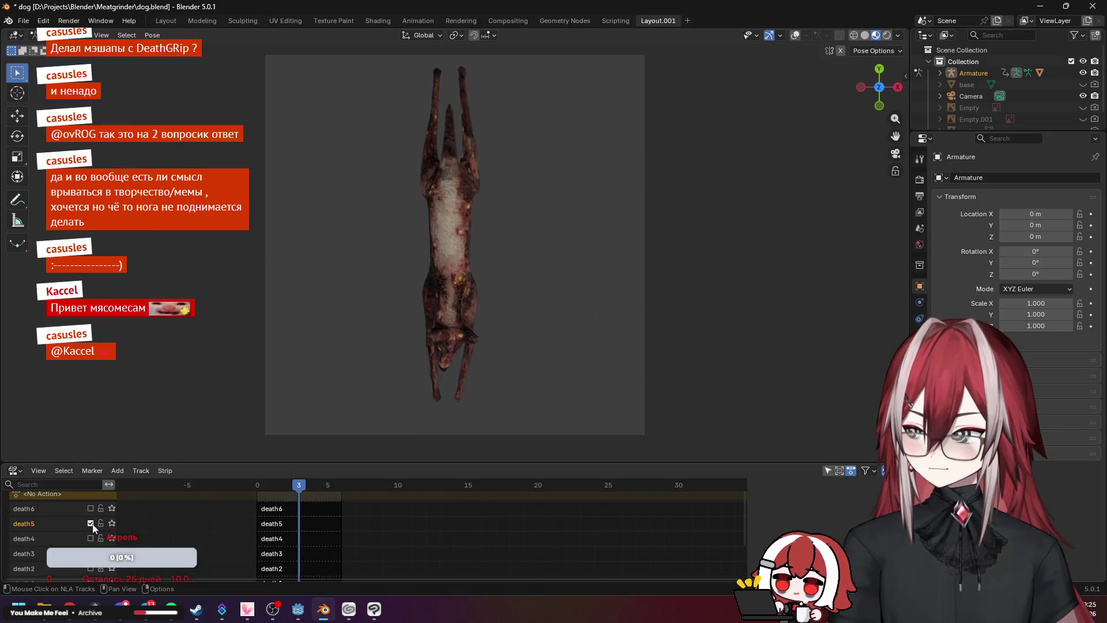
click(70, 21)
click(92, 34)
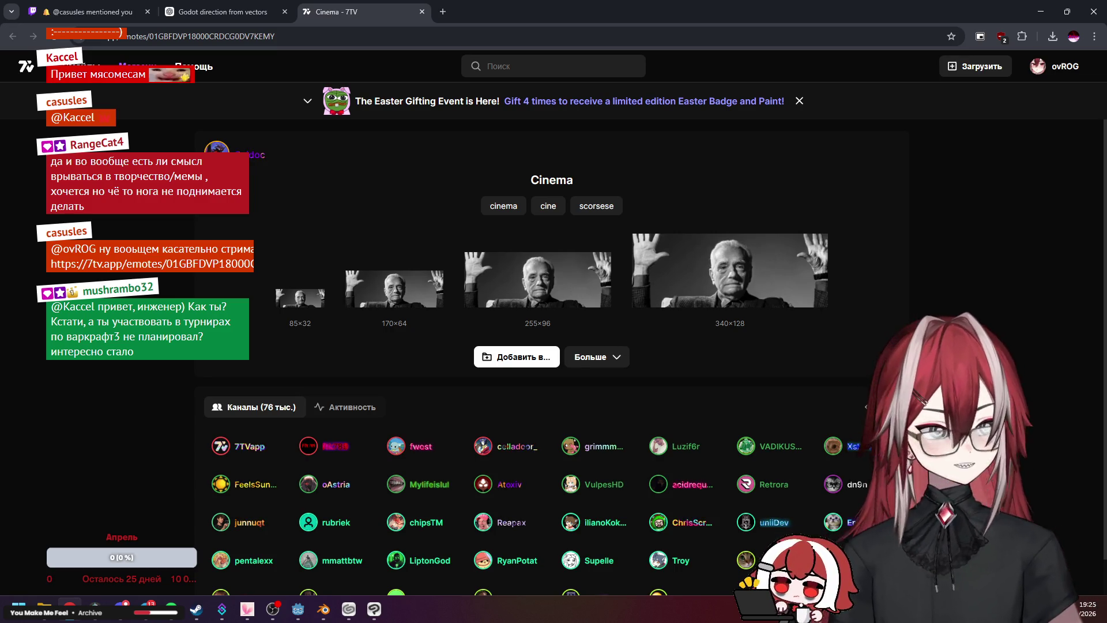
key(ctrl+1)
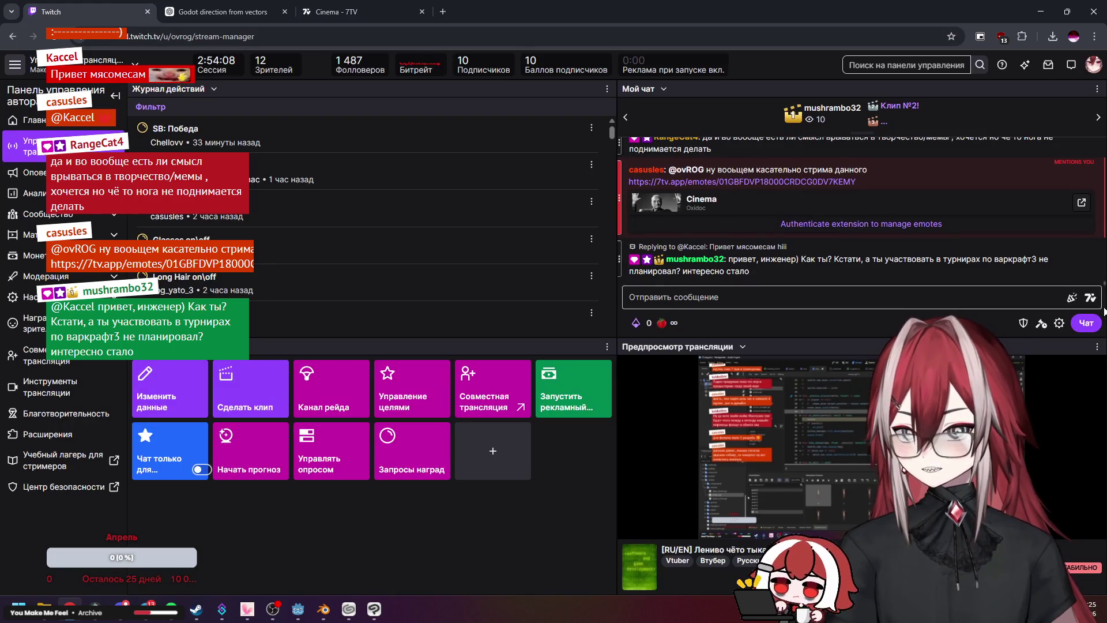
- Browse the favourite, 7TV, FFZ and Twitch sets in the chat emote picker
click(1090, 298)
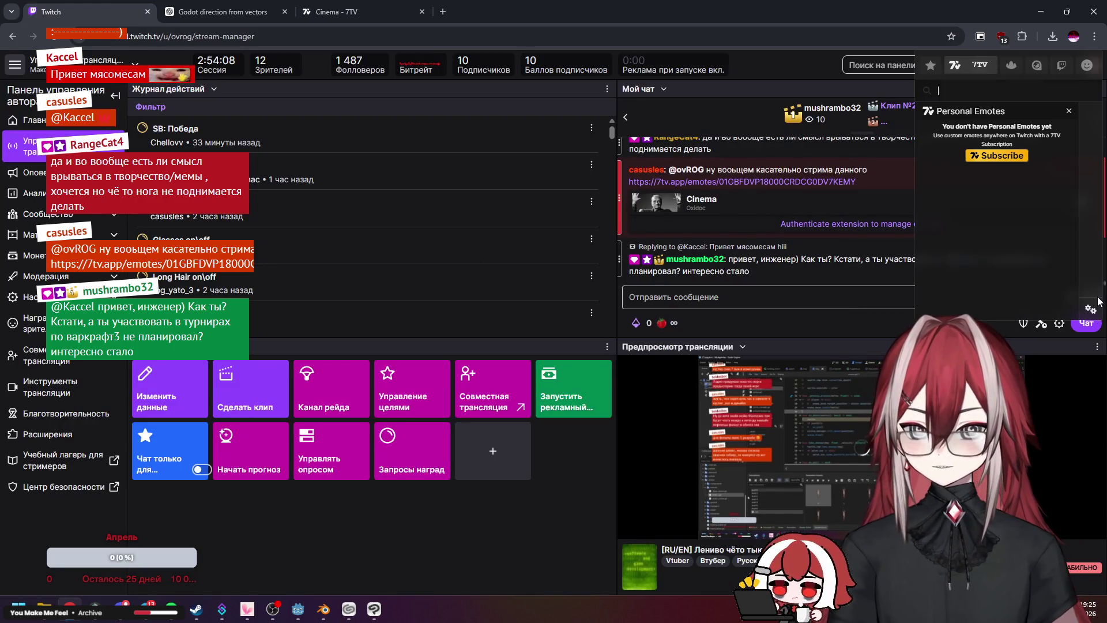
click(935, 65)
click(994, 68)
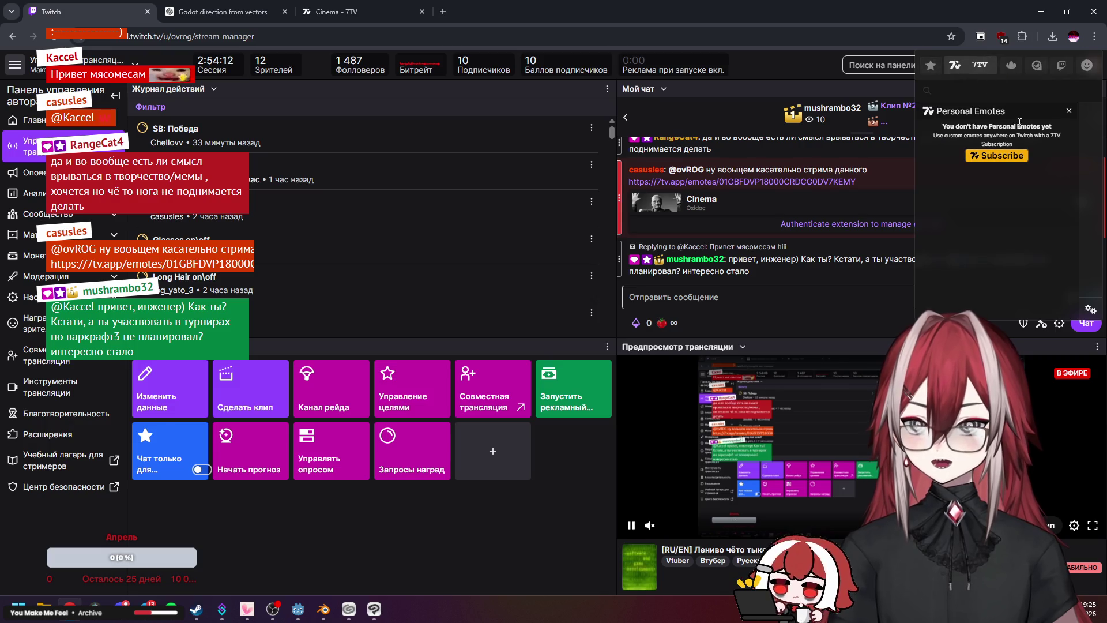
click(1025, 68)
click(1055, 68)
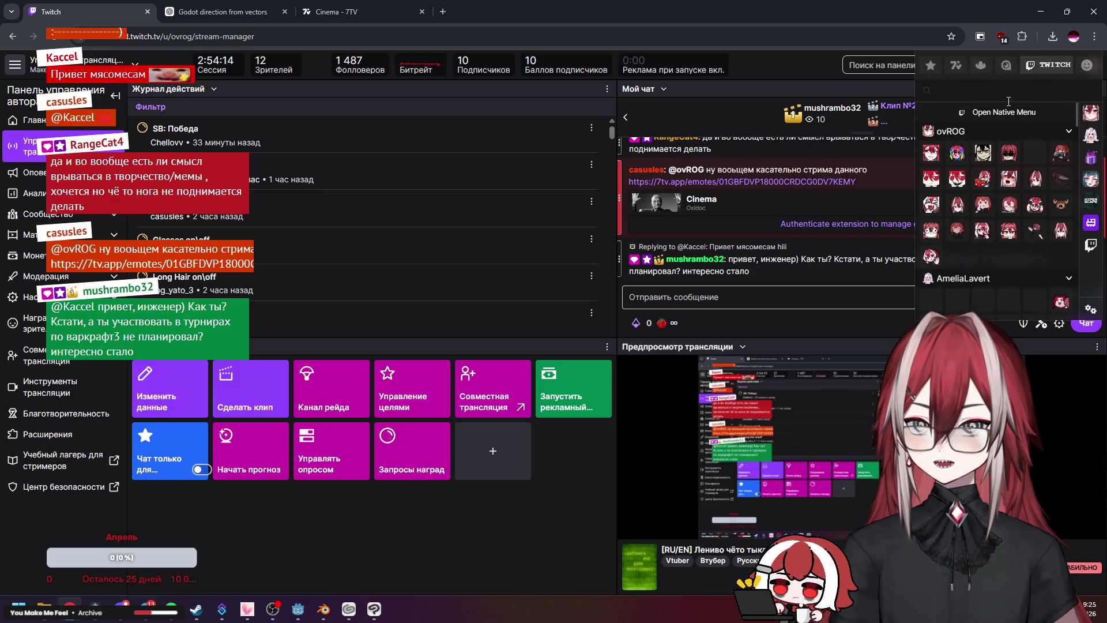
click(957, 68)
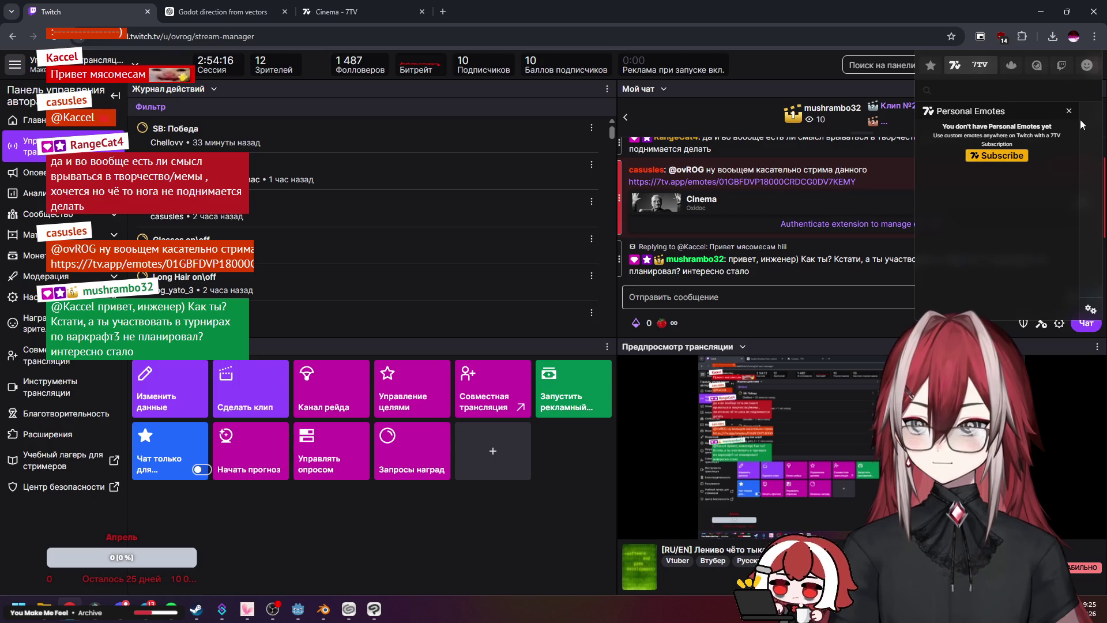
click(892, 326)
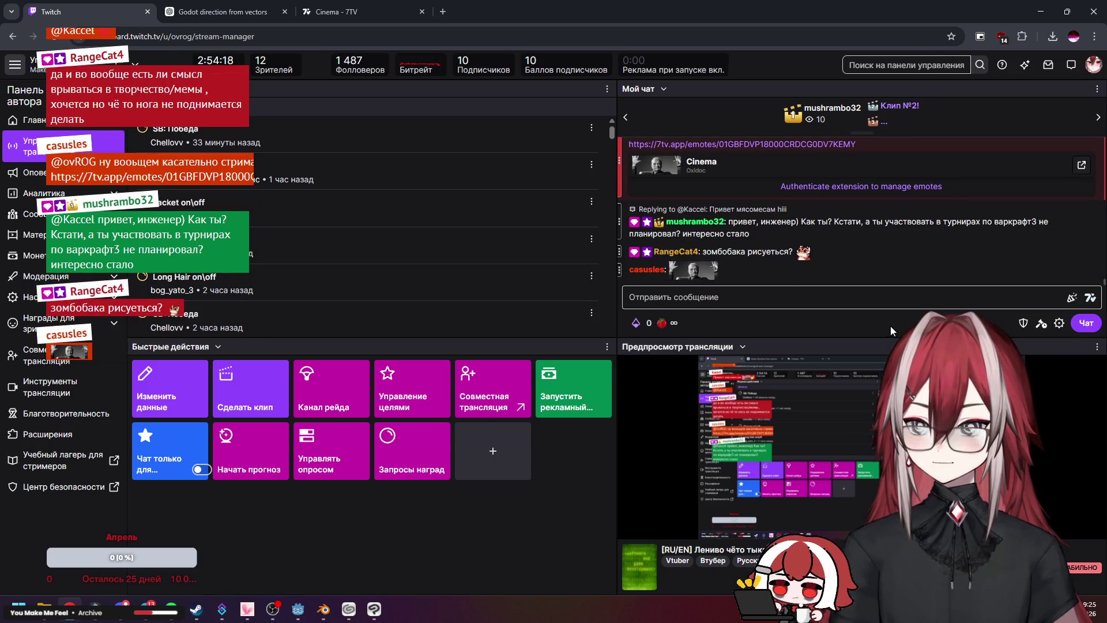
- Close the Cinema - 7TV tab and minimise the browser
click(443, 11)
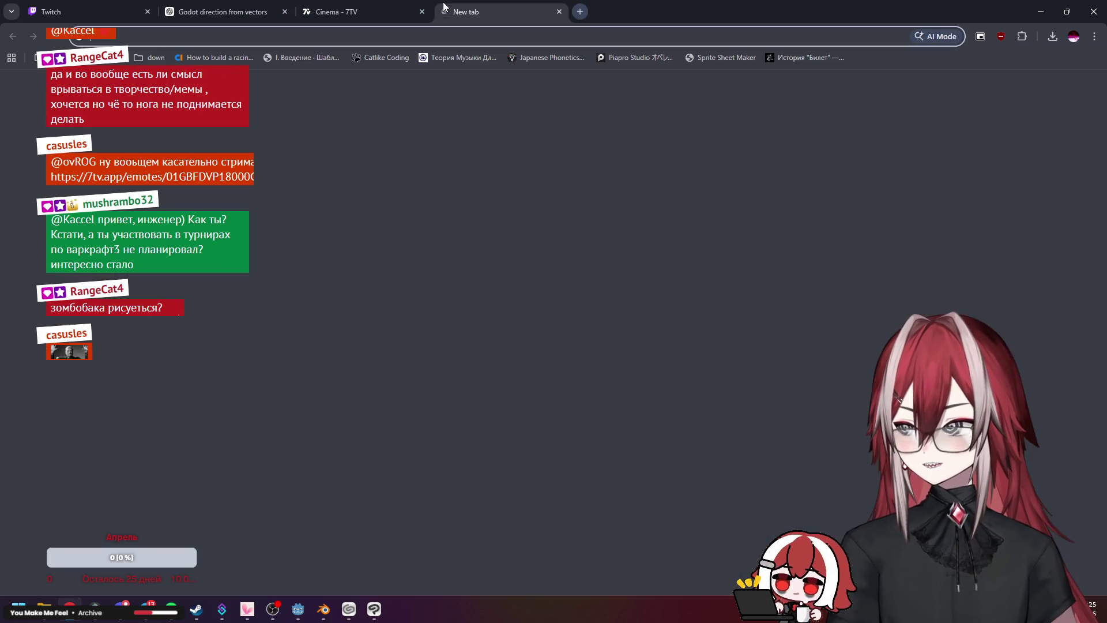
middle_click(547, 5)
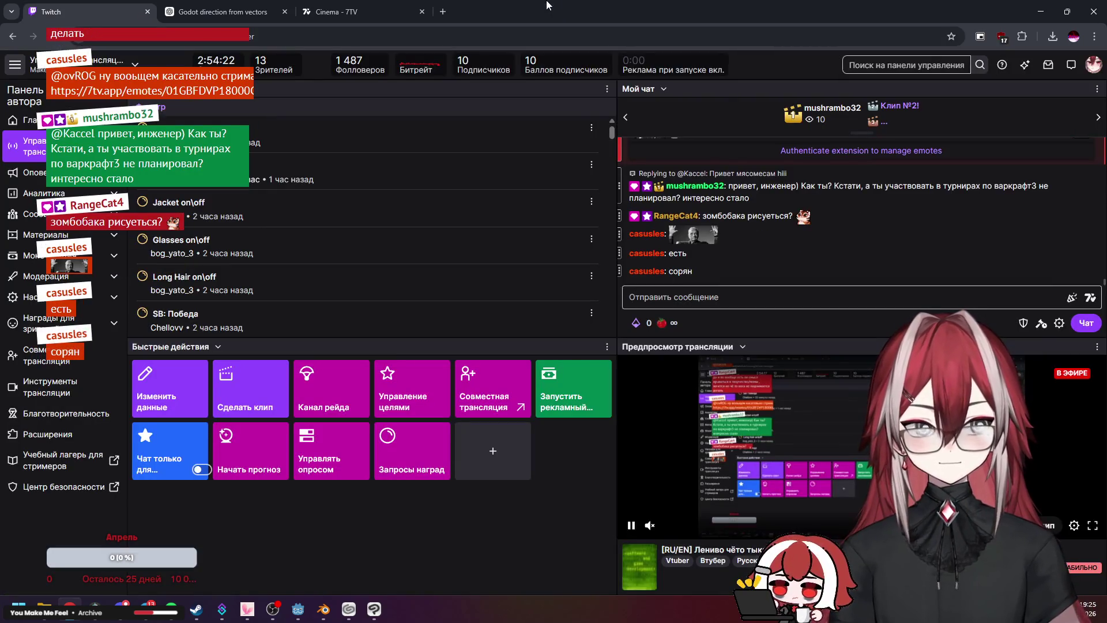
click(381, 5)
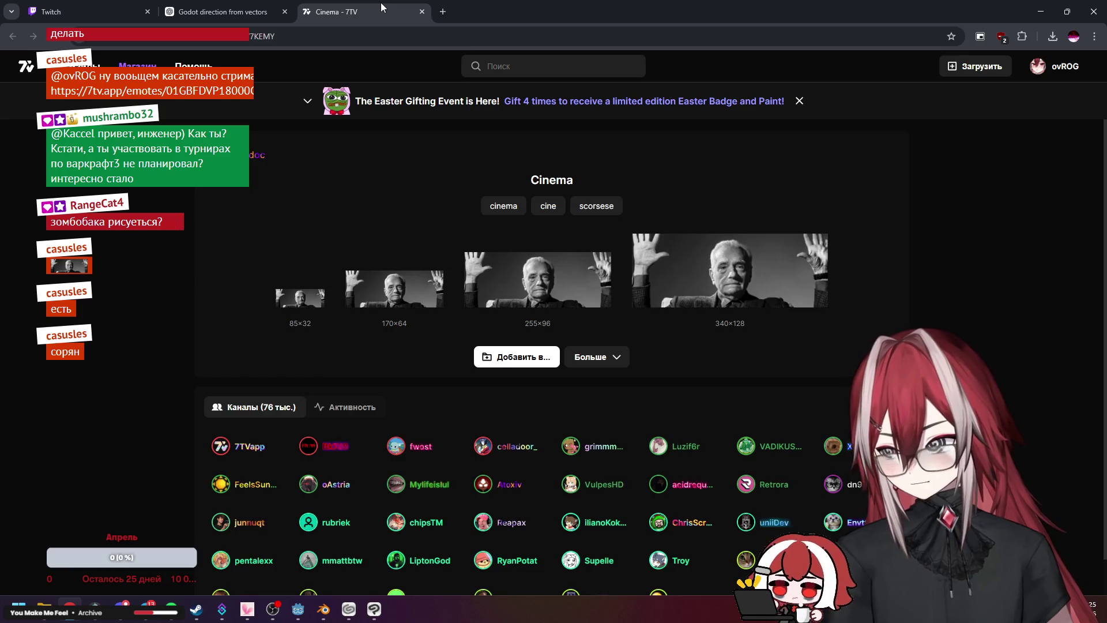
middle_click(381, 2)
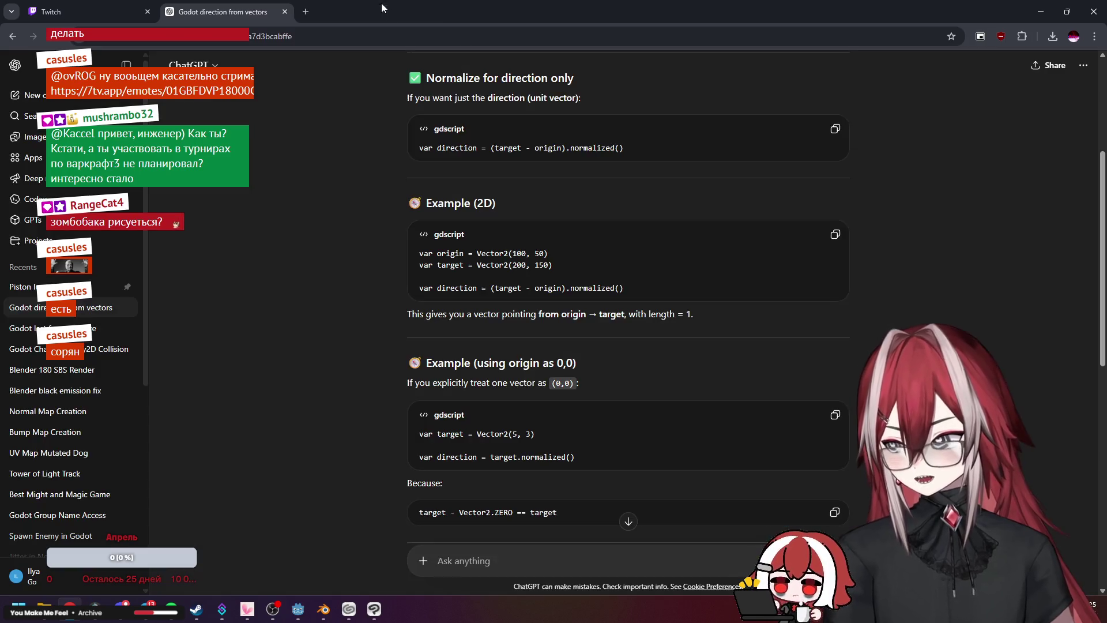
click(1042, 13)
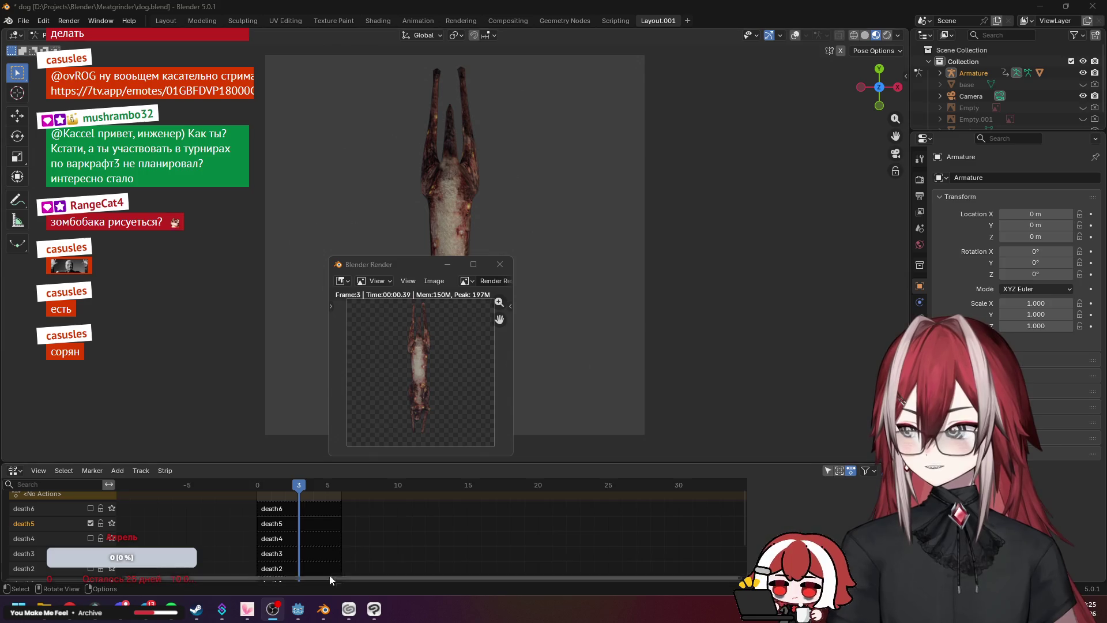
- Move the first imported dog into the bottom-middle cell, then discard it
click(324, 609)
click(375, 609)
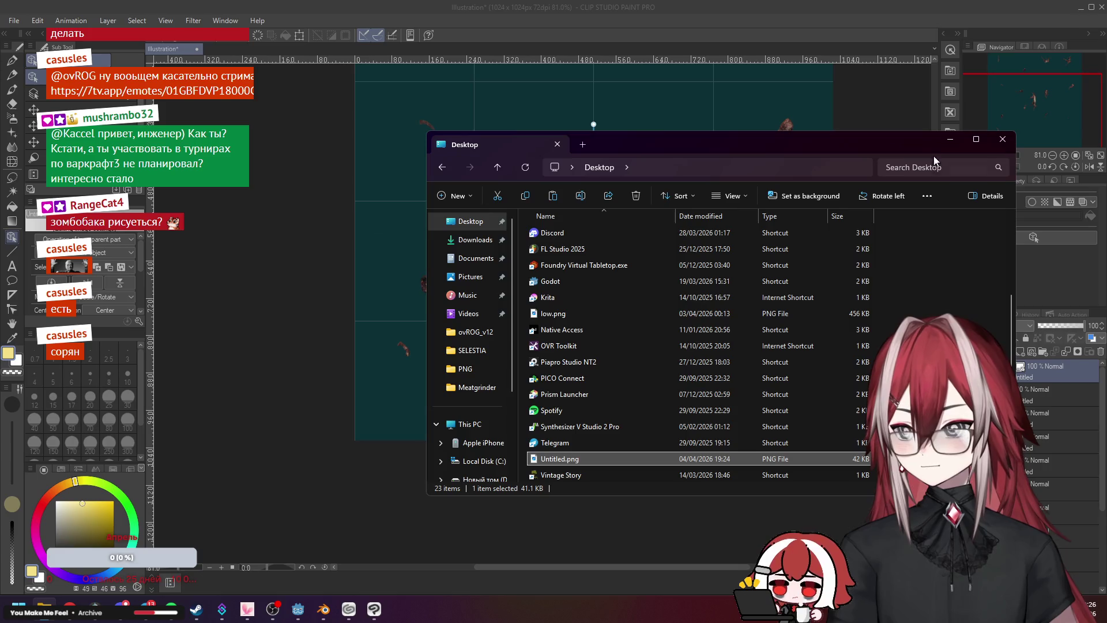
click(950, 139)
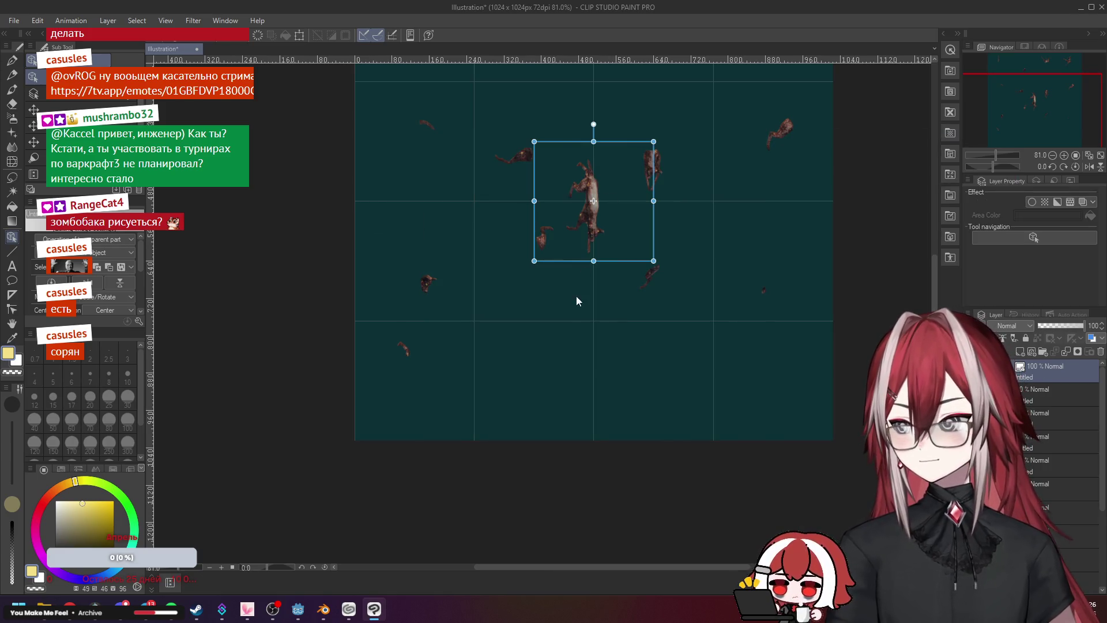
drag(598, 219, 547, 390)
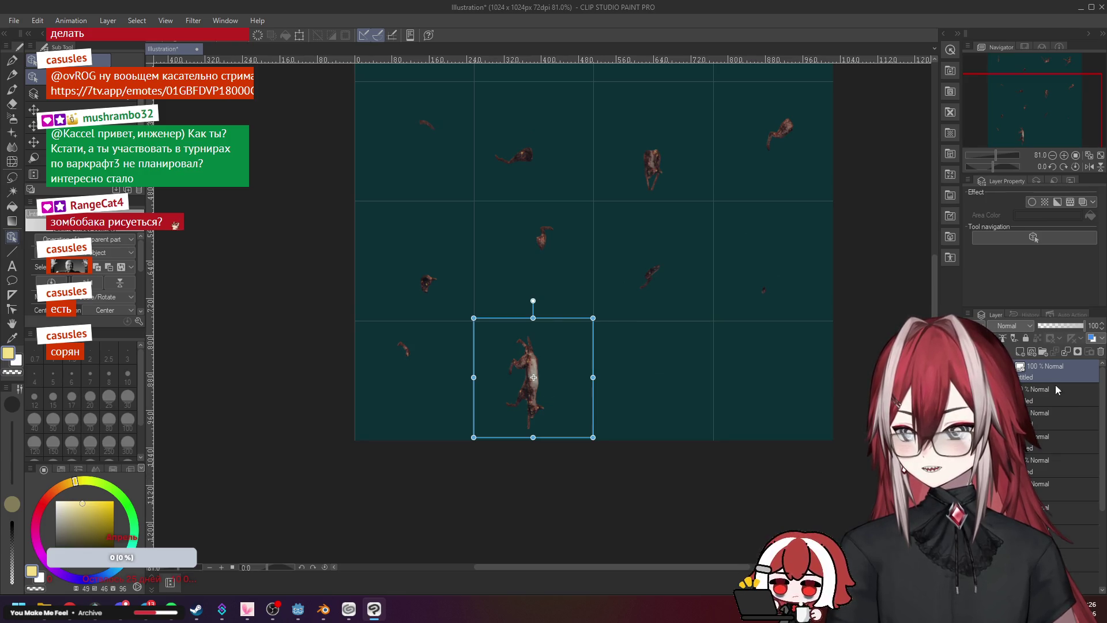
key(Delete)
click(572, 226)
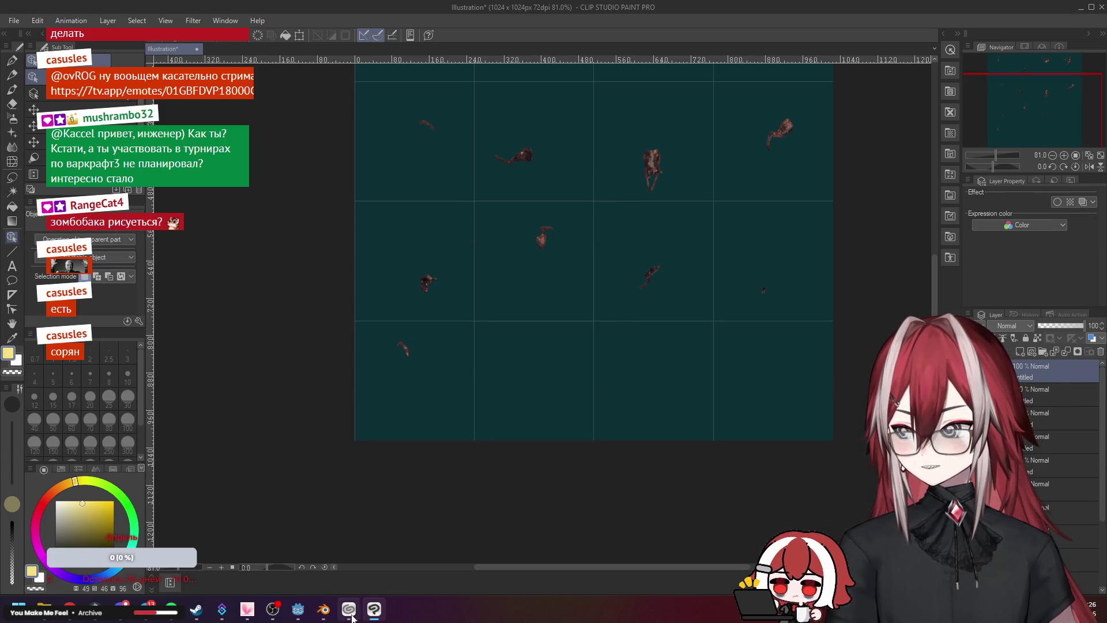
- Save the death5 render over Untitled.png on the Desktop
mouse_move(323, 609)
click(392, 543)
click(434, 281)
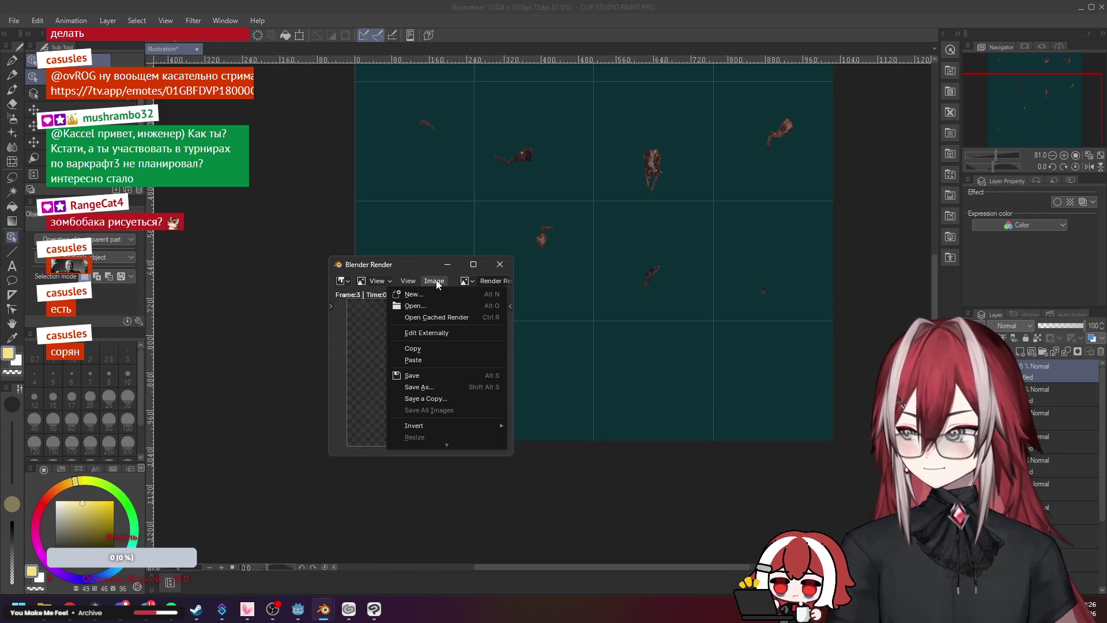
click(432, 386)
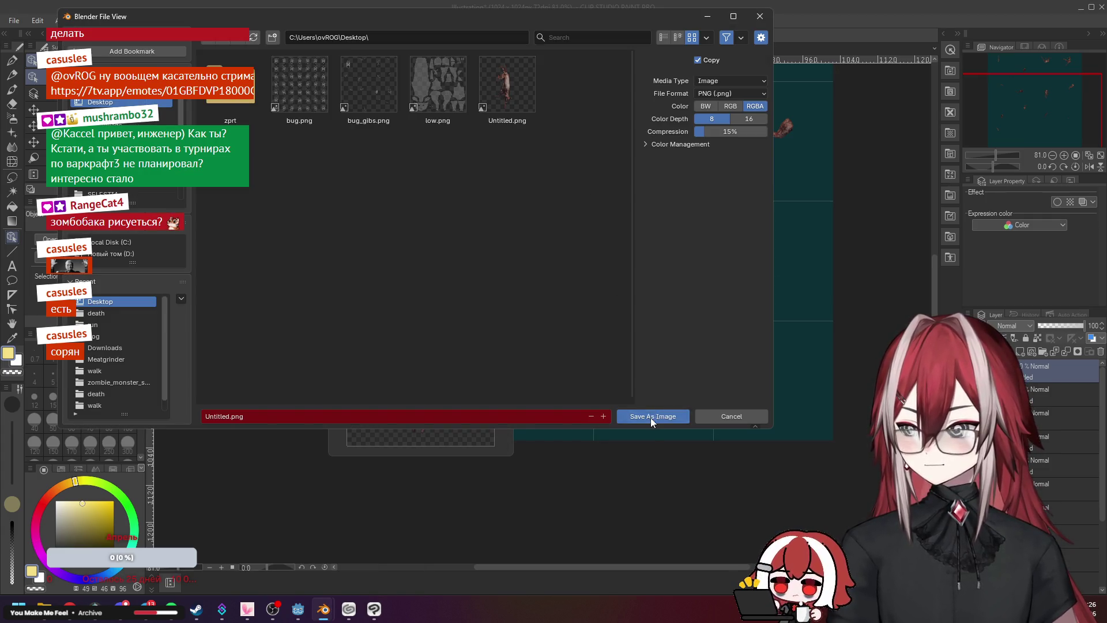
click(650, 416)
- Bring the re-saved Untitled.png into the sheet and move it to the bottom-middle cell
click(447, 264)
click(44, 610)
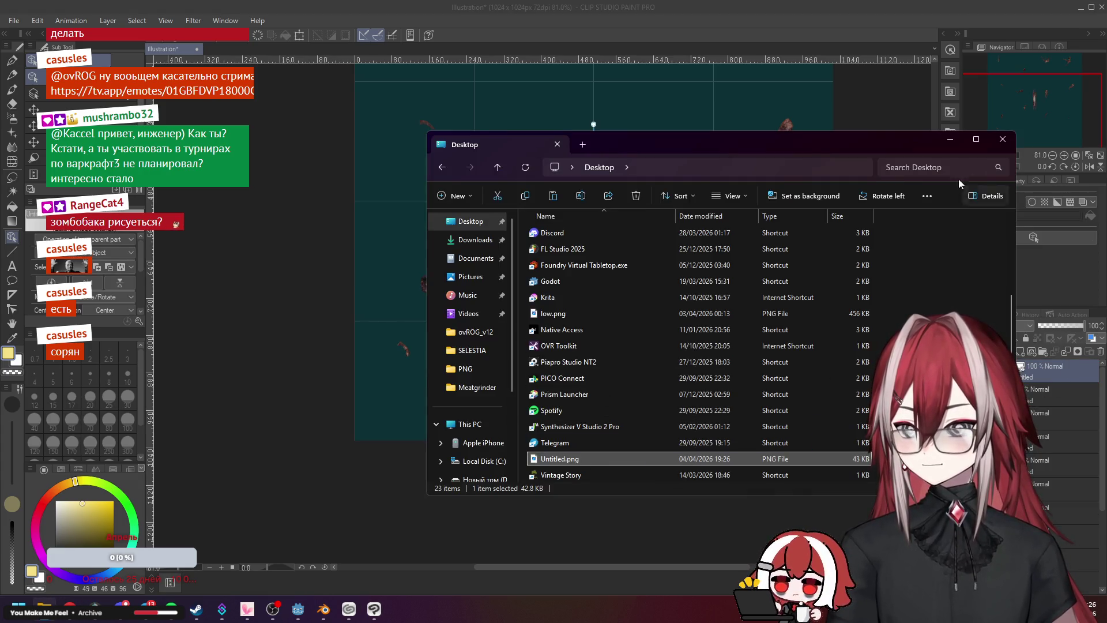
click(950, 139)
key(ctrl+t)
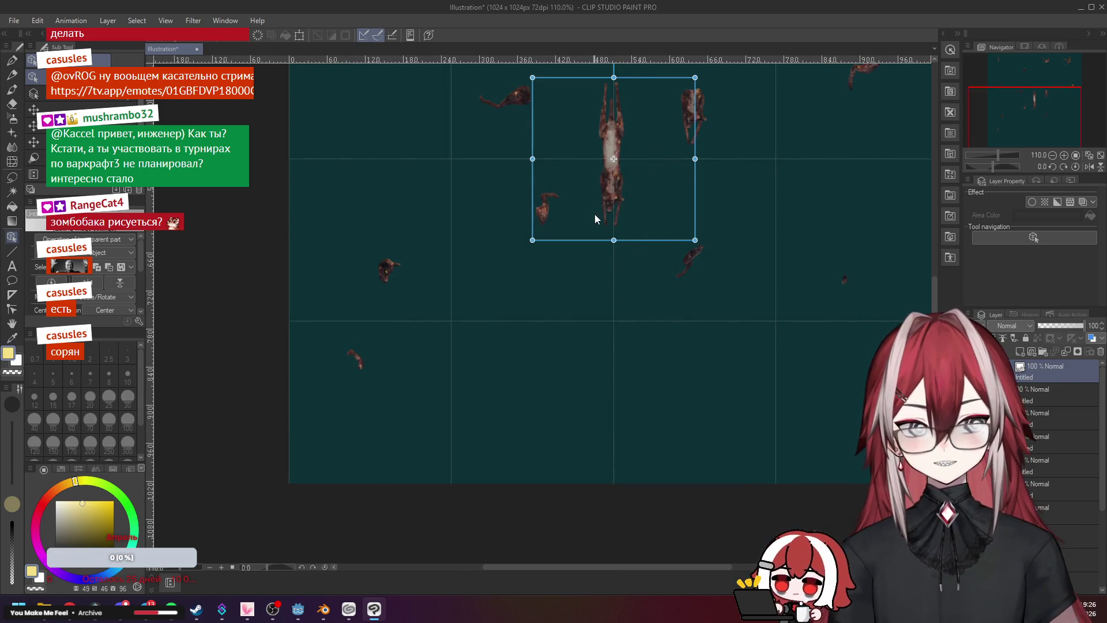
scroll(616, 196, down, 3)
drag(617, 179, 567, 333)
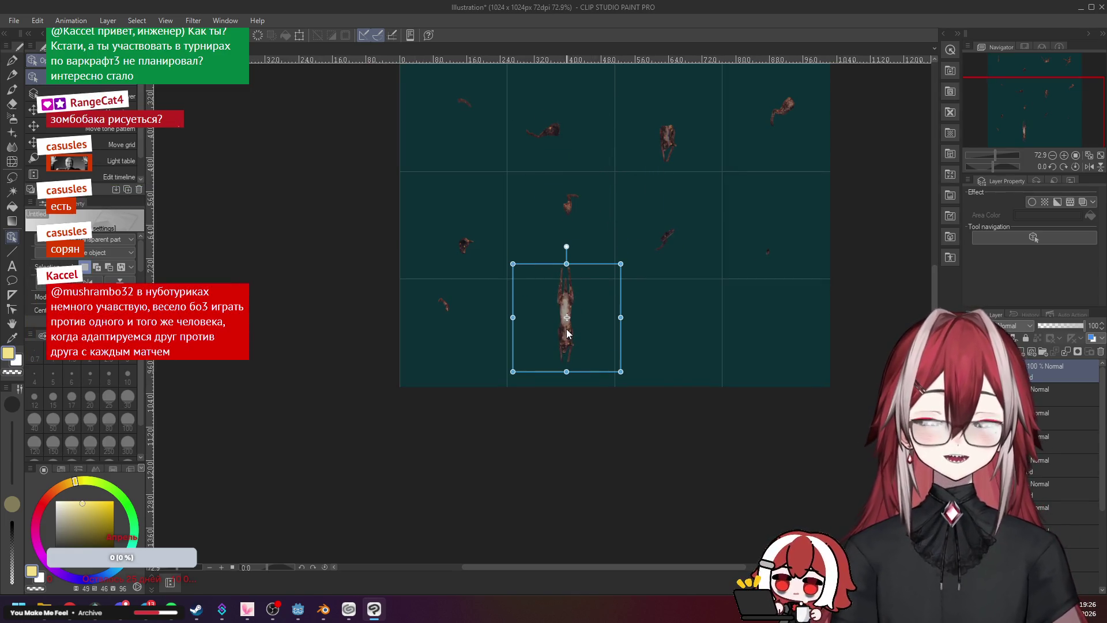
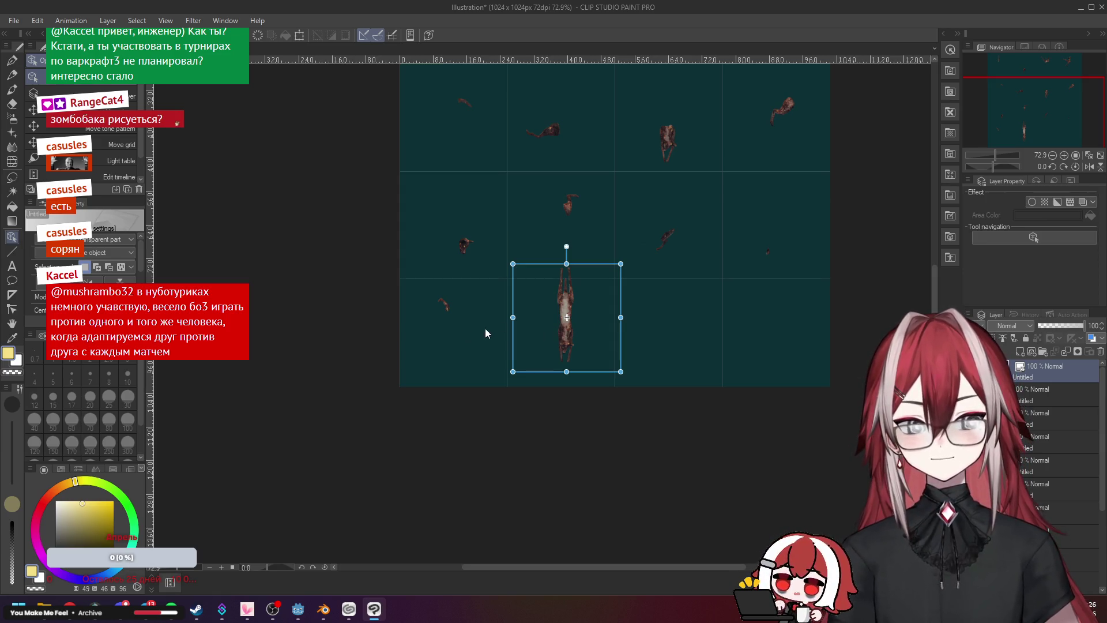
- Shift the long dog figure down and to the left, then rasterize its layer
scroll(527, 311, up, 4)
scroll(589, 324, up, 1)
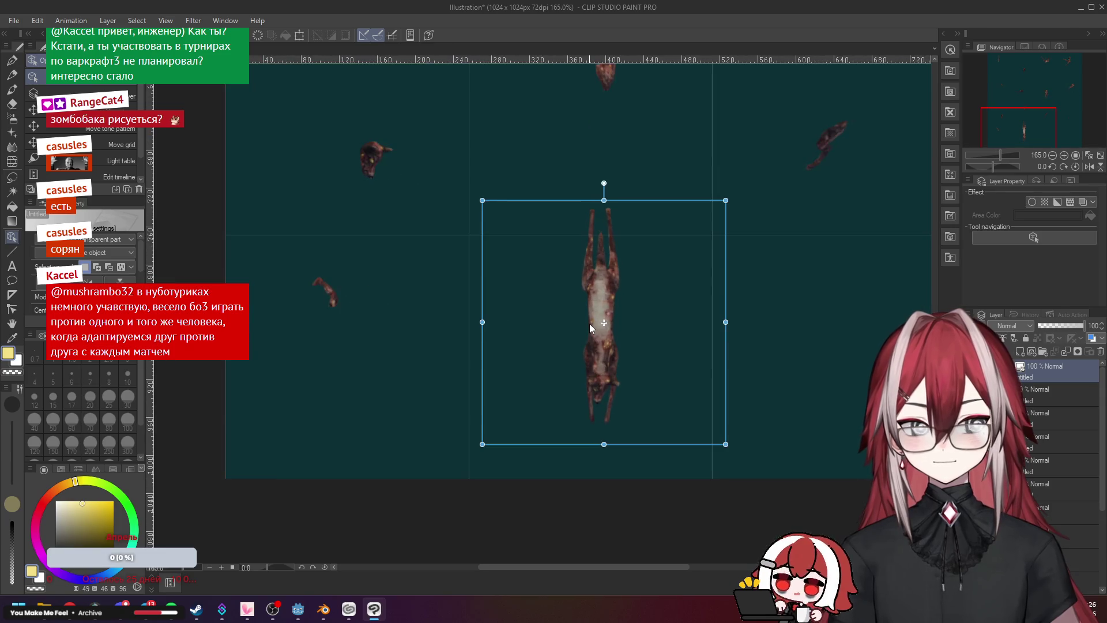
scroll(589, 324, down, 1)
scroll(508, 218, up, 2)
scroll(509, 222, up, 2)
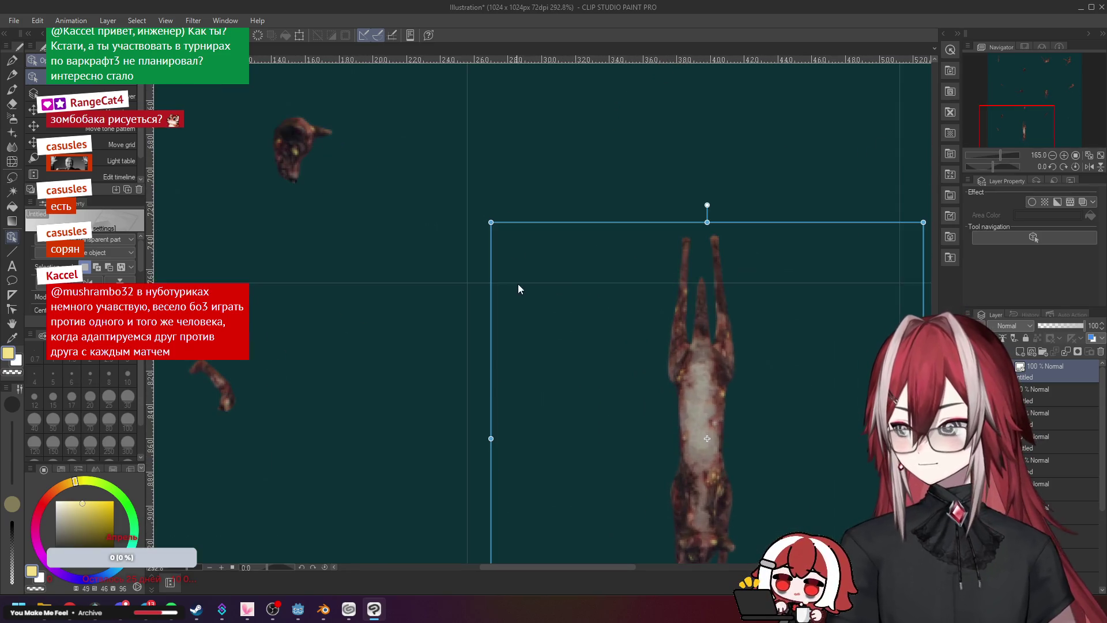
mouse_move(704, 336)
mouse_down()
mouse_move(678, 369)
mouse_move(682, 392)
mouse_up()
scroll(637, 342, down, 6)
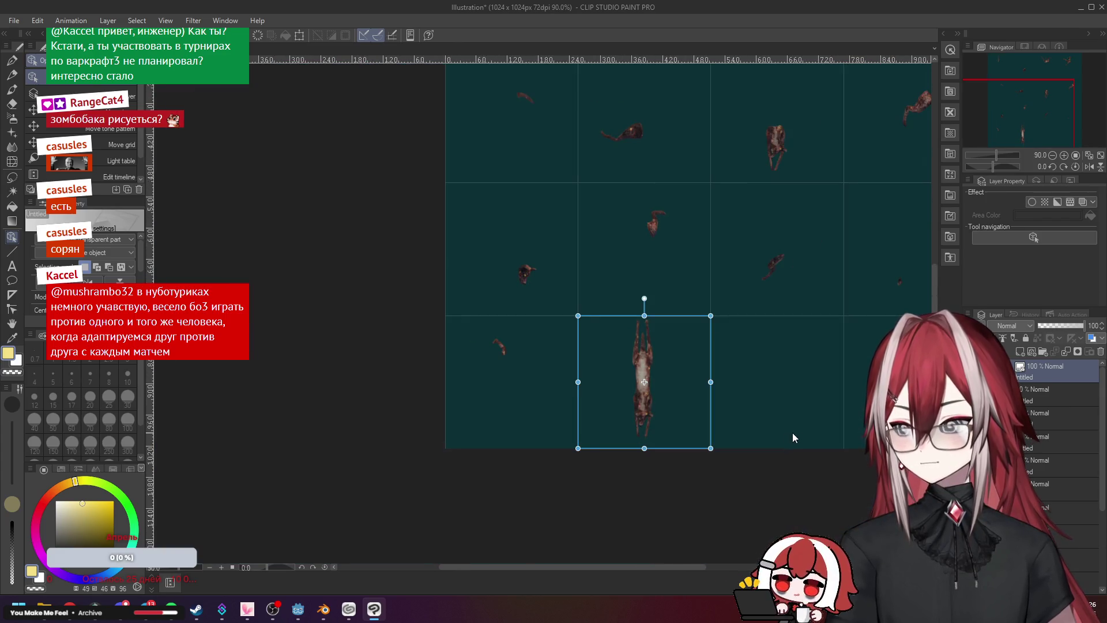
right_click(1067, 362)
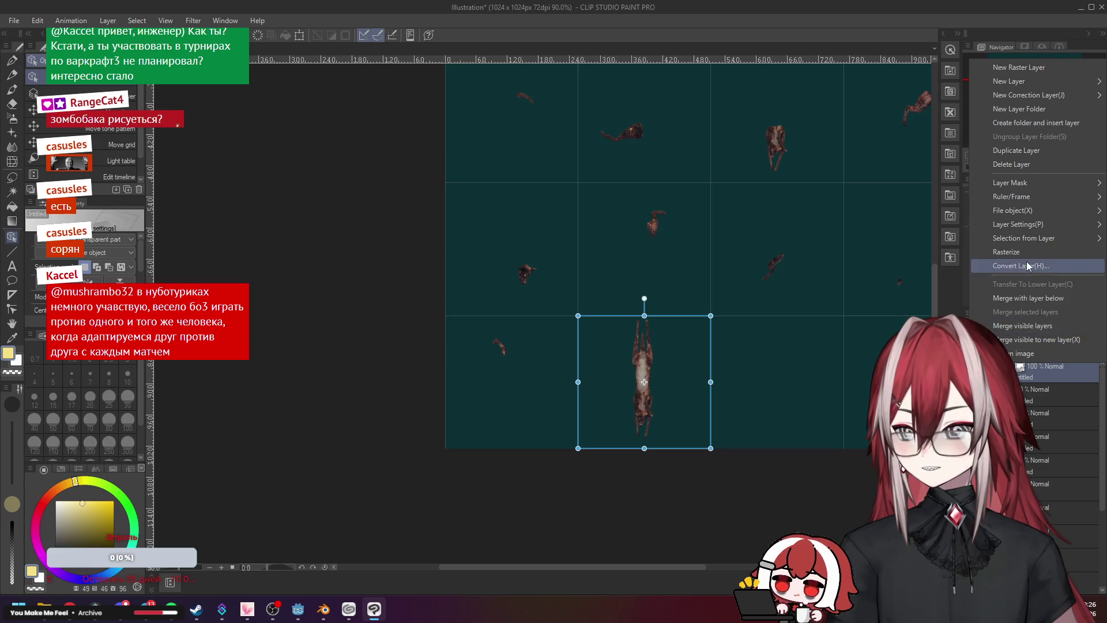
click(1067, 267)
- Erase the figure's legs and head with the Eraser so only the torso remains
scroll(621, 444, up, 7)
key(e)
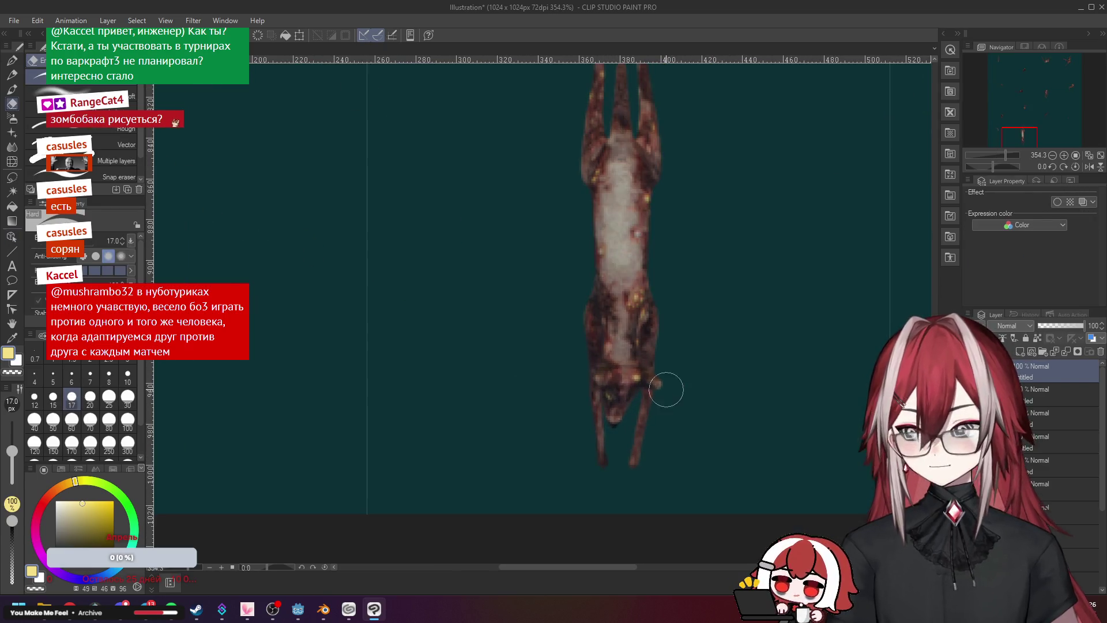
scroll(660, 361, down, 8)
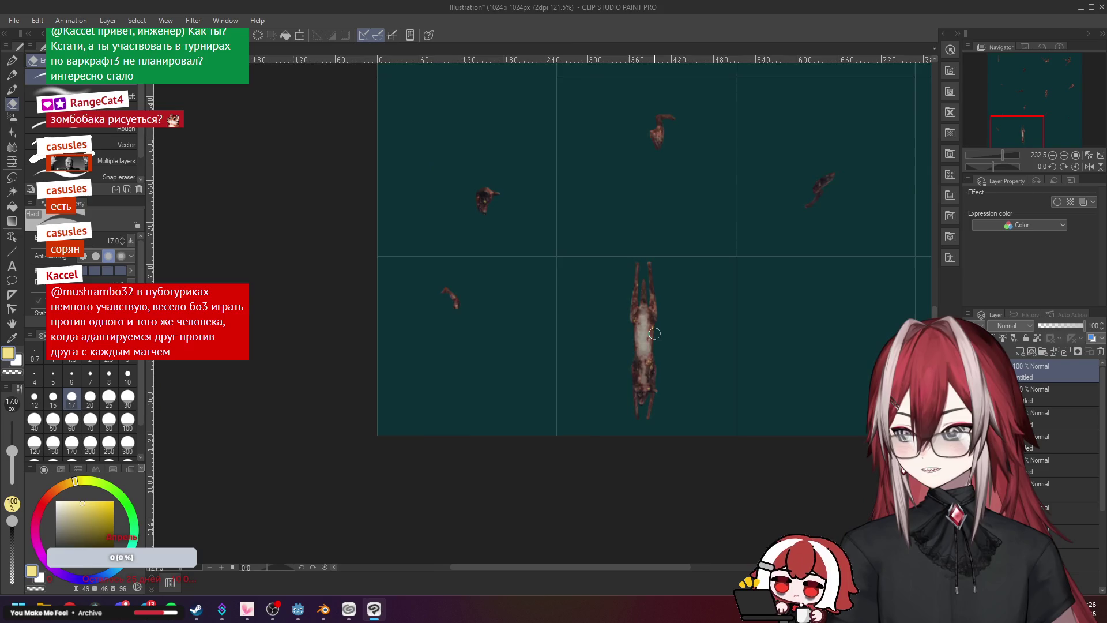
mouse_move(639, 382)
mouse_down()
mouse_move(617, 430)
mouse_move(631, 262)
mouse_up()
scroll(610, 372, up, 5)
scroll(595, 351, down, 6)
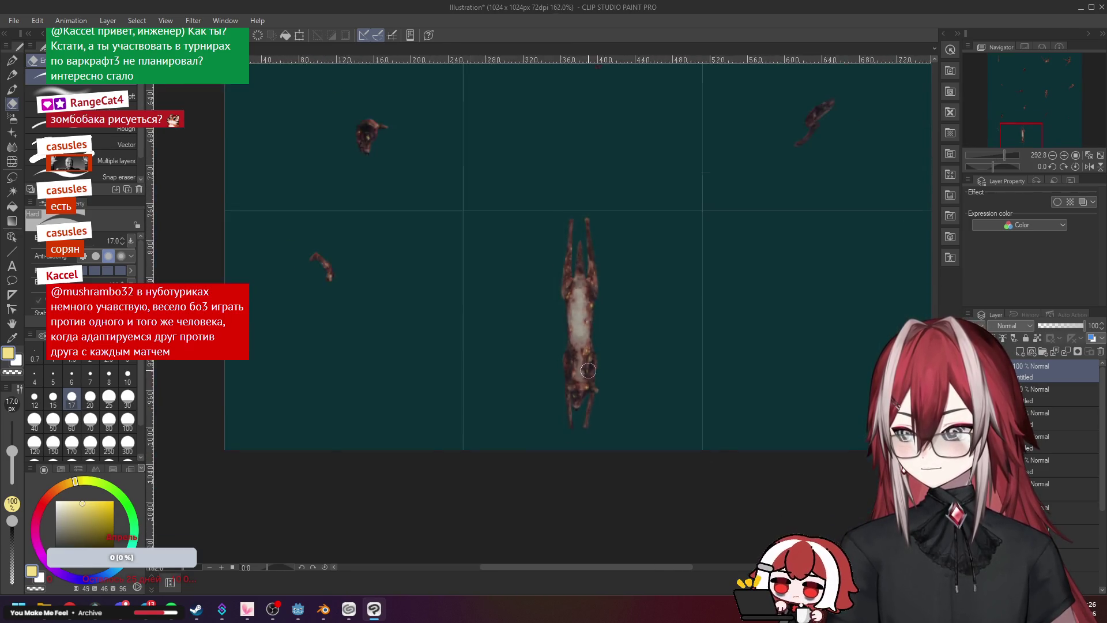
mouse_move(606, 302)
mouse_down()
mouse_move(603, 346)
mouse_move(639, 238)
mouse_up()
scroll(600, 323, up, 10)
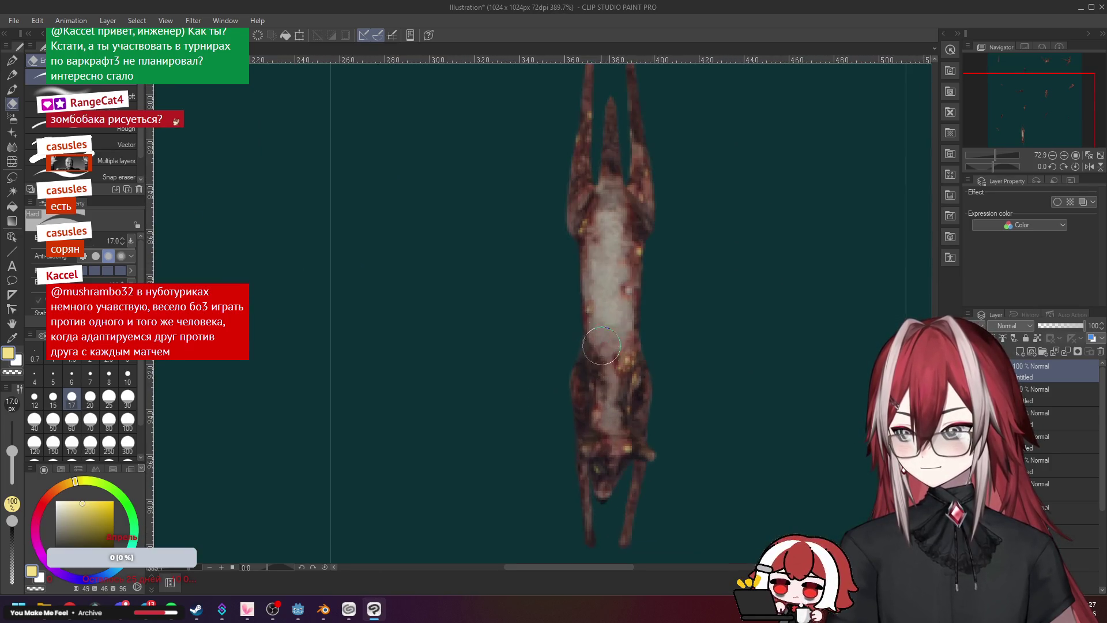
drag(549, 321, 558, 294)
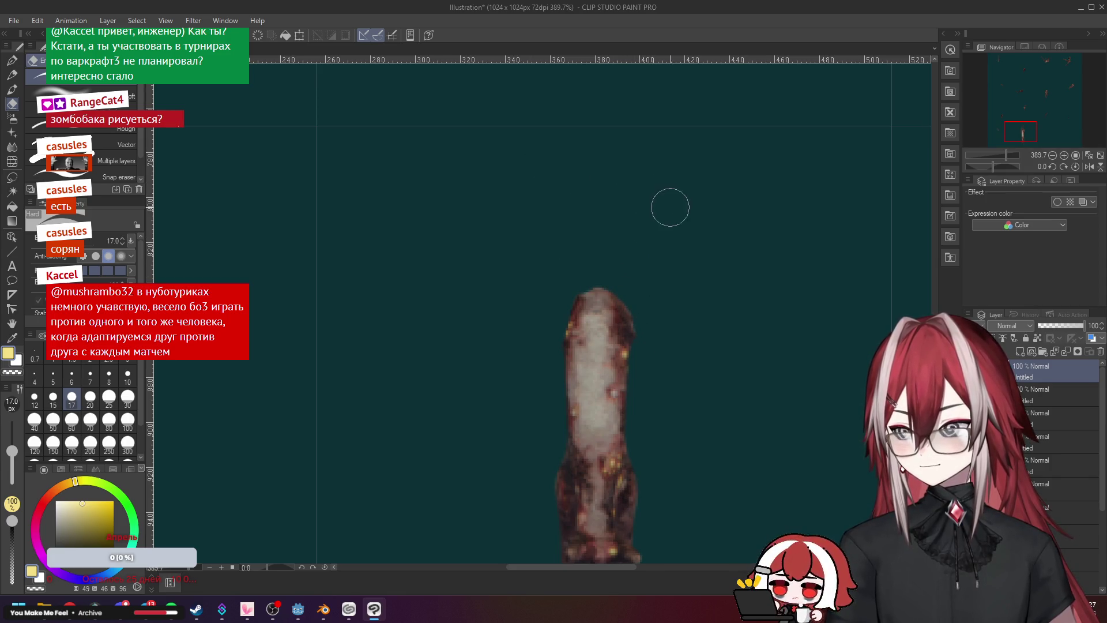
scroll(671, 207, down, 5)
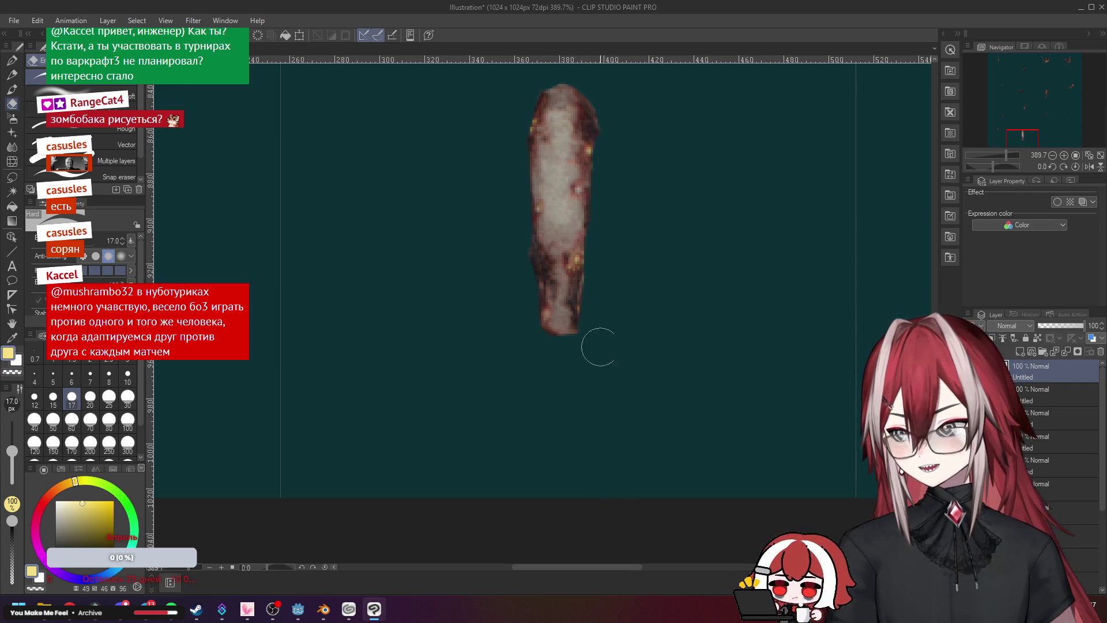
scroll(565, 370, down, 8)
drag(638, 248, 514, 345)
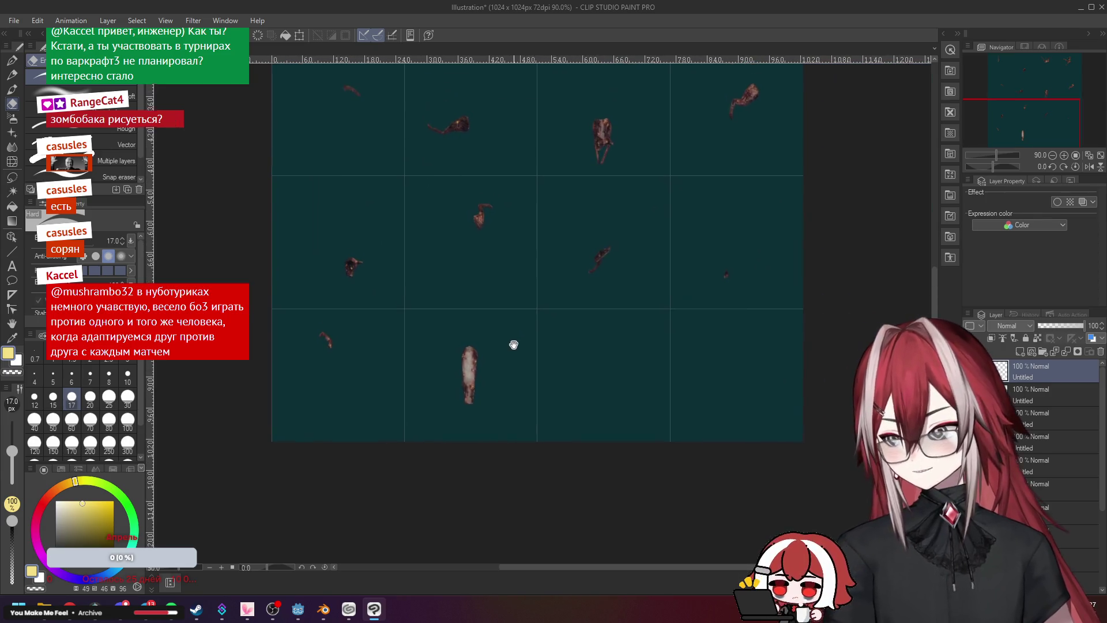
click(322, 609)
- Enable the death6 NLA track and render the dog's current frame
click(292, 542)
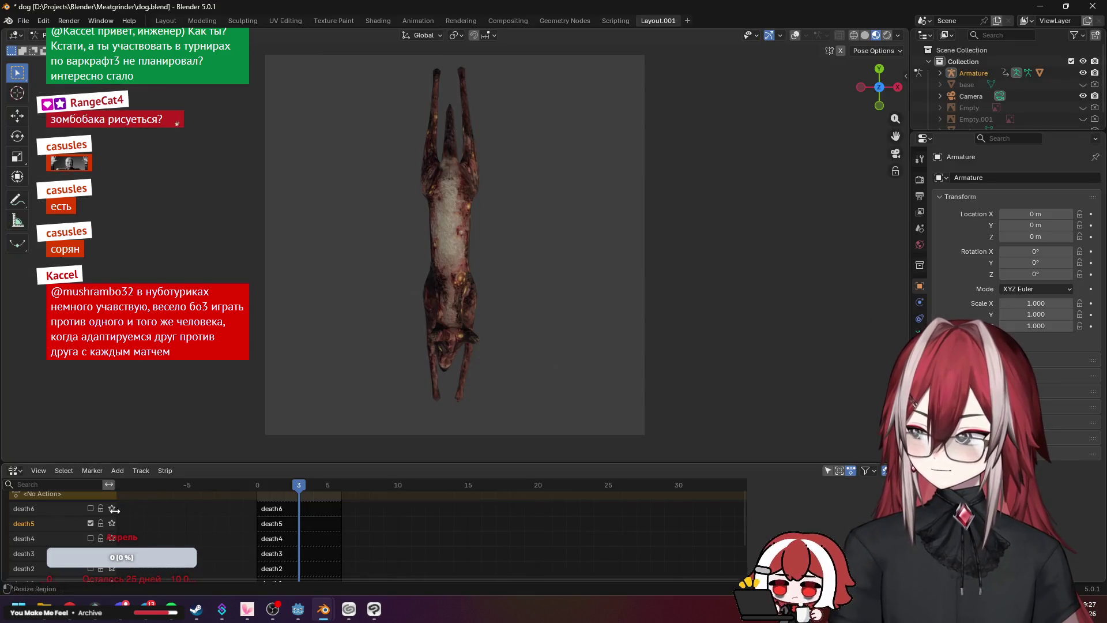
click(90, 509)
scroll(68, 528, up, 1)
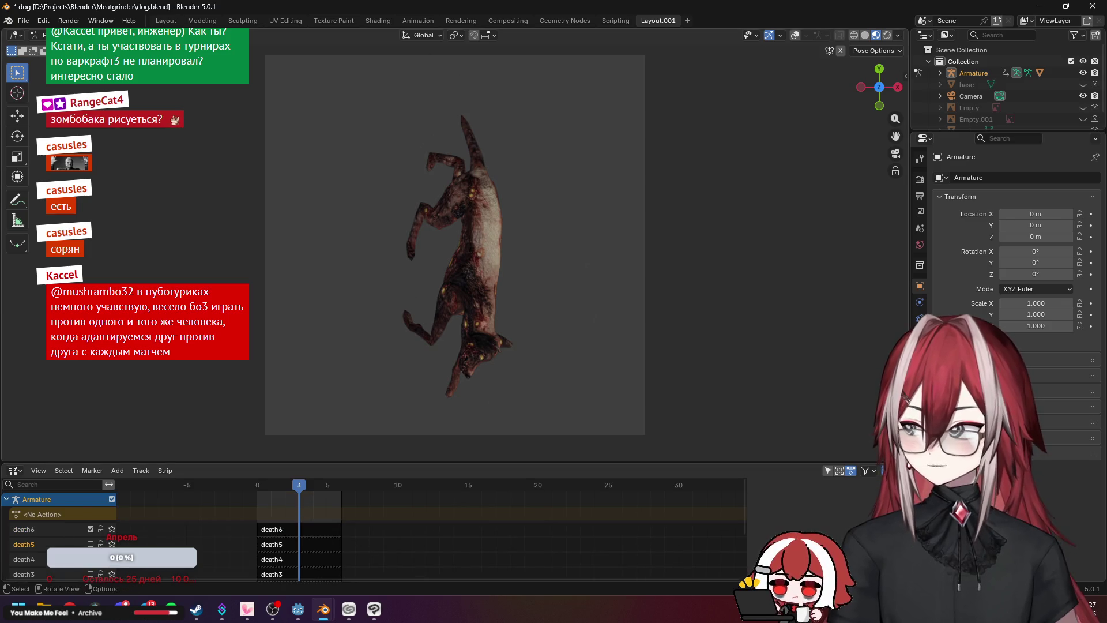
click(67, 21)
click(86, 35)
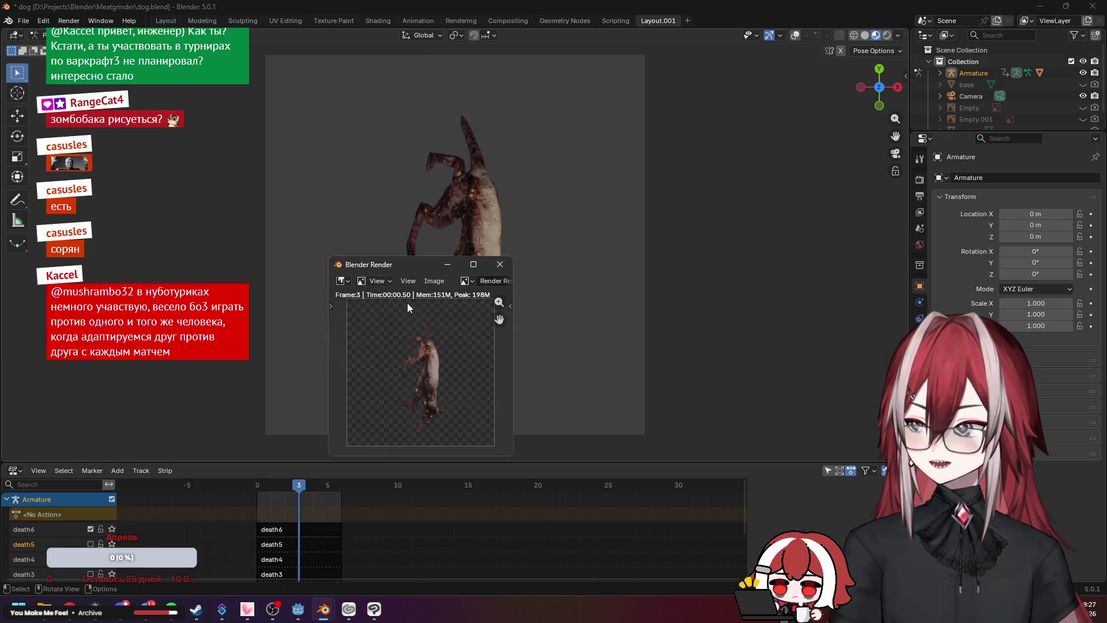
- Save the render as Untitled.png on the Desktop
click(433, 281)
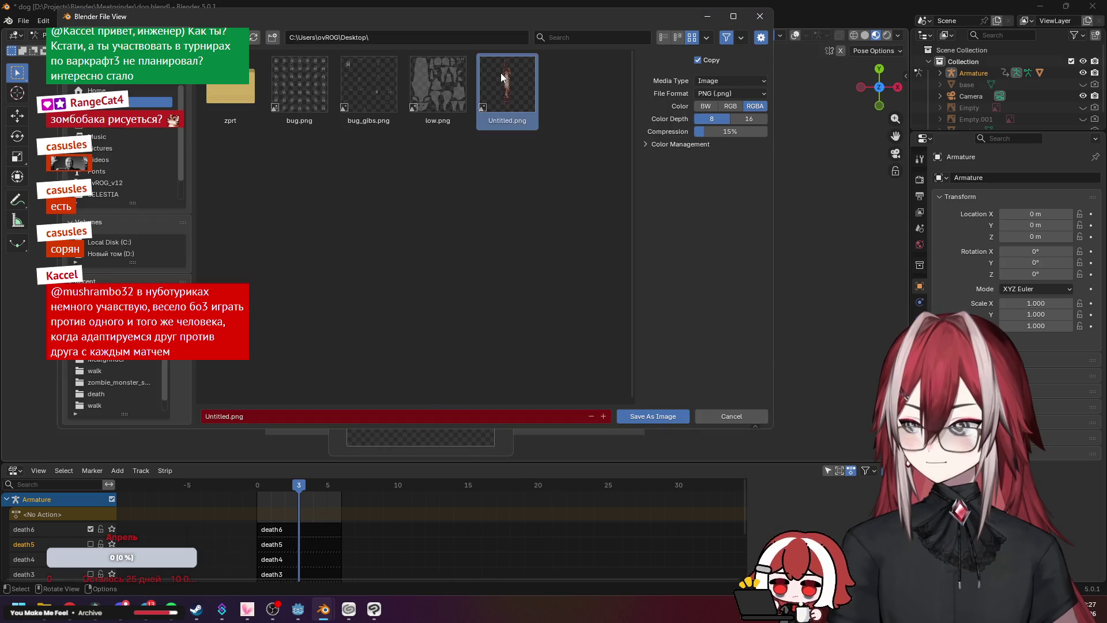
click(653, 417)
click(361, 604)
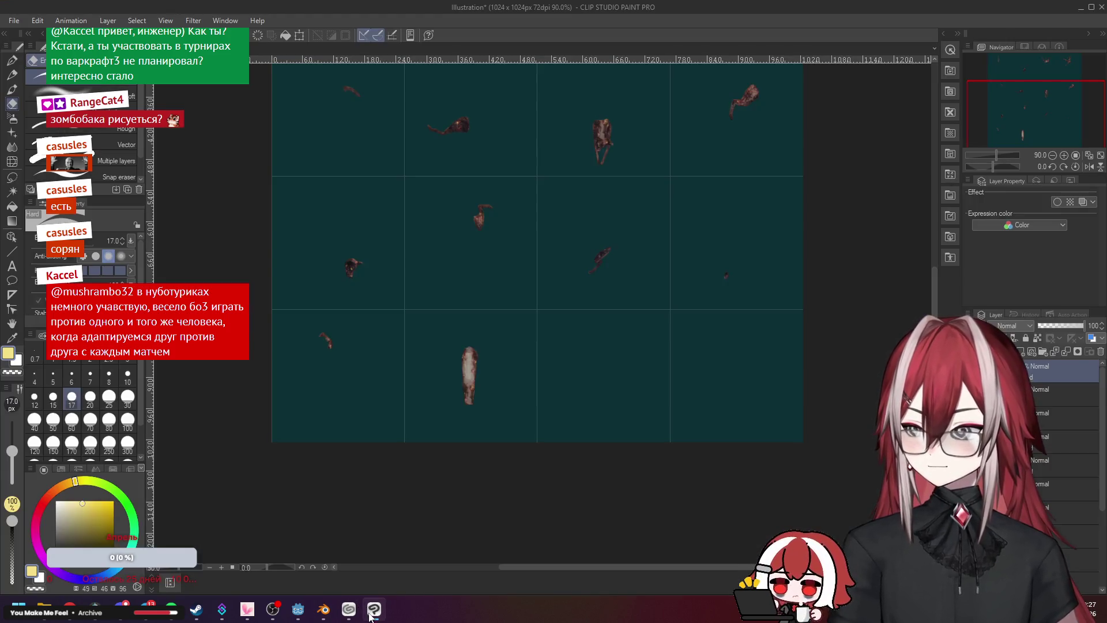
key(super+e)
- Drop Untitled.png onto the canvas and position it in the bottom row beside the torso
click(1063, 363)
key(o)
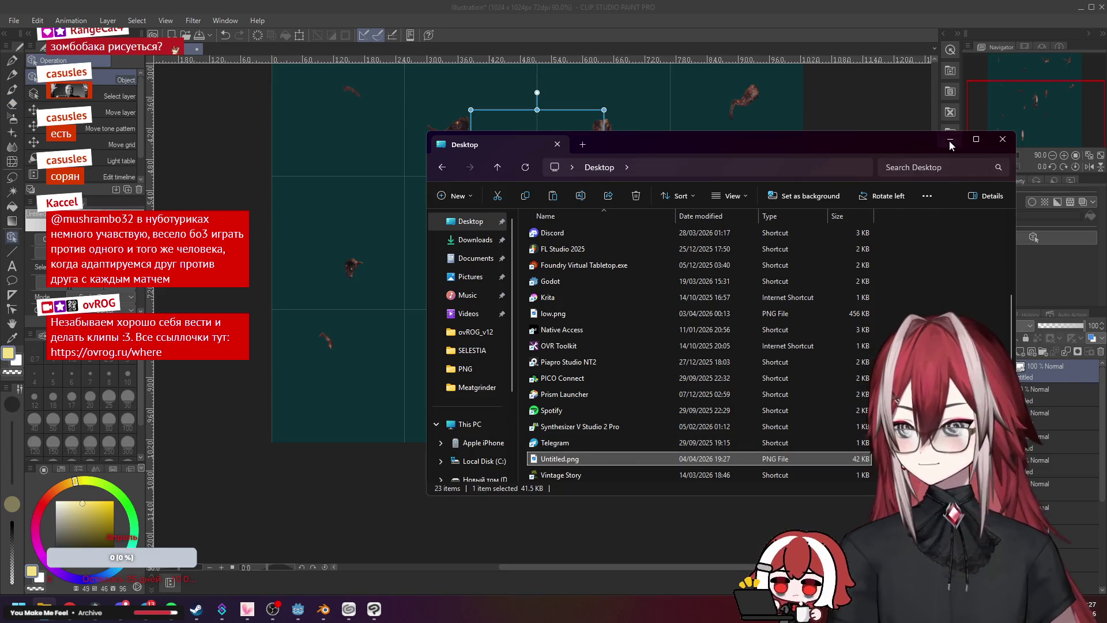
click(1019, 344)
mouse_move(528, 158)
mouse_down()
mouse_move(548, 245)
mouse_move(594, 349)
mouse_up()
scroll(593, 349, up, 5)
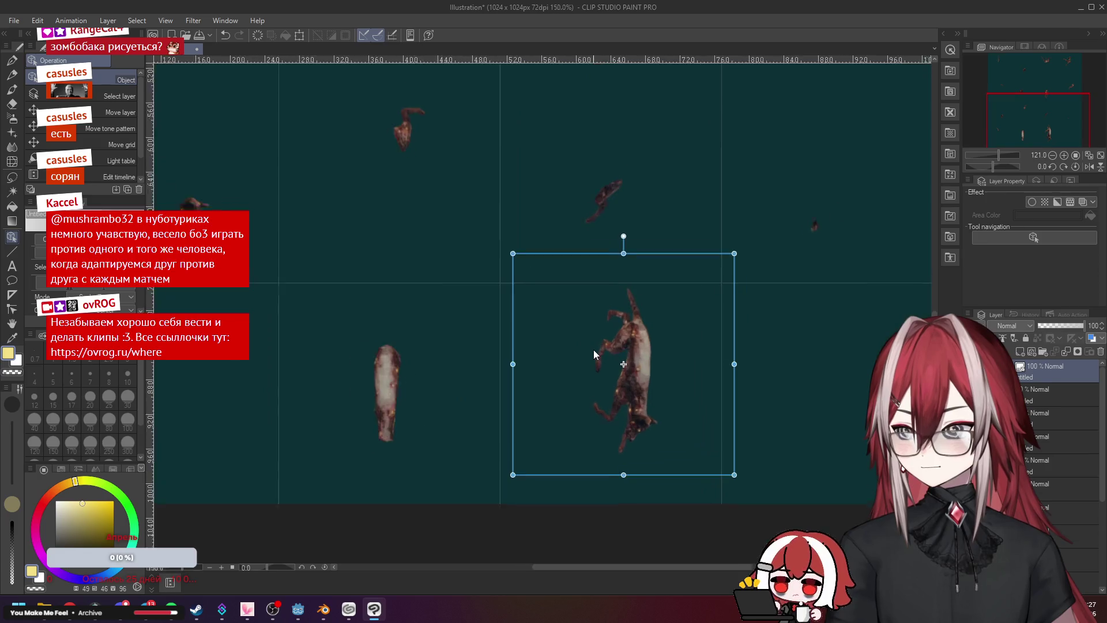
drag(654, 318, 652, 320)
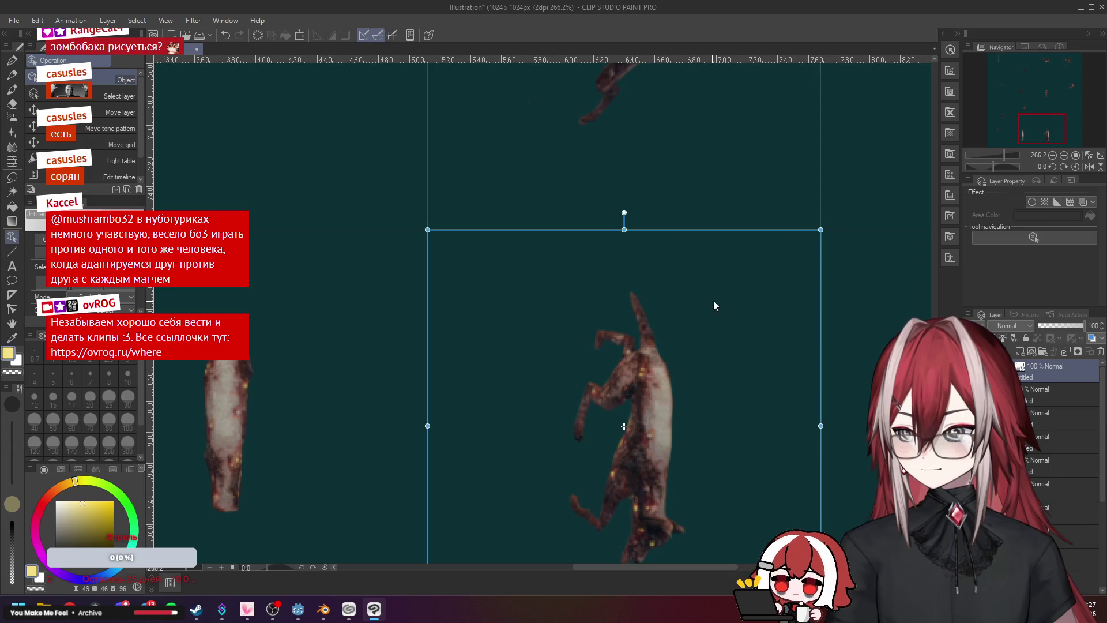
- Rasterize the new dog layer and bring the whole sprite grid into view
right_click(1050, 368)
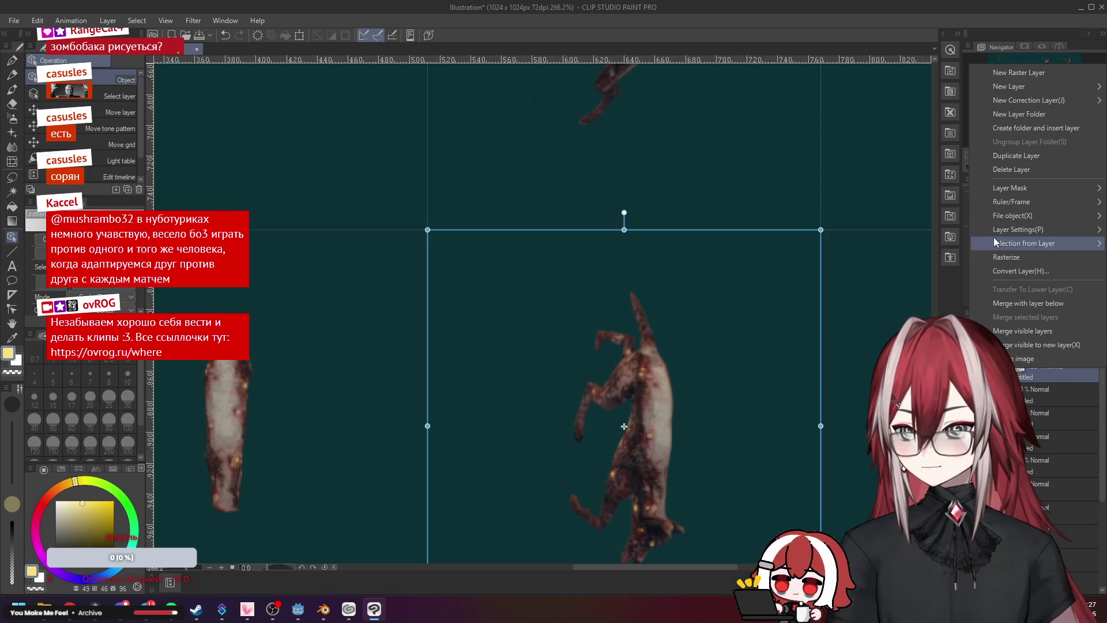
click(1015, 254)
scroll(643, 403, up, 3)
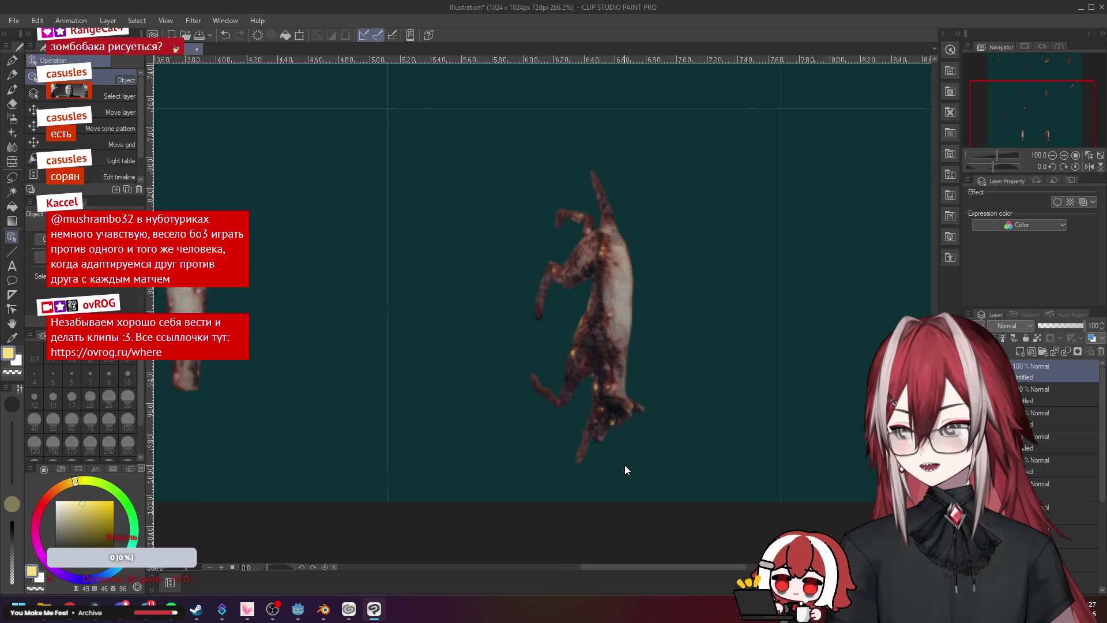
drag(658, 390, 645, 324)
scroll(648, 355, down, 4)
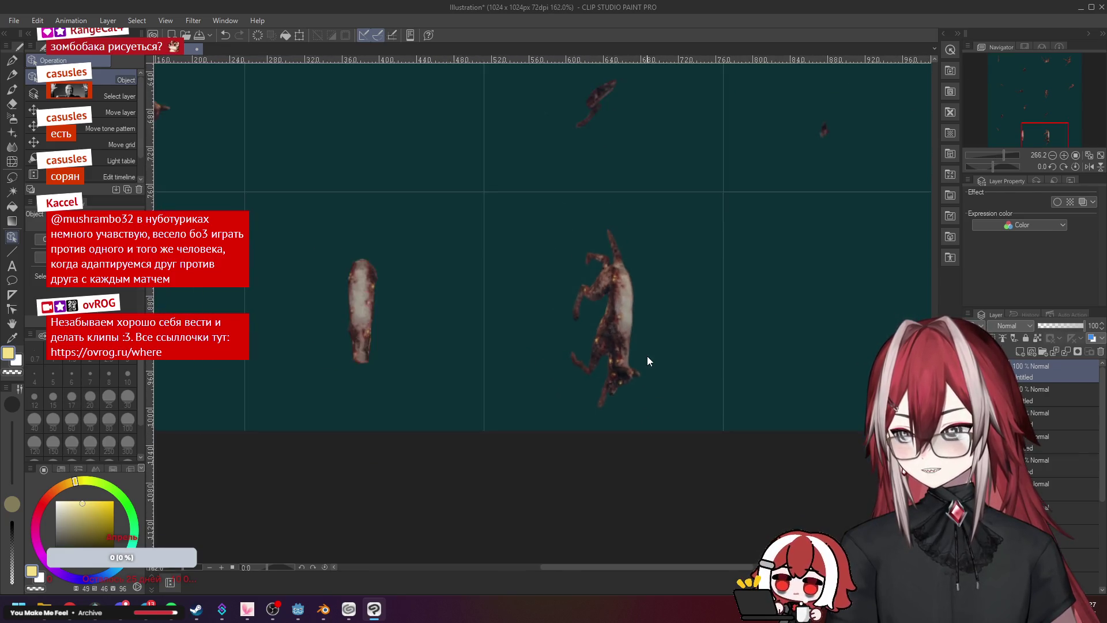
scroll(634, 363, up, 2)
scroll(617, 383, up, 1)
scroll(614, 378, down, 4)
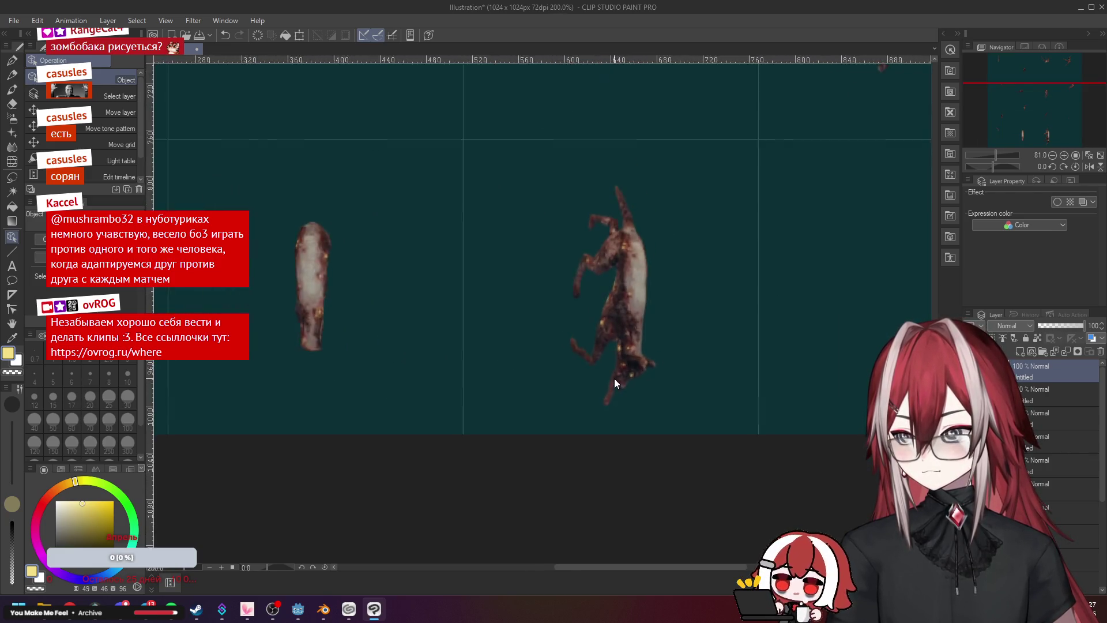
scroll(643, 262, up, 1)
scroll(626, 361, down, 2)
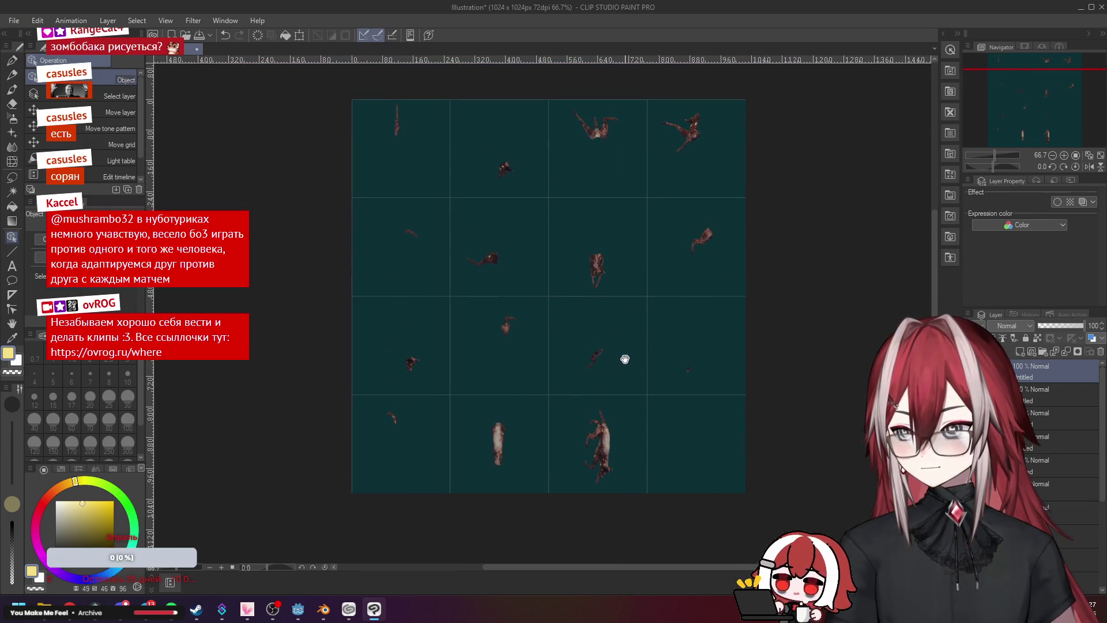
mouse_move(632, 346)
mouse_down()
mouse_move(641, 327)
mouse_move(639, 362)
mouse_move(638, 328)
mouse_up()
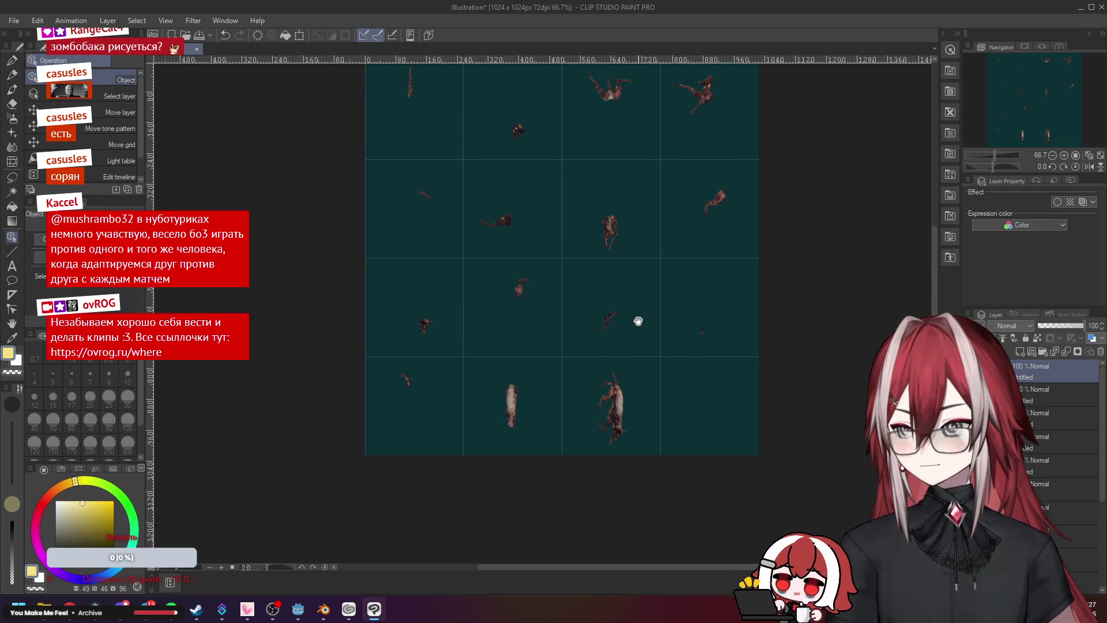
scroll(618, 406, up, 5)
scroll(605, 454, up, 3)
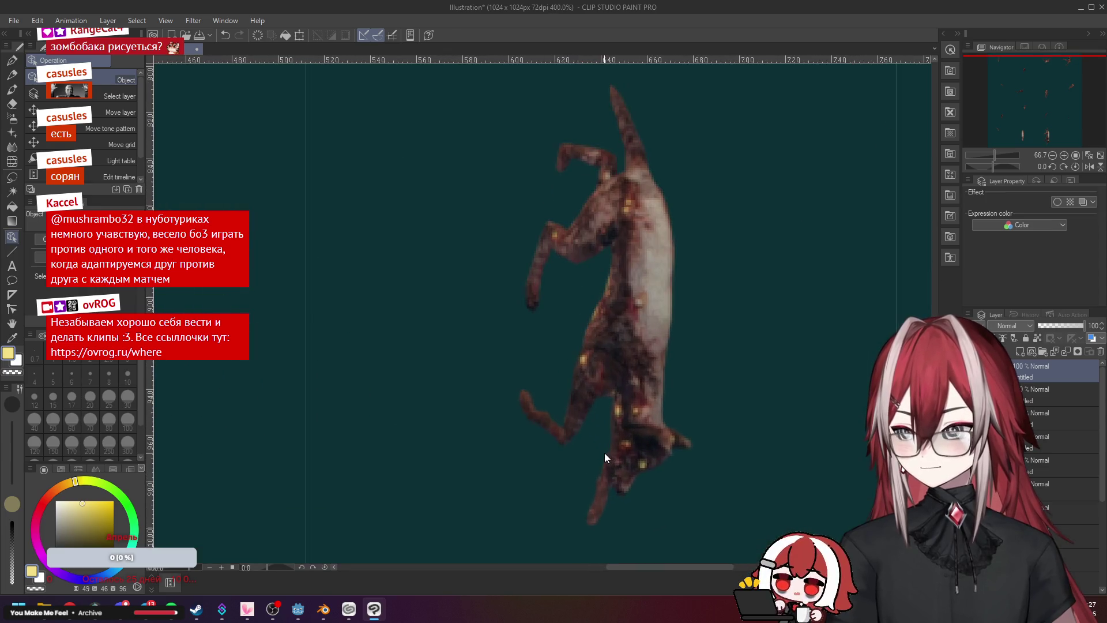
key(e)
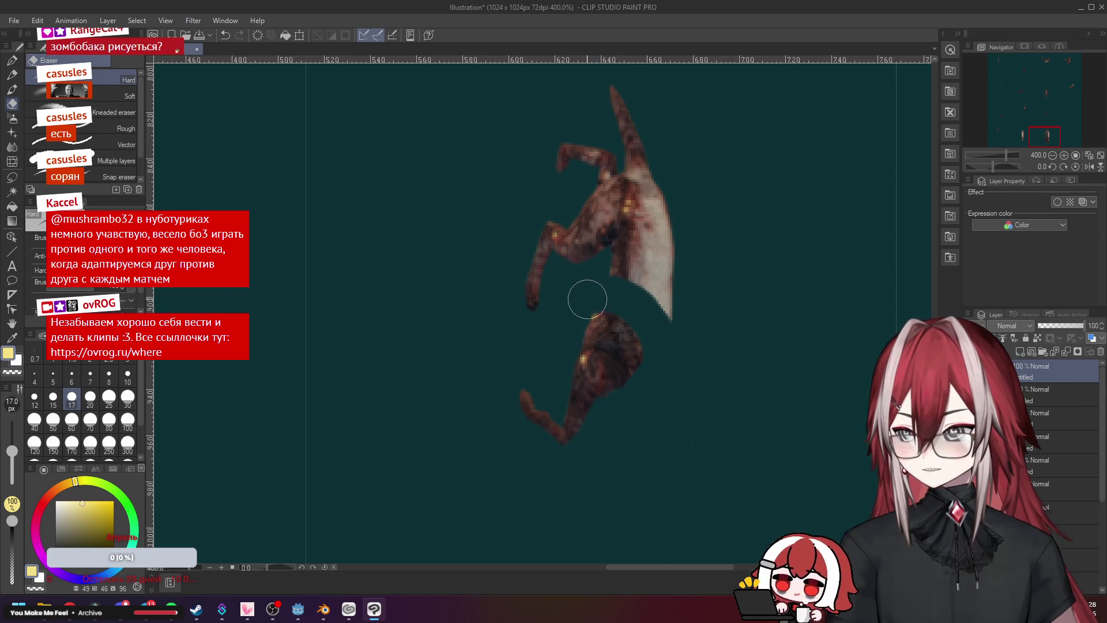
mouse_move(605, 238)
mouse_down()
mouse_move(554, 222)
mouse_move(586, 144)
mouse_up()
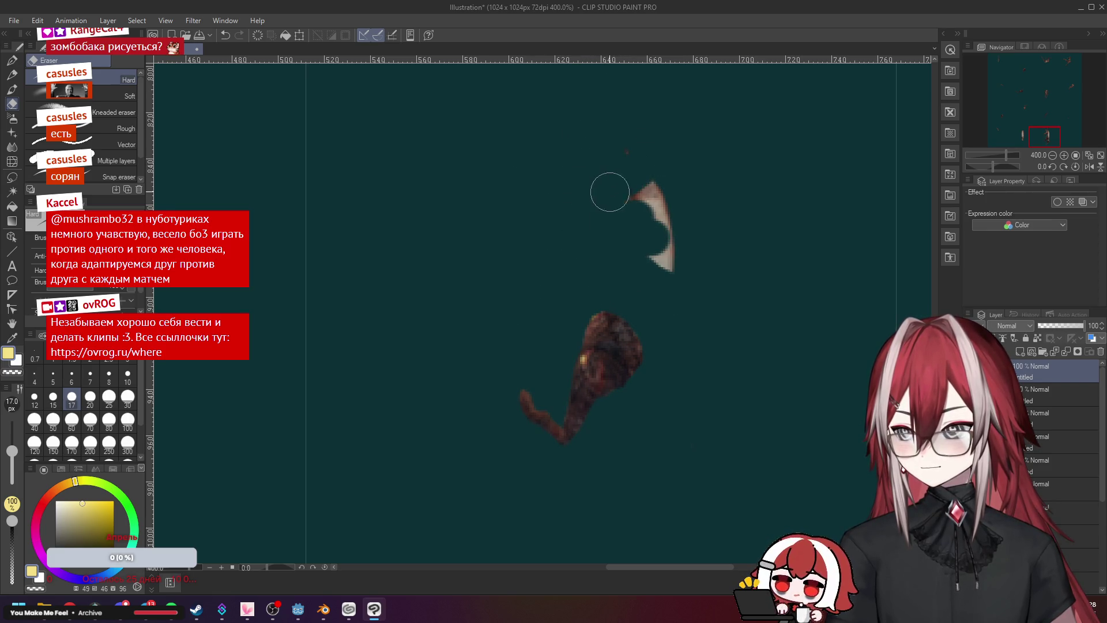
drag(694, 246, 665, 215)
scroll(648, 265, down, 6)
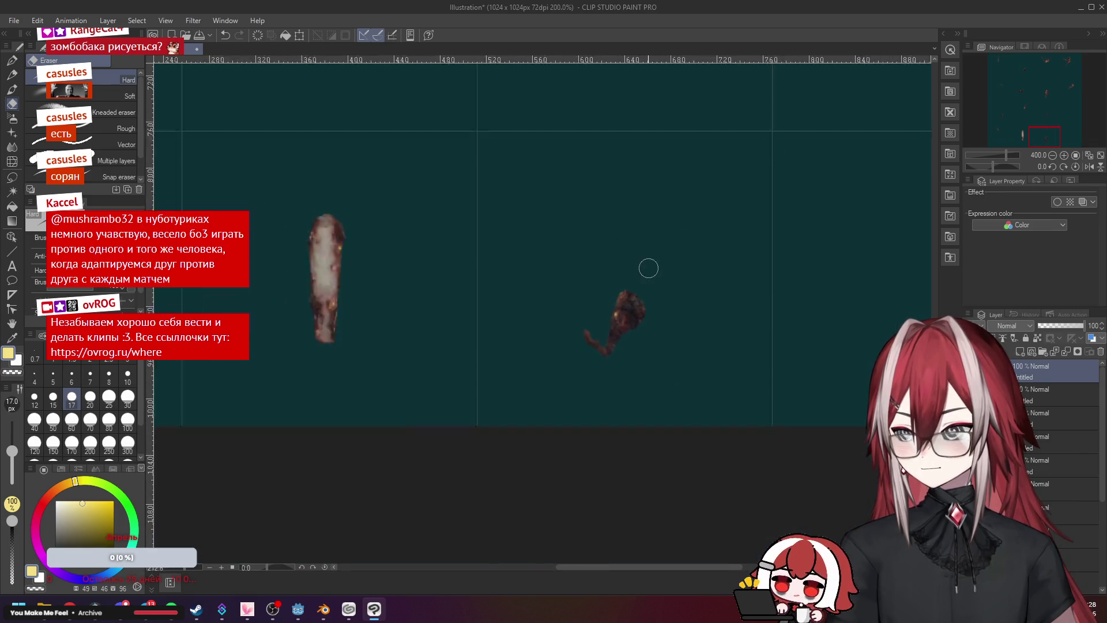
drag(623, 203, 621, 254)
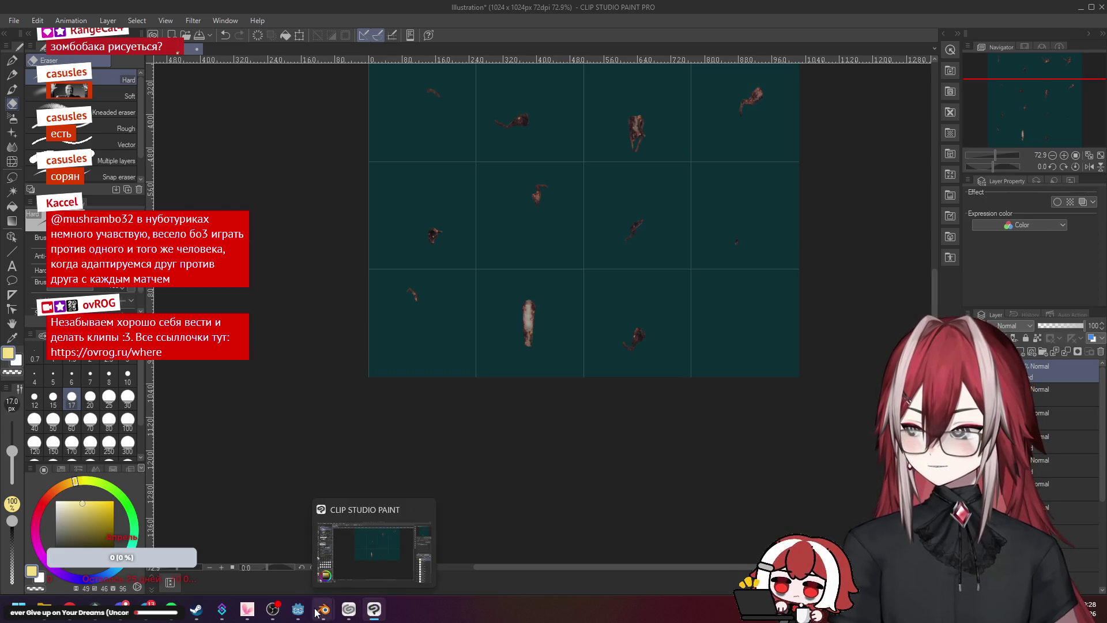
- Scrub the timeline to frame 12 and render the dog
mouse_move(324, 609)
click(291, 561)
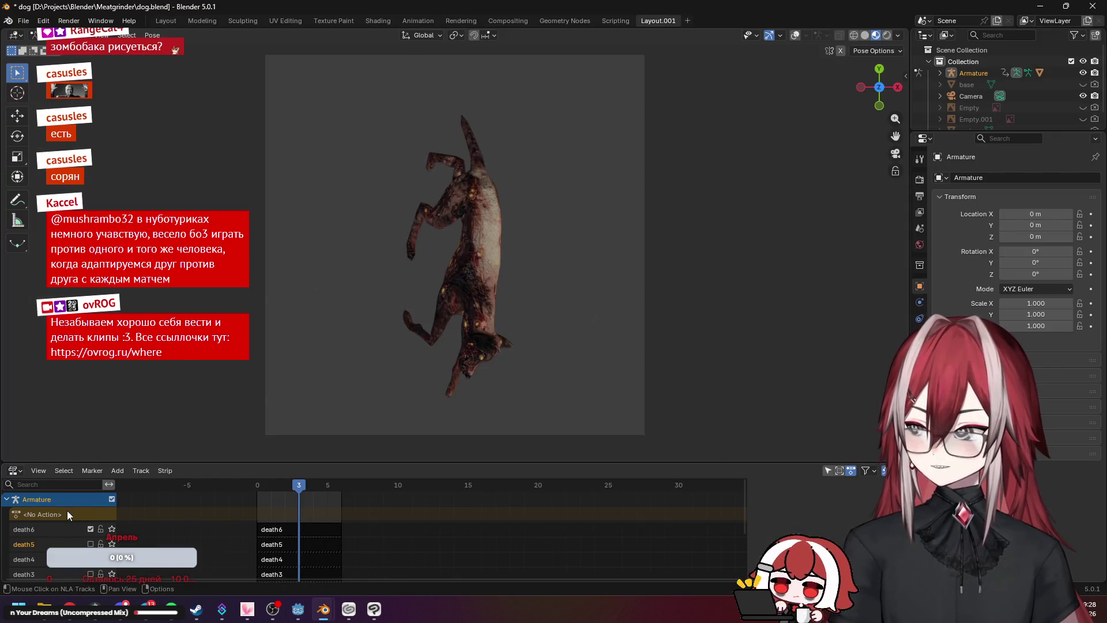
scroll(67, 510, down, 3)
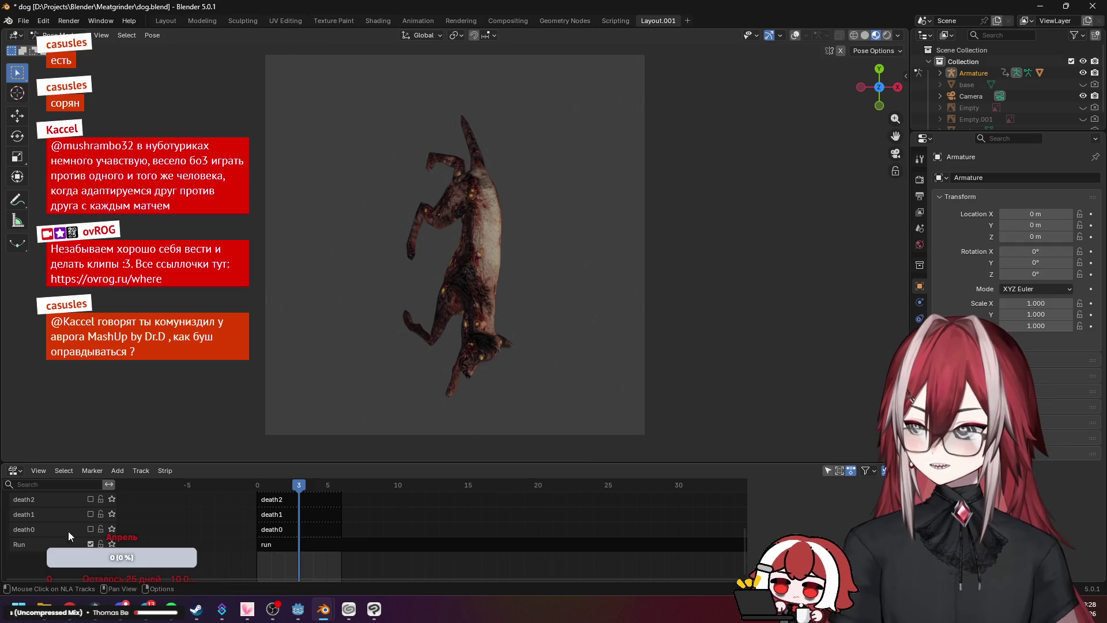
scroll(55, 528, up, 3)
mouse_move(298, 486)
mouse_down()
mouse_move(659, 503)
mouse_move(610, 497)
mouse_move(365, 490)
mouse_move(641, 514)
mouse_move(662, 528)
mouse_move(419, 505)
mouse_up()
click(68, 21)
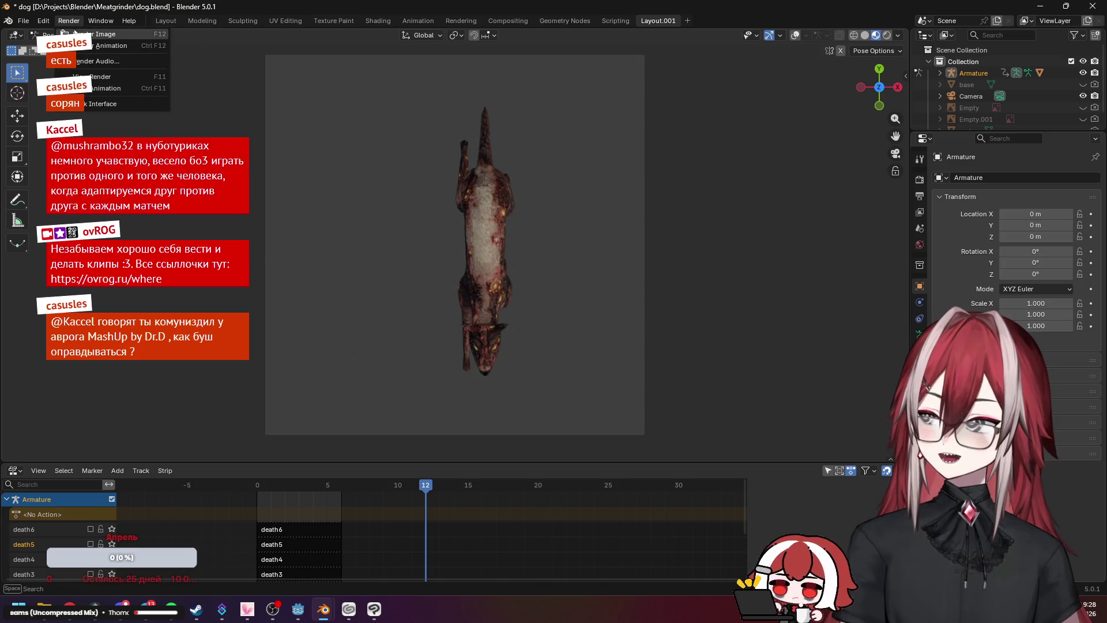
click(87, 33)
- Save the frame-12 render as Untitled.png and close the render preview
click(431, 282)
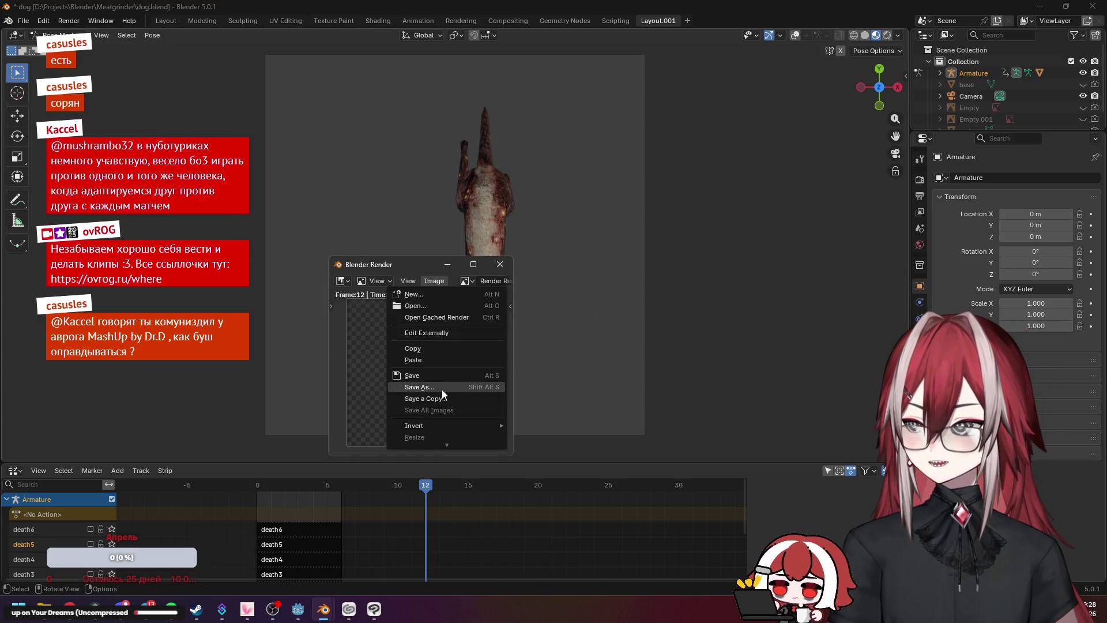
click(442, 389)
click(646, 419)
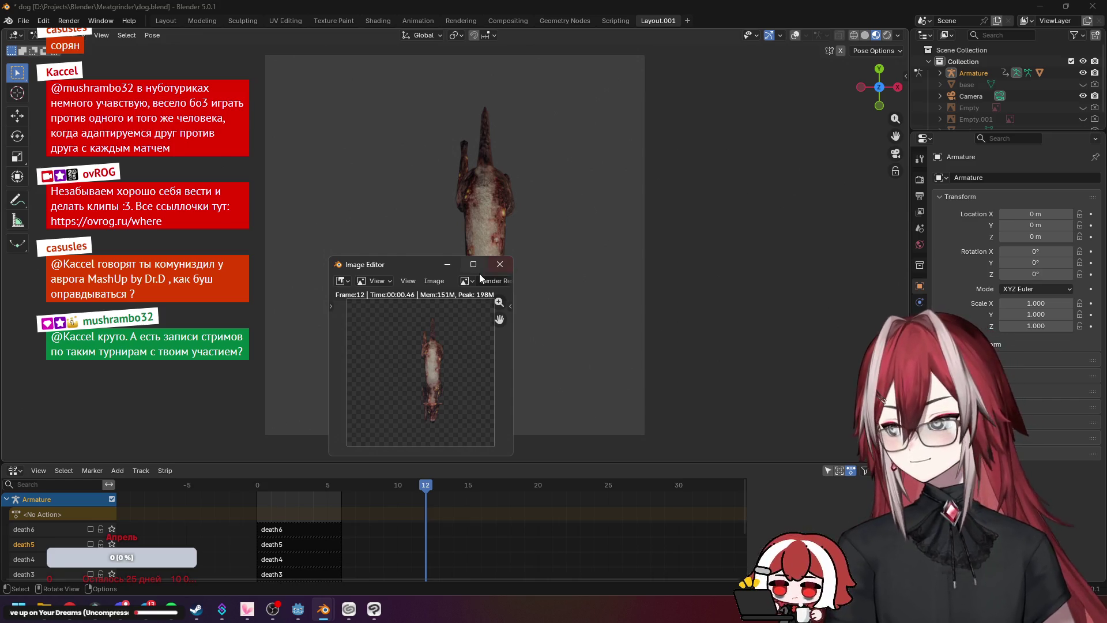
click(500, 264)
key(alt+Tab)
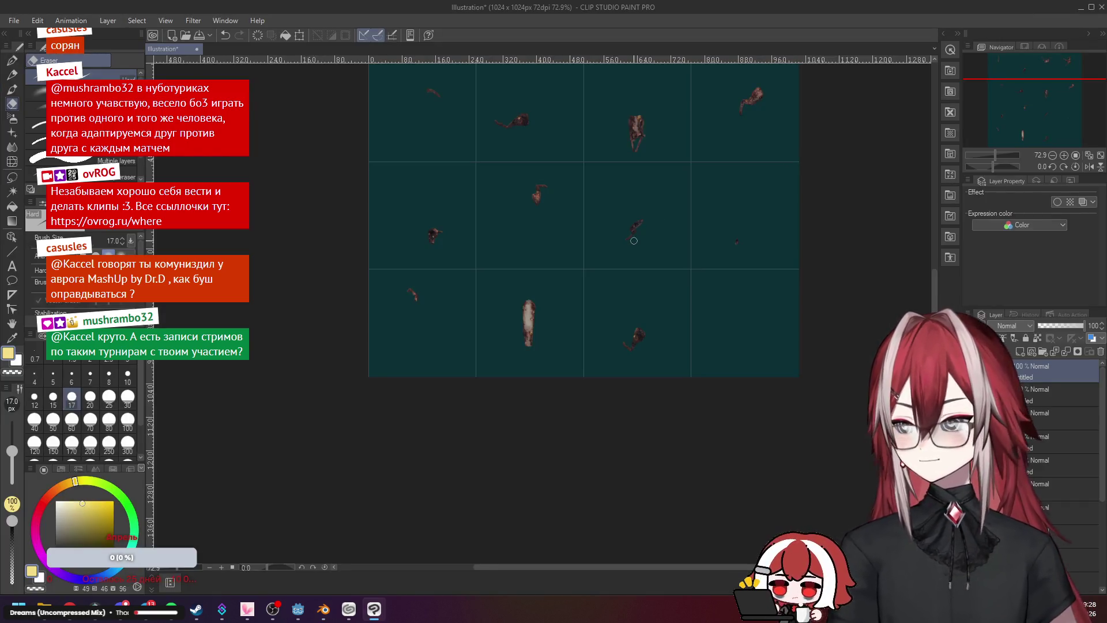
- Import Untitled.png as a new layer and move it into the sheet's middle-right cell
scroll(723, 299, up, 2)
drag(624, 268, 584, 260)
key(alt+Tab)
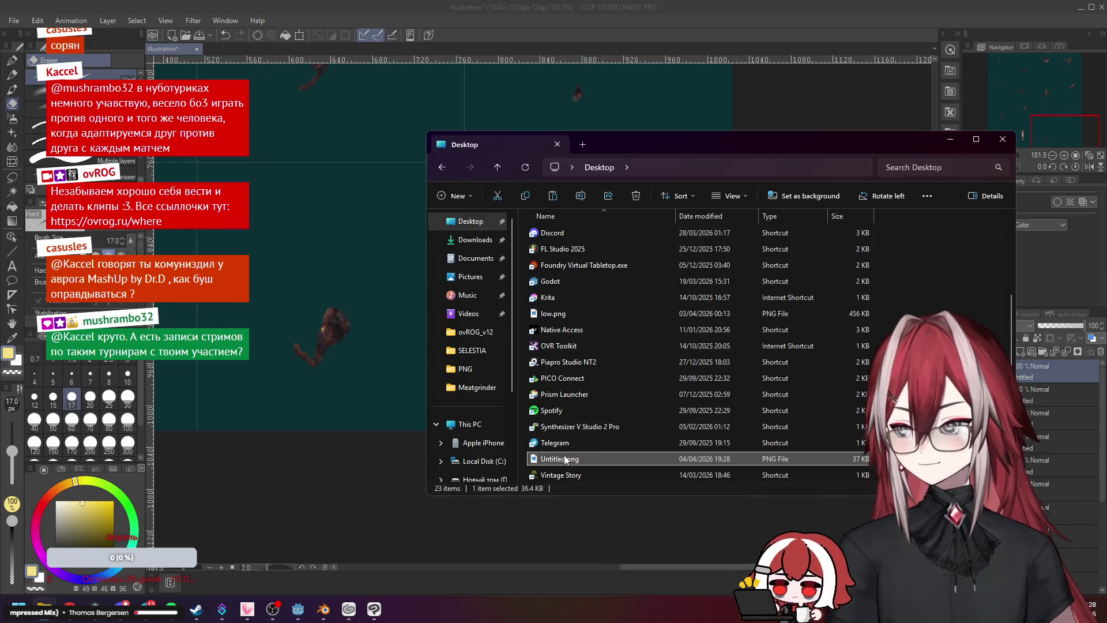
drag(1067, 369, 1067, 370)
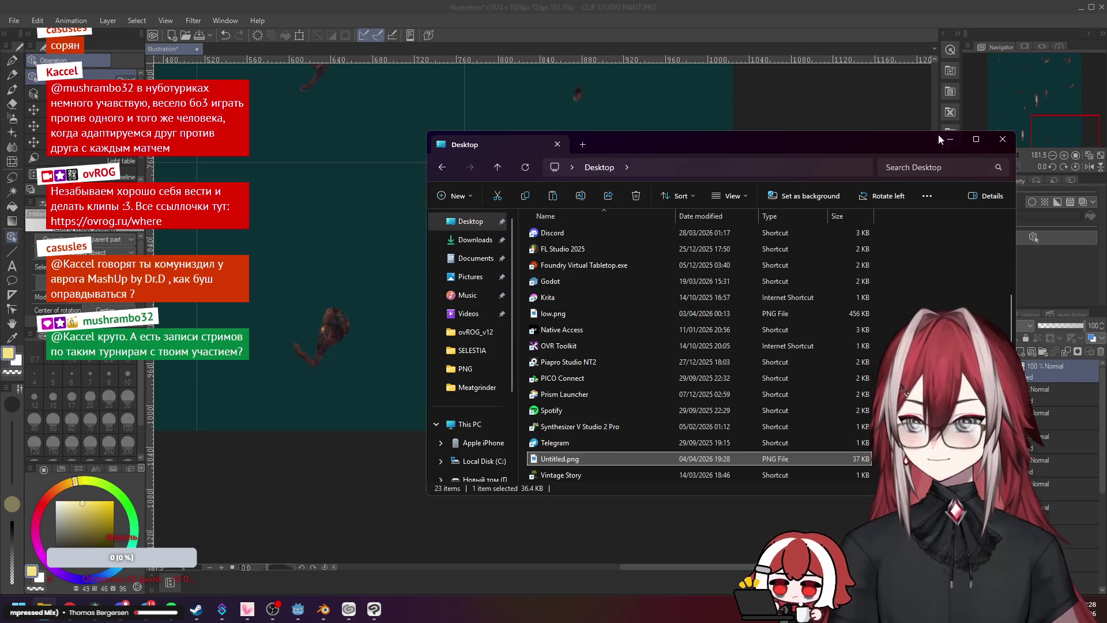
click(950, 139)
scroll(510, 259, down, 4)
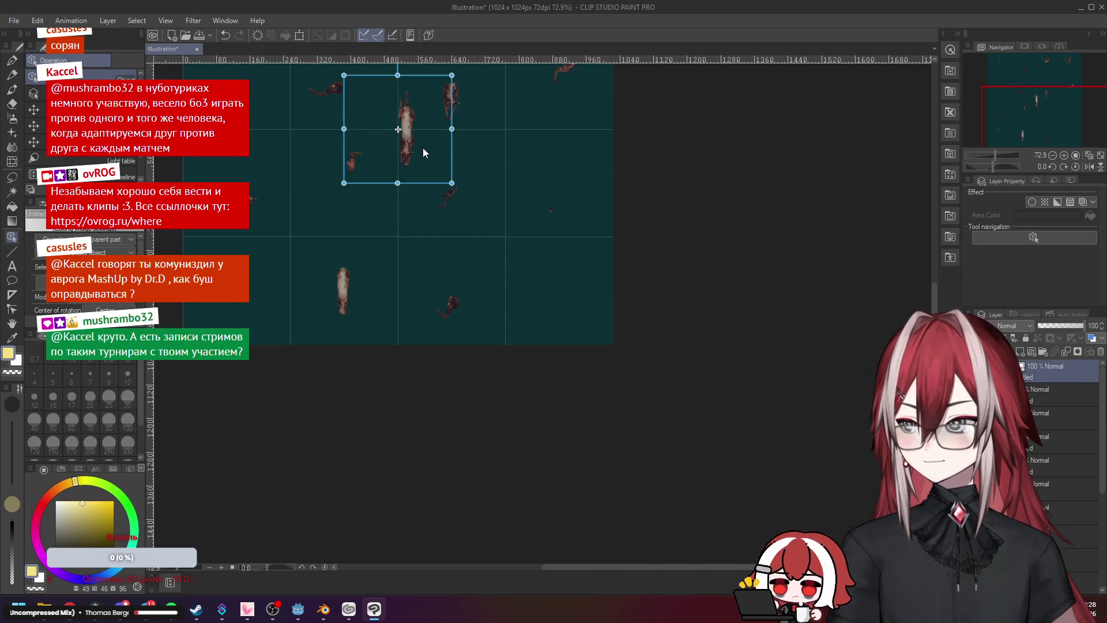
drag(402, 137, 576, 297)
key(alt+Tab)
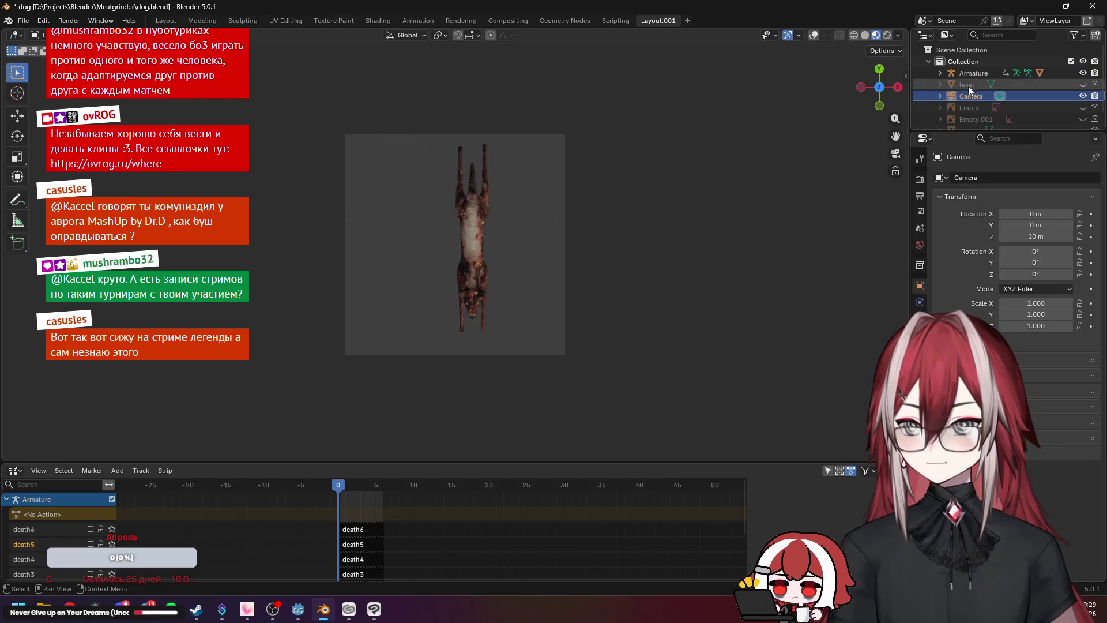
- Select the Armature, enlarge the NLA track list, toggle a track and scrub the animation
click(971, 93)
click(971, 74)
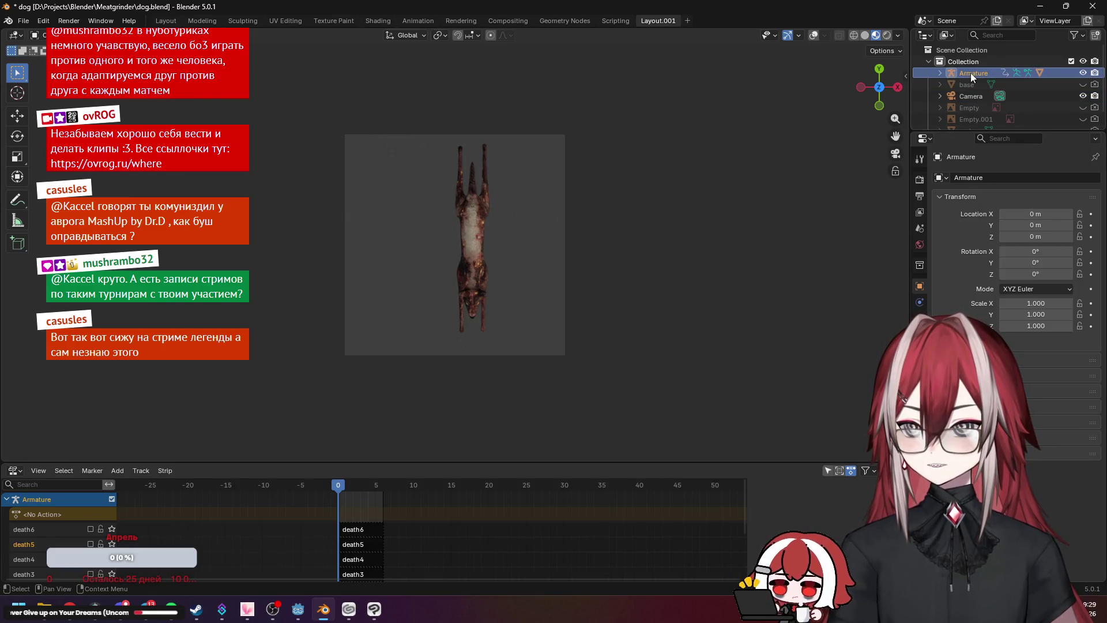
drag(295, 462, 289, 354)
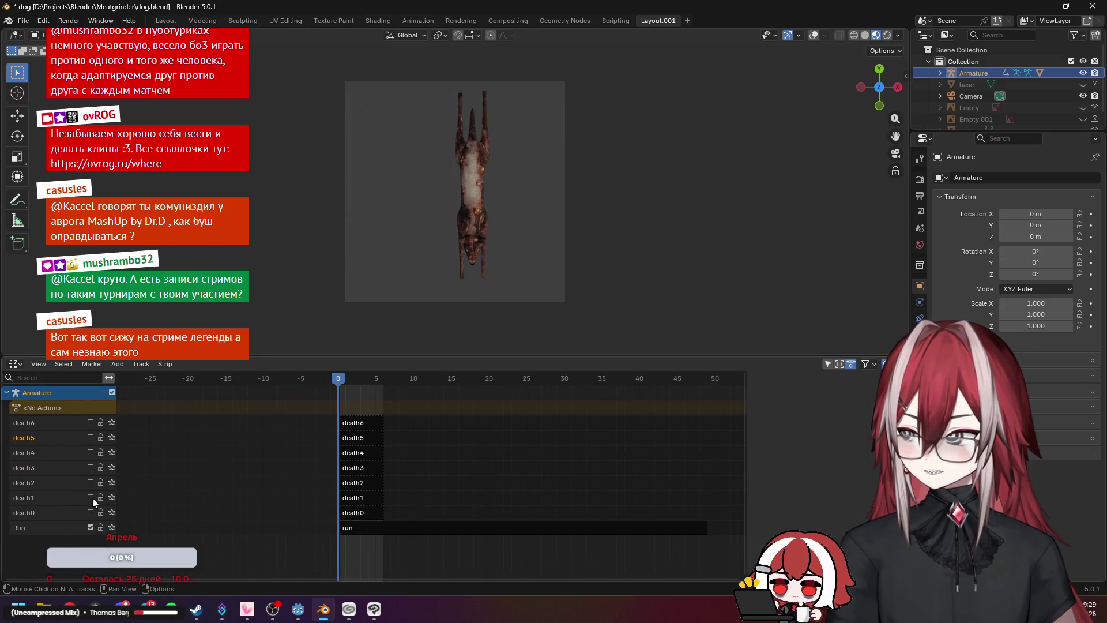
click(90, 512)
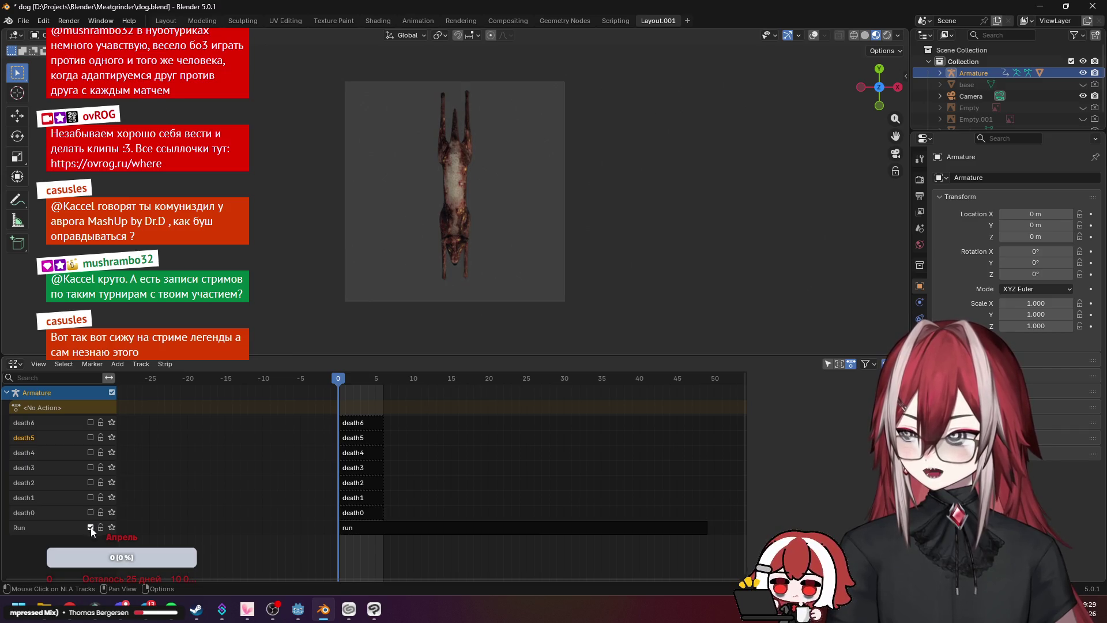
mouse_move(343, 381)
mouse_down()
mouse_move(514, 382)
mouse_move(396, 382)
mouse_up()
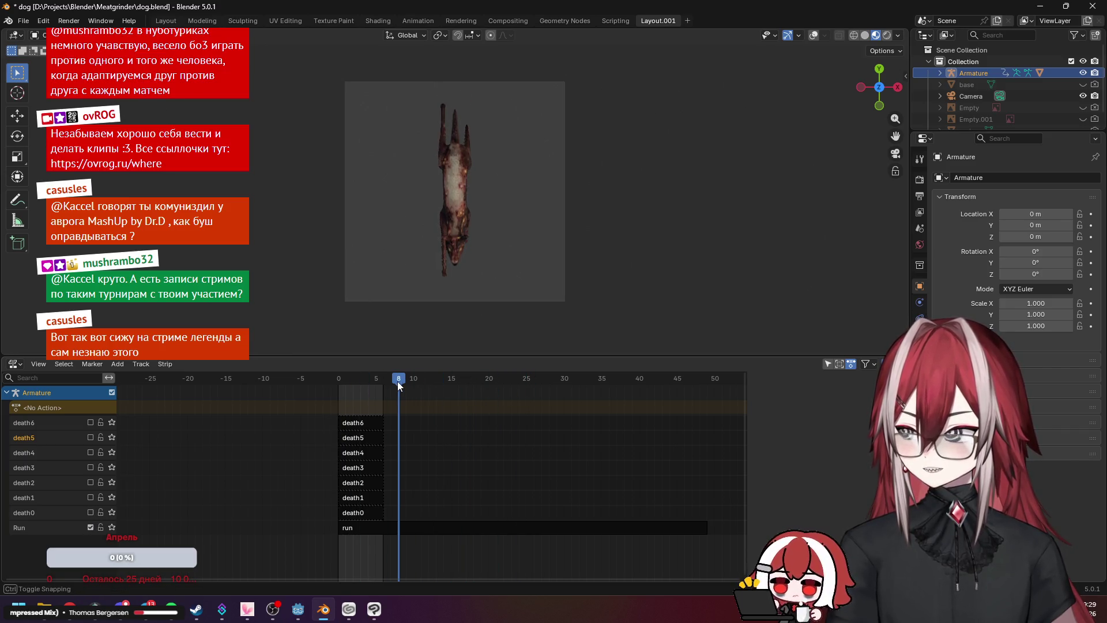
- Minimize Blender and open a new browser tab
click(1040, 6)
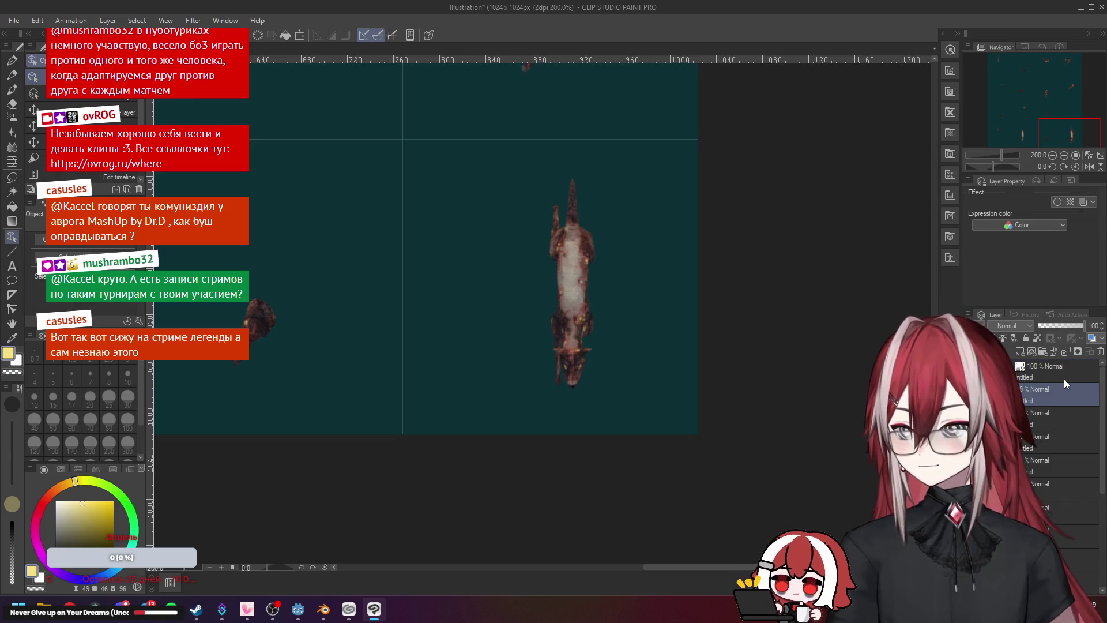
scroll(628, 286, up, 3)
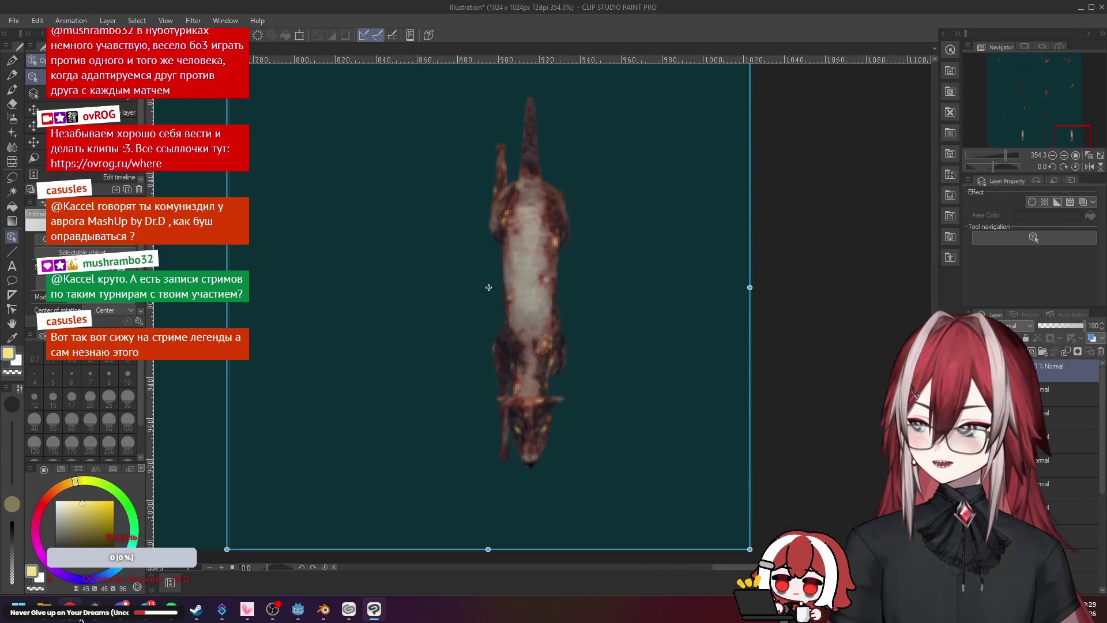
key(alt+Tab)
click(306, 12)
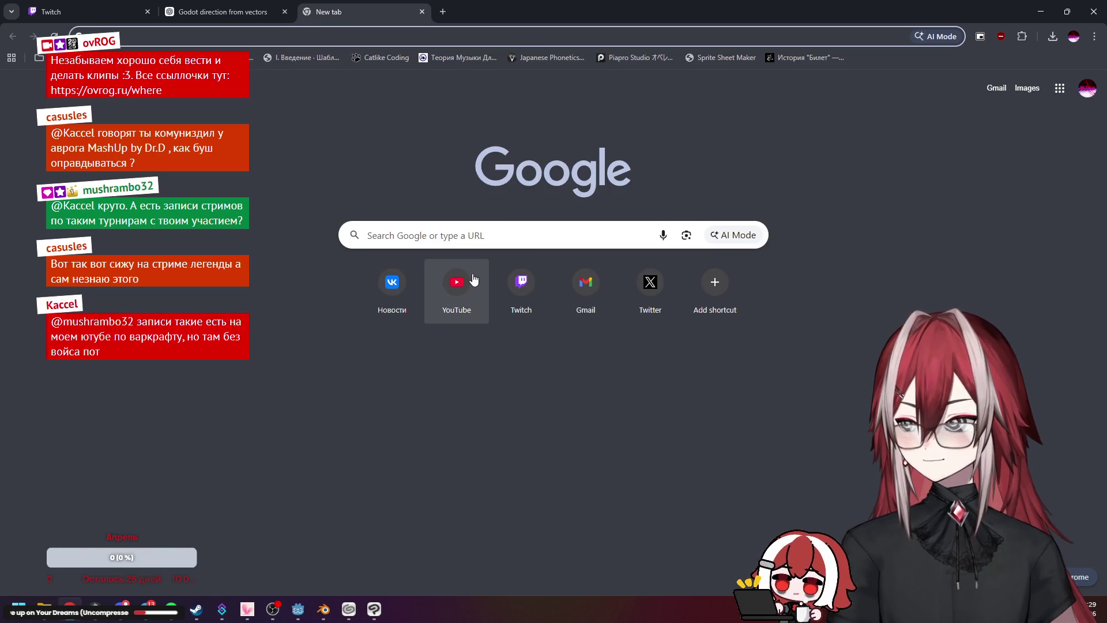
- Go to YouTube, open your channel's Videos, and open the Хардбасная Матрёшка video
click(474, 276)
click(461, 281)
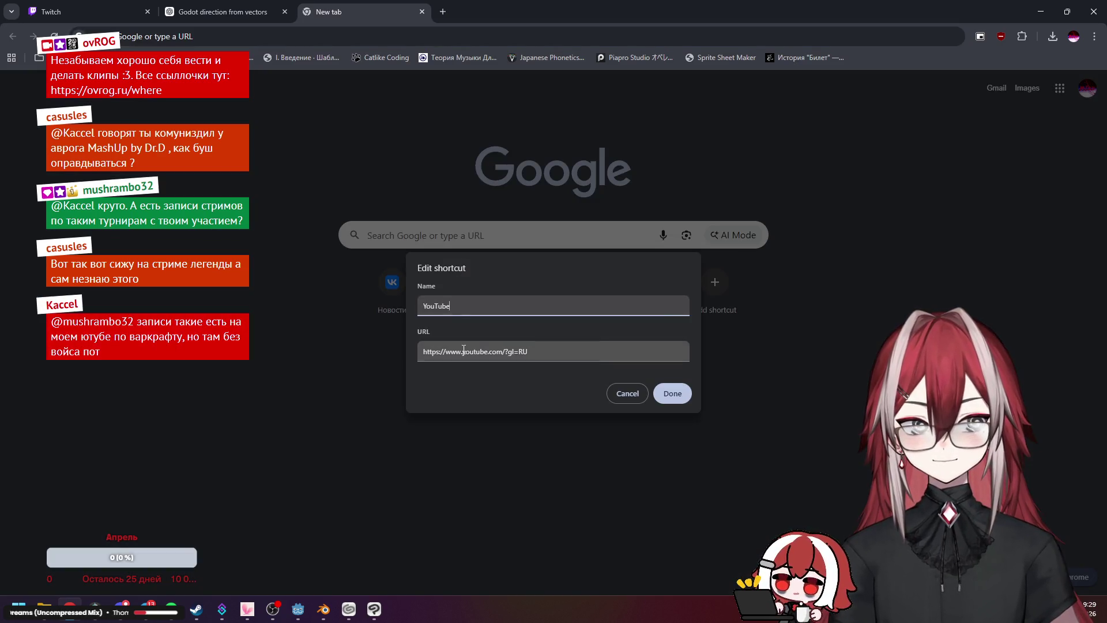
key(Escape)
click(458, 288)
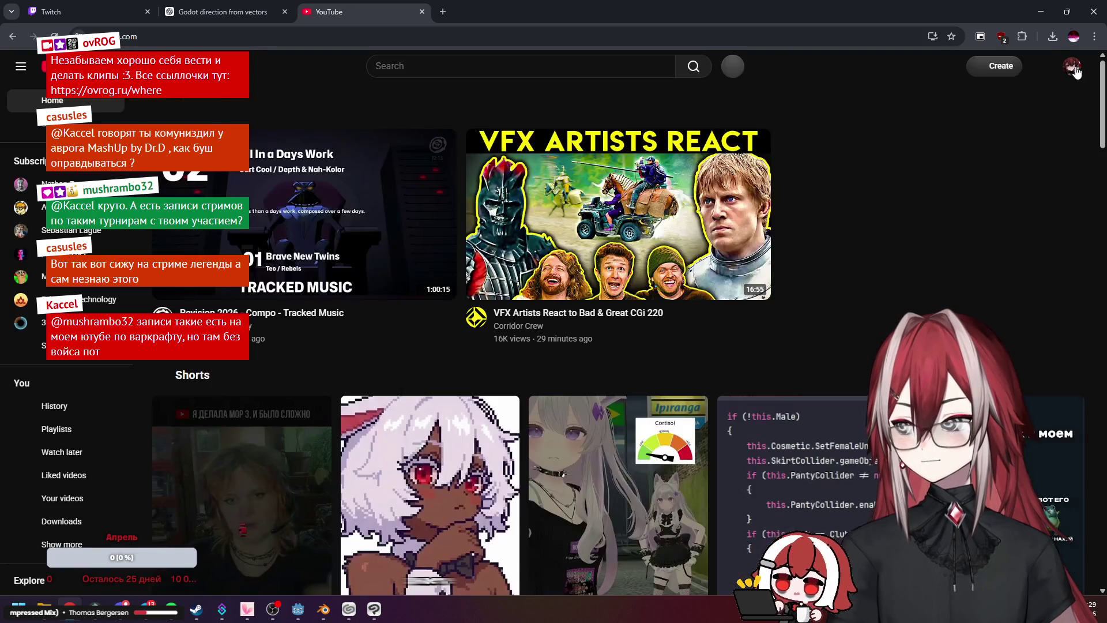
click(1073, 66)
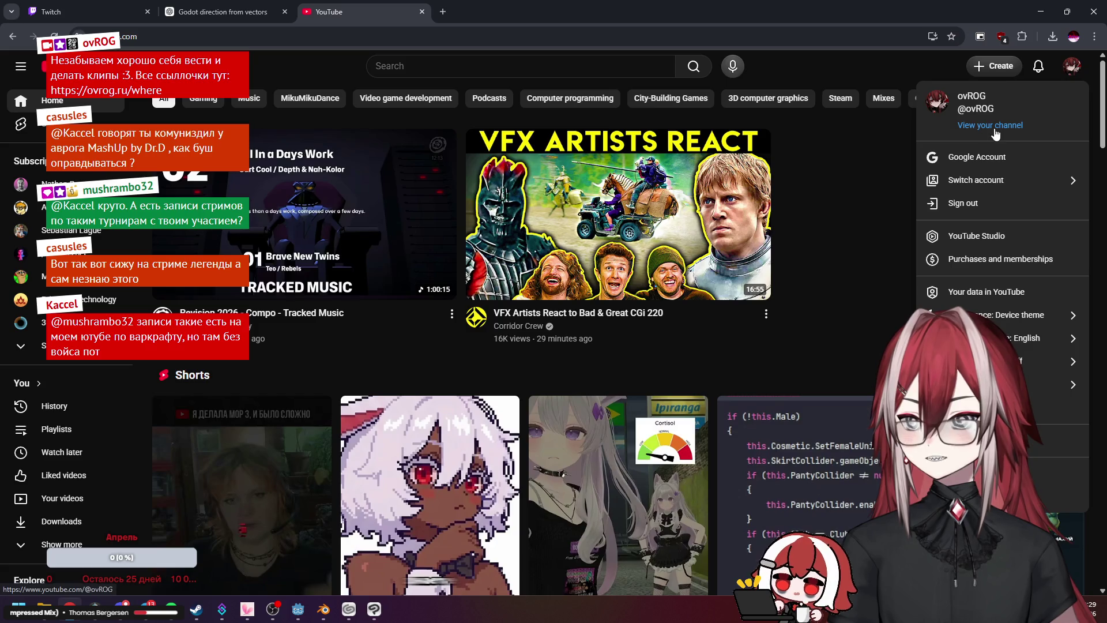
click(996, 134)
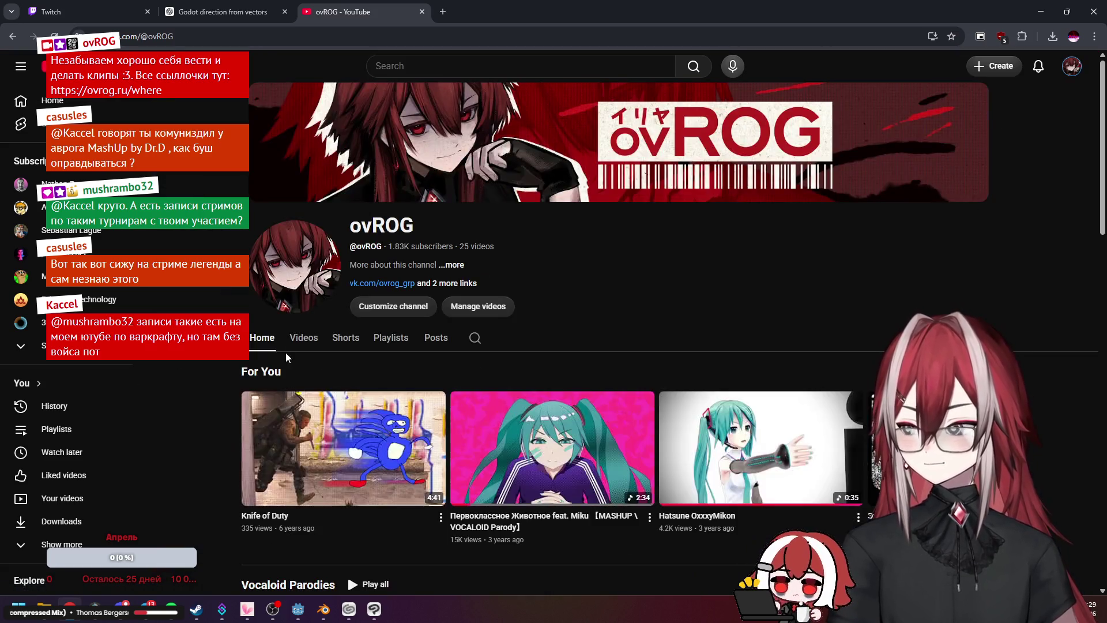
click(299, 341)
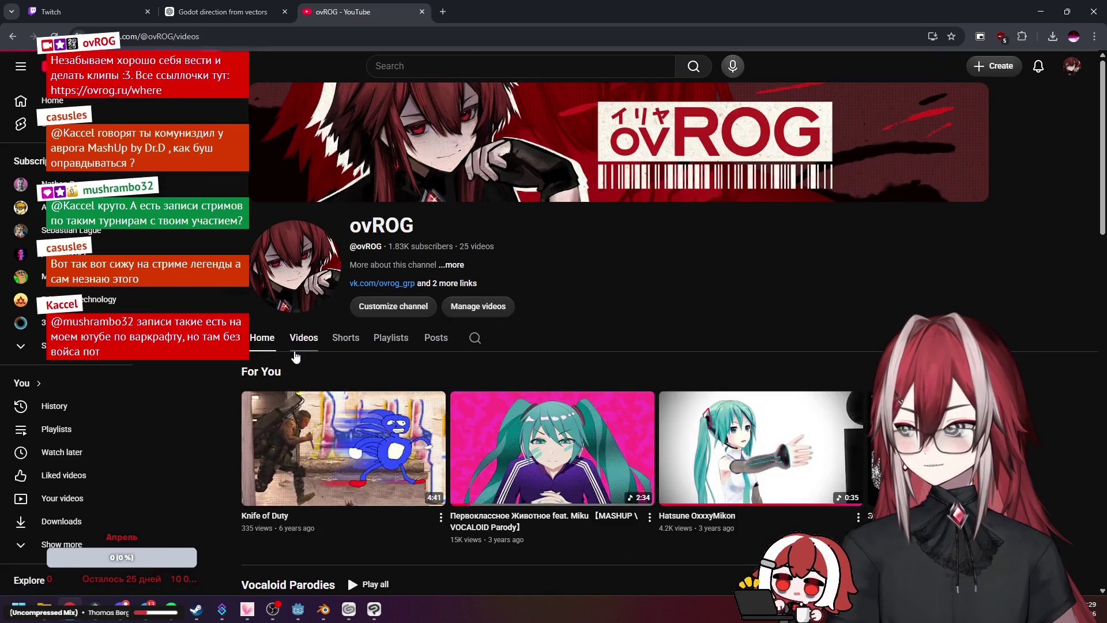
scroll(671, 230, down, 6)
click(671, 230)
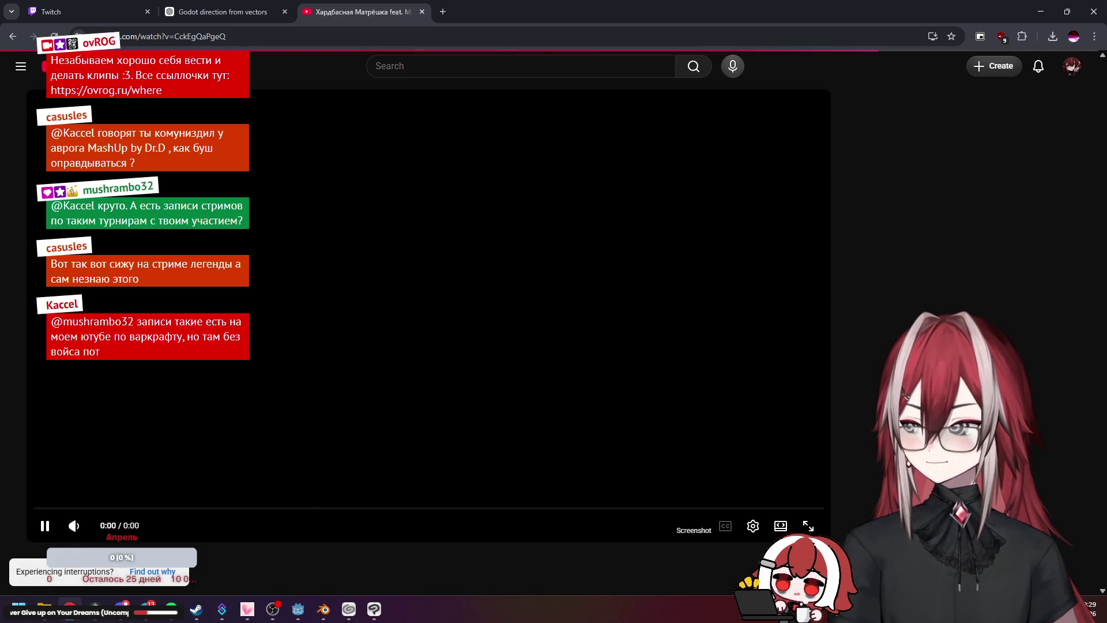
- Seek the video to about 0:39, pause it, and close the tab
mouse_move(74, 410)
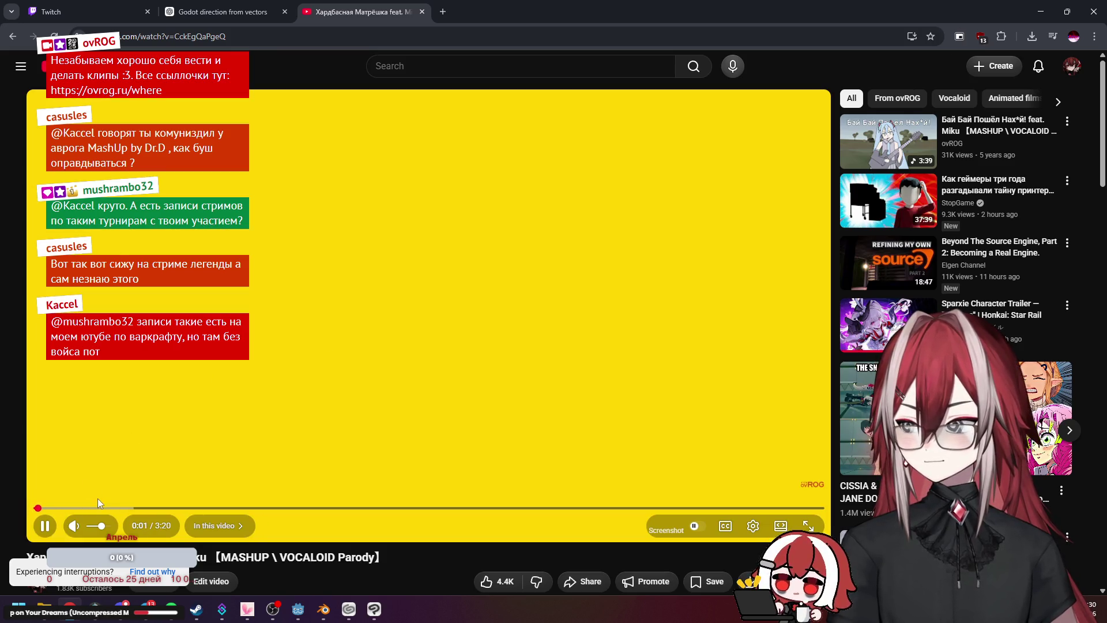
click(100, 506)
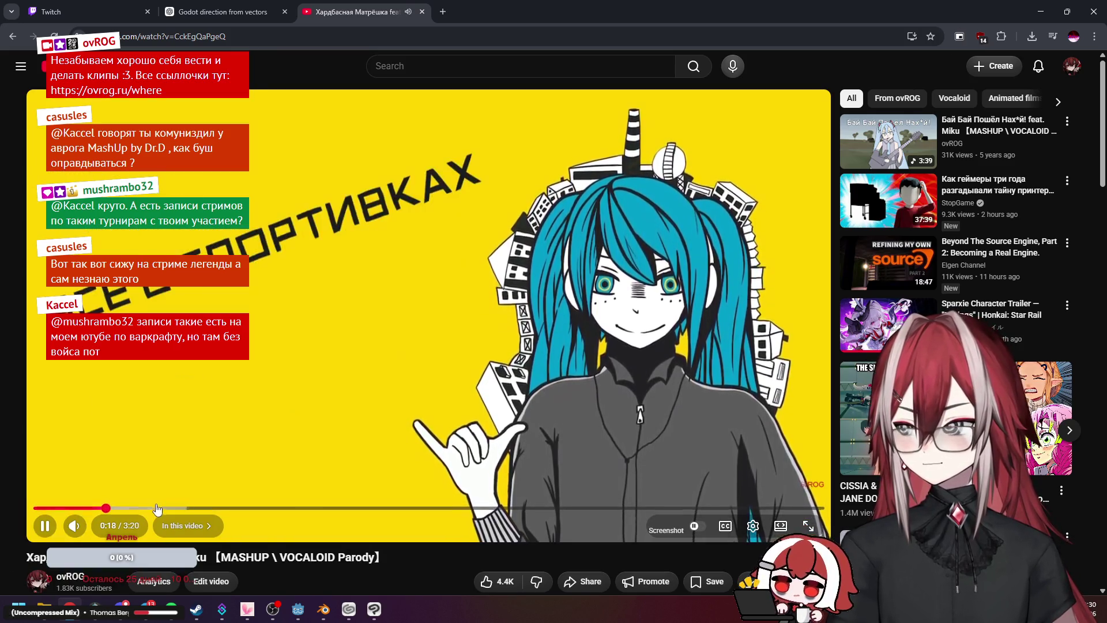
click(191, 509)
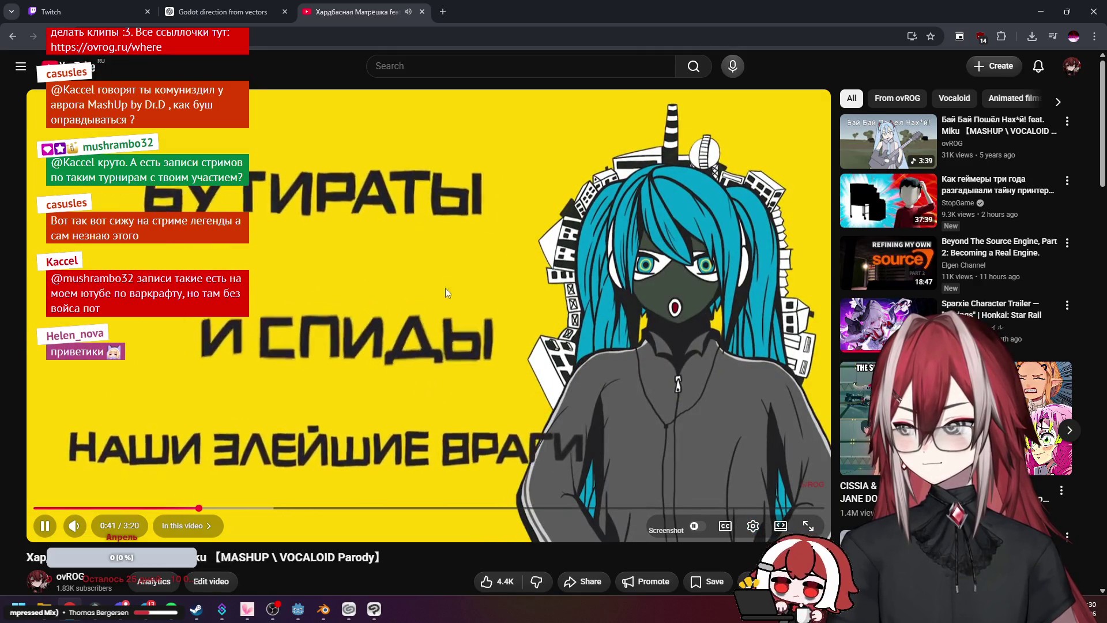
click(422, 304)
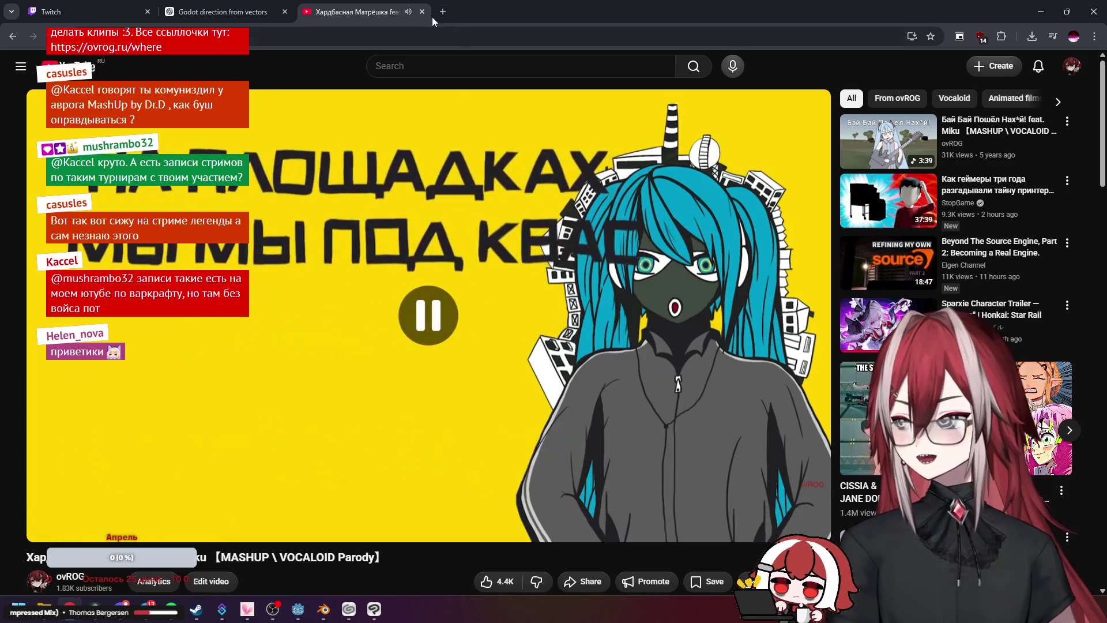
click(424, 11)
- Back in Clip Studio Paint, apply a command from the dog layer's context menu
click(1042, 11)
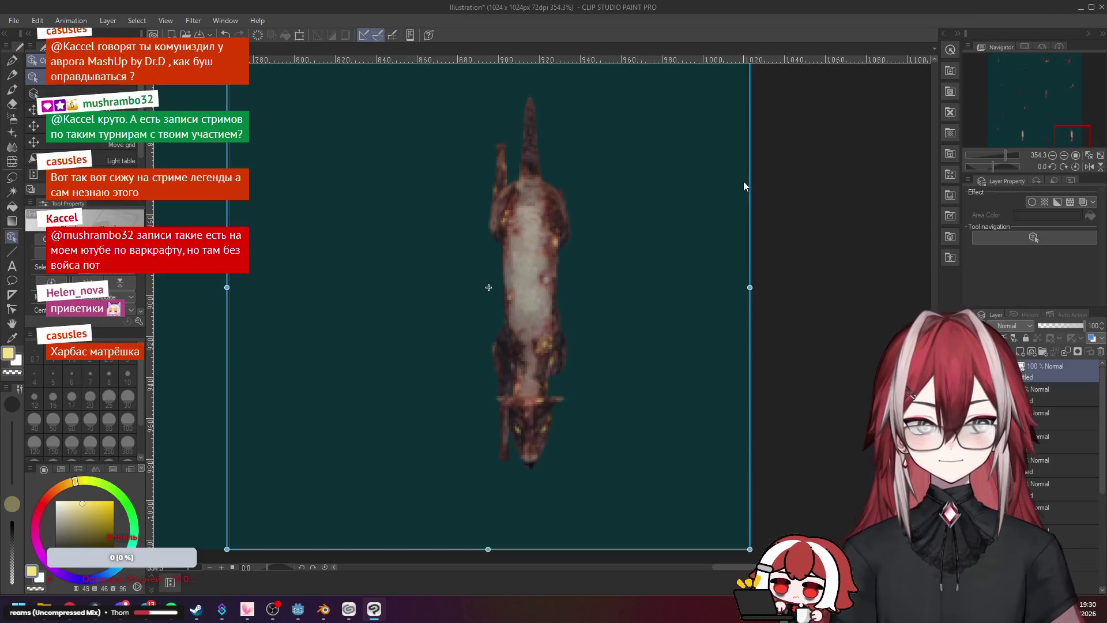
scroll(614, 300, down, 2)
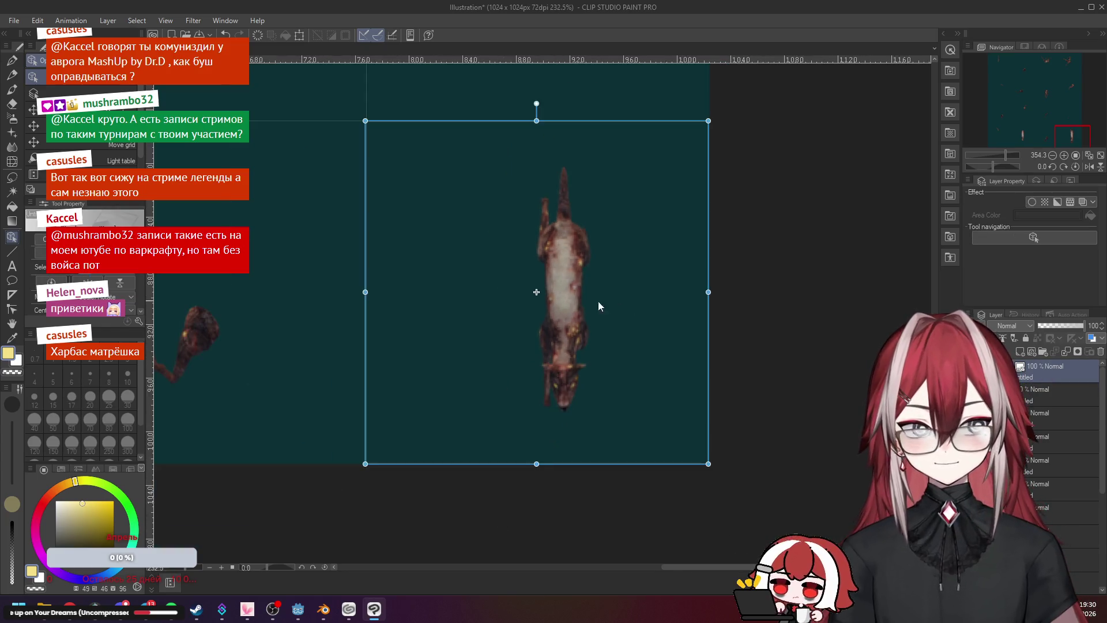
scroll(561, 302, up, 3)
right_click(1042, 371)
click(1015, 293)
scroll(600, 265, down, 2)
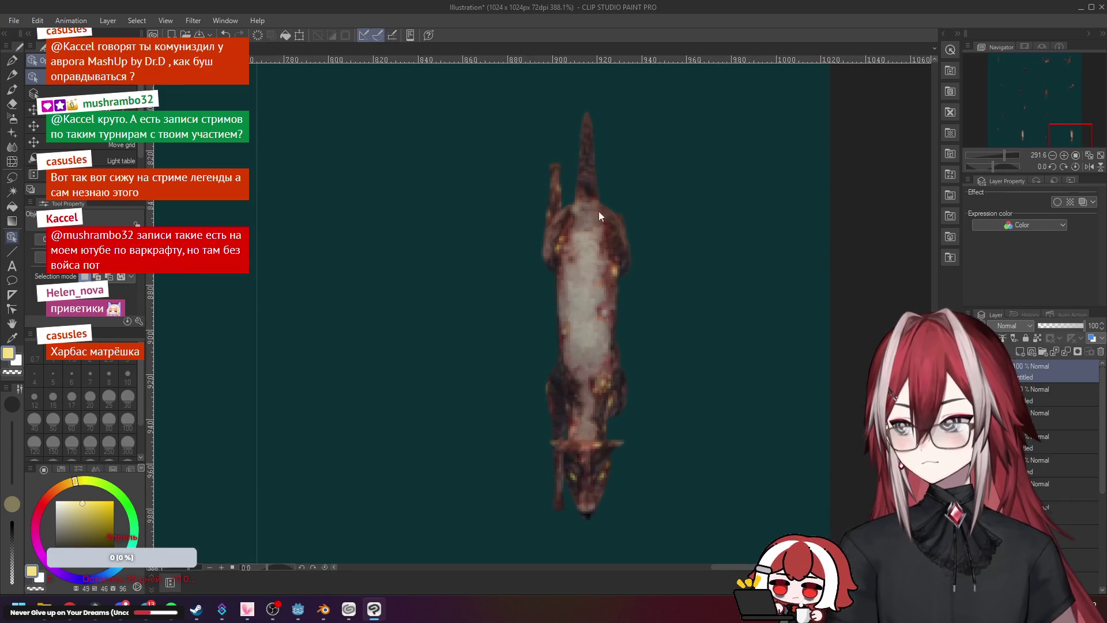
scroll(600, 285, down, 4)
scroll(599, 290, down, 2)
scroll(600, 299, up, 5)
scroll(607, 303, up, 1)
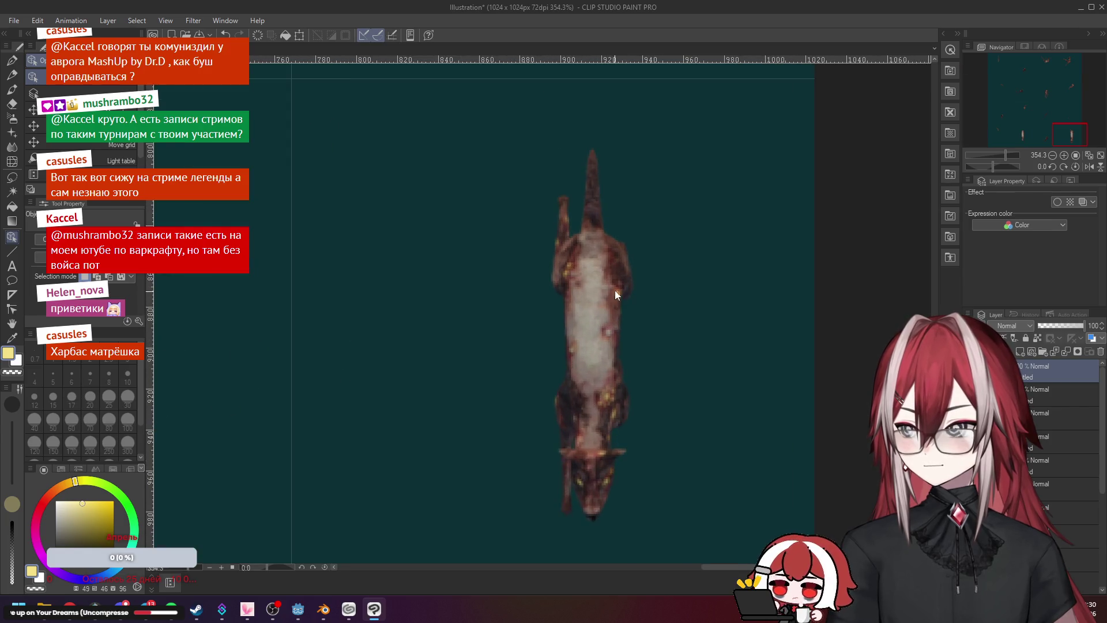
- Free-transform the creature sprite about 60 px to the left
key(e)
key(ctrl+t)
drag(607, 316, 574, 316)
click(525, 543)
- Erase the creature's body, leaving only the head piece, and zoom out to the whole sheet
scroll(602, 390, down, 1)
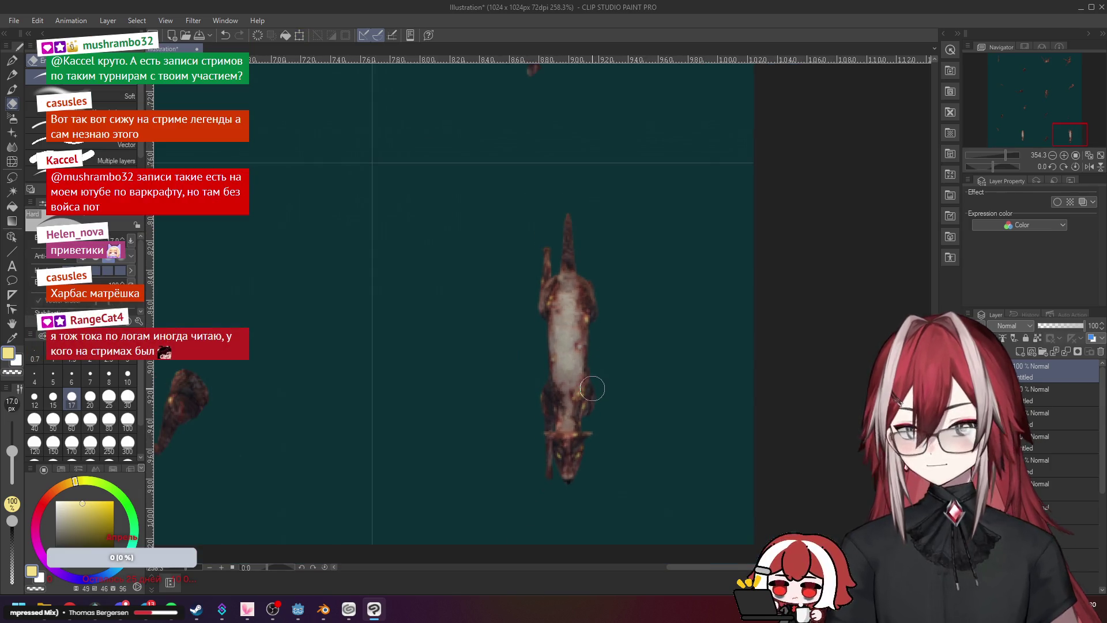
scroll(593, 408, down, 2)
scroll(615, 443, up, 3)
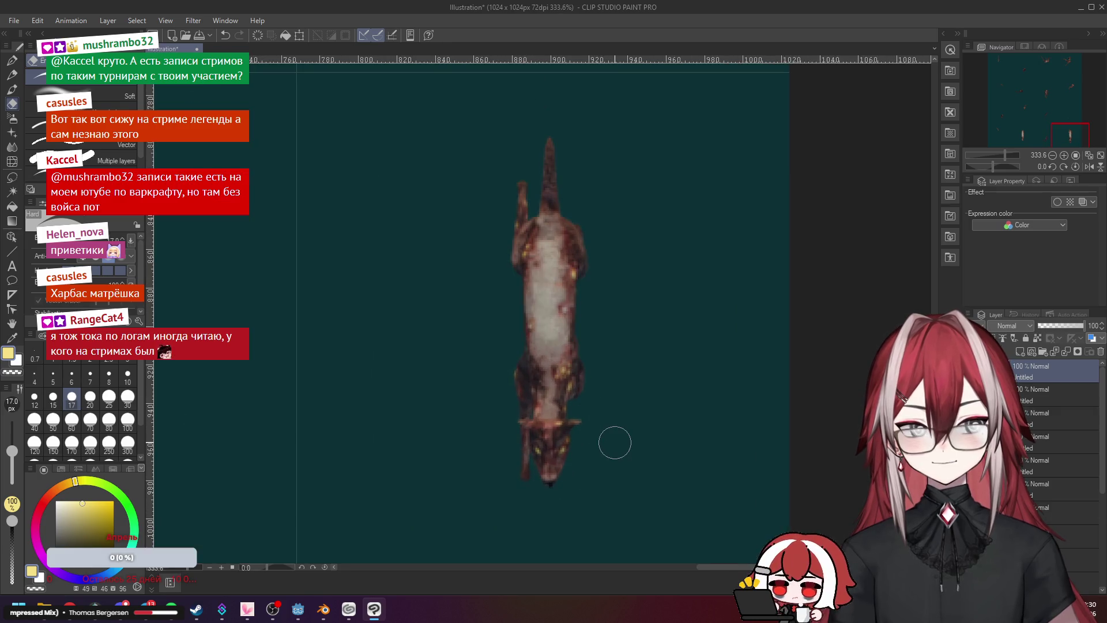
scroll(588, 396, up, 3)
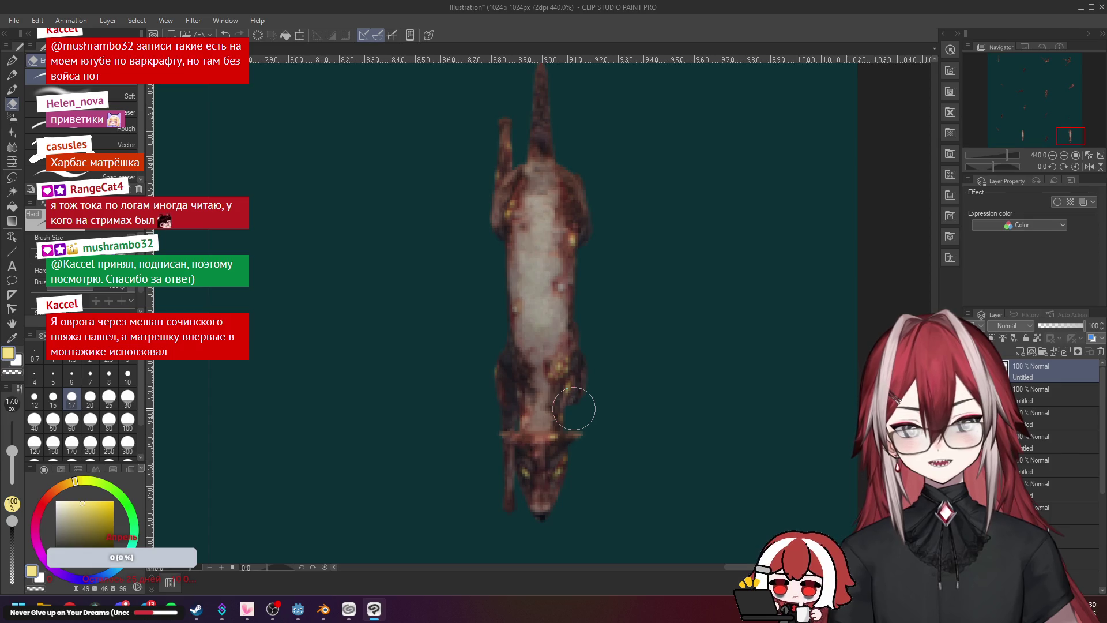
scroll(574, 402, down, 1)
scroll(531, 226, up, 1)
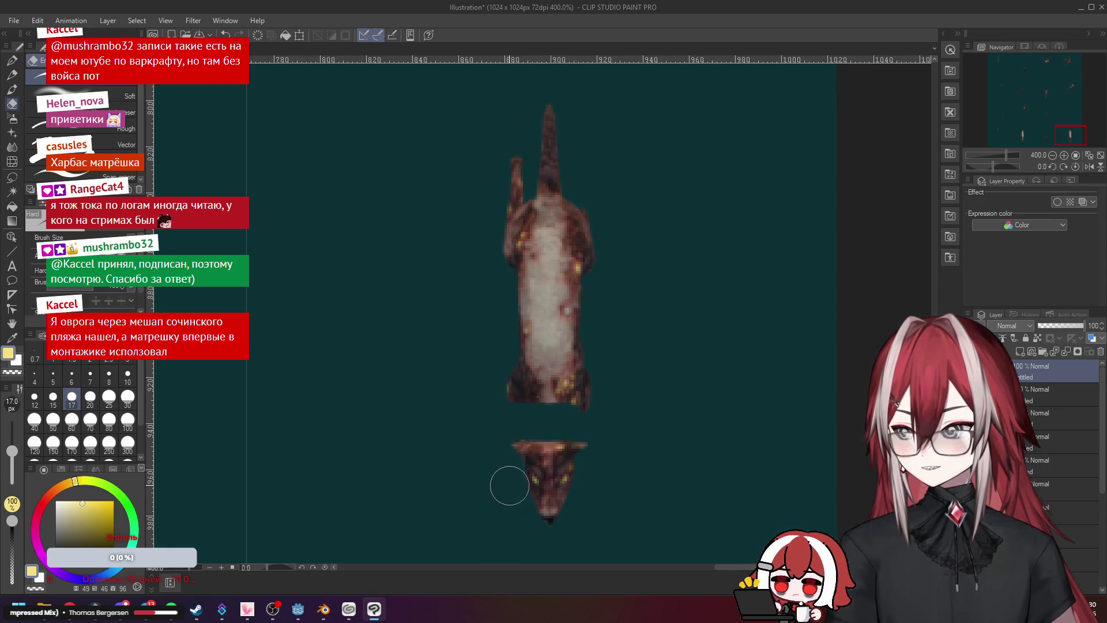
mouse_move(520, 353)
mouse_down()
mouse_move(470, 296)
mouse_move(486, 243)
mouse_move(482, 182)
mouse_up()
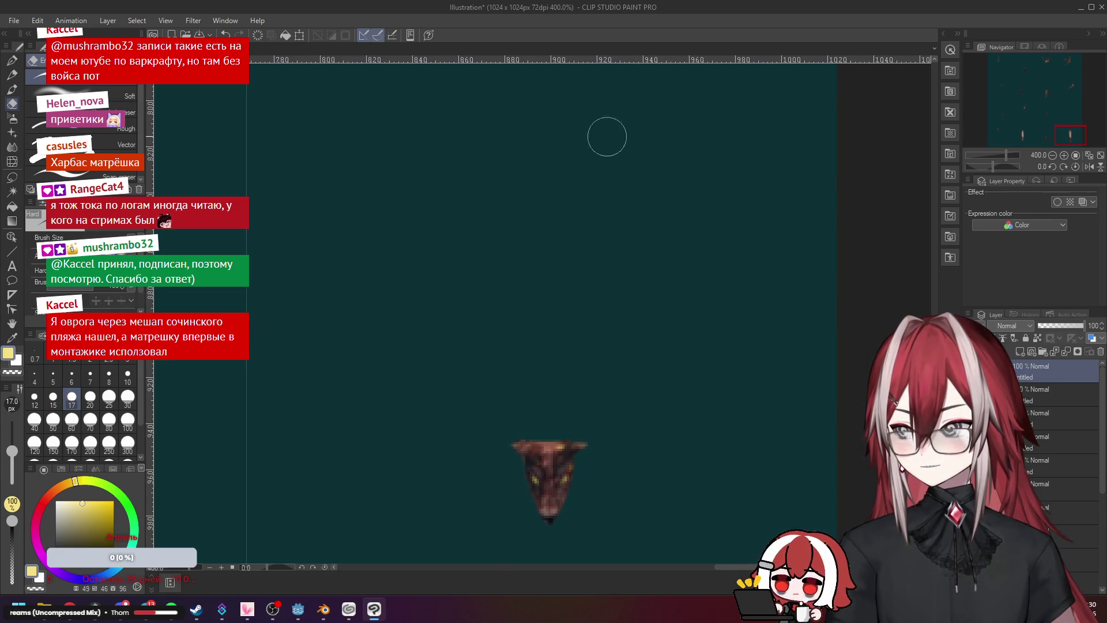
scroll(467, 207, down, 10)
drag(438, 181, 646, 364)
scroll(585, 264, down, 2)
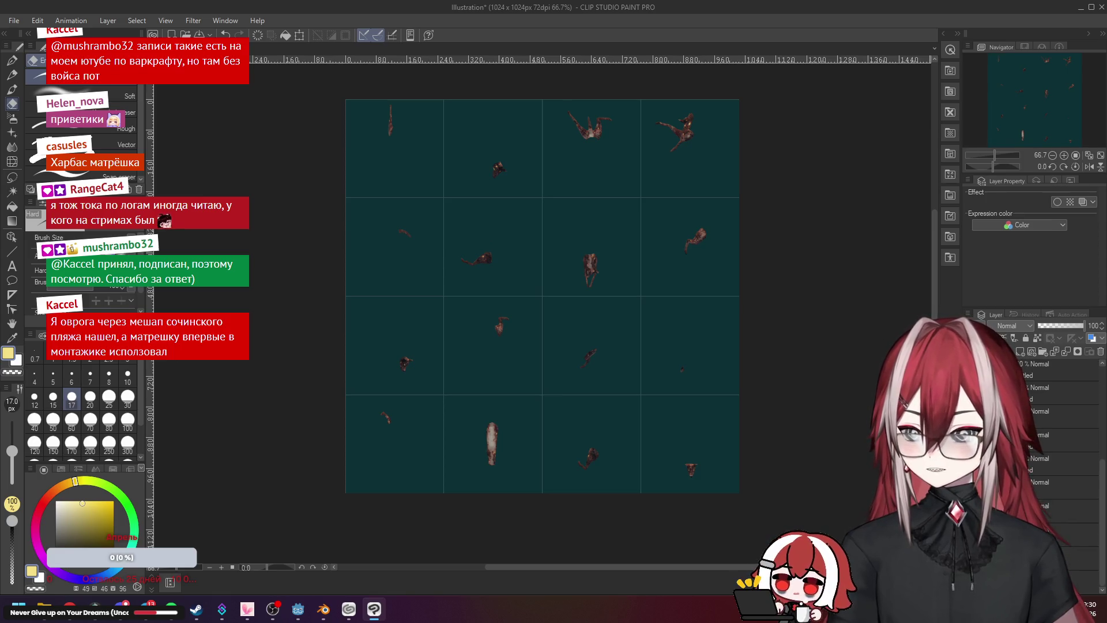
- Hide the teal background and save the sheet as PNG gibs.png, accepting the layer warning
click(981, 505)
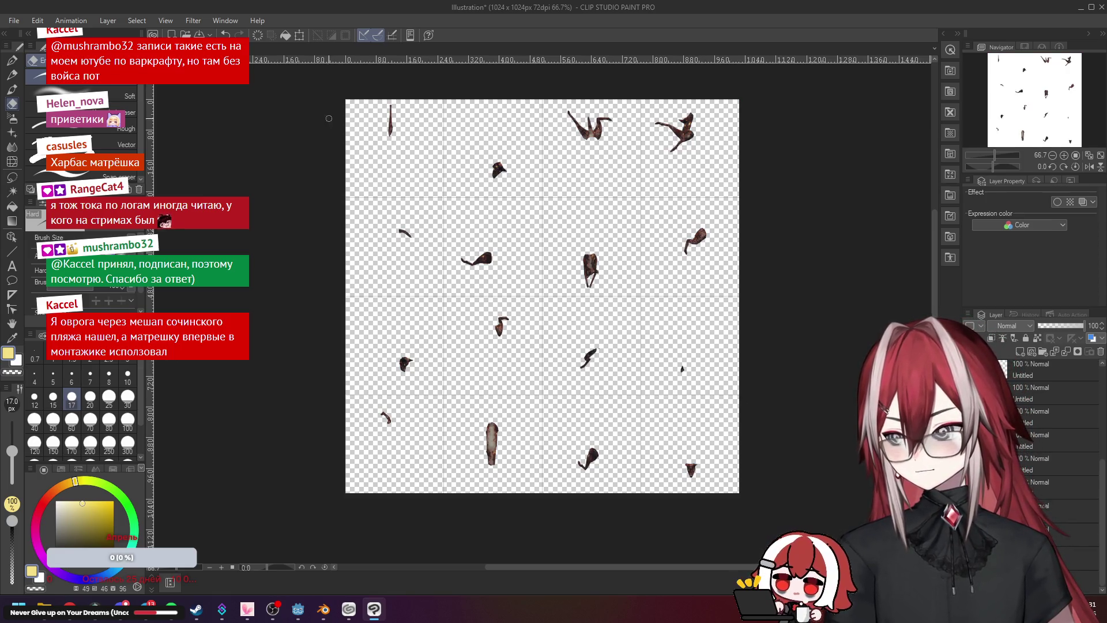
click(12, 20)
click(58, 128)
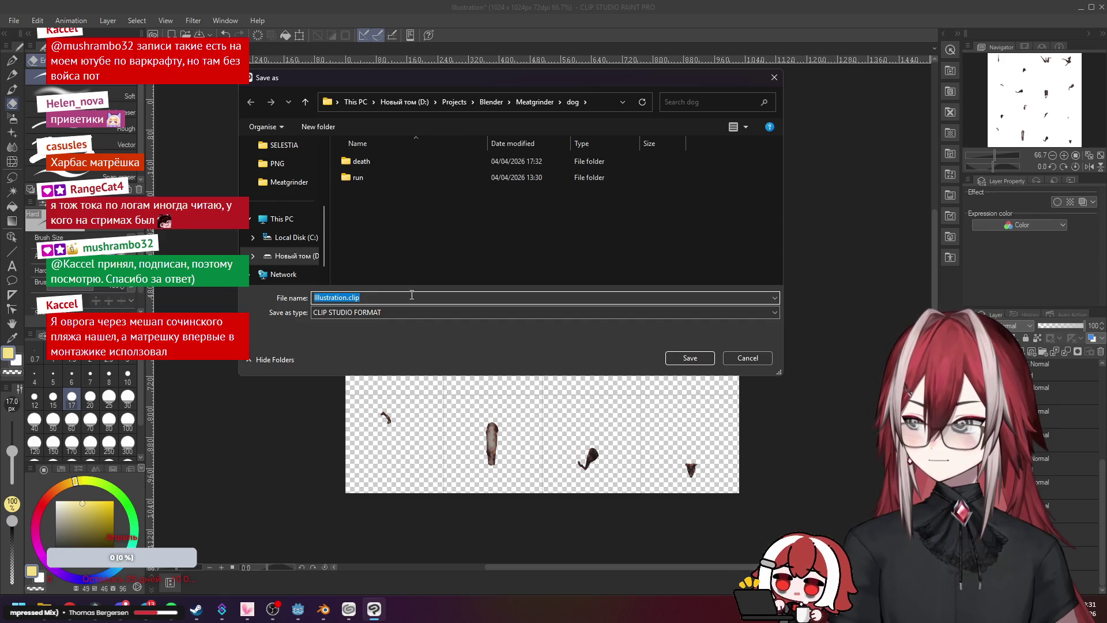
click(351, 312)
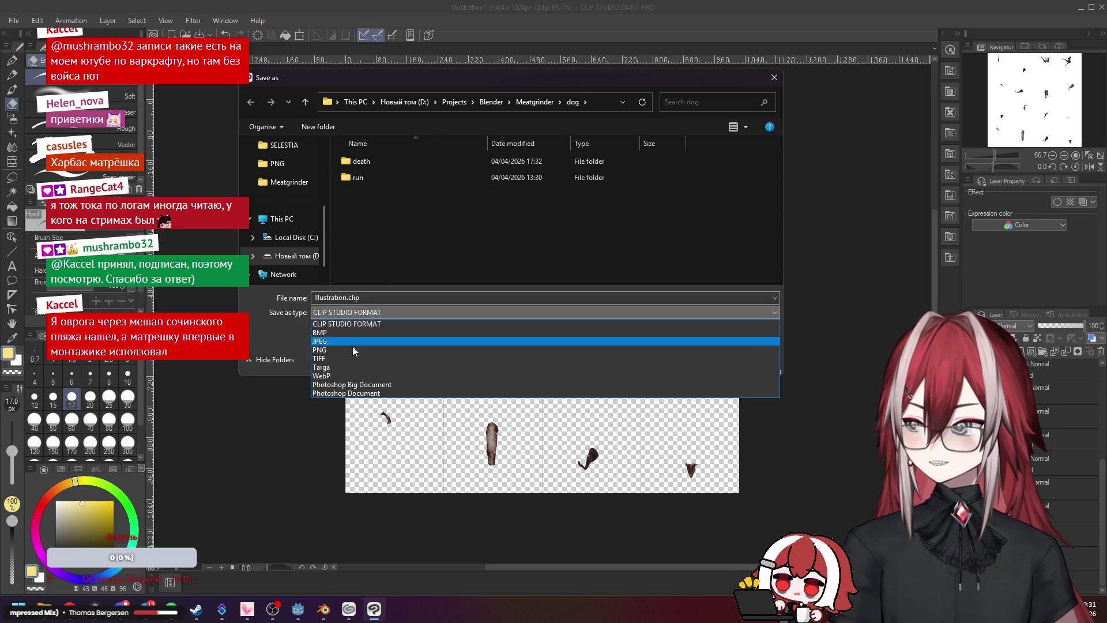
click(342, 350)
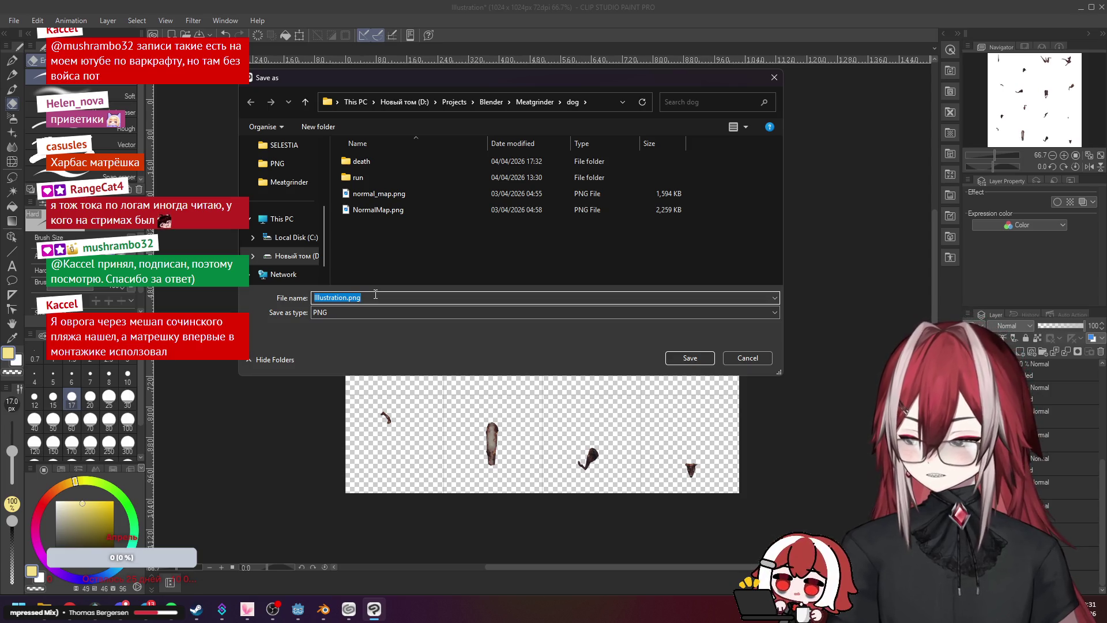
click(679, 360)
click(594, 229)
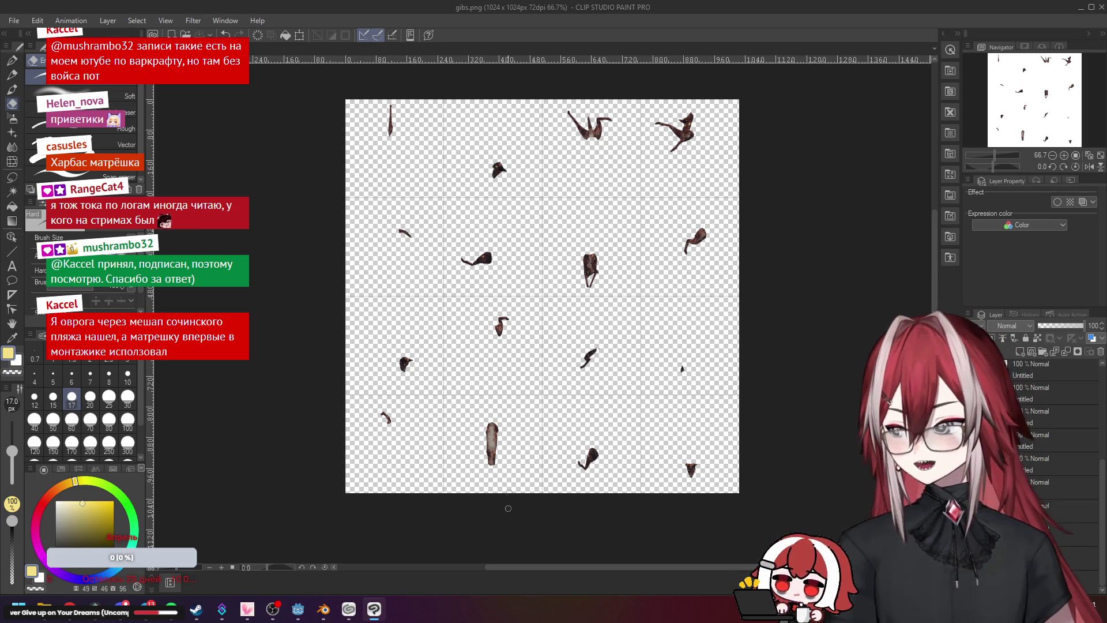
- Drag gibs.png from the Meatgrinder dog folder into Godot's sprites/enemies/dog folder
click(297, 609)
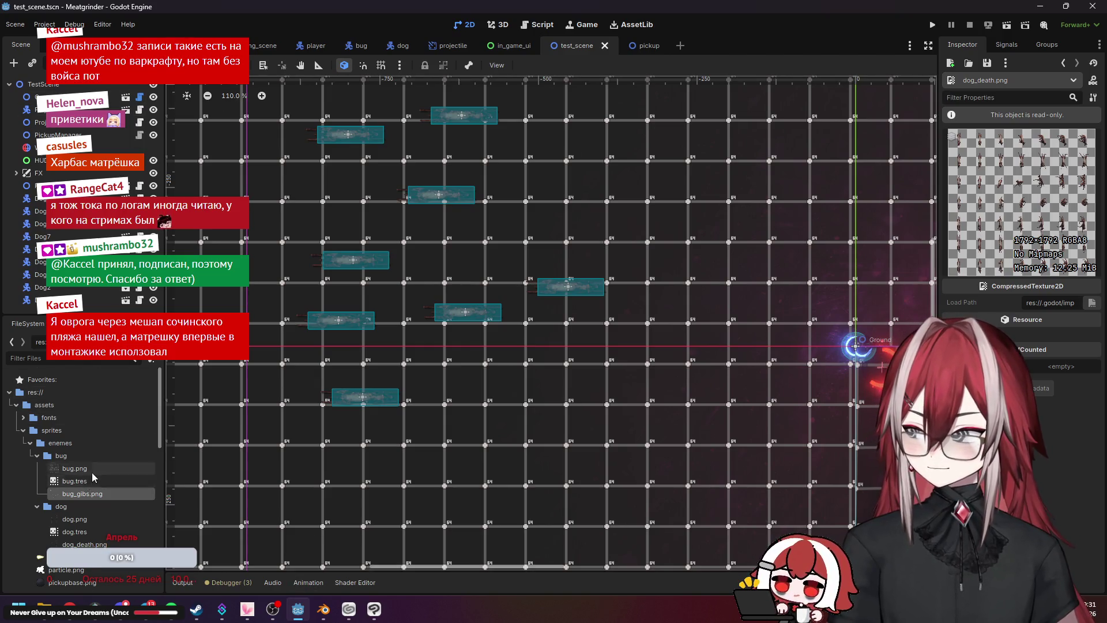
scroll(92, 478, down, 2)
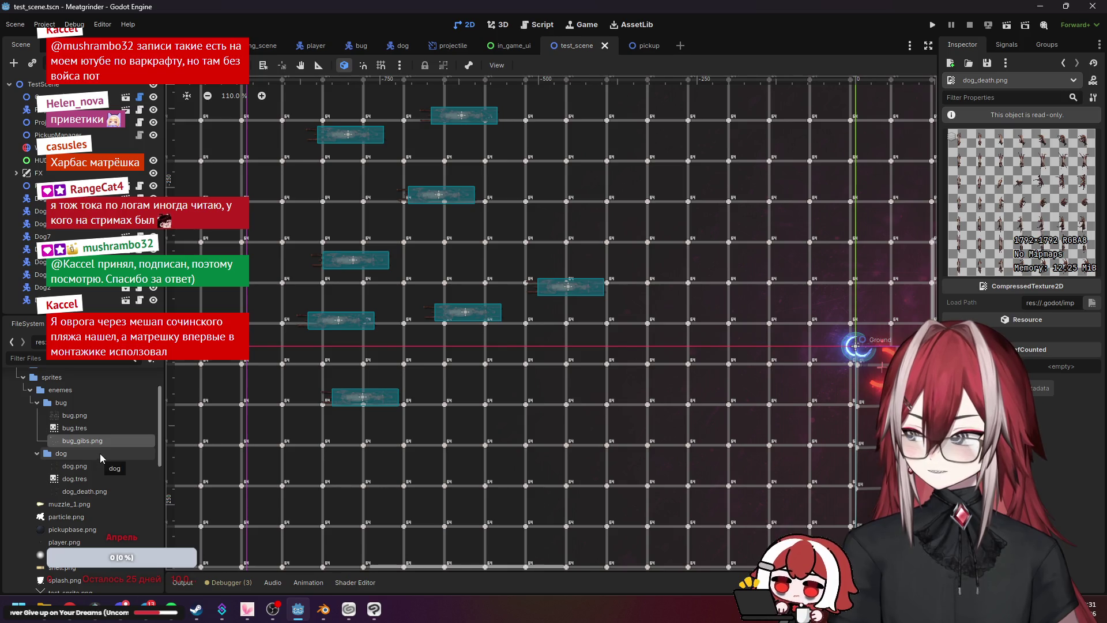
click(49, 615)
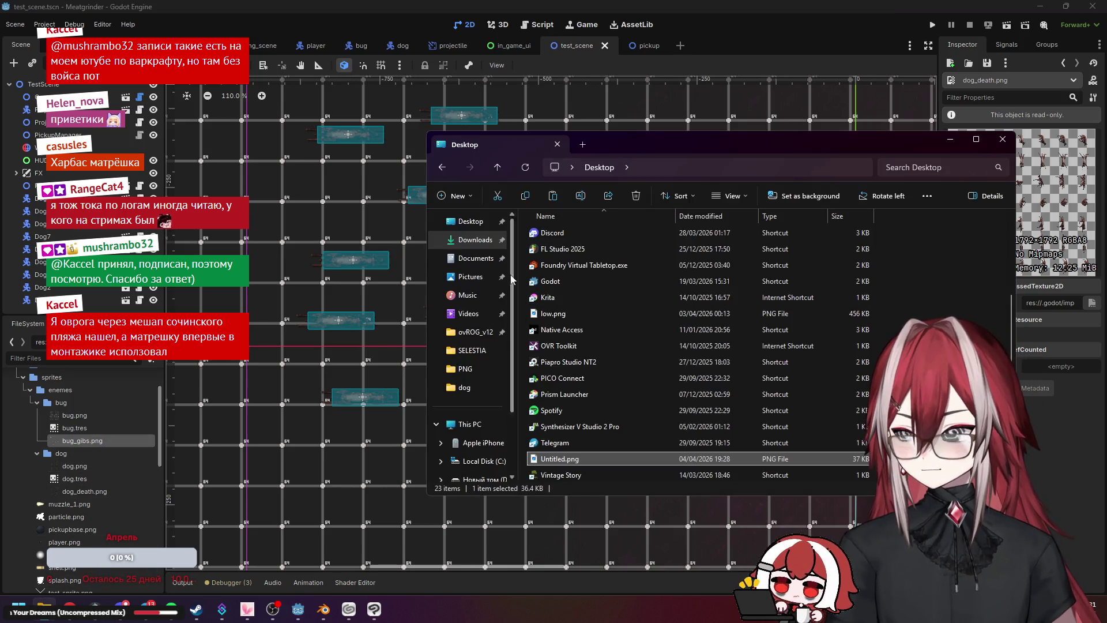
click(467, 388)
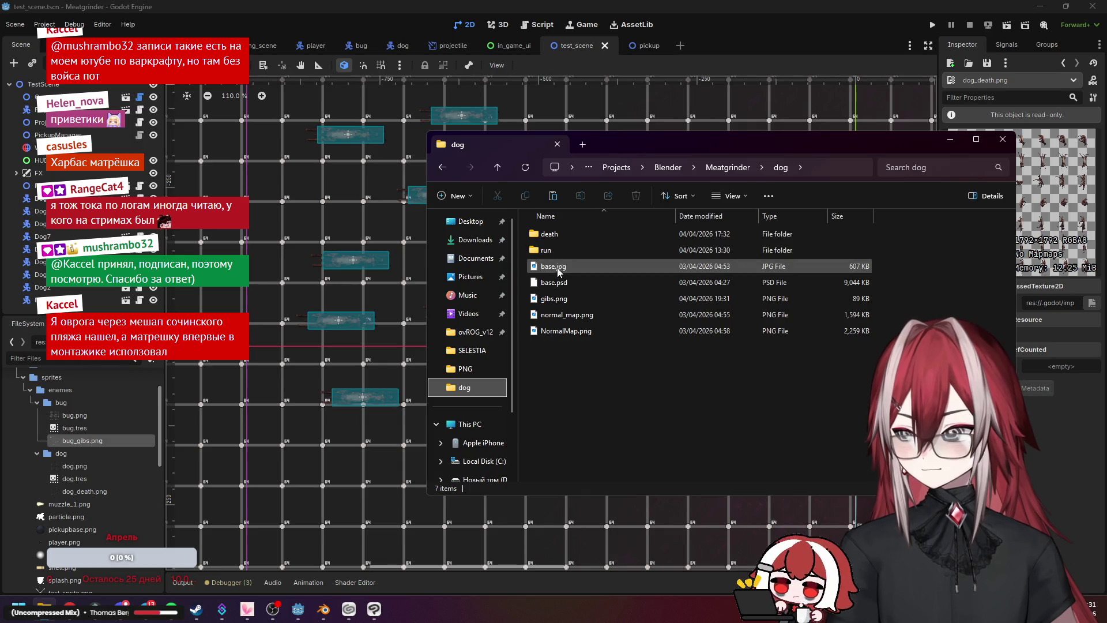
click(562, 298)
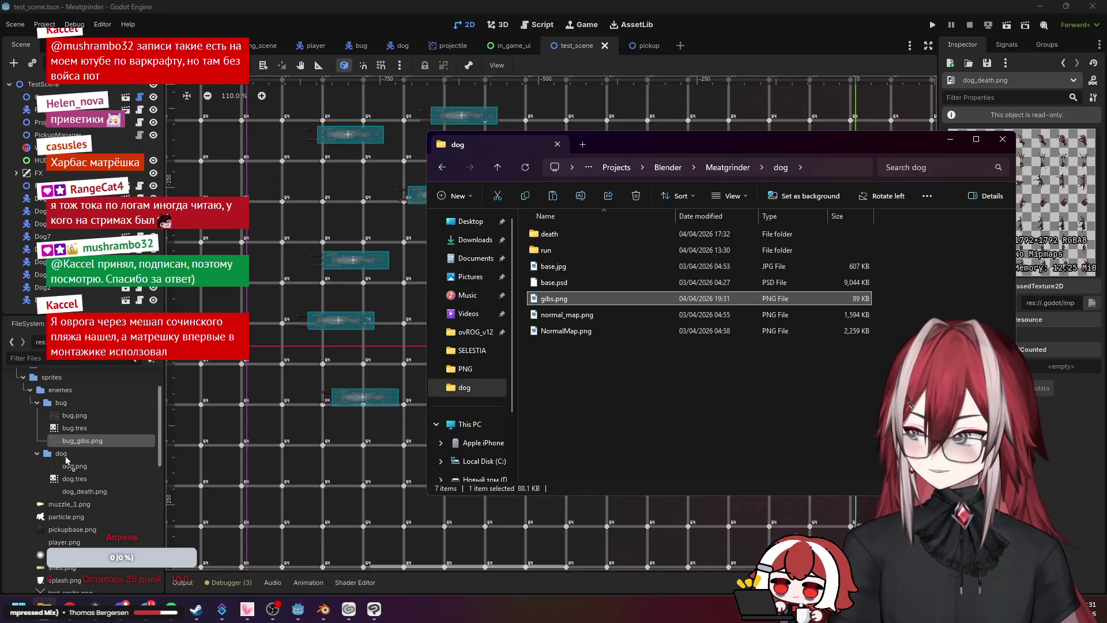
drag(65, 456, 65, 456)
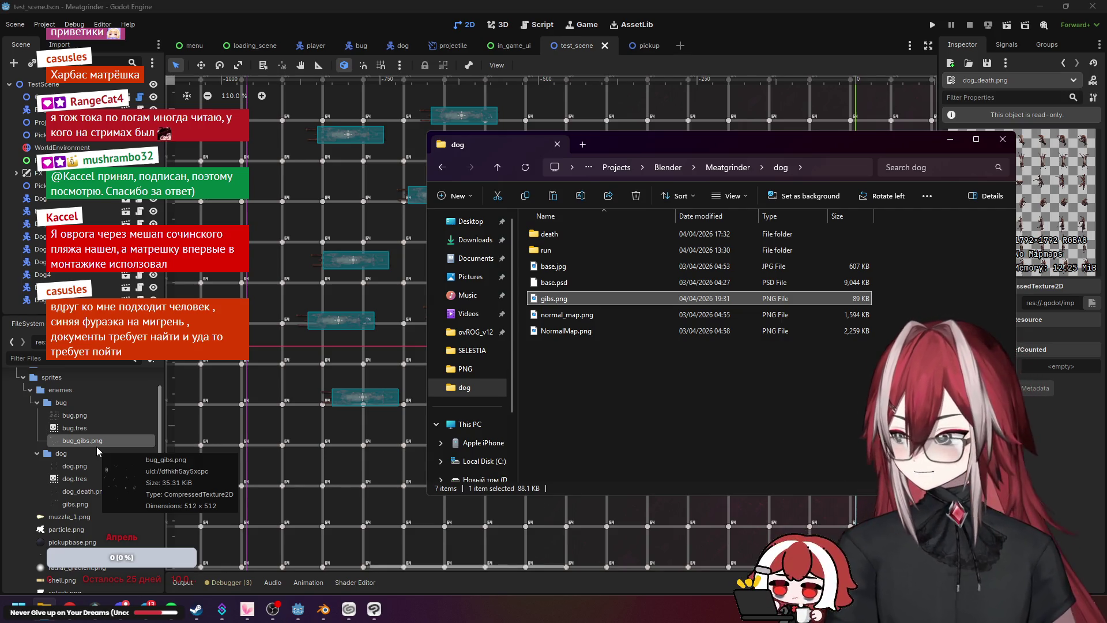
click(75, 504)
- Rename gibs.png to dog_gibs.png by adding the dog_ prefix
right_click(87, 504)
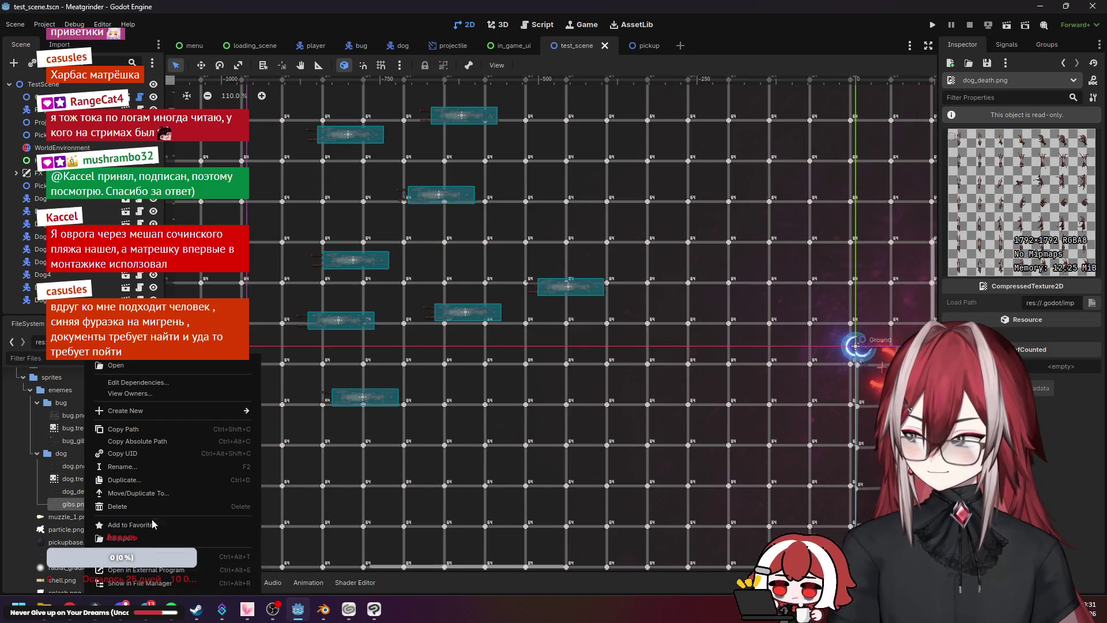
click(147, 469)
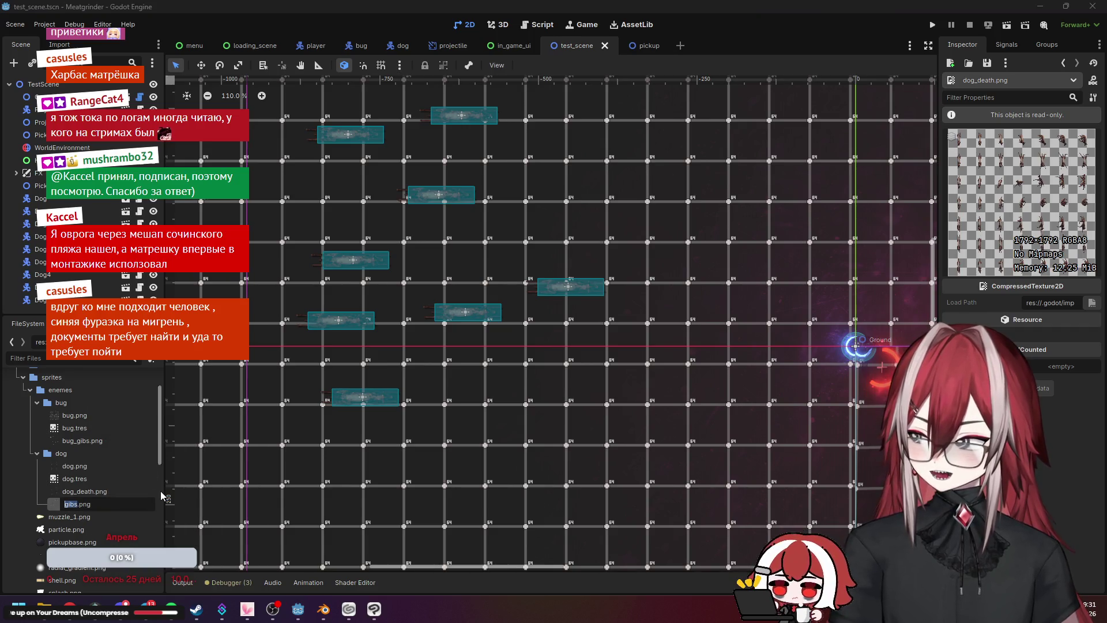
key(Home)
text(dog)
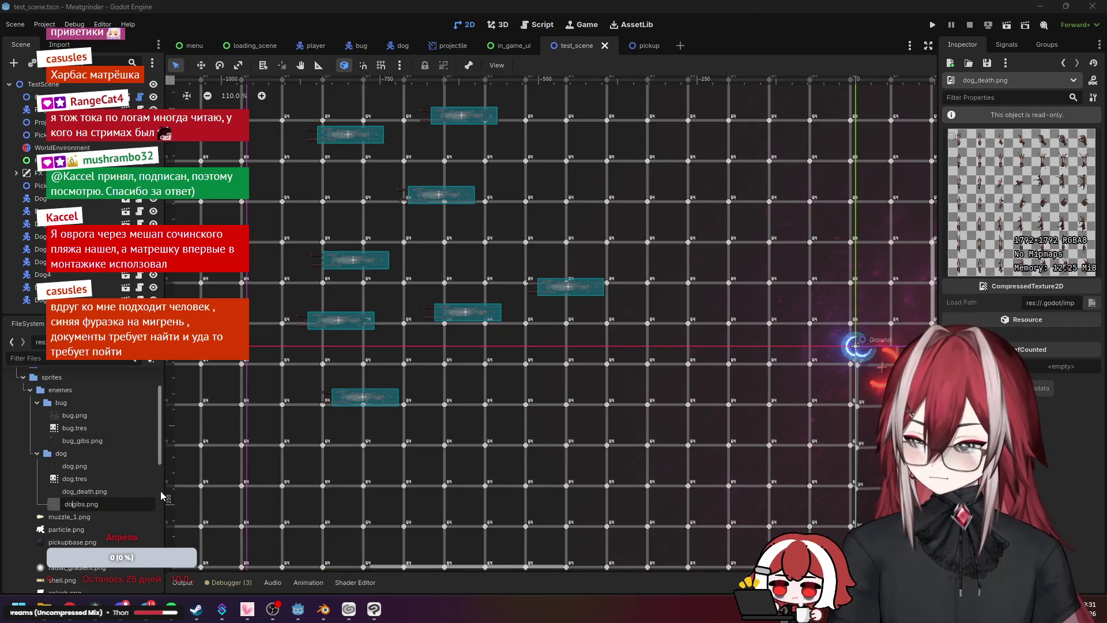
text(_)
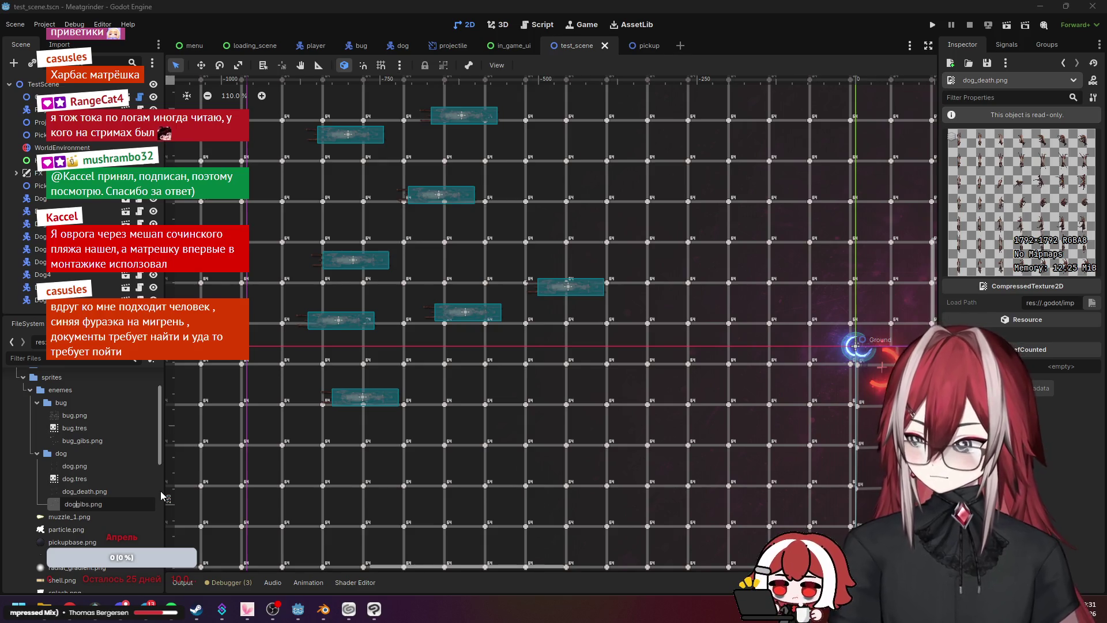
key(Return)
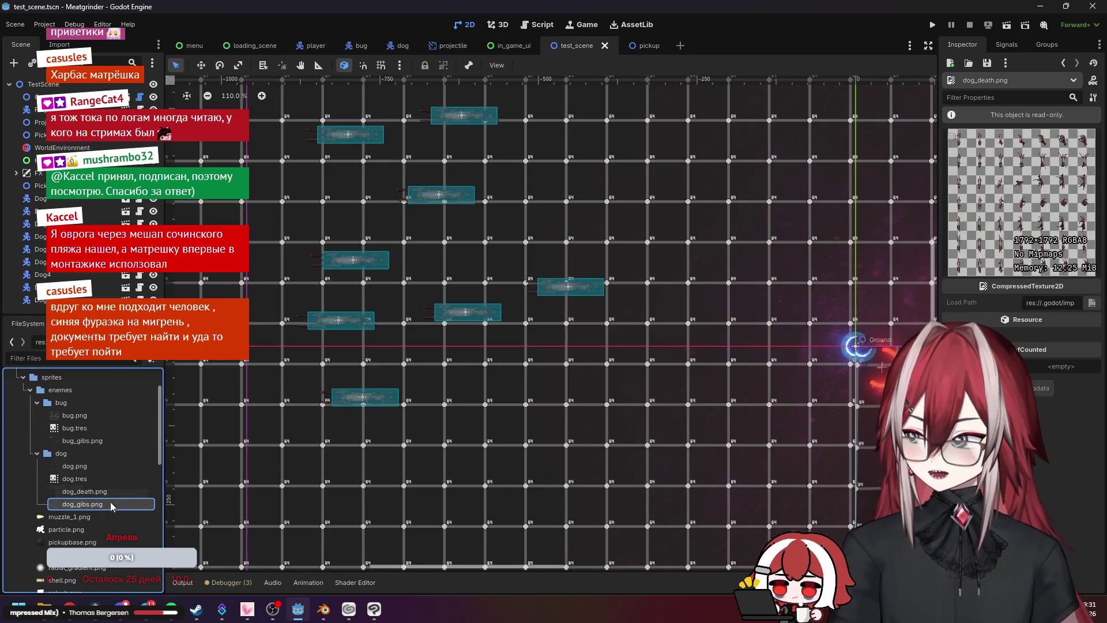
- Compare it with bug_gibs.png, then collapse the bug and dog sprite folders
click(100, 442)
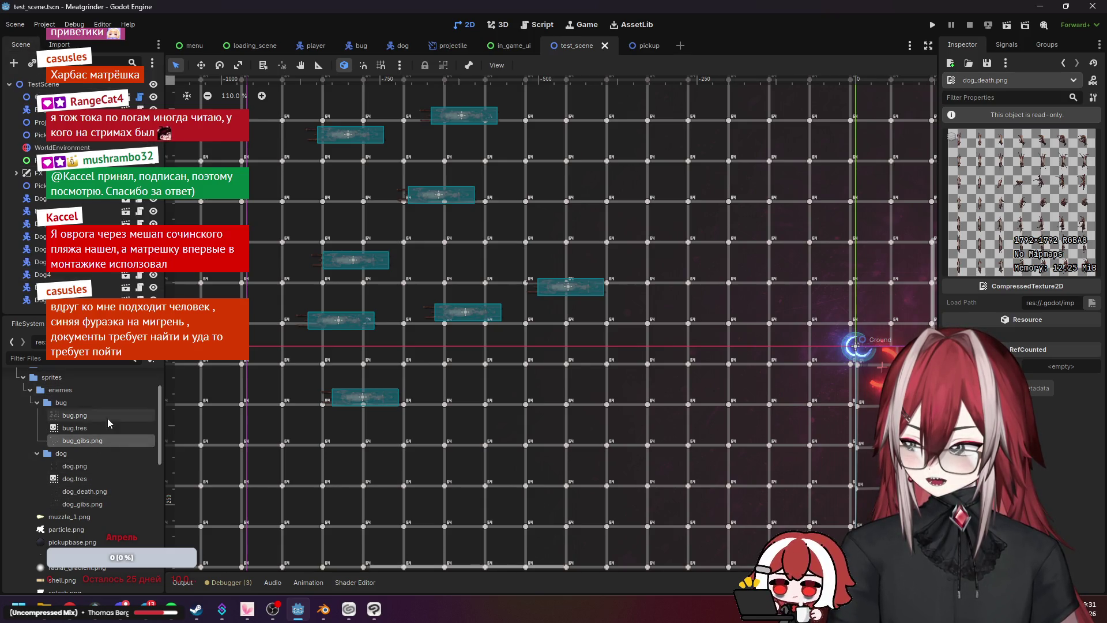
click(103, 504)
scroll(116, 477, up, 1)
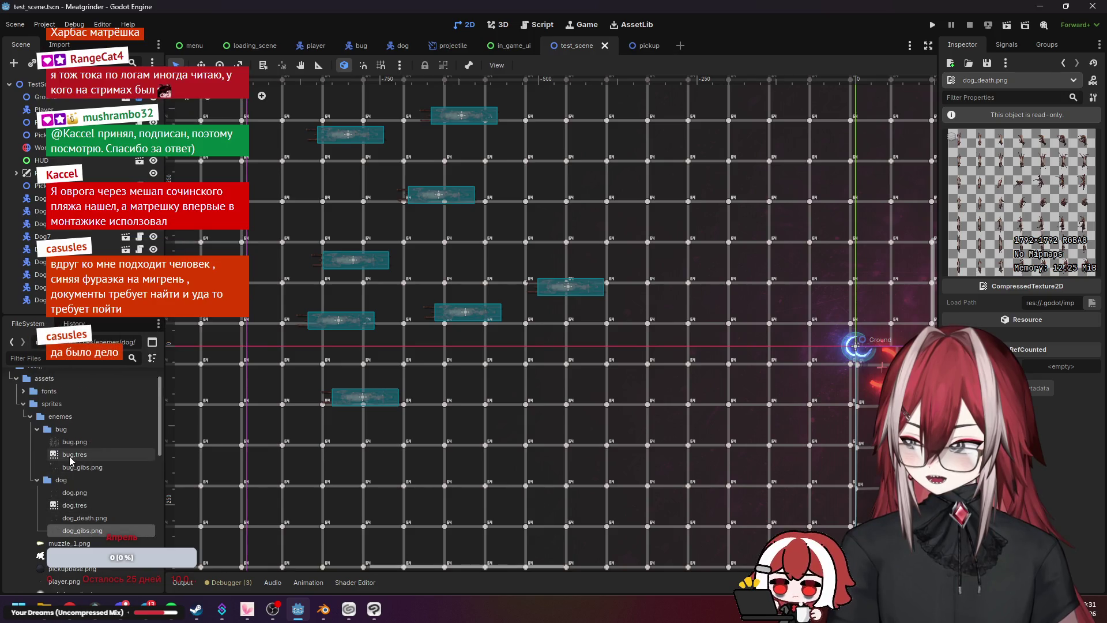
click(37, 429)
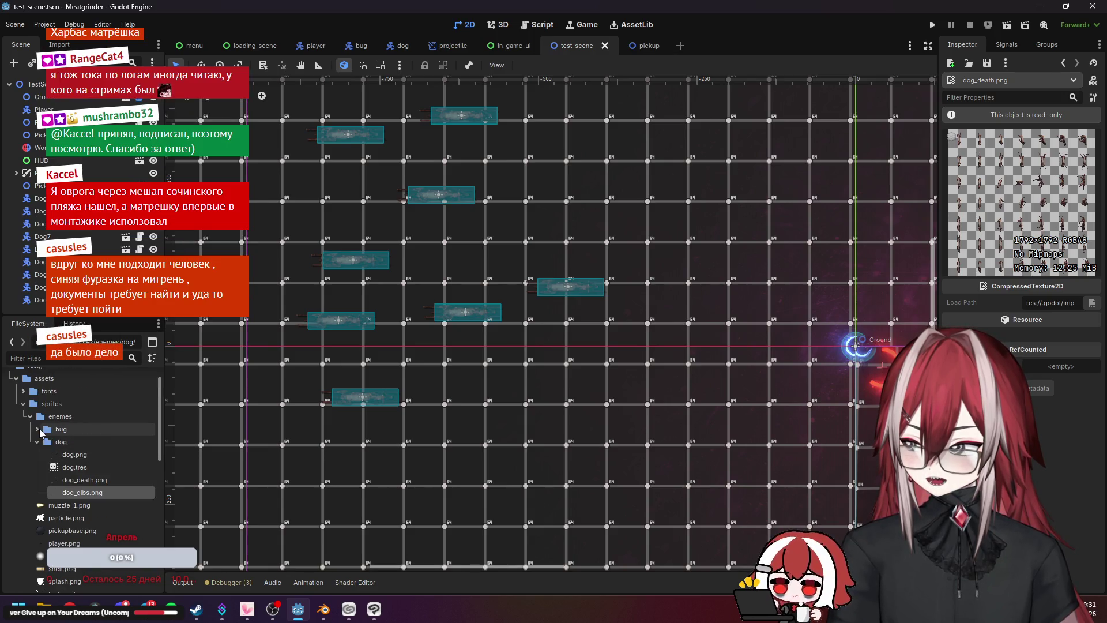
click(37, 442)
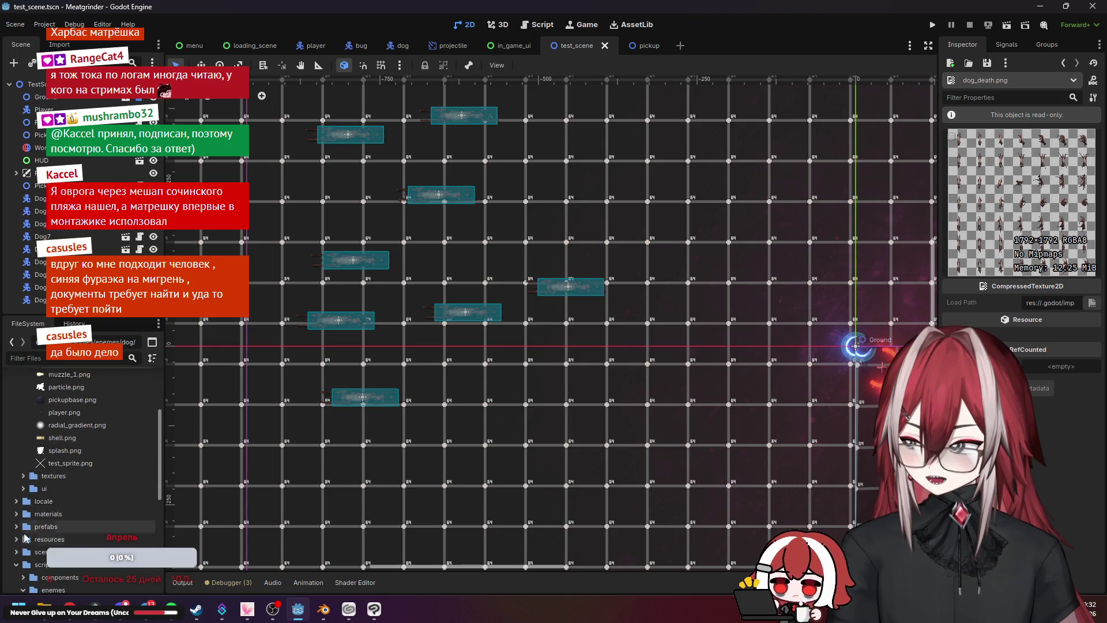
- Expand the resources folder and collapse the projectiles and bug resource folders
scroll(23, 541, down, 3)
click(23, 541)
scroll(25, 537, down, 2)
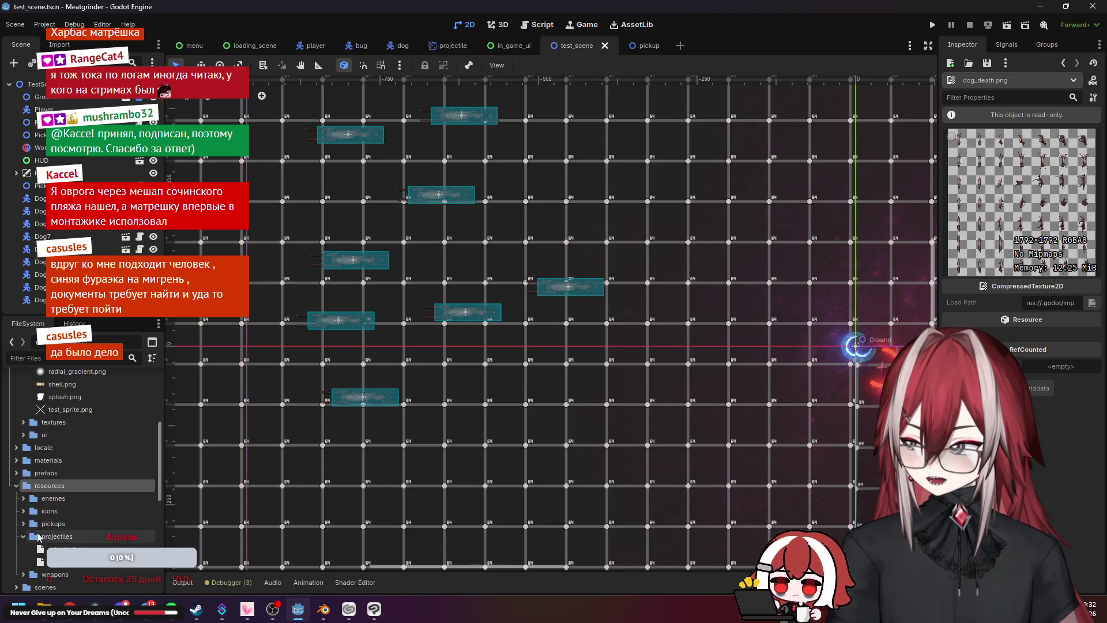
click(23, 562)
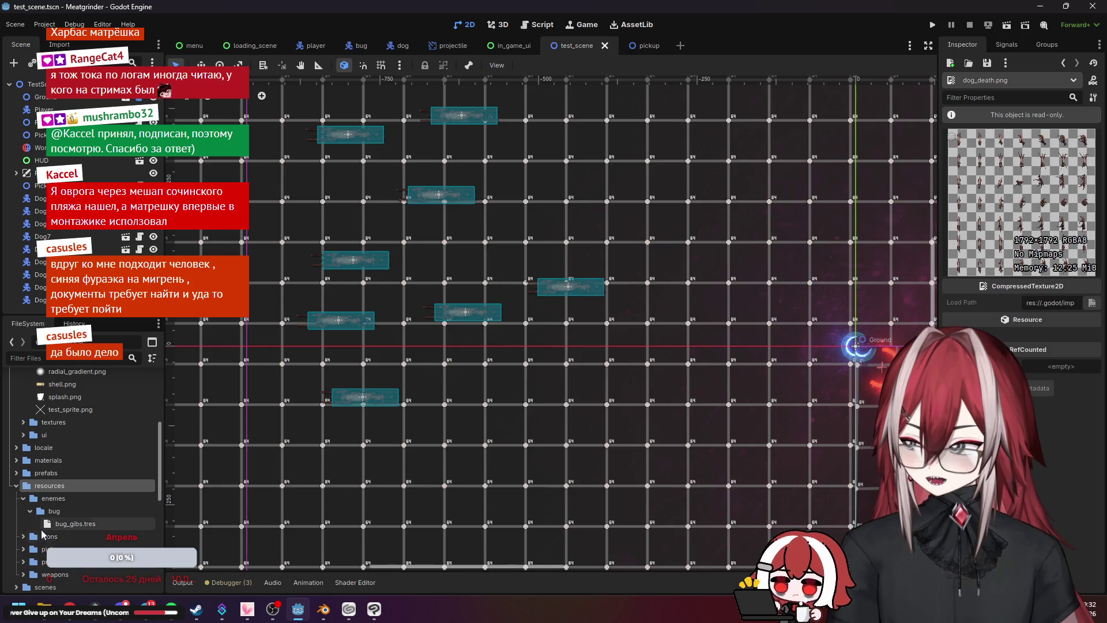
scroll(26, 536, down, 3)
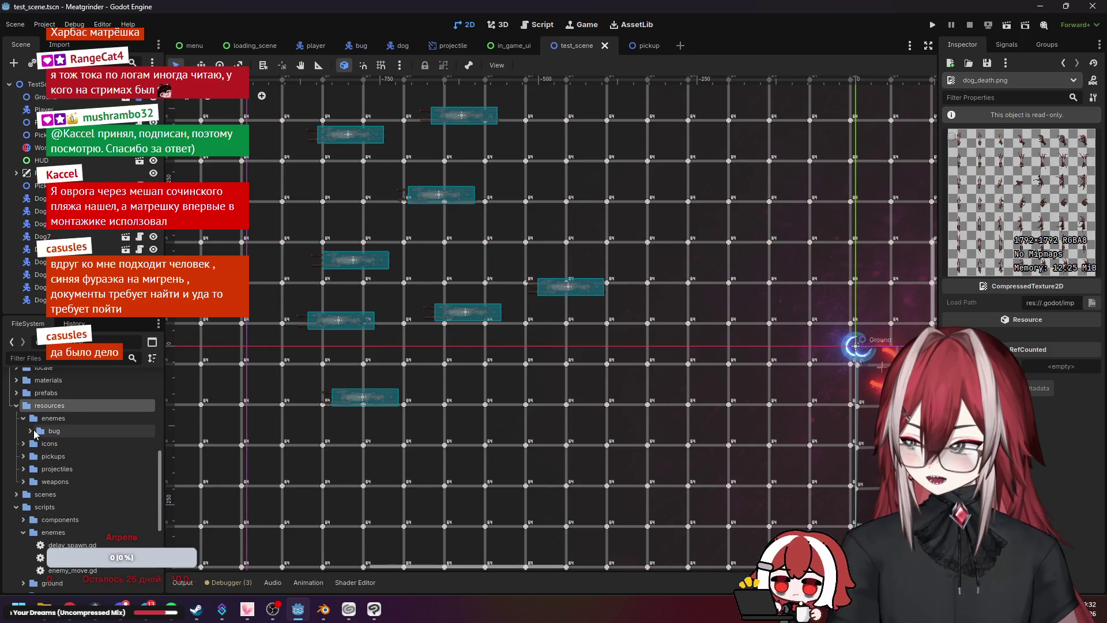
click(30, 431)
- Create a new folder named dog inside resources/enemes
right_click(52, 418)
click(92, 418)
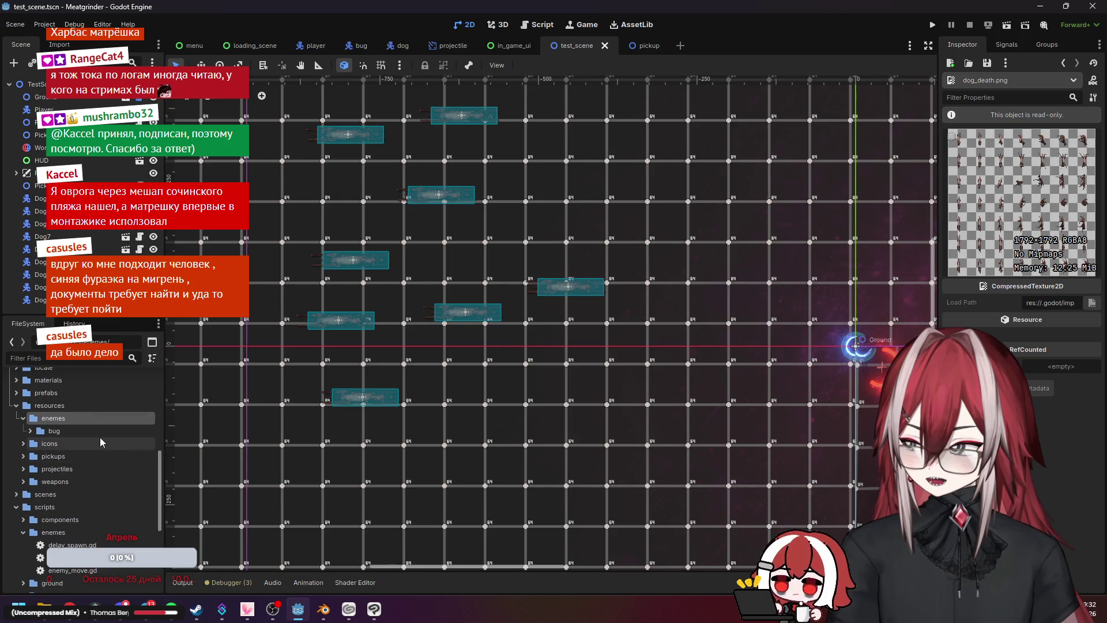
right_click(71, 423)
mouse_move(116, 399)
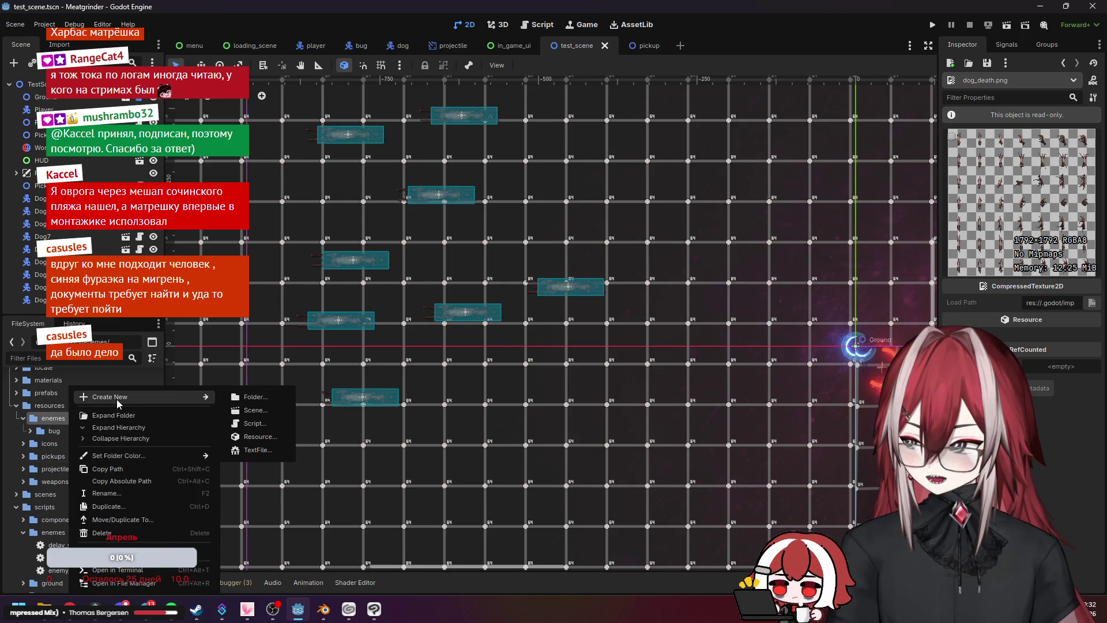
click(270, 398)
text(g)
key(Return)
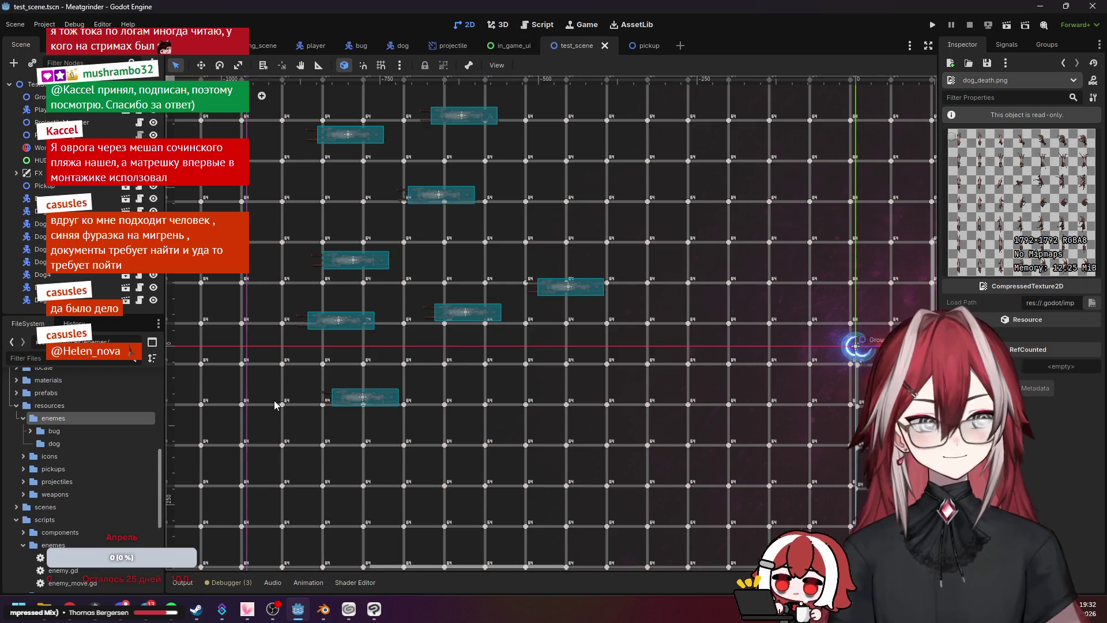
right_click(69, 445)
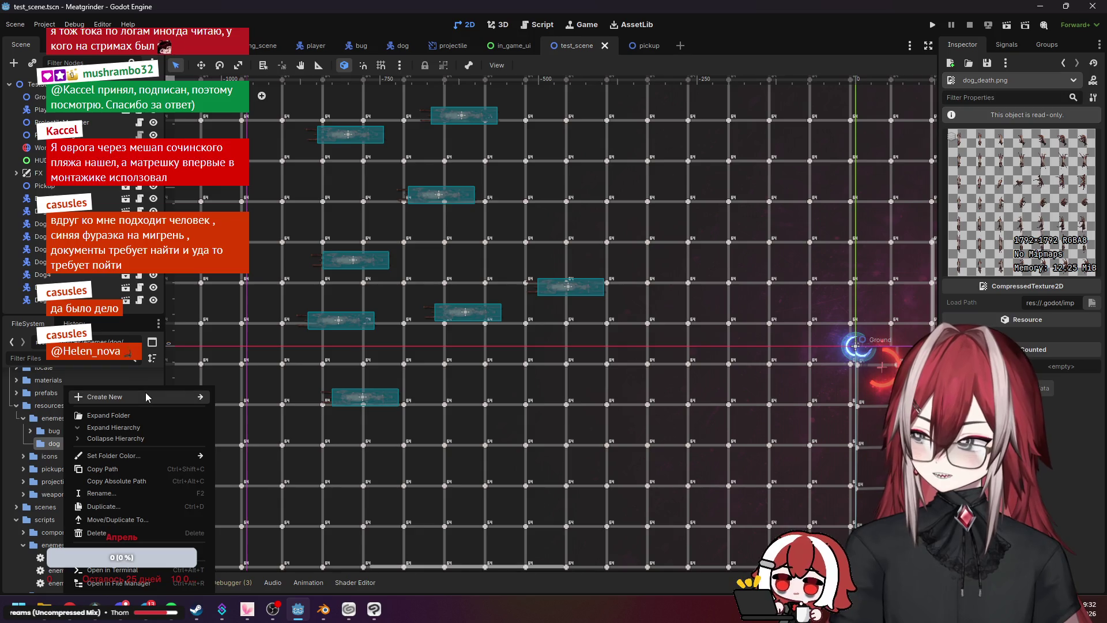
click(269, 436)
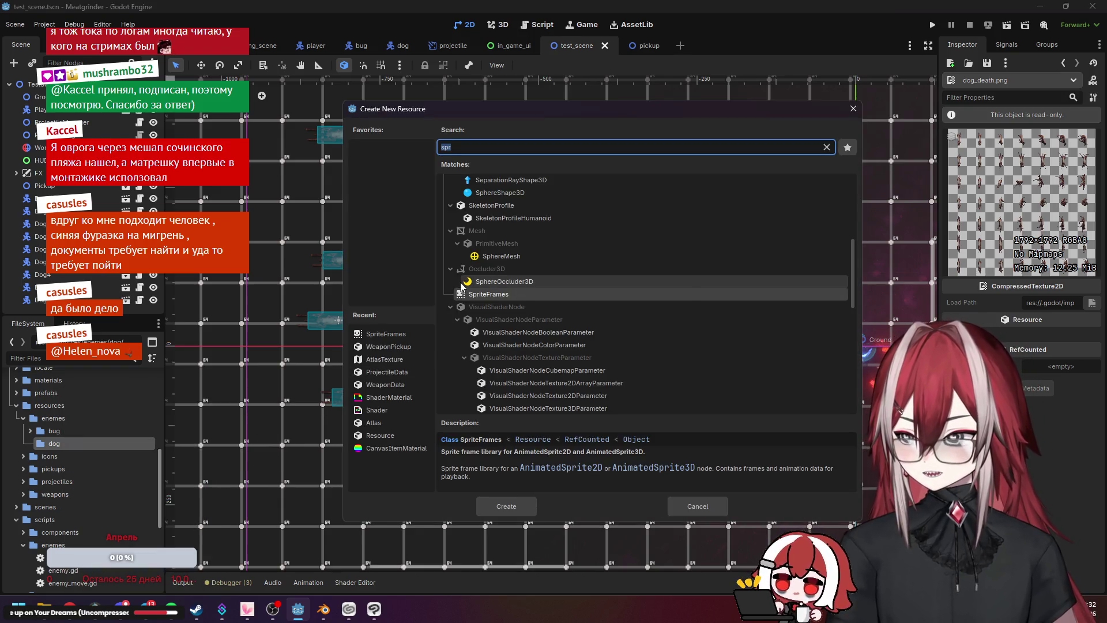
- Search for 'at' and create a new Atlas resource in the dog folder
text(at)
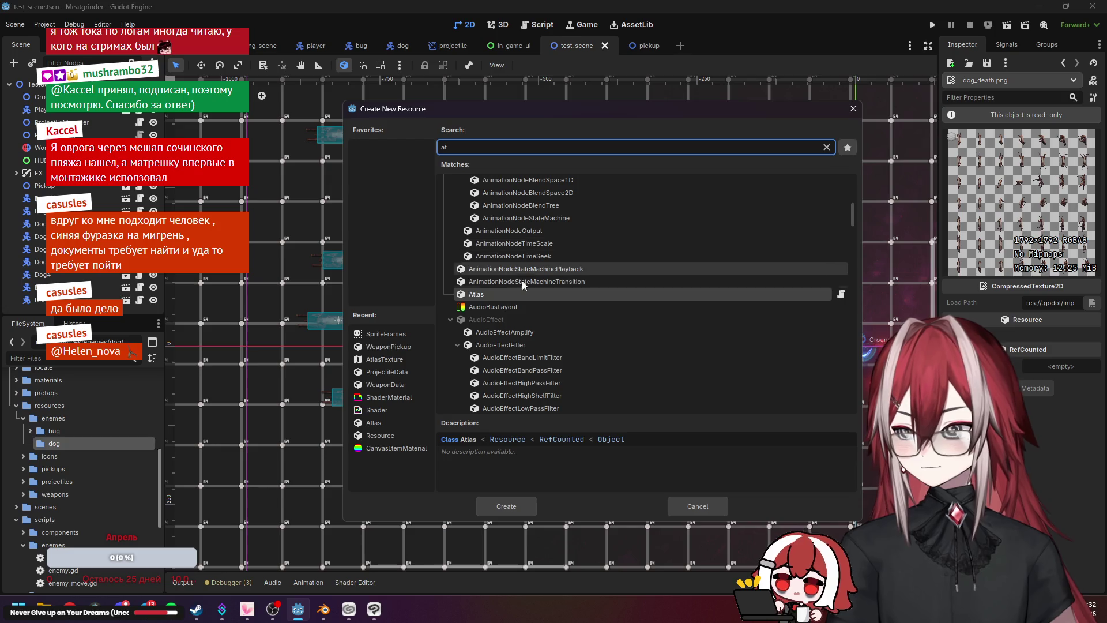
click(492, 294)
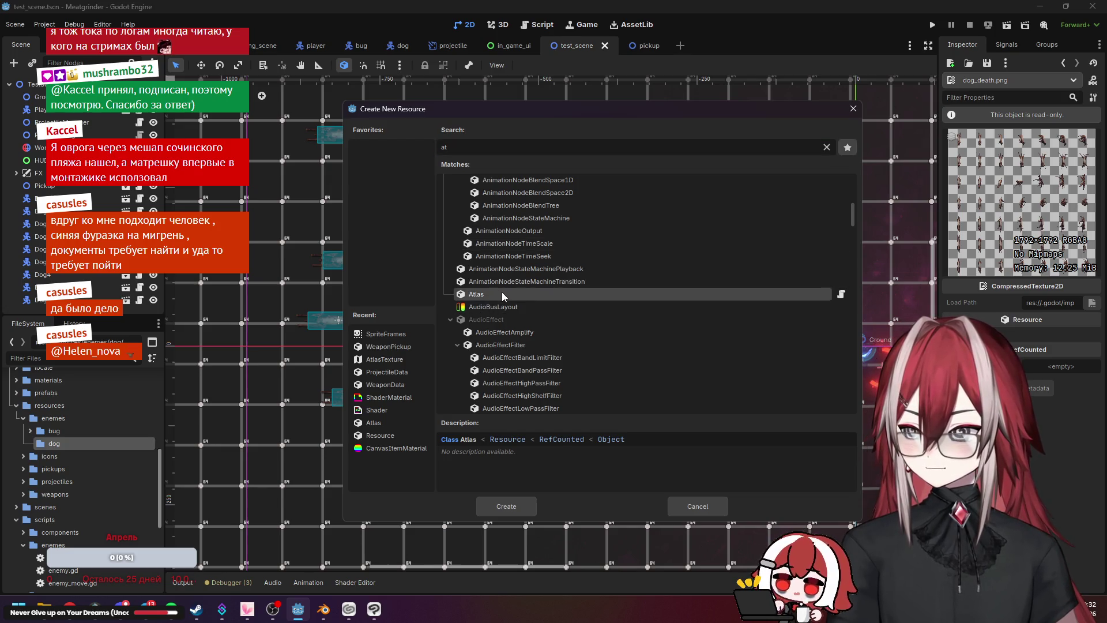
scroll(502, 292, up, 5)
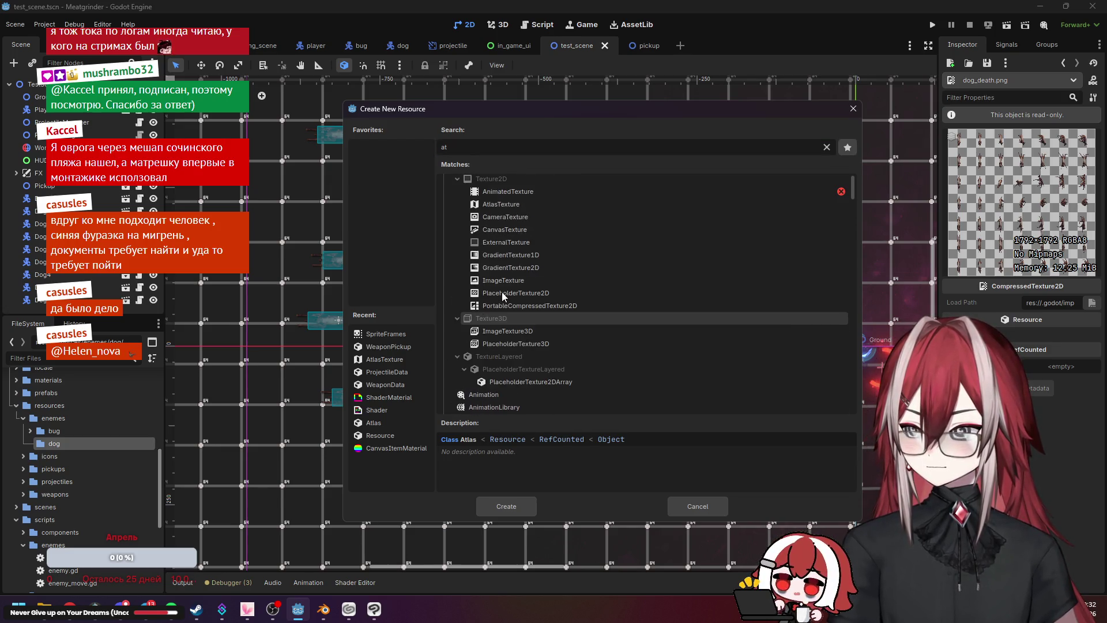
scroll(502, 292, down, 5)
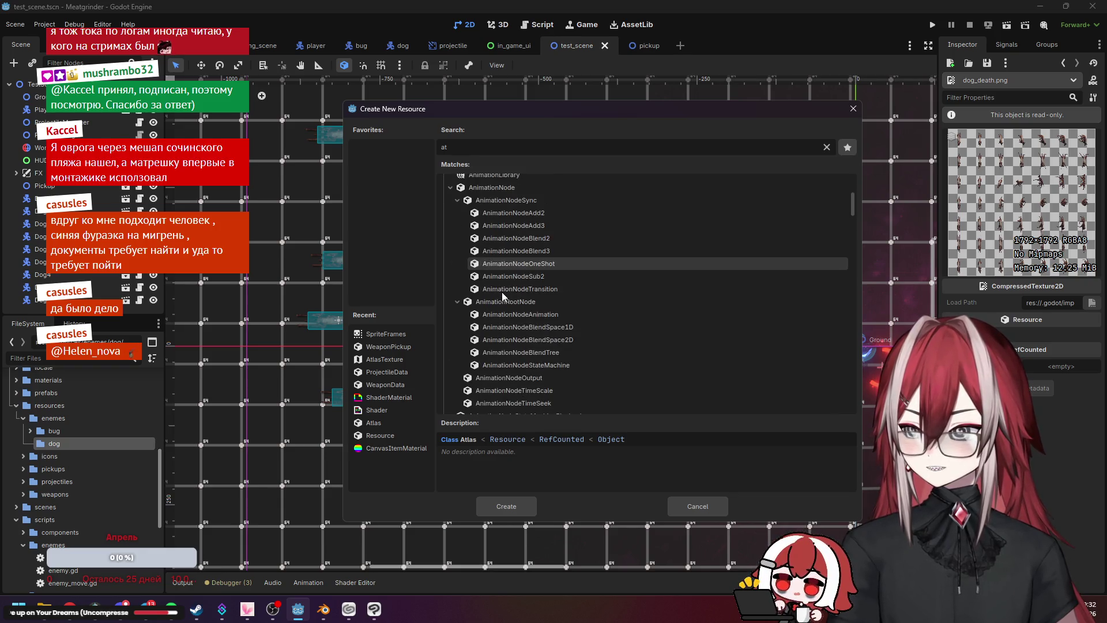
double_click(476, 354)
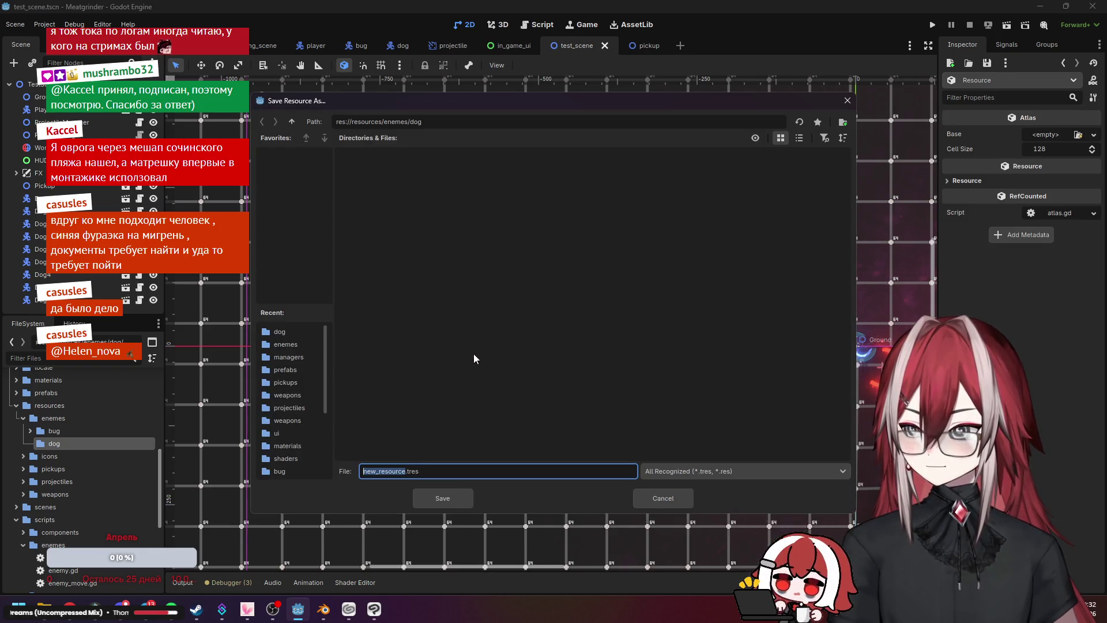
- Save the atlas as dog_gibs.tres and open it from the dog folder
text(god)
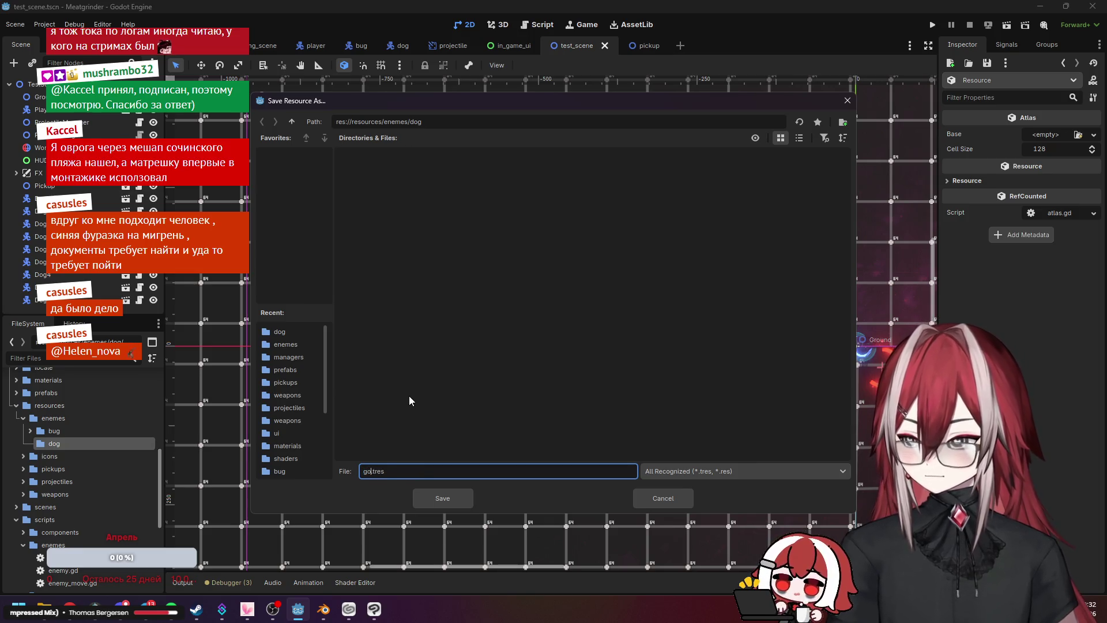
key(BackSpace)
key(BackSpace)
key(BackSpace)
text(dog_gibs)
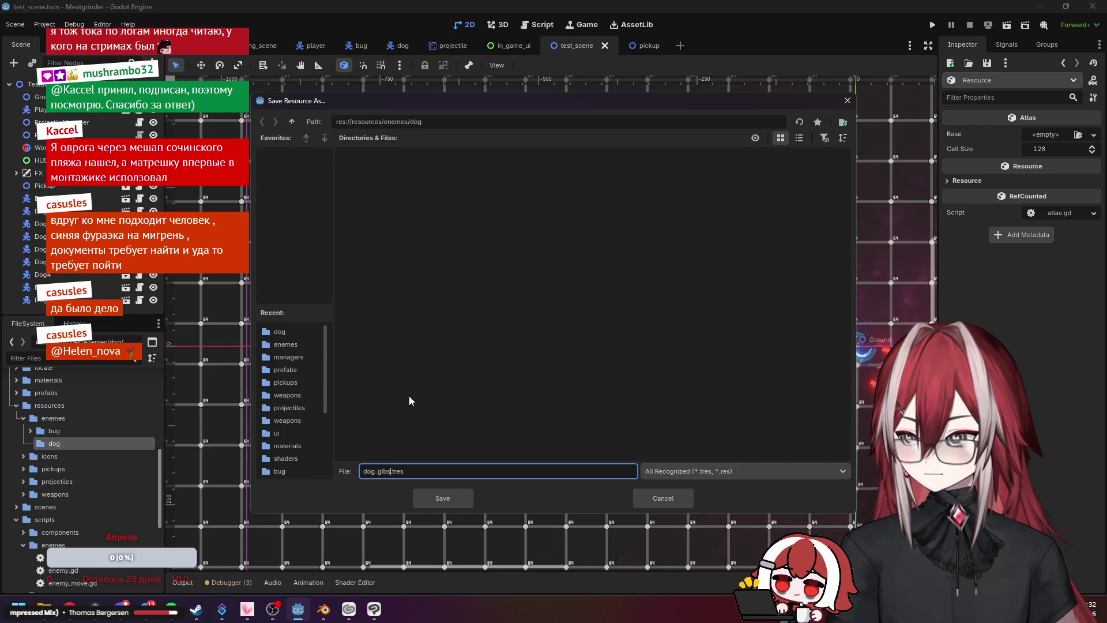
click(435, 497)
click(31, 432)
click(30, 456)
click(75, 469)
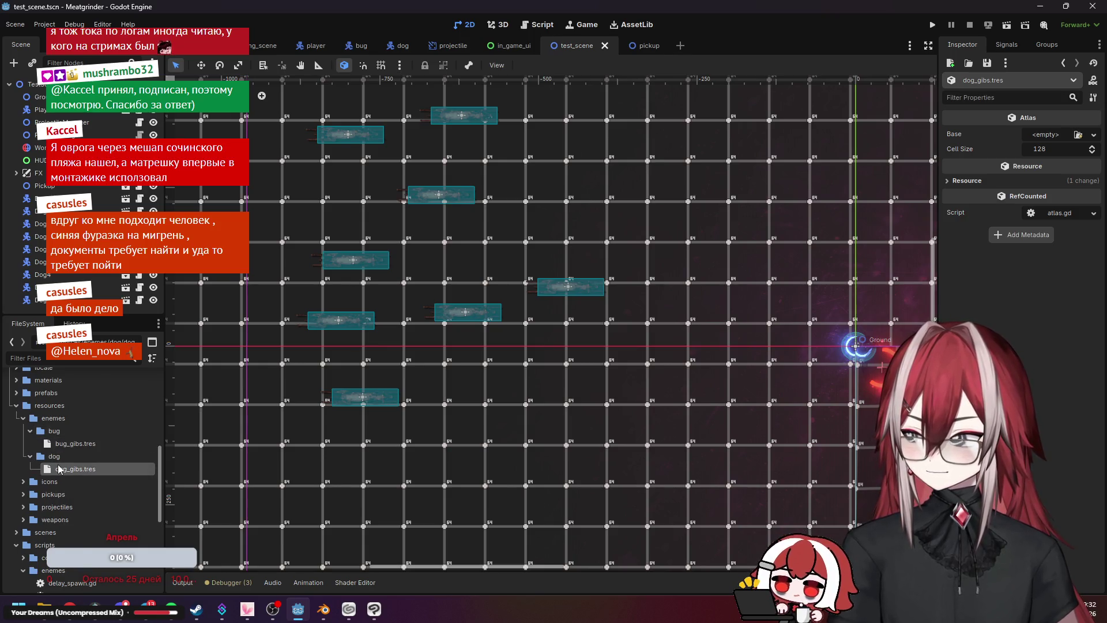
- Set the dog_gibs atlas base texture to dog_gibs.png and its cell size to 256
click(1078, 134)
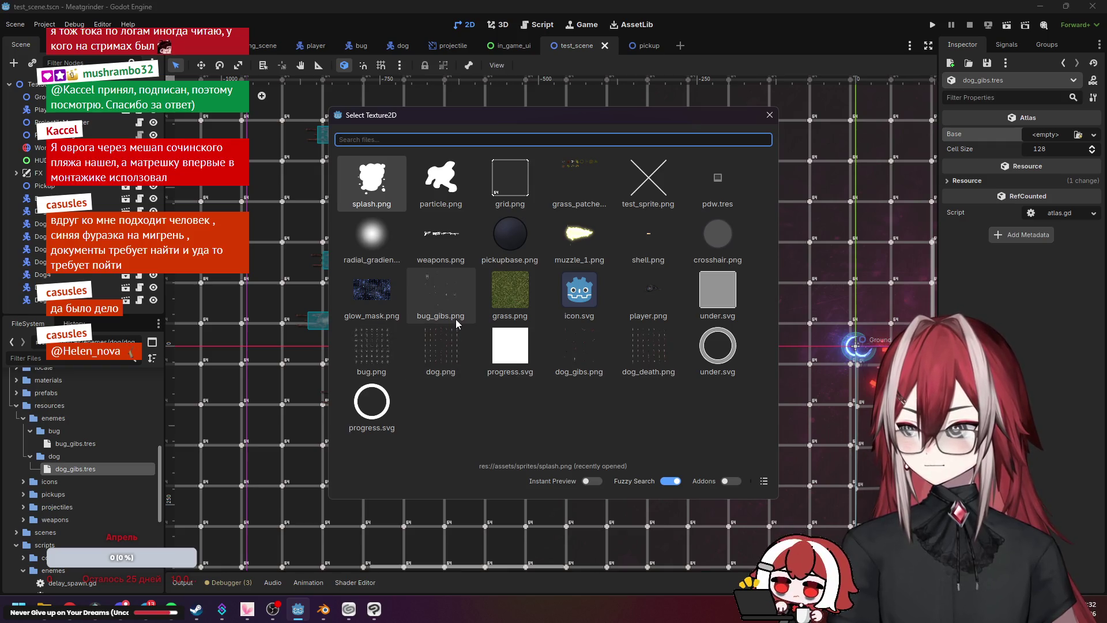
double_click(441, 291)
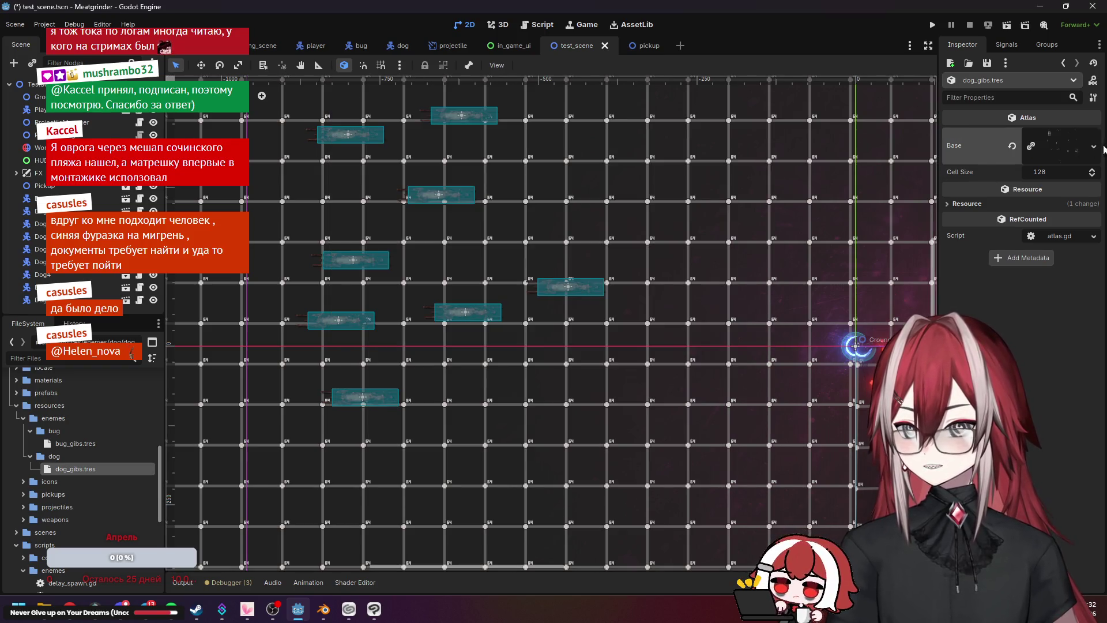
click(1013, 146)
click(1078, 134)
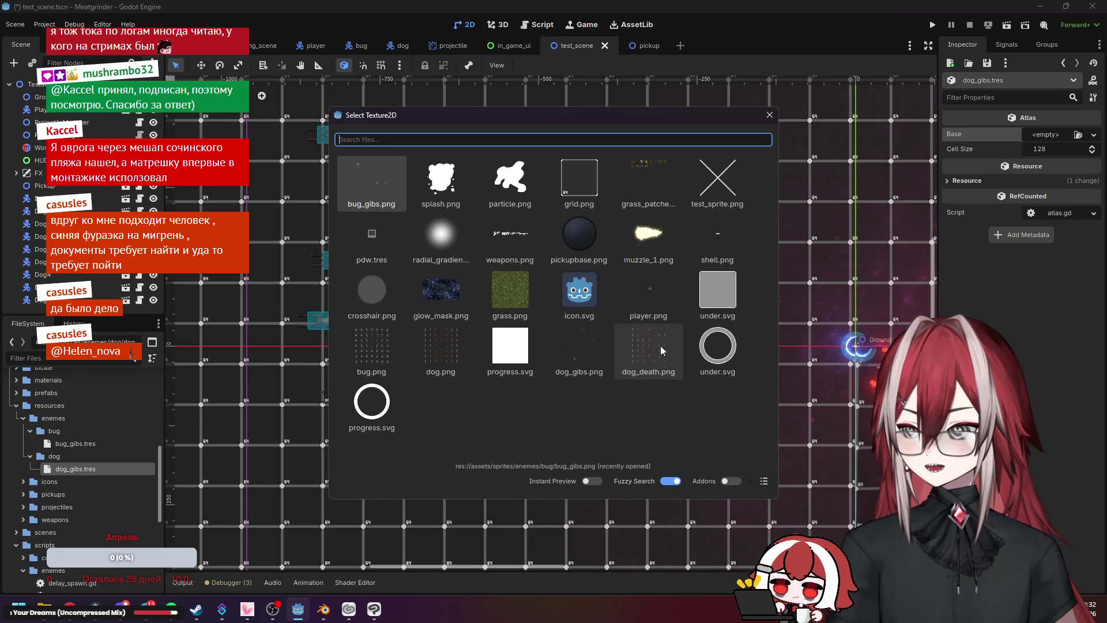
double_click(581, 356)
click(1058, 171)
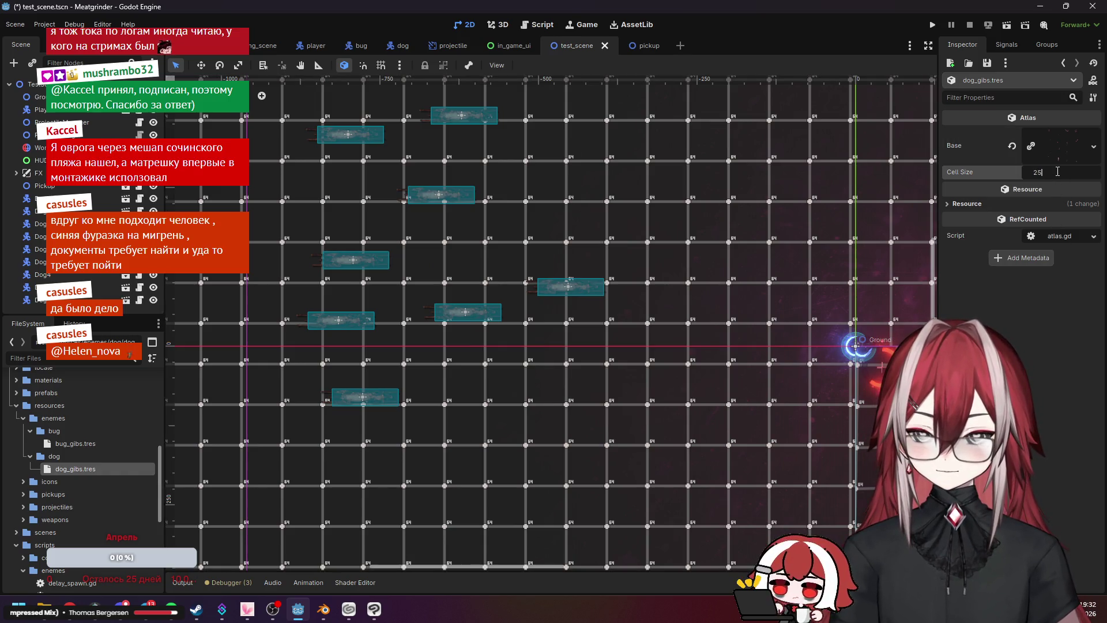
key(Return)
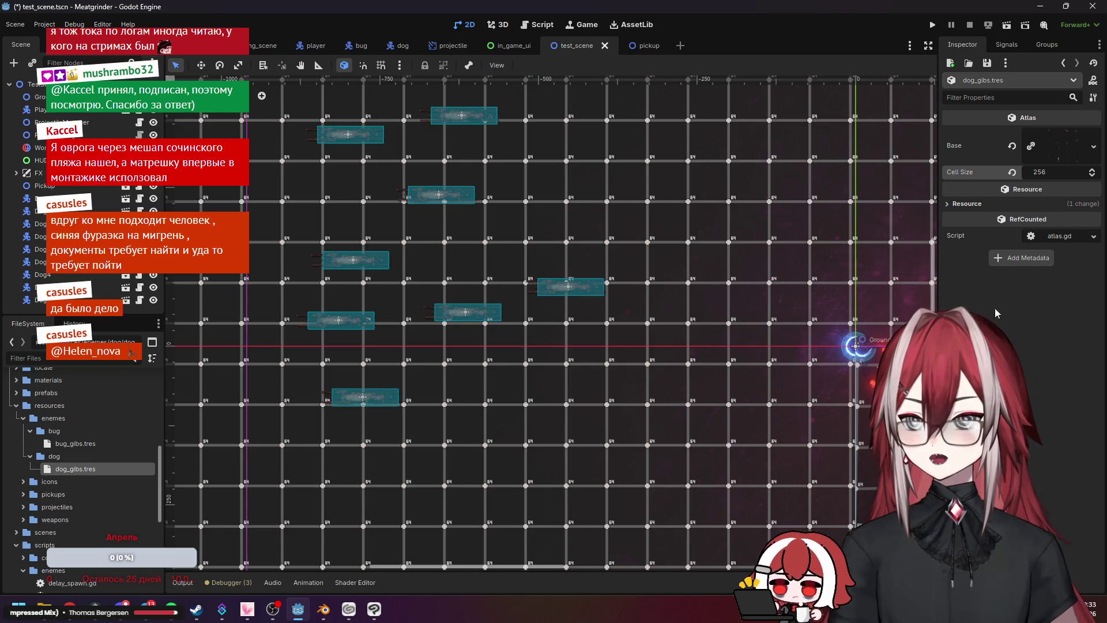
scroll(92, 438, up, 5)
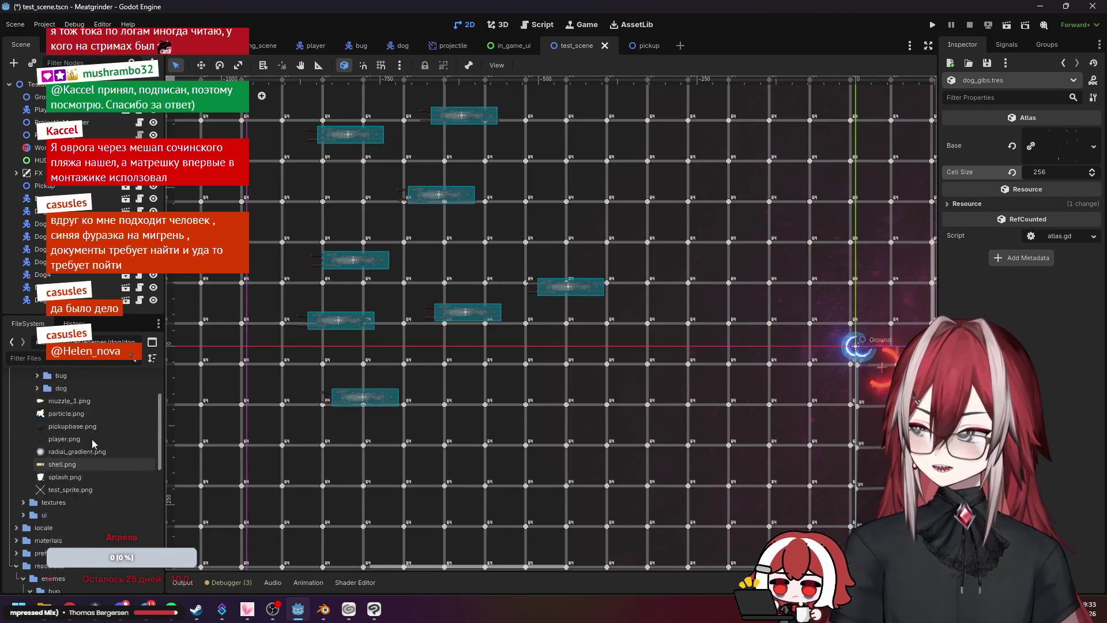
- In the dog scene, assign dog_gibs.tres to the Dog node's Gibs property
click(399, 46)
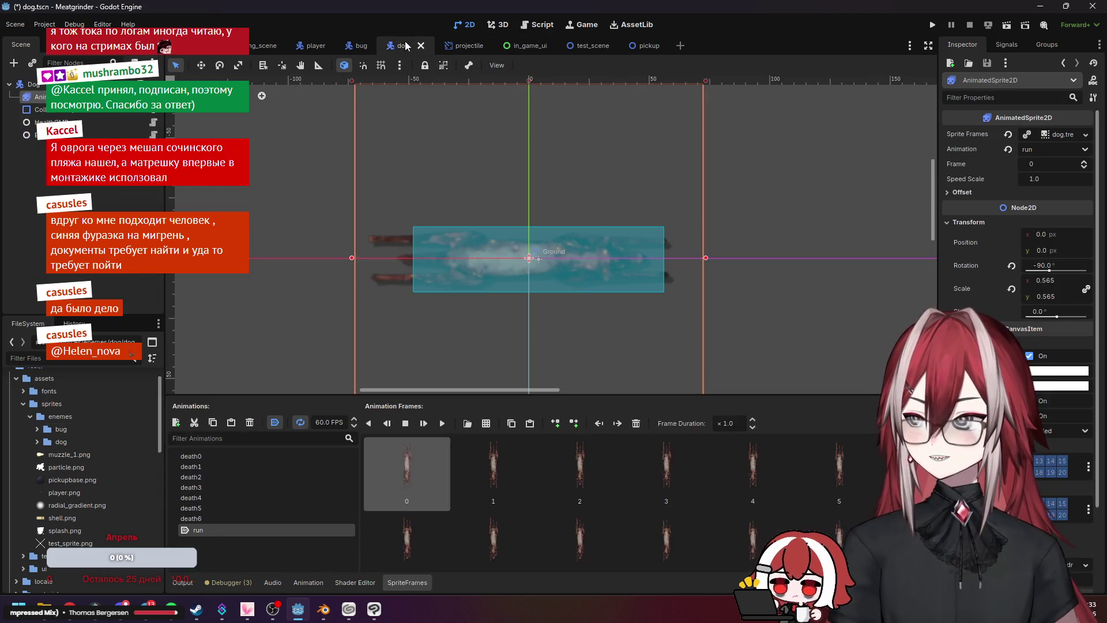
click(32, 84)
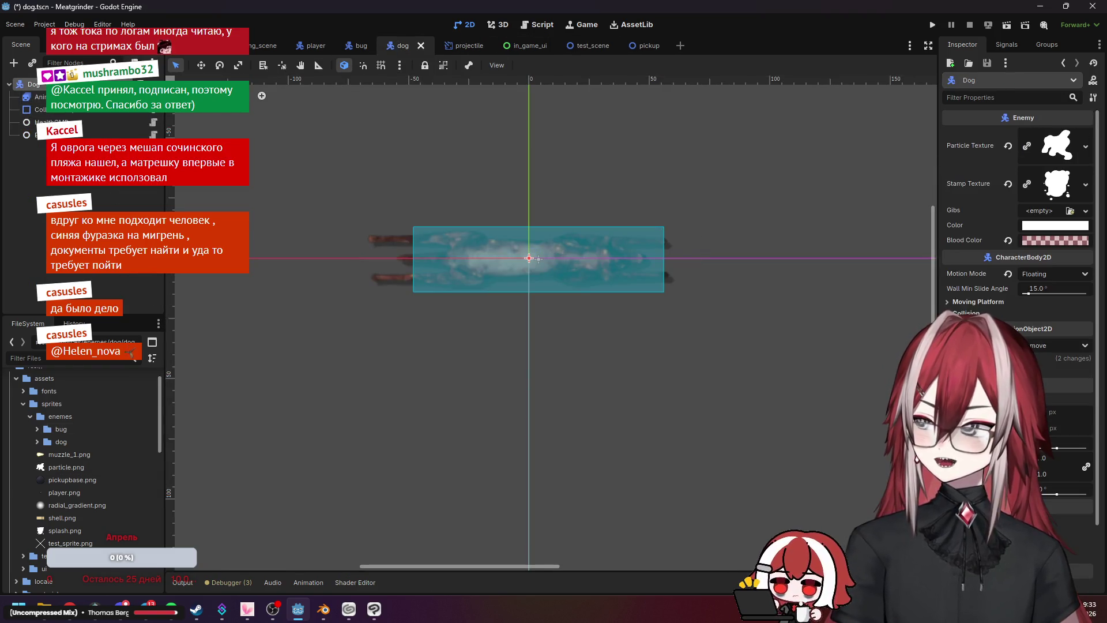
click(1070, 211)
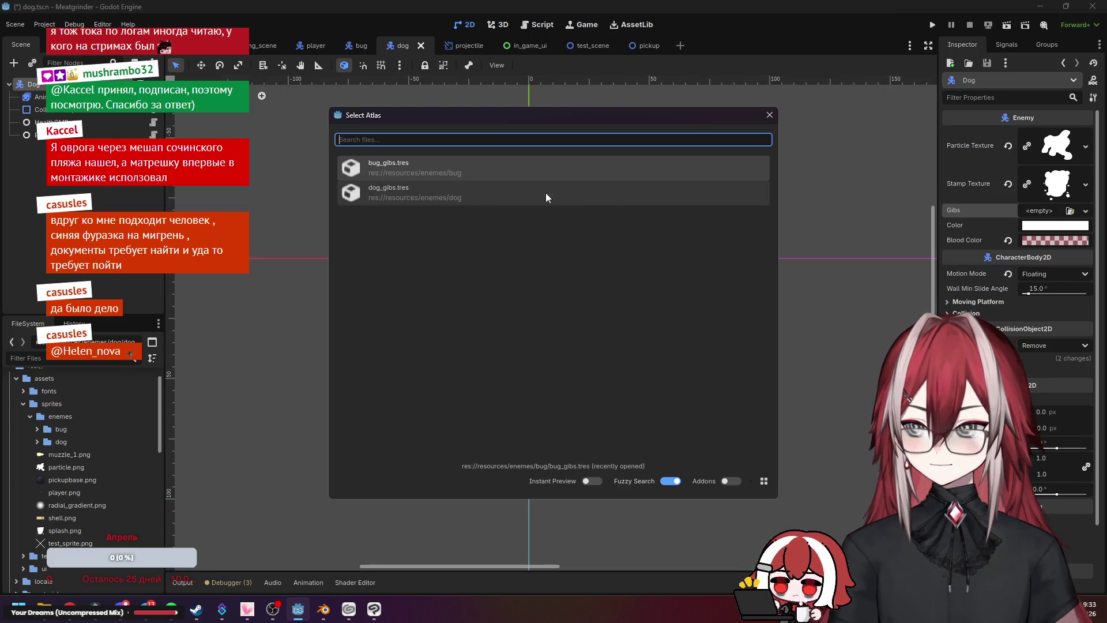
click(414, 193)
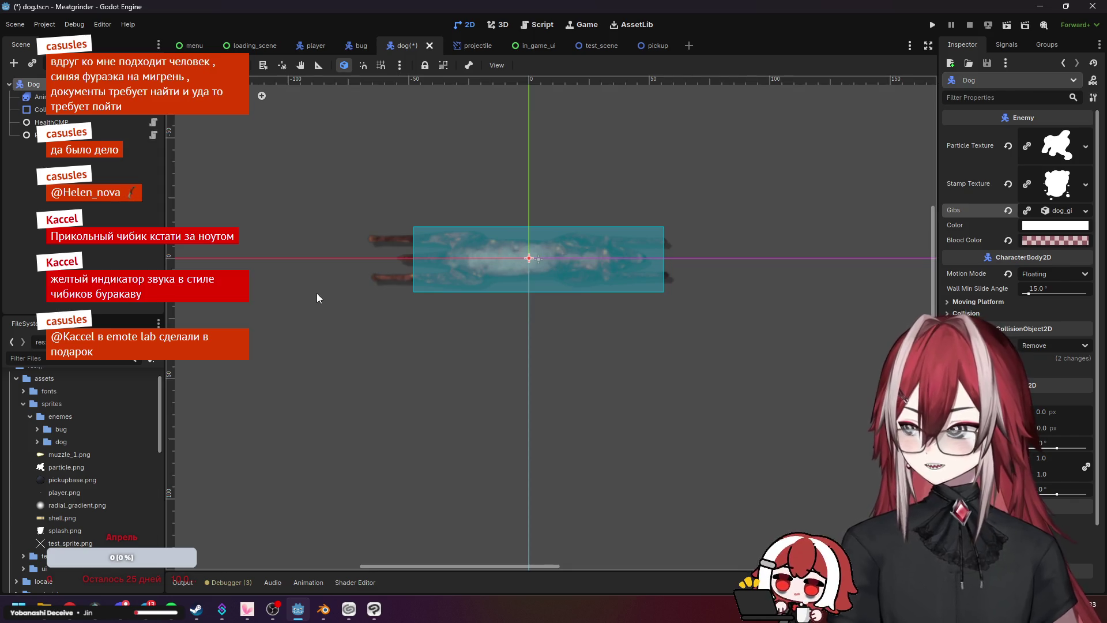
- Cycle through the dog's overlapping nodes on the canvas to reach its animated sprite
key(Escape)
click(538, 259)
click(538, 259)
click(538, 259)
click(538, 259)
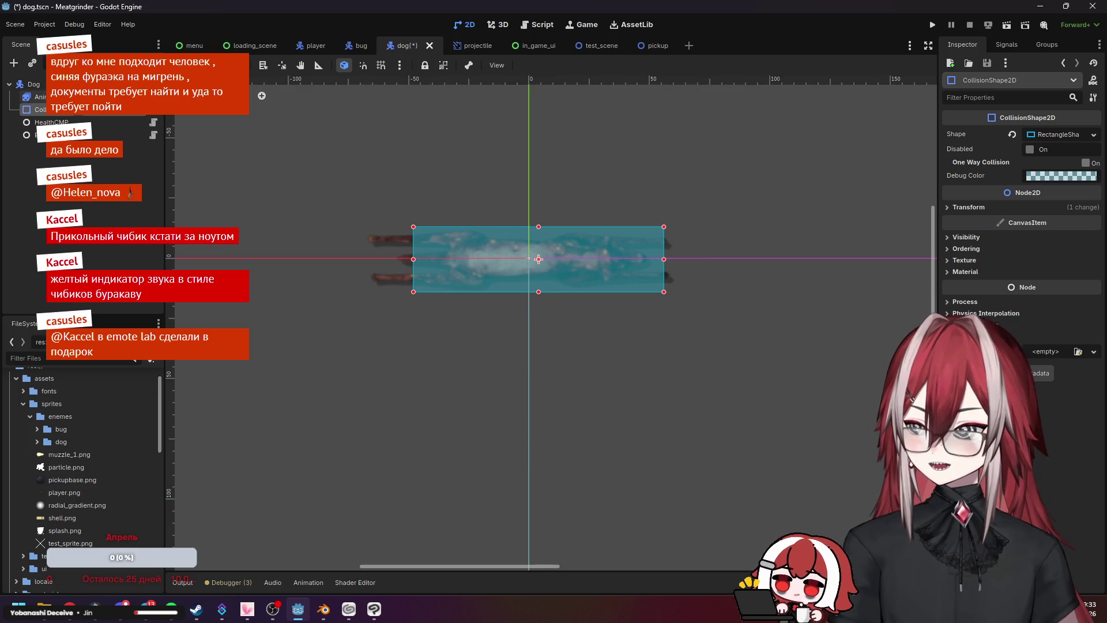
click(538, 259)
click(538, 259)
click(538, 259)
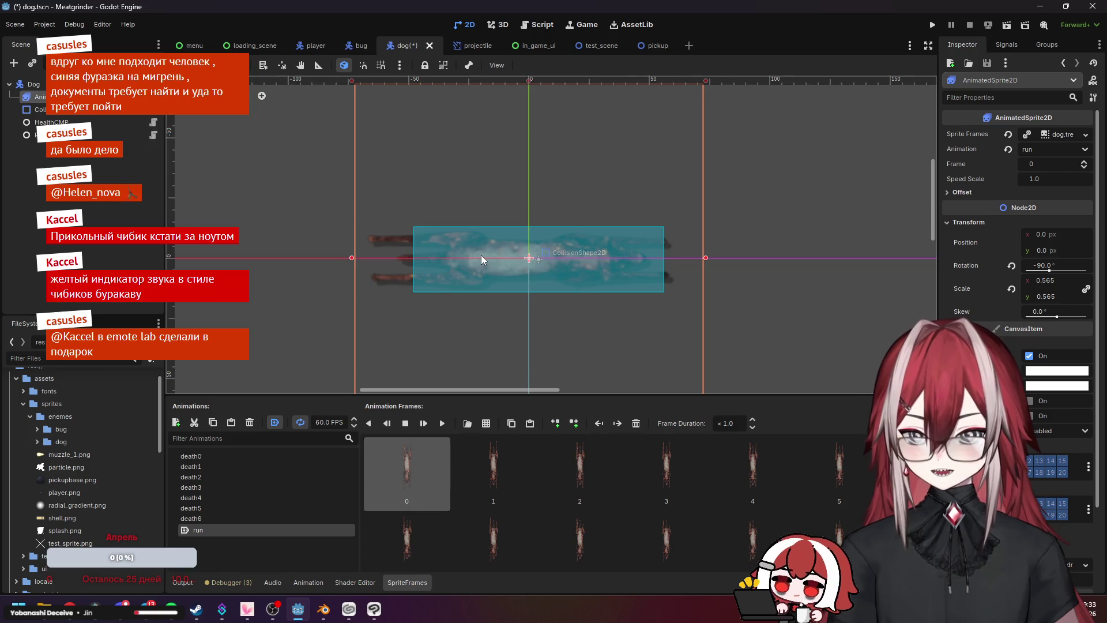
- Reselect the Dog root node and open its enemy script
mouse_move(375, 610)
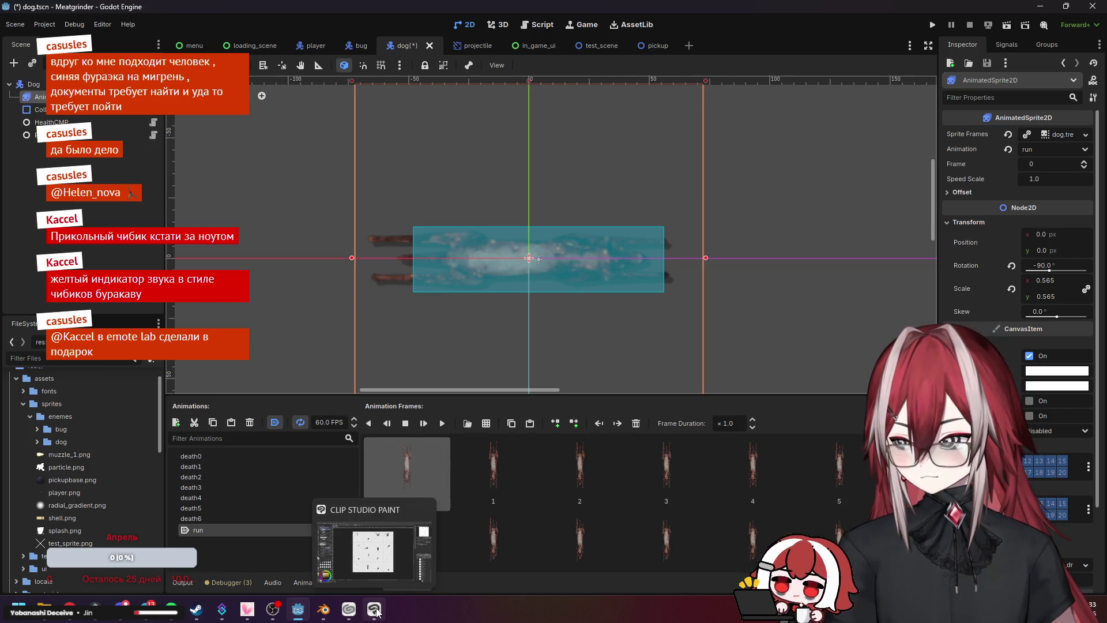
click(273, 609)
mouse_move(123, 620)
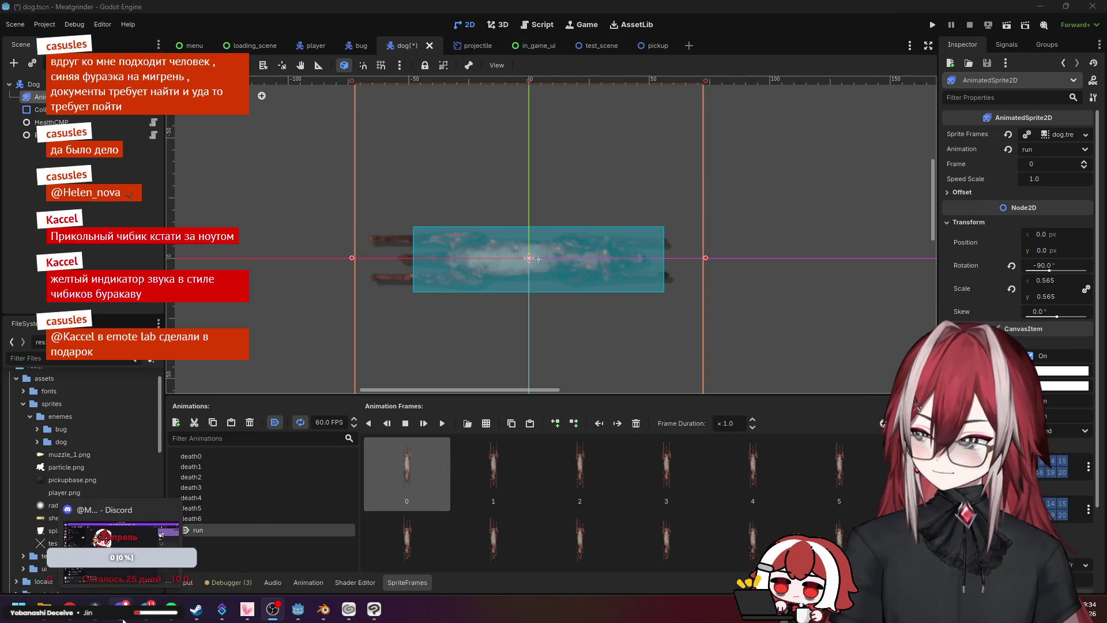
click(121, 259)
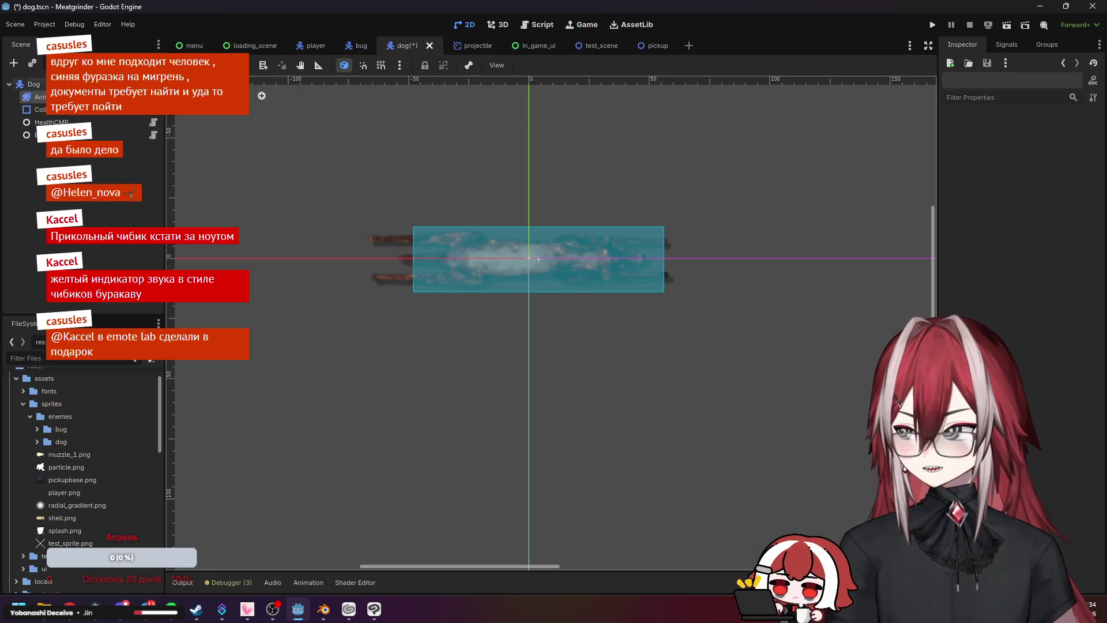
click(33, 84)
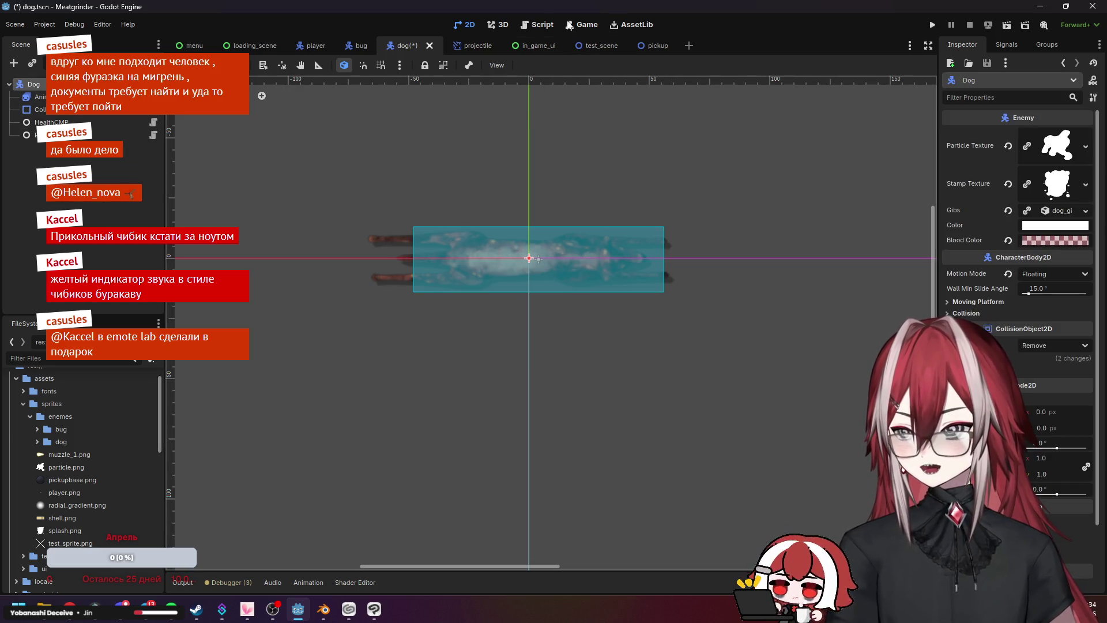
click(539, 24)
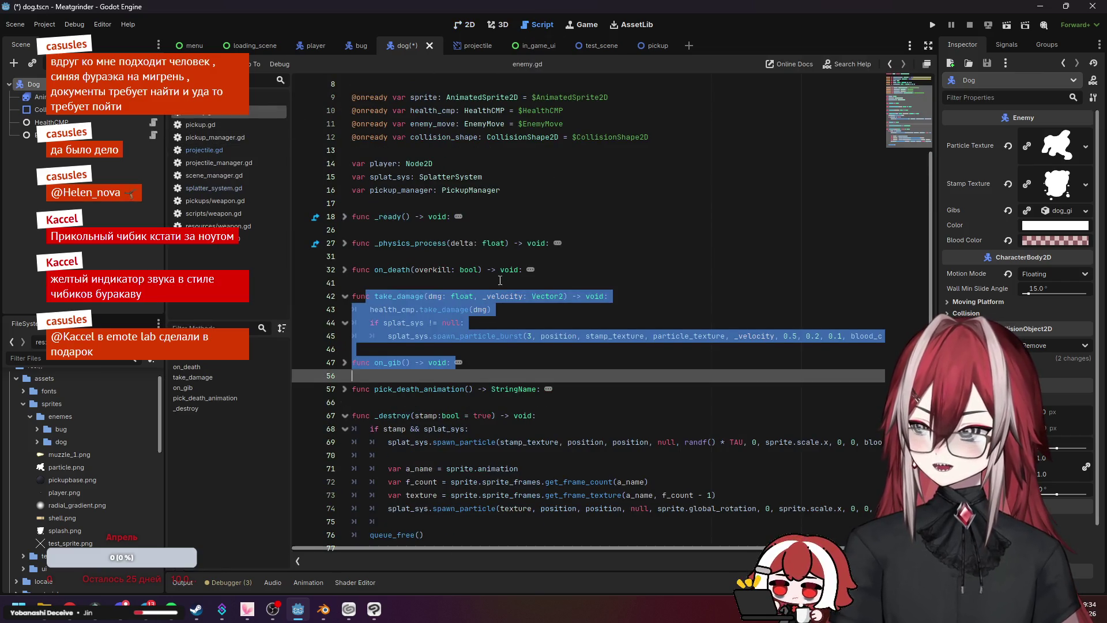
- Change line 54's scale.x to sprite.scale.x by pasting 'sprite.', then save enemy.gd
scroll(487, 270, down, 1)
click(483, 321)
click(345, 349)
scroll(425, 271, down, 3)
key(Down)
key(Down)
key(Down)
scroll(733, 551, right, 1)
click(756, 336)
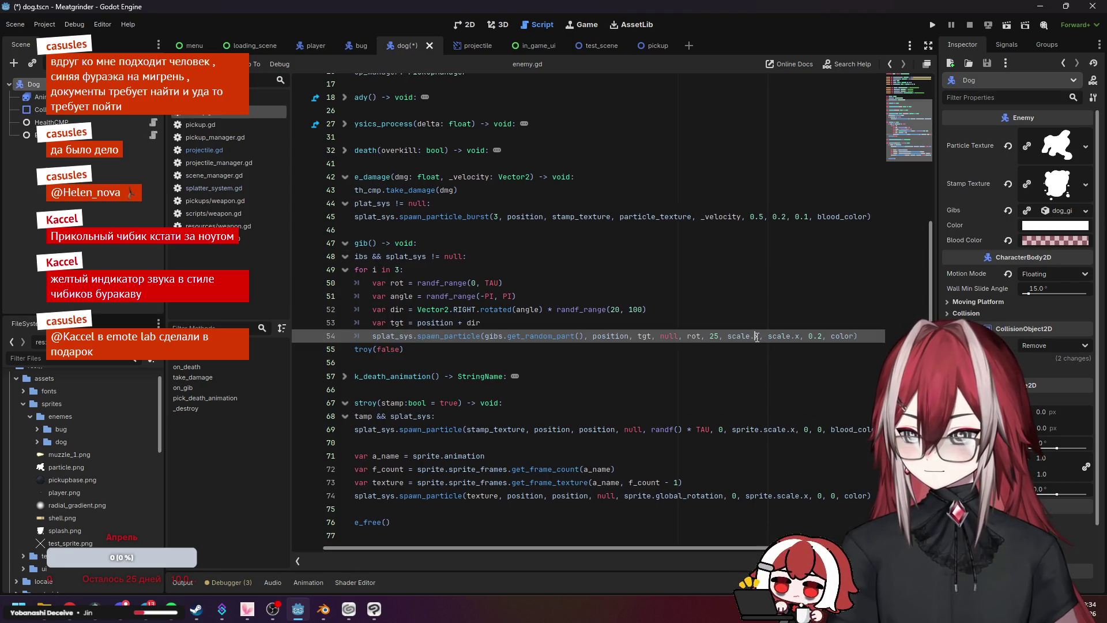
double_click(747, 429)
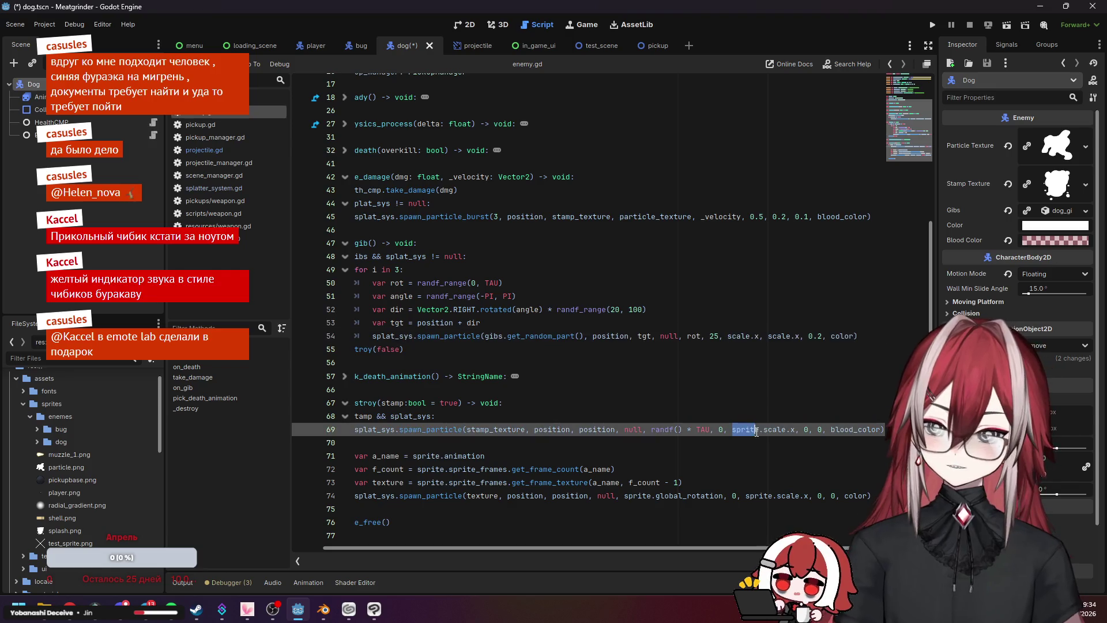
click(726, 336)
text(sprite.)
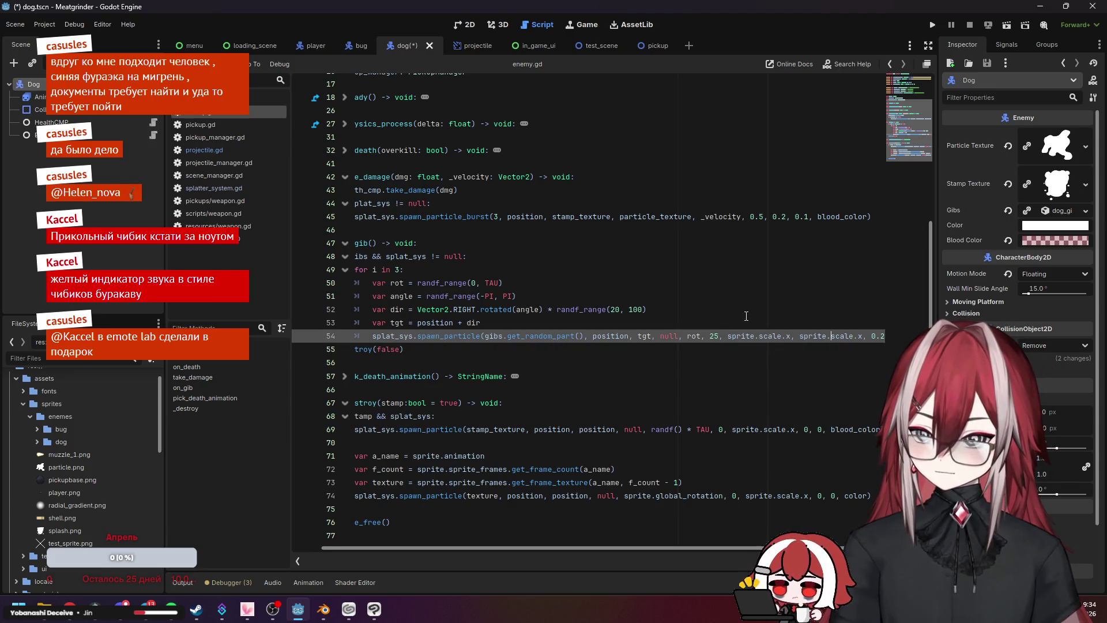
key(Up)
key(Up)
key(ctrl+s)
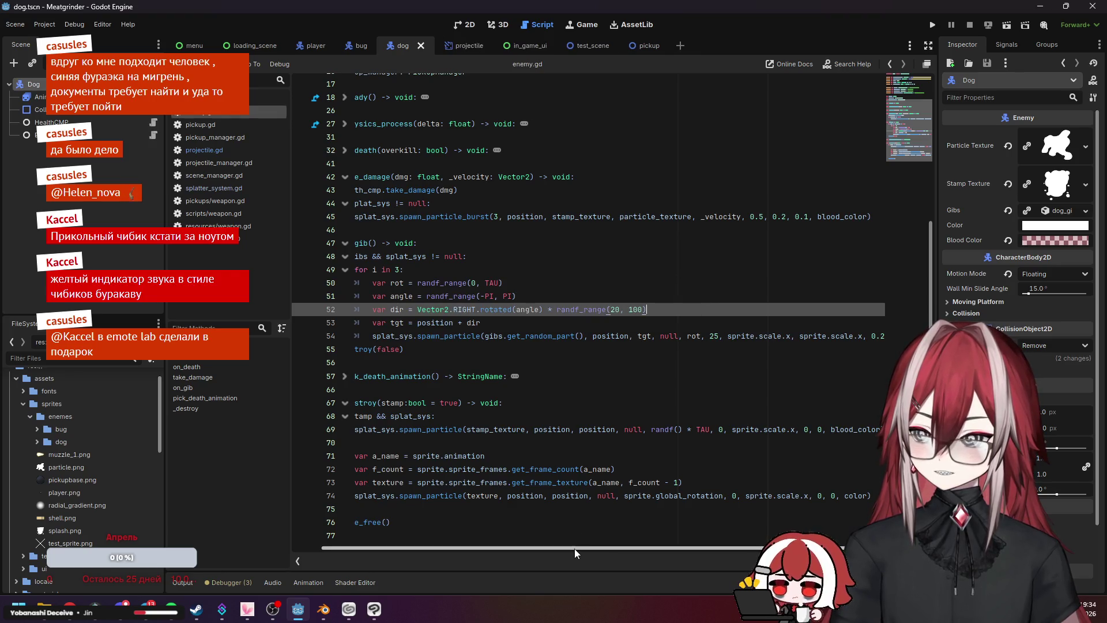
- Review the gib-spawning lines 50–57, including the TAU and -PI angle values
scroll(611, 548, right, 2)
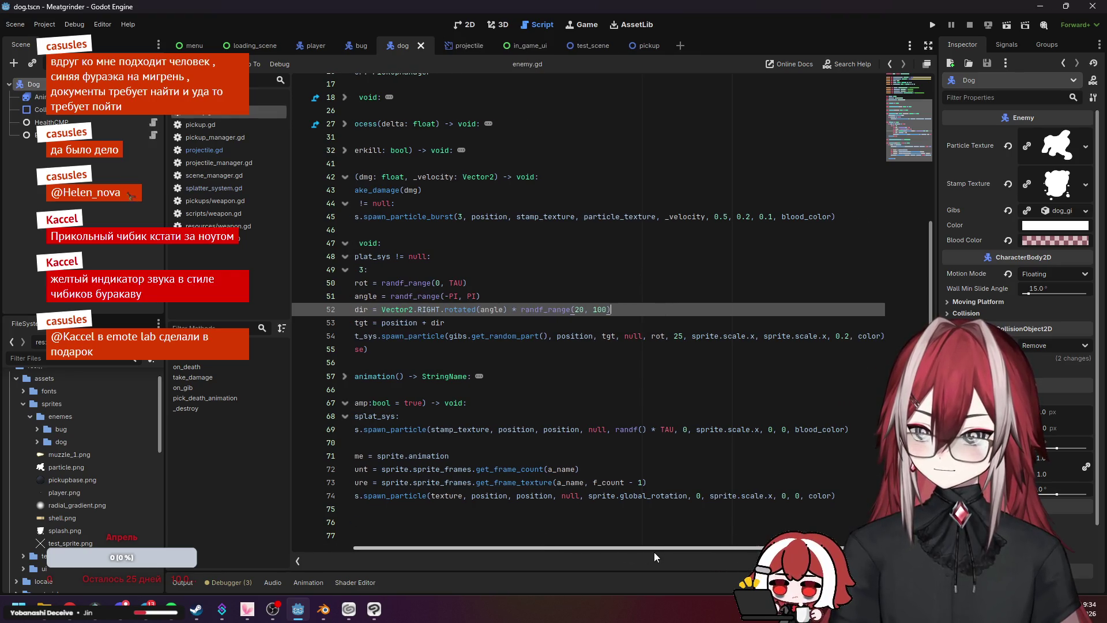
scroll(625, 555, left, 4)
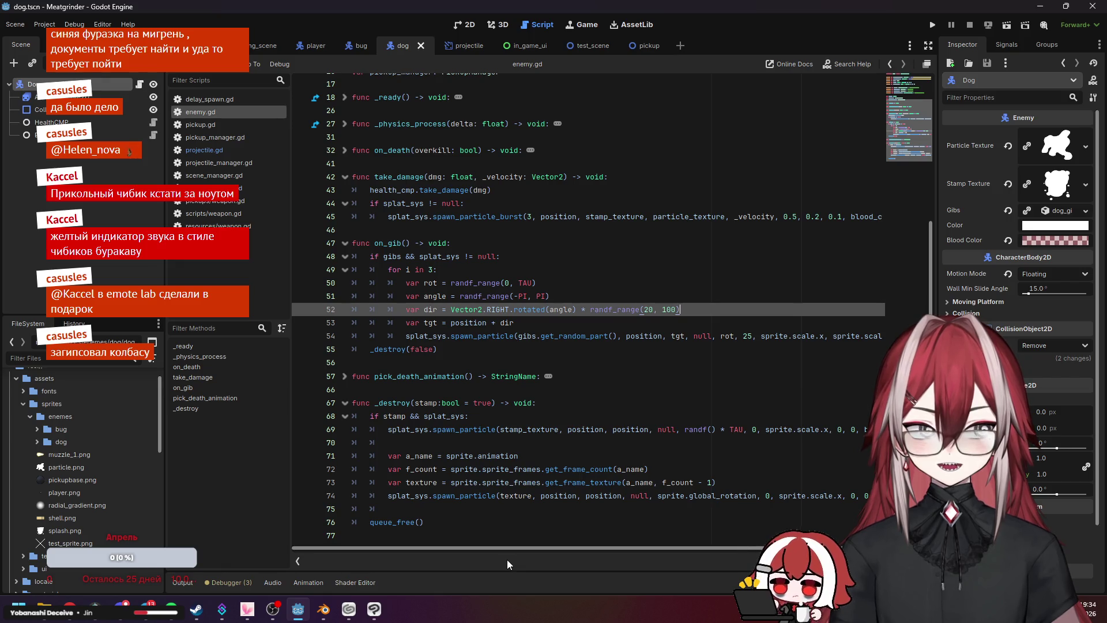
click(549, 379)
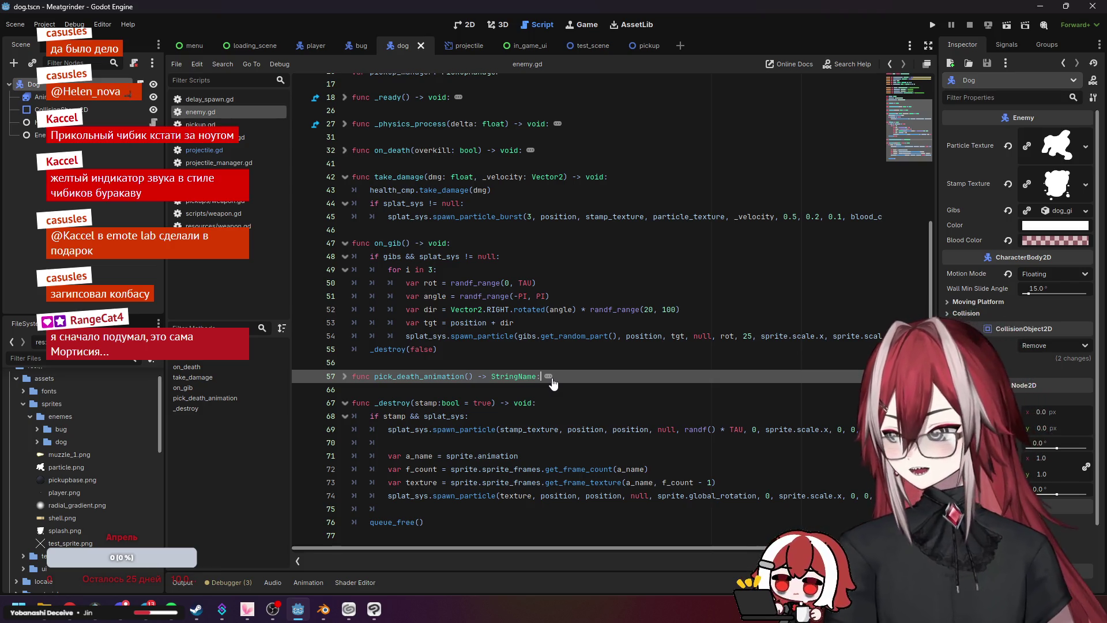
click(583, 285)
click(566, 321)
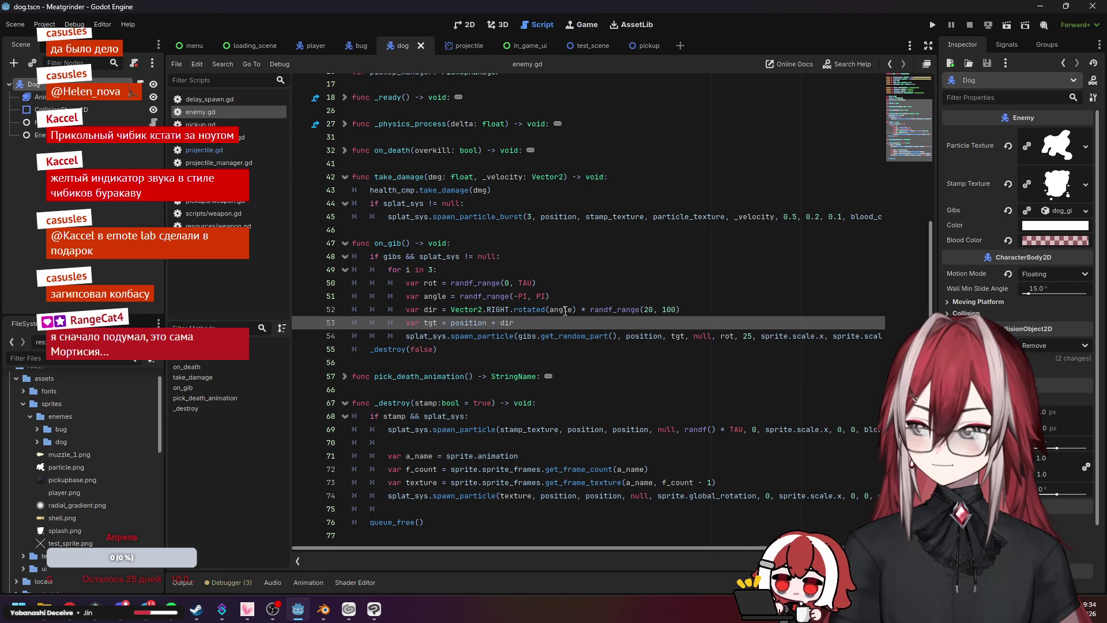
click(522, 282)
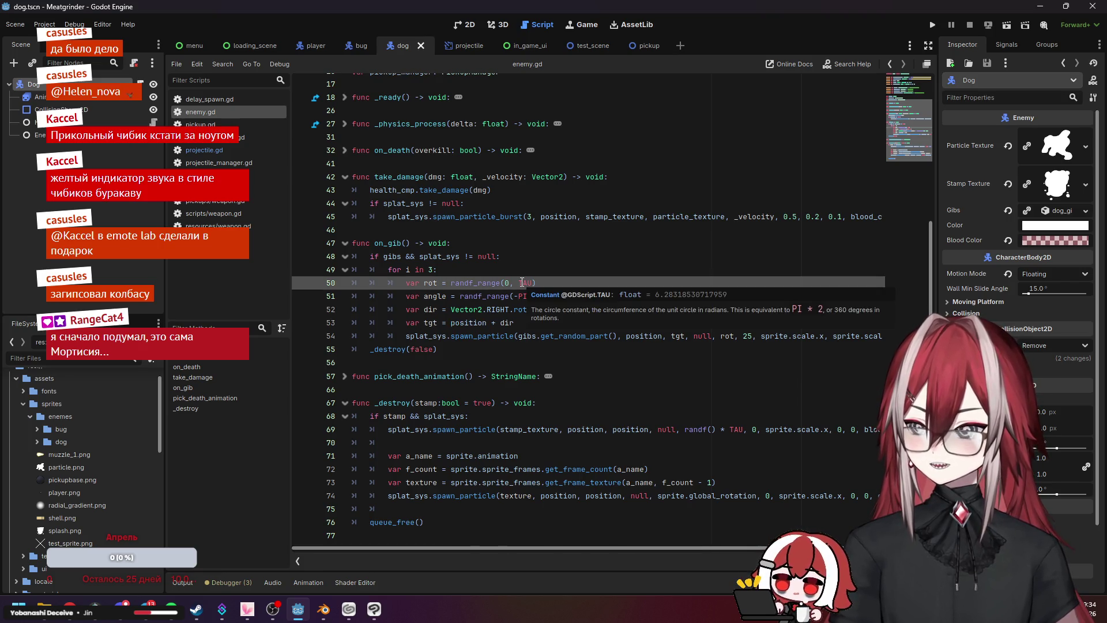
click(526, 259)
click(529, 296)
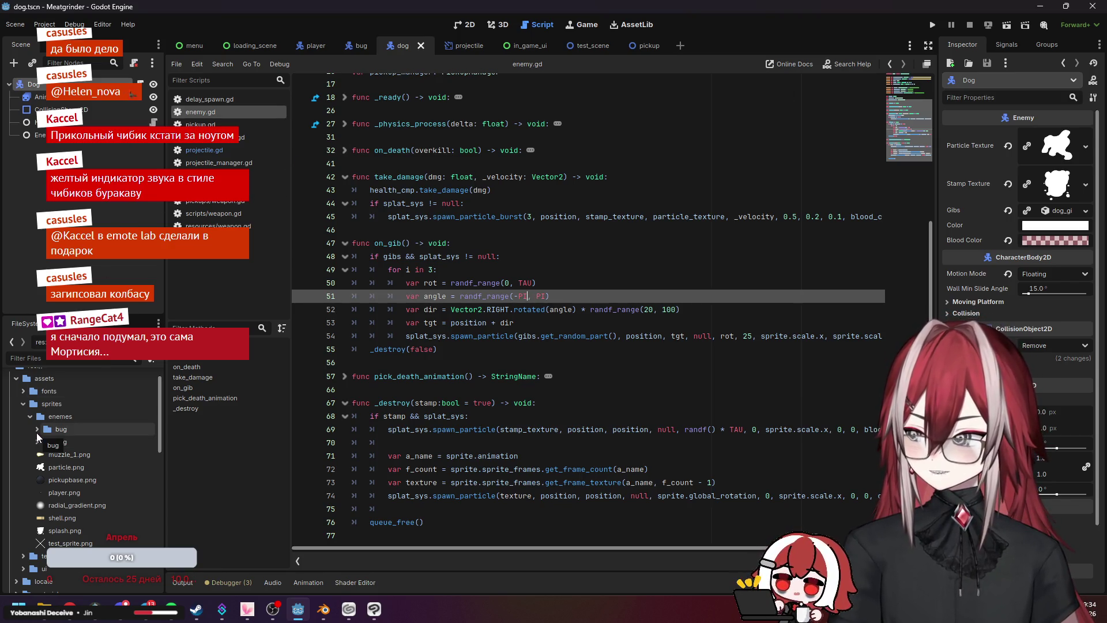
- Collapse the enemes, resources and scripts folders, then expand resources > projectiles
click(31, 417)
scroll(35, 441, down, 4)
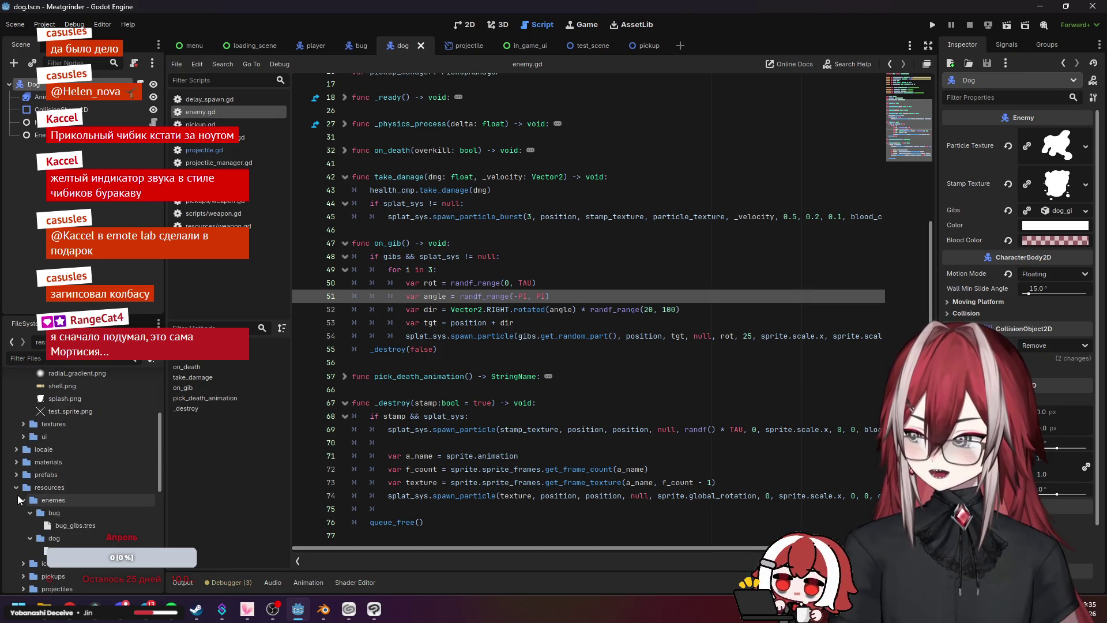
click(18, 488)
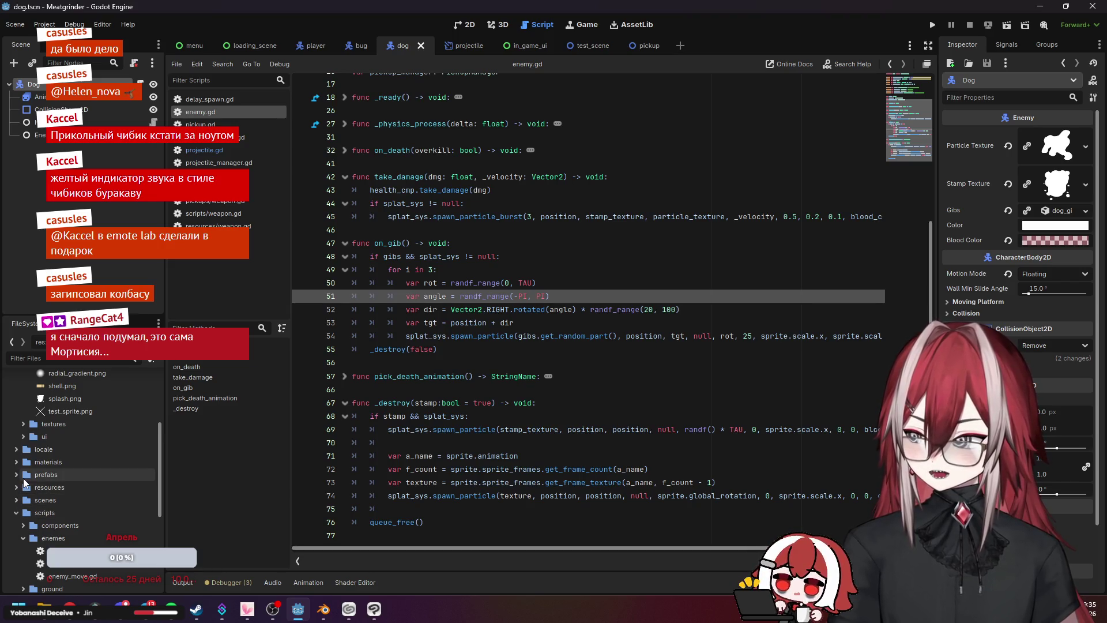
click(17, 513)
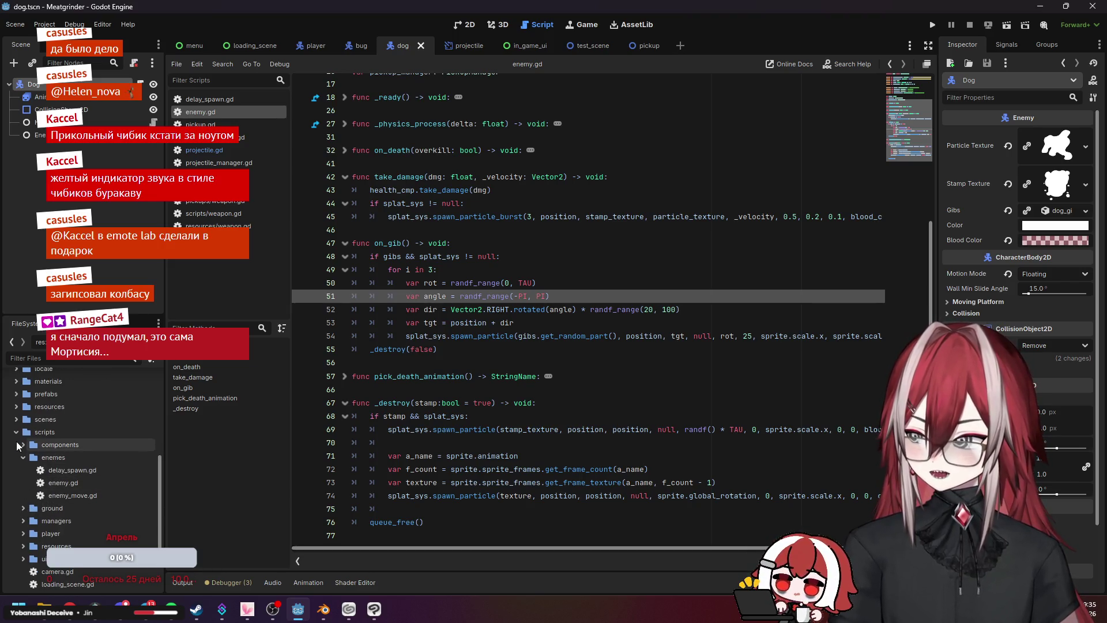
click(16, 505)
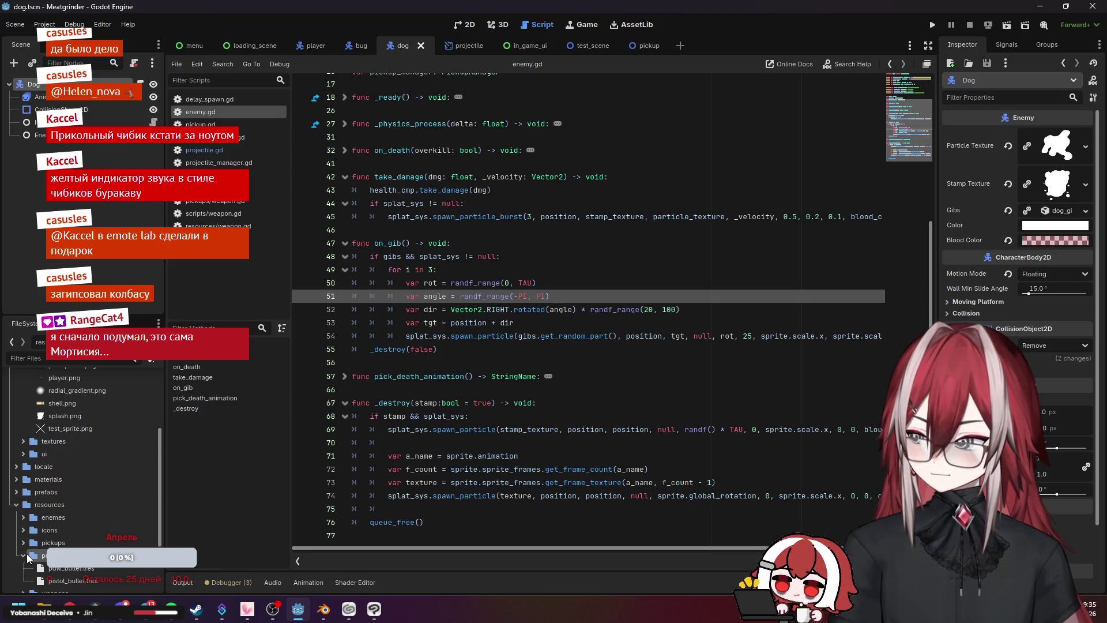
click(25, 553)
scroll(26, 554, down, 2)
- Raise pistol_bullet.tres's Damage to 500 and run the game to test it
click(74, 527)
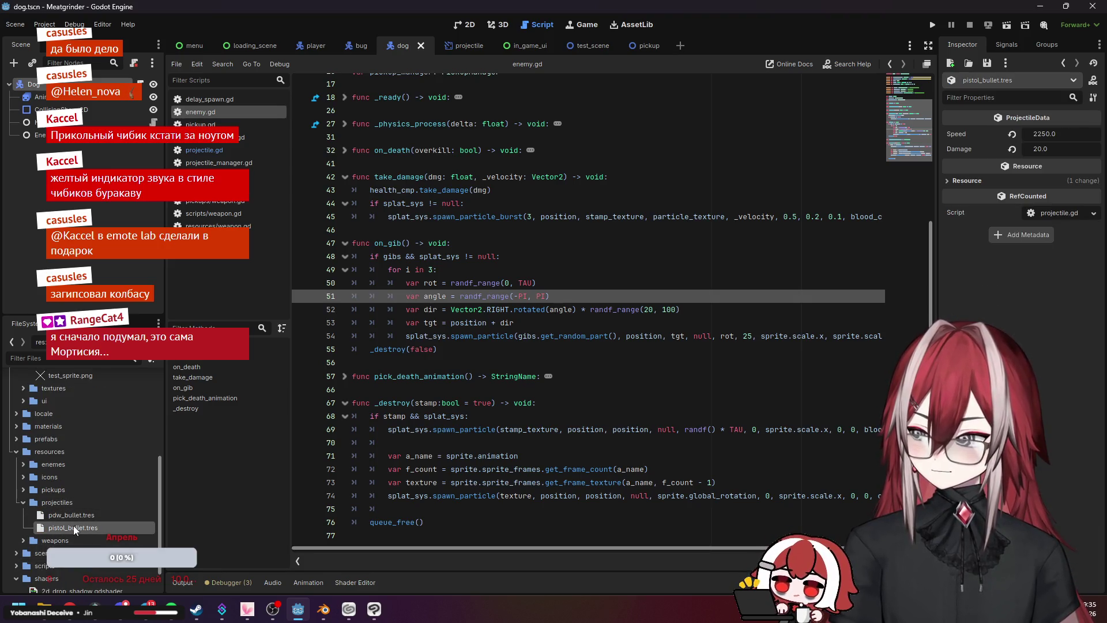
click(1058, 144)
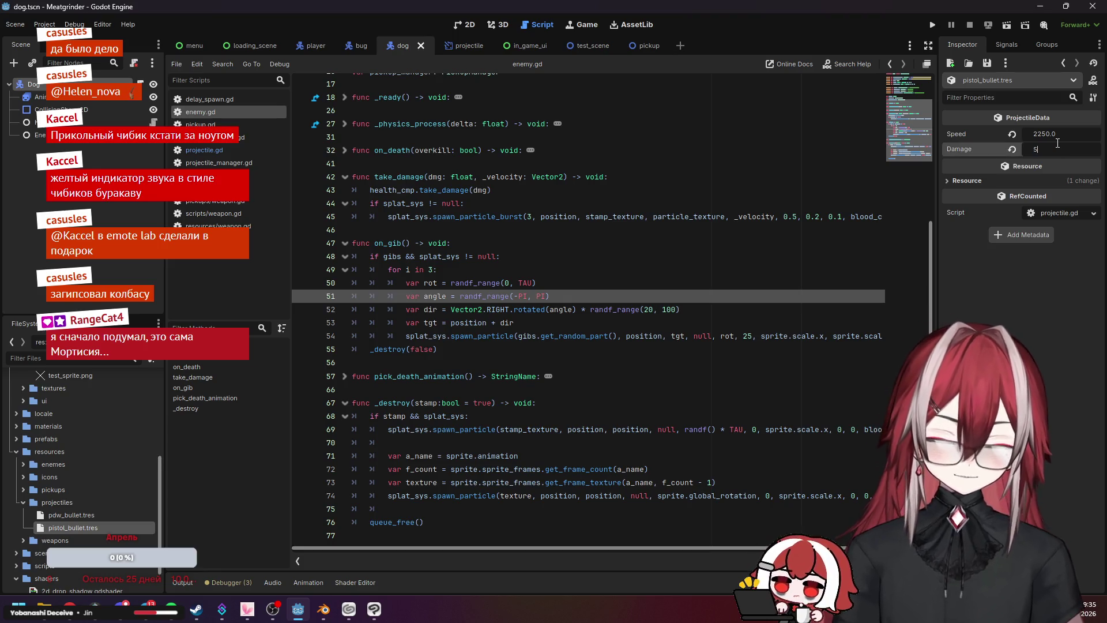
key(Return)
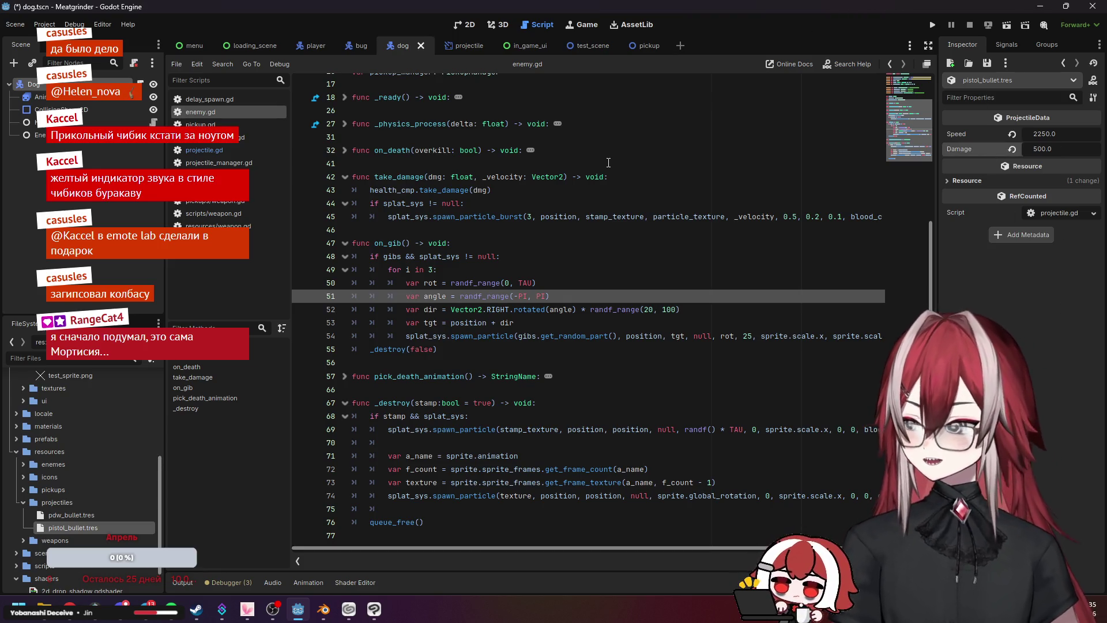
click(938, 25)
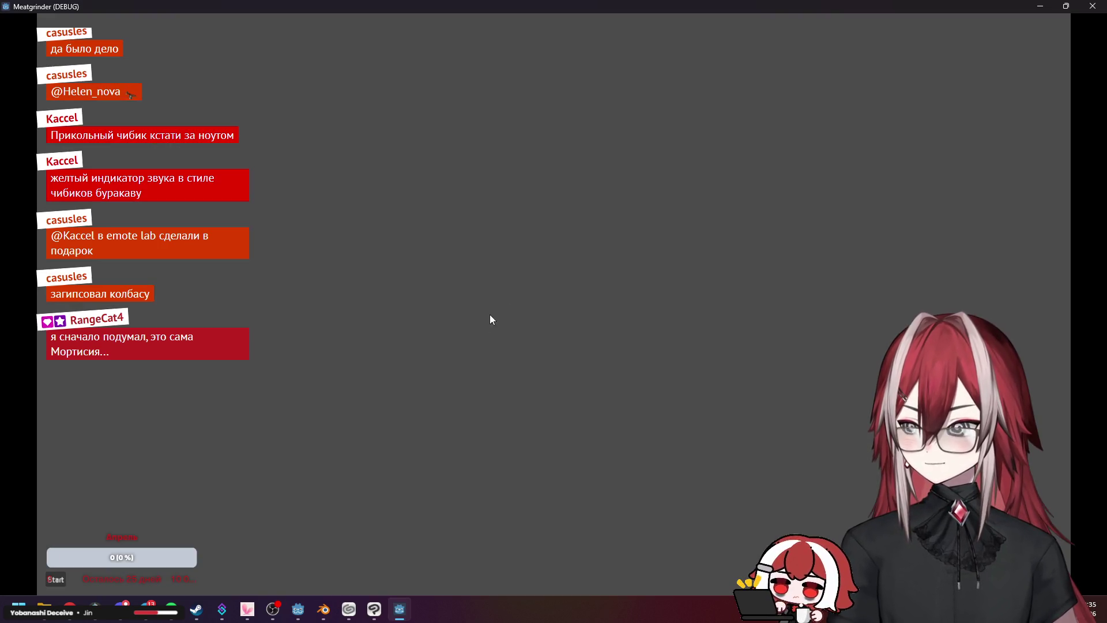
- Start a round, move with WASD while shooting enemies with 500-damage bullets, then close the game
click(58, 579)
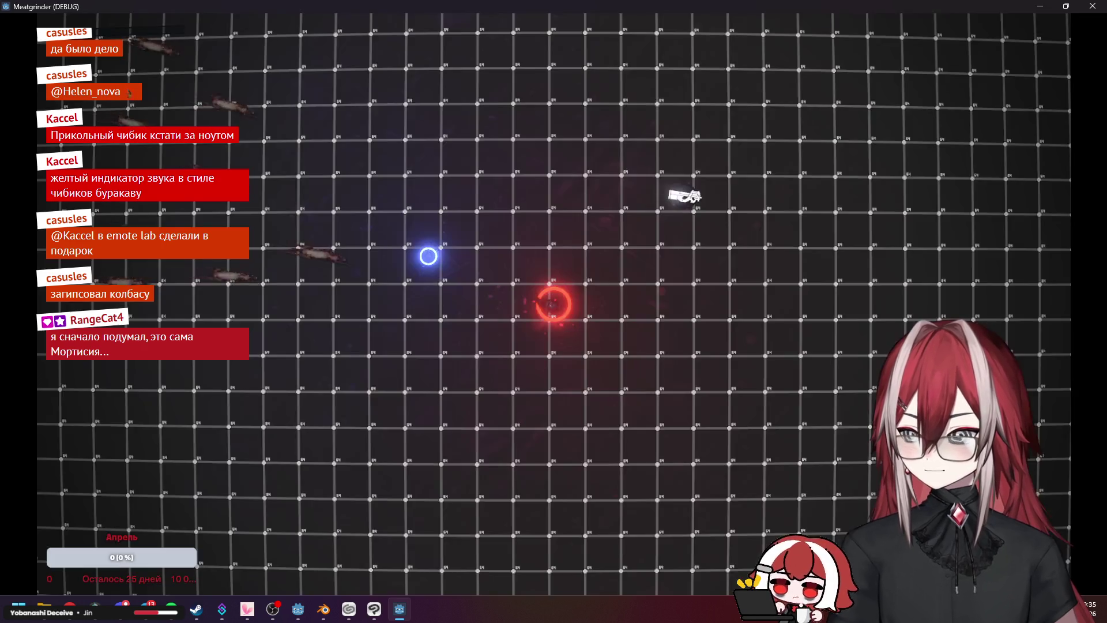
key(d)
click(360, 266)
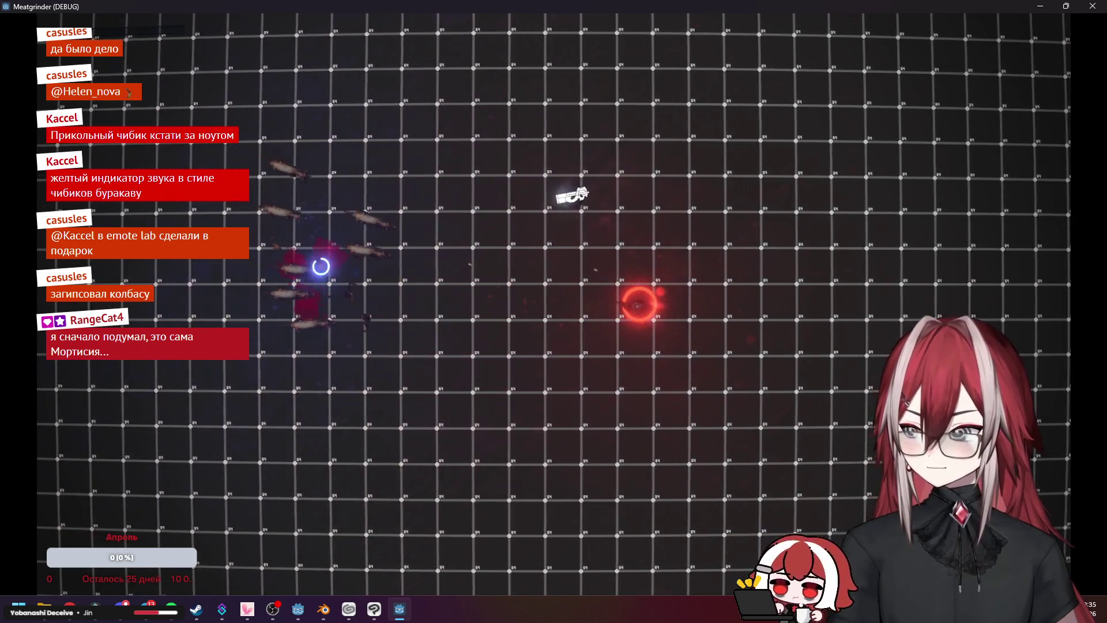
key(d)
click(410, 234)
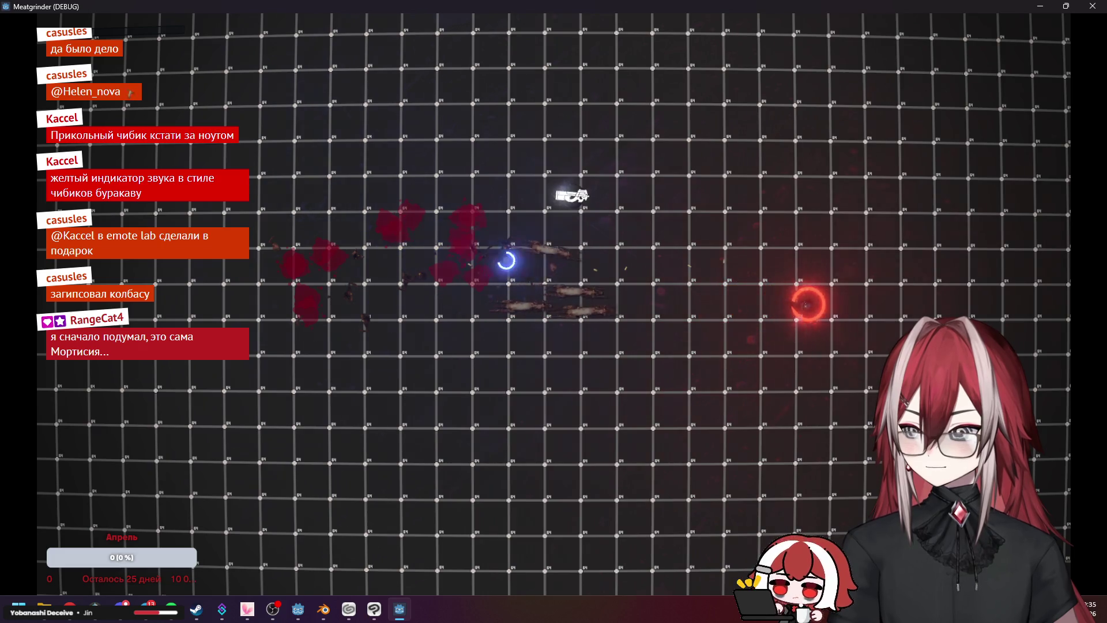
key(s)
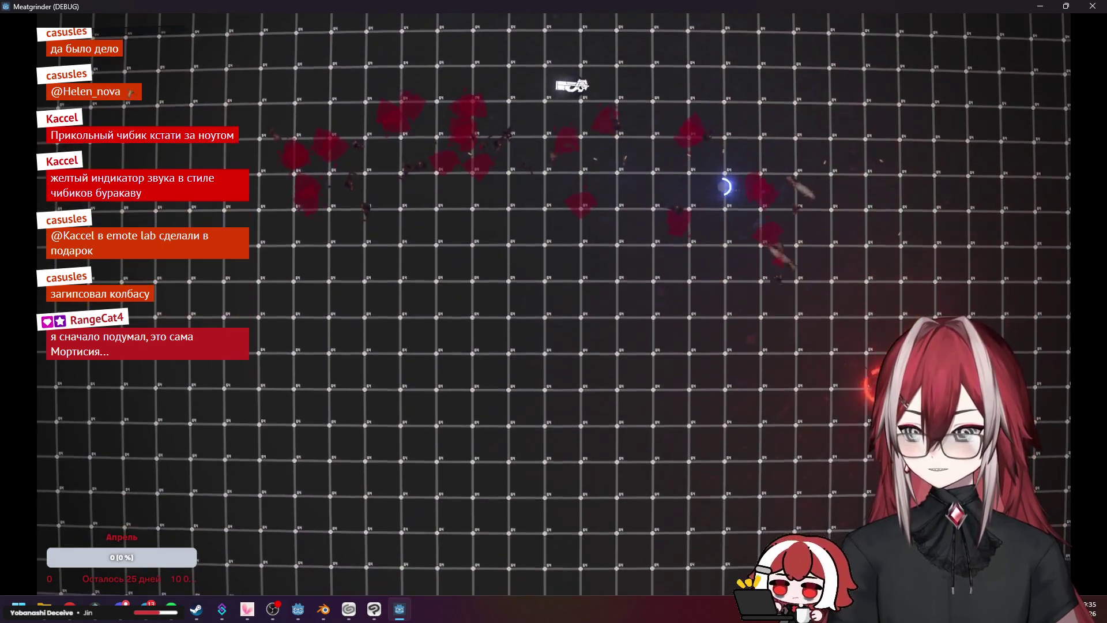
click(819, 211)
key(a)
key(w)
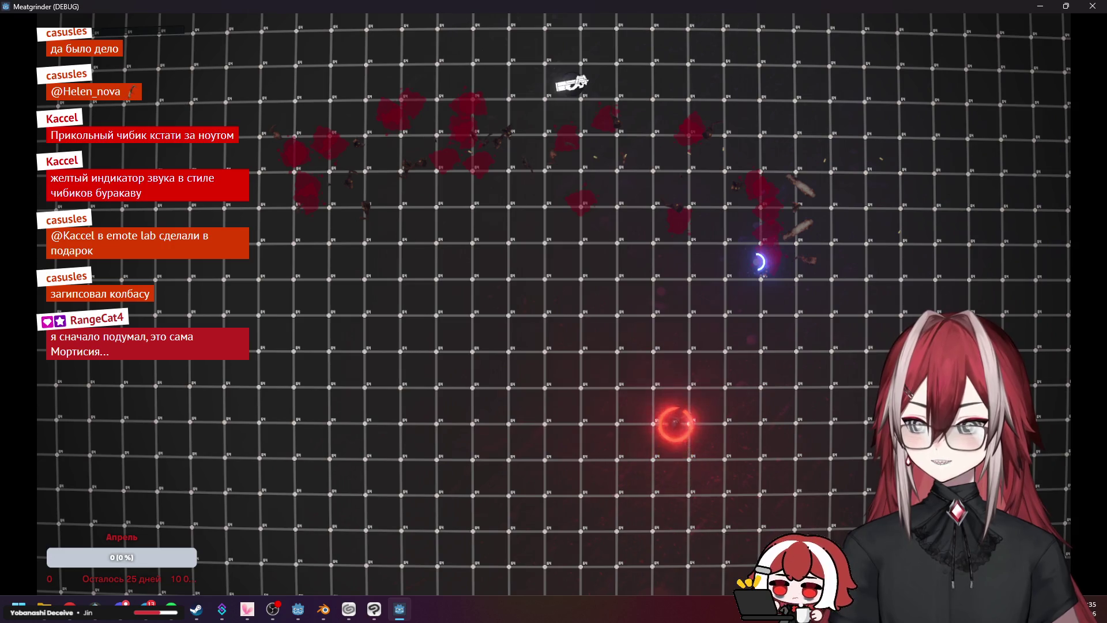
key(w)
key(a)
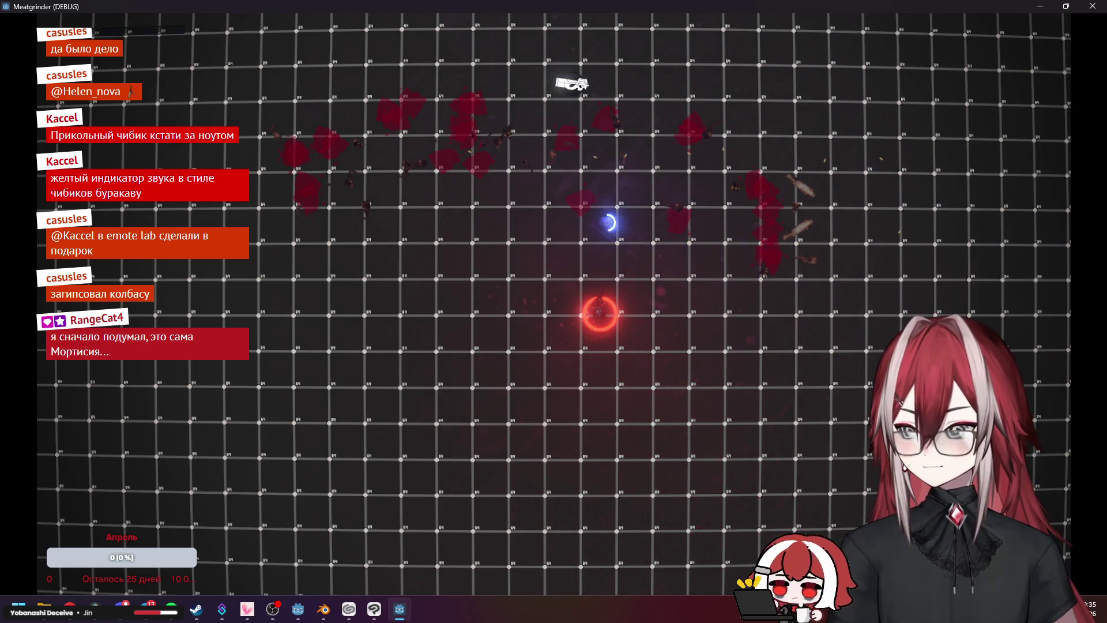
click(1093, 6)
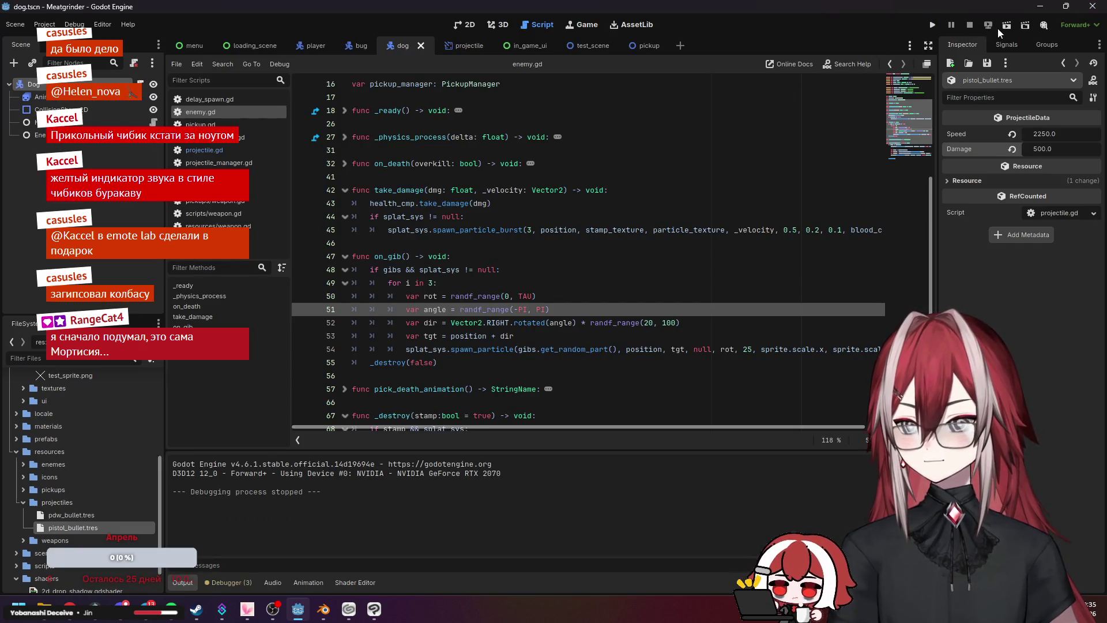
- Run the game again, roam the arena with WASD, then close it to return to enemy.gd
click(934, 24)
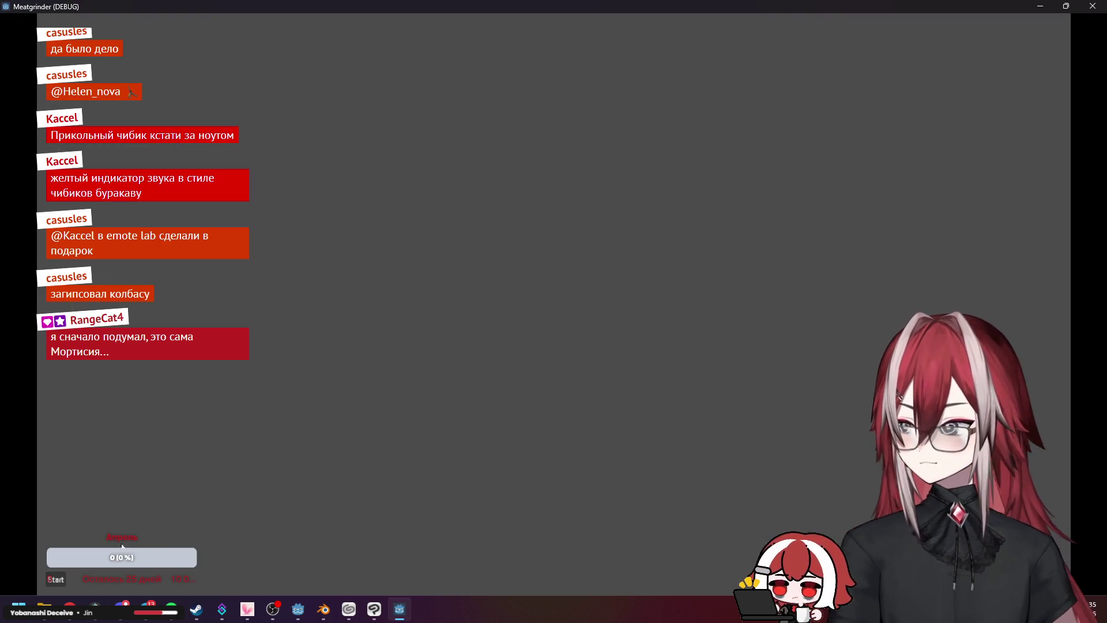
key(d)
key(w)
key(d)
key(s)
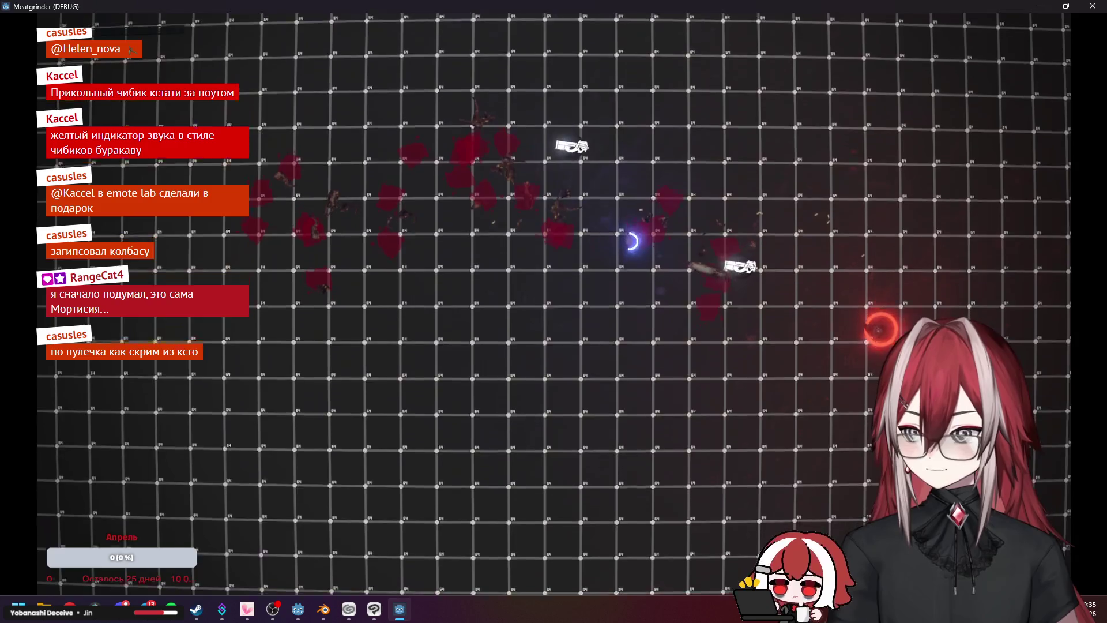
key(a)
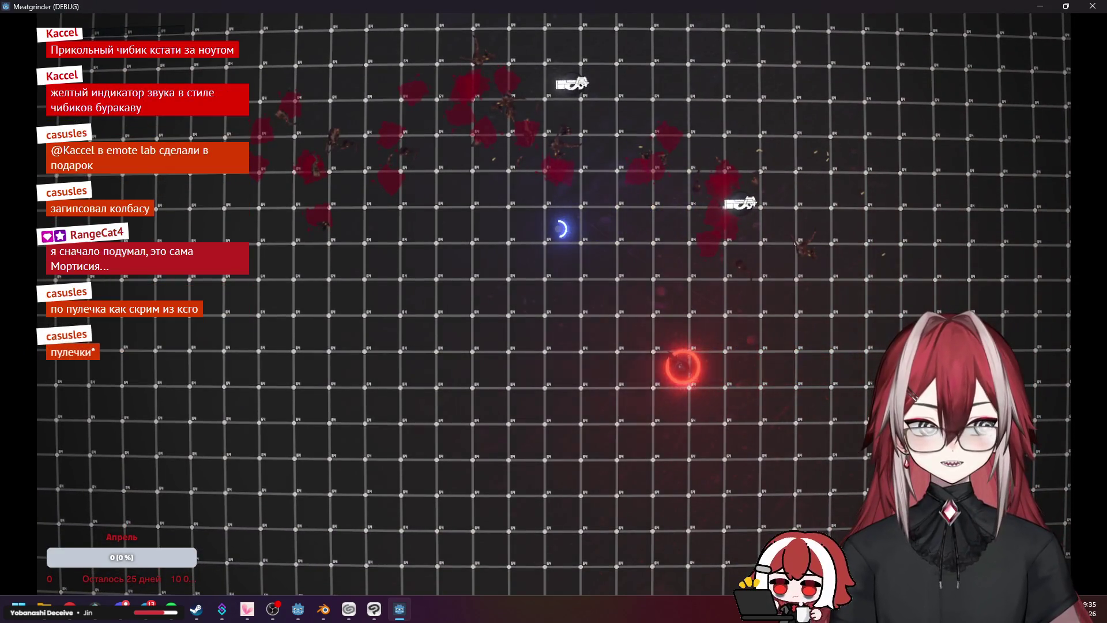
key(a)
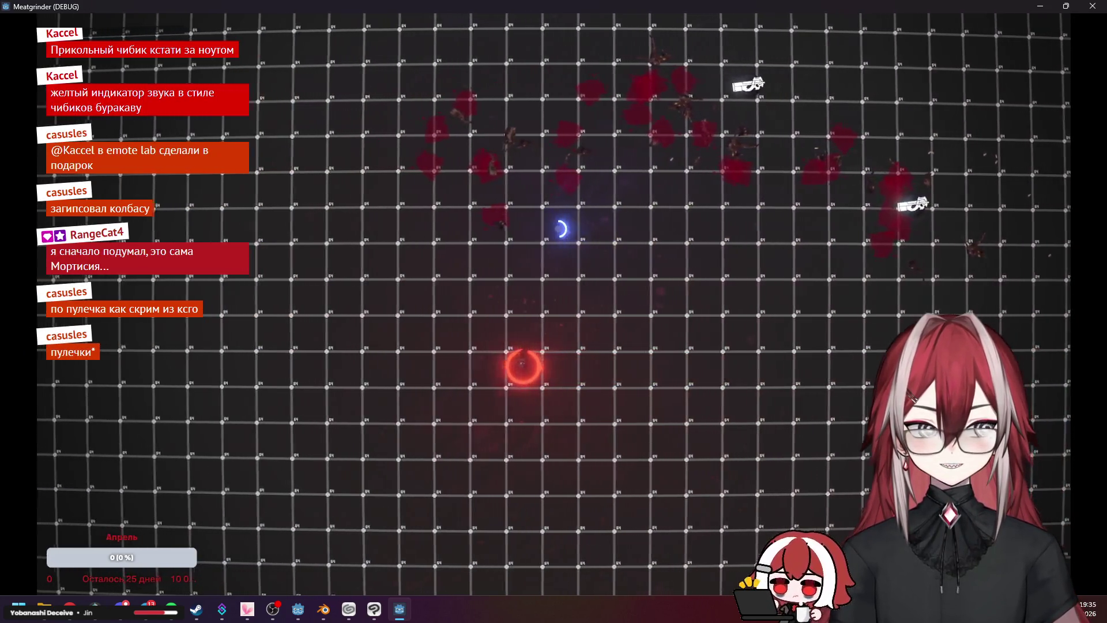
key(w)
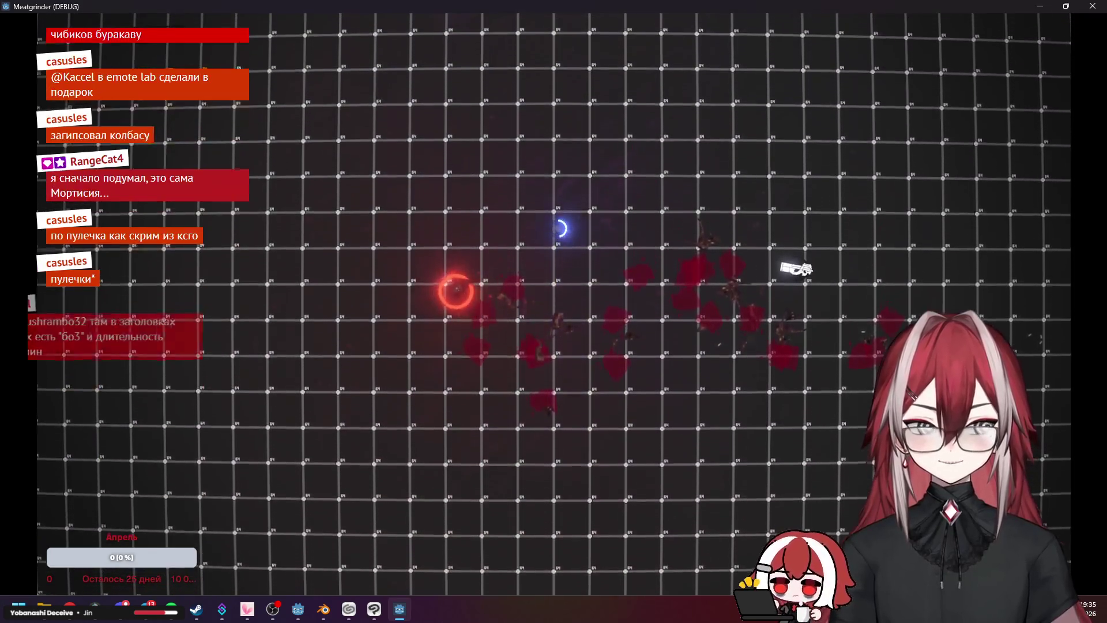
key(s)
key(d)
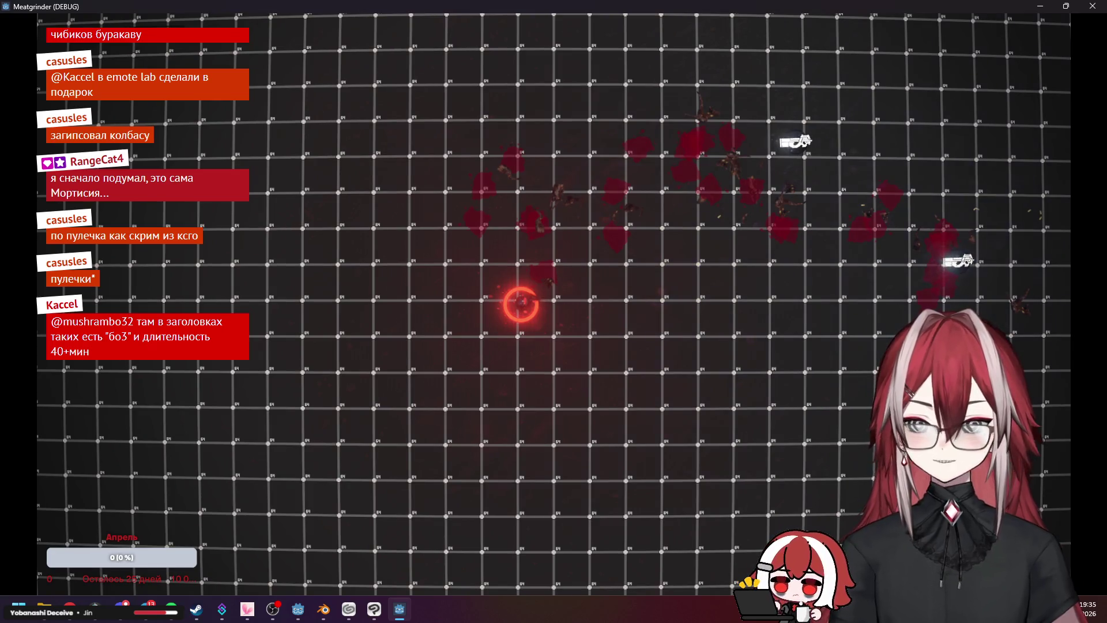
click(1083, 7)
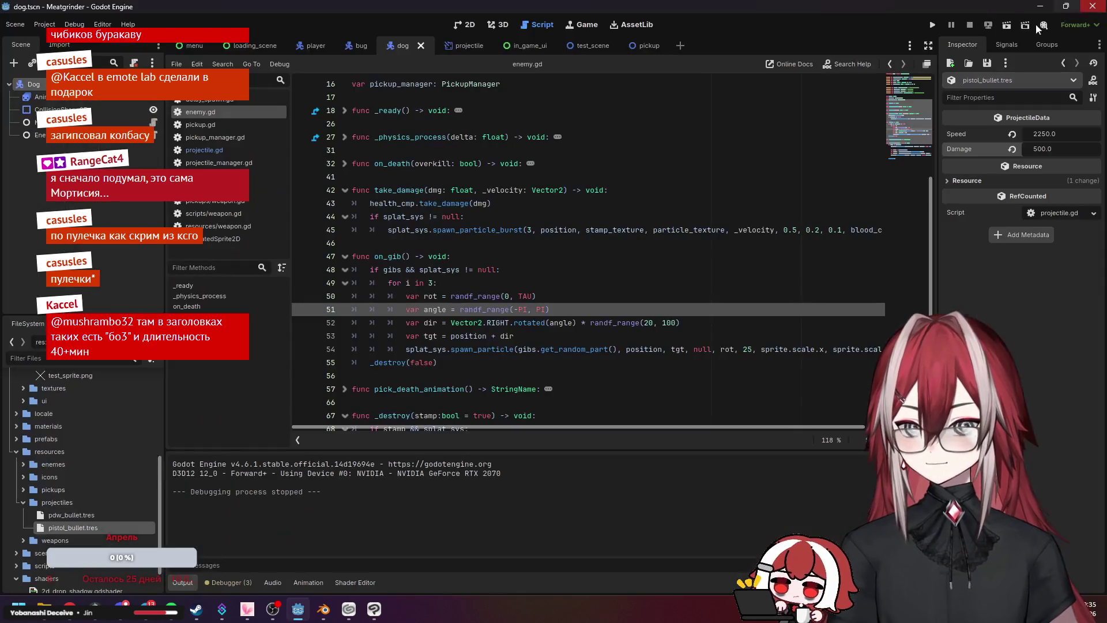
- Launch a third test run, start the game, and move around the arena fighting the dogs
click(938, 24)
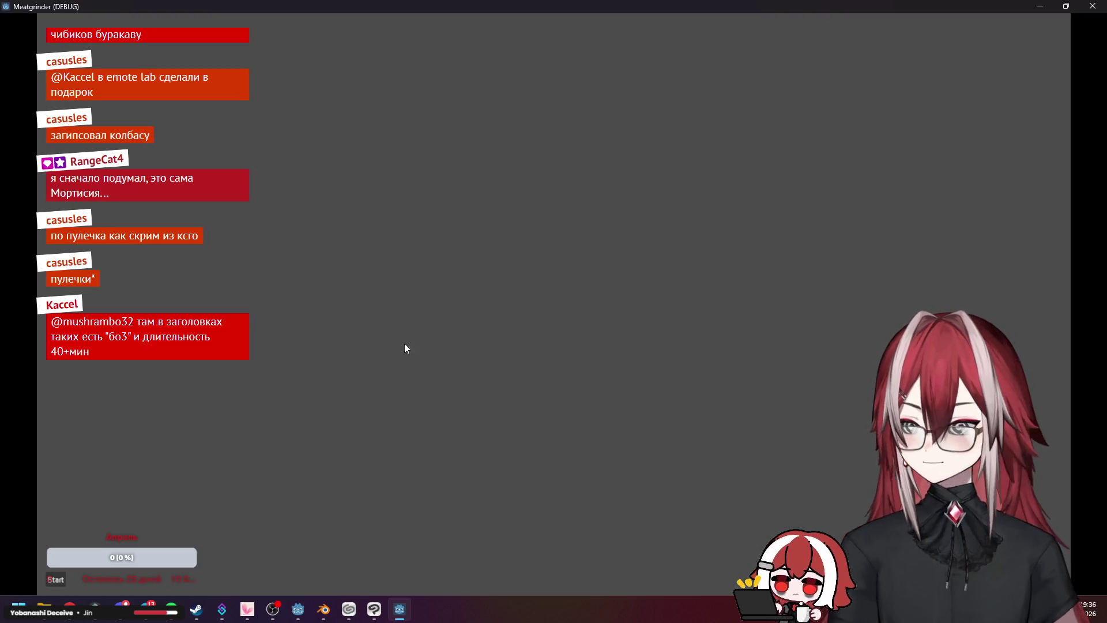
click(55, 579)
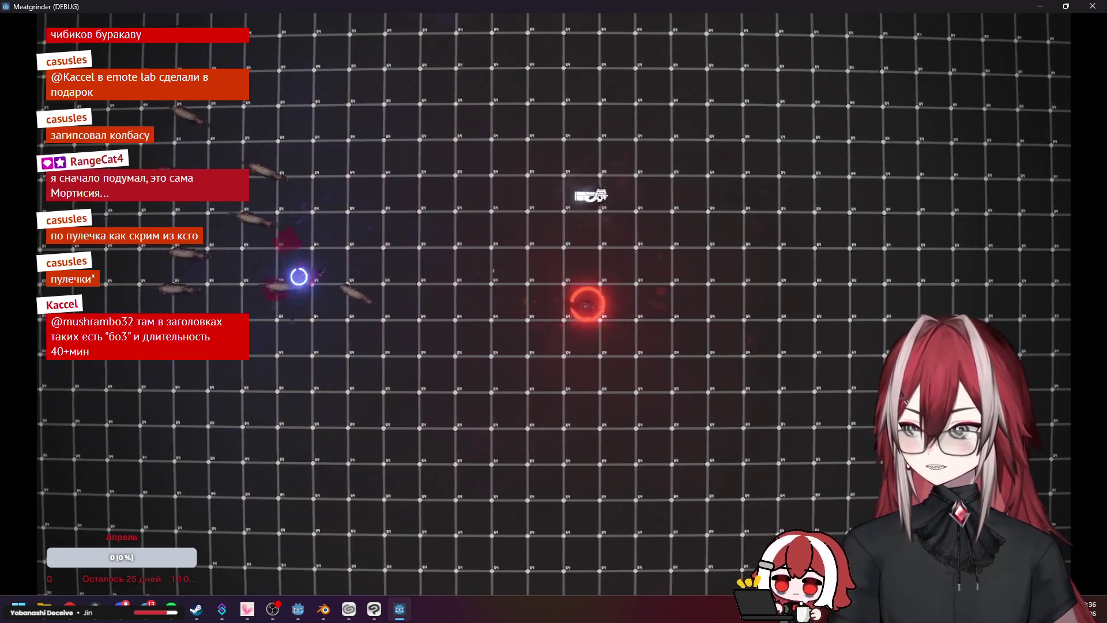
key(w+d)
key(d)
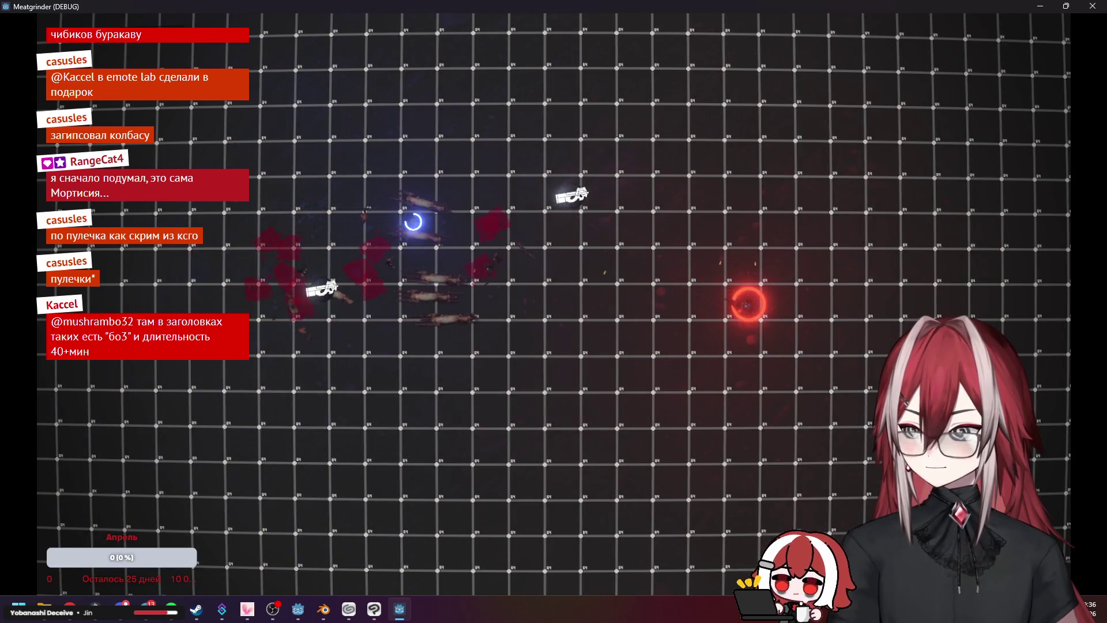
key(d)
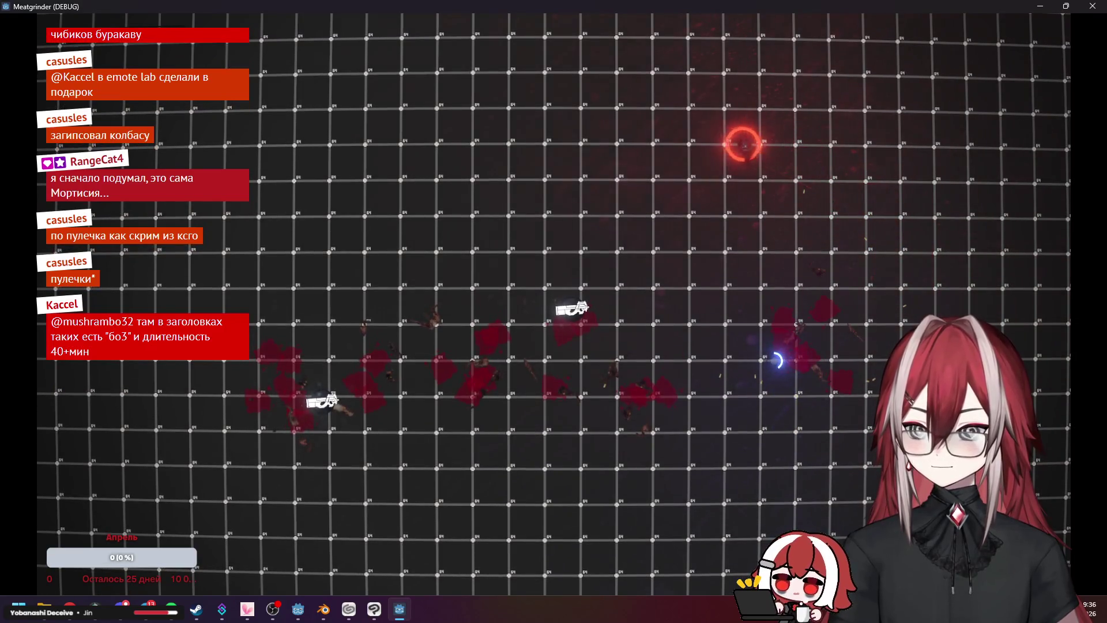
key(a)
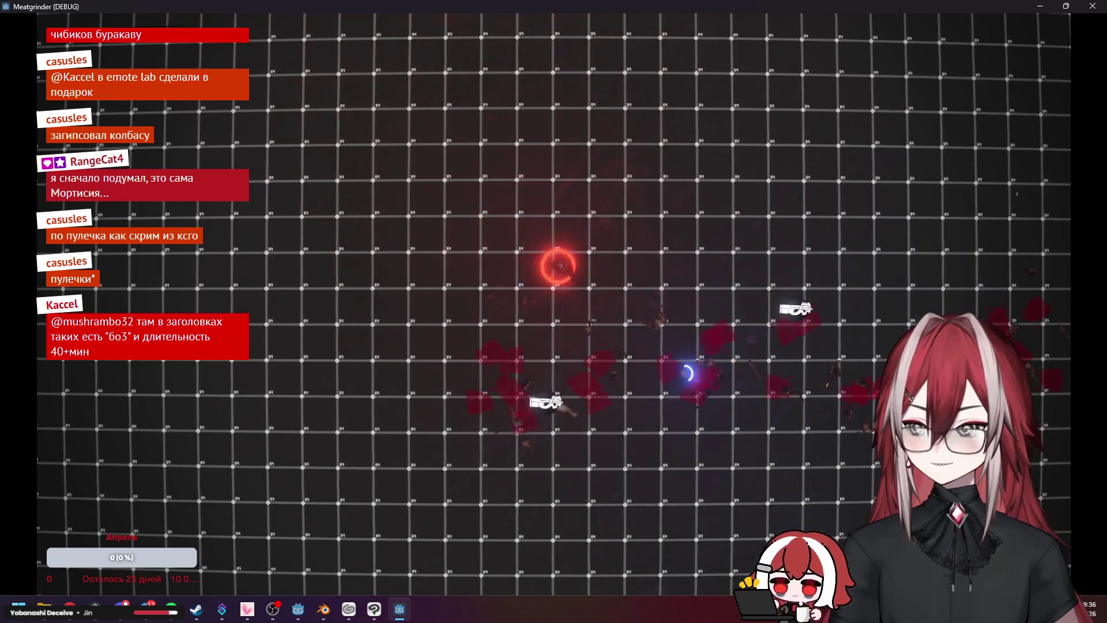
key(d)
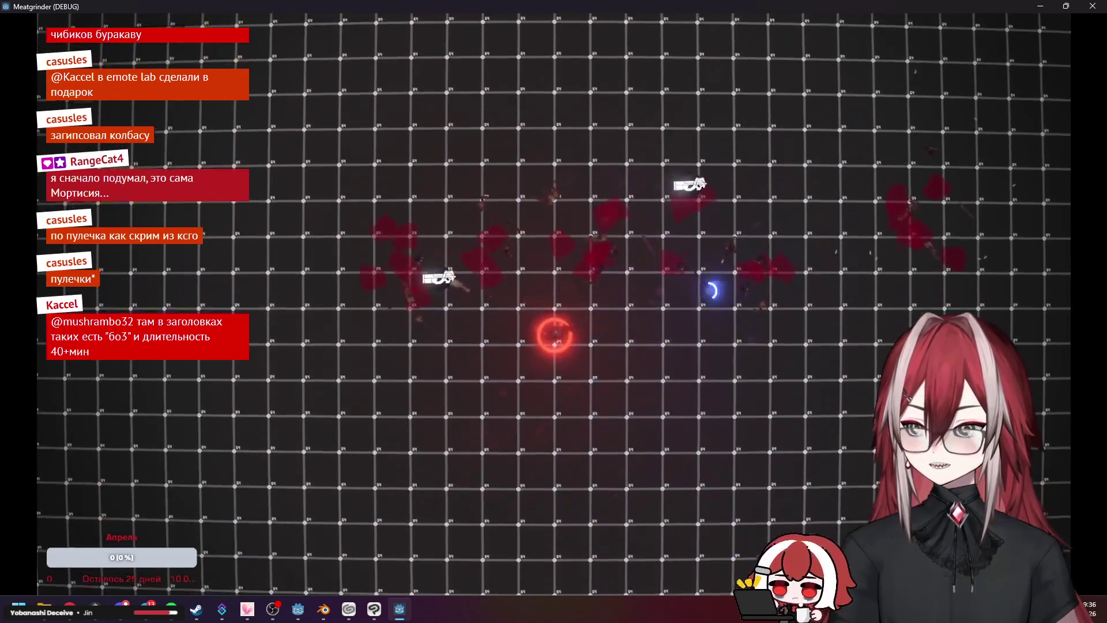
key(s)
key(d)
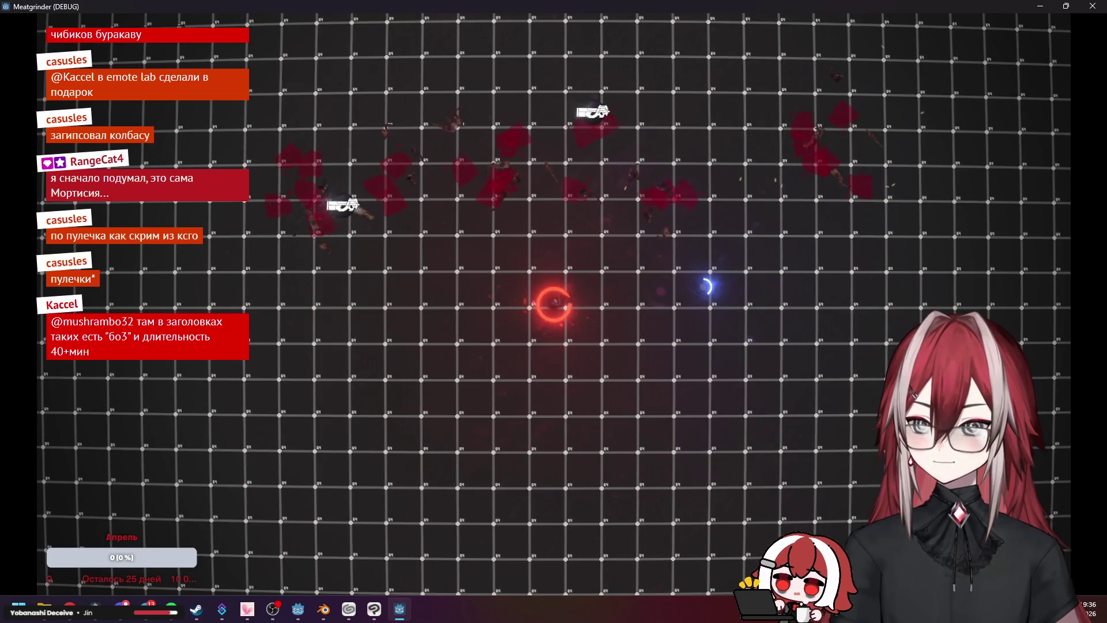
key(w)
key(d)
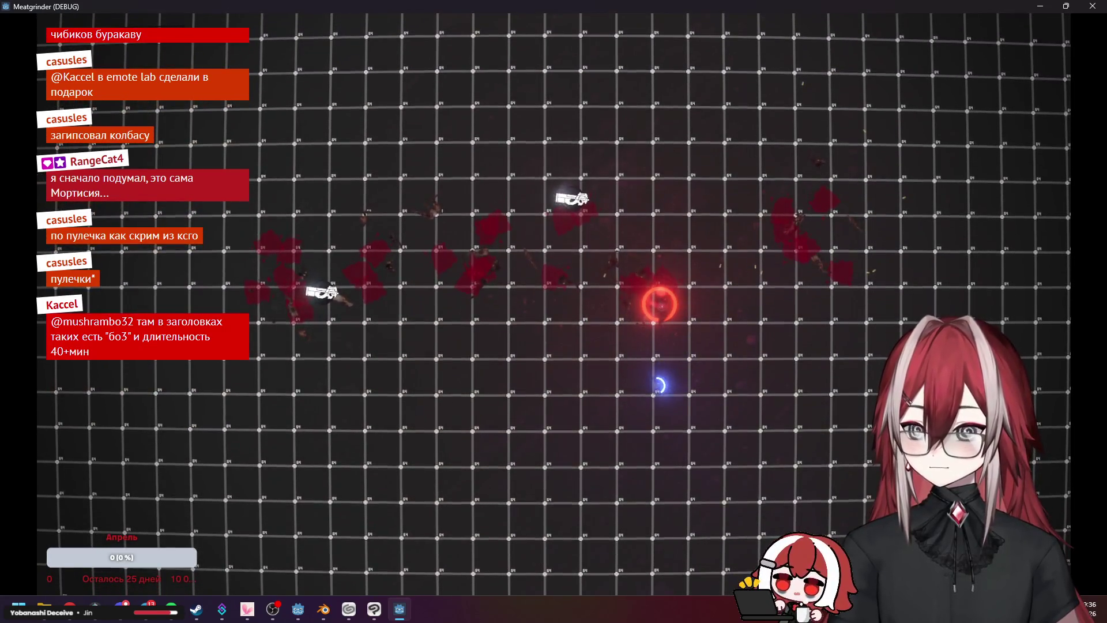
key(w)
key(d)
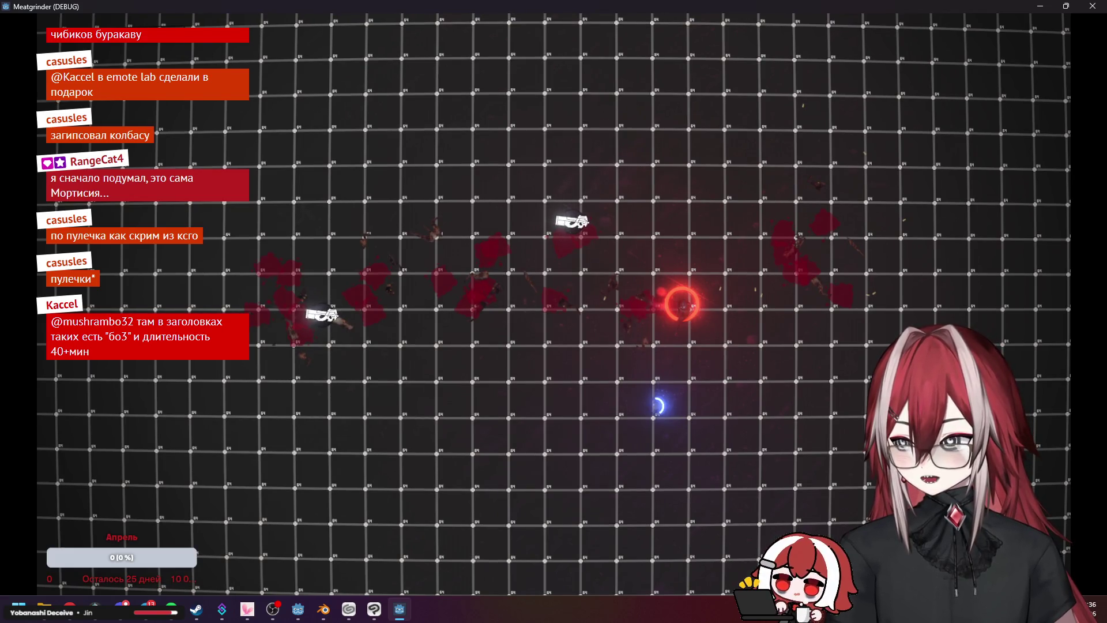
- Move the player down-right, then close the running game to return to the editor
key(s)
key(d)
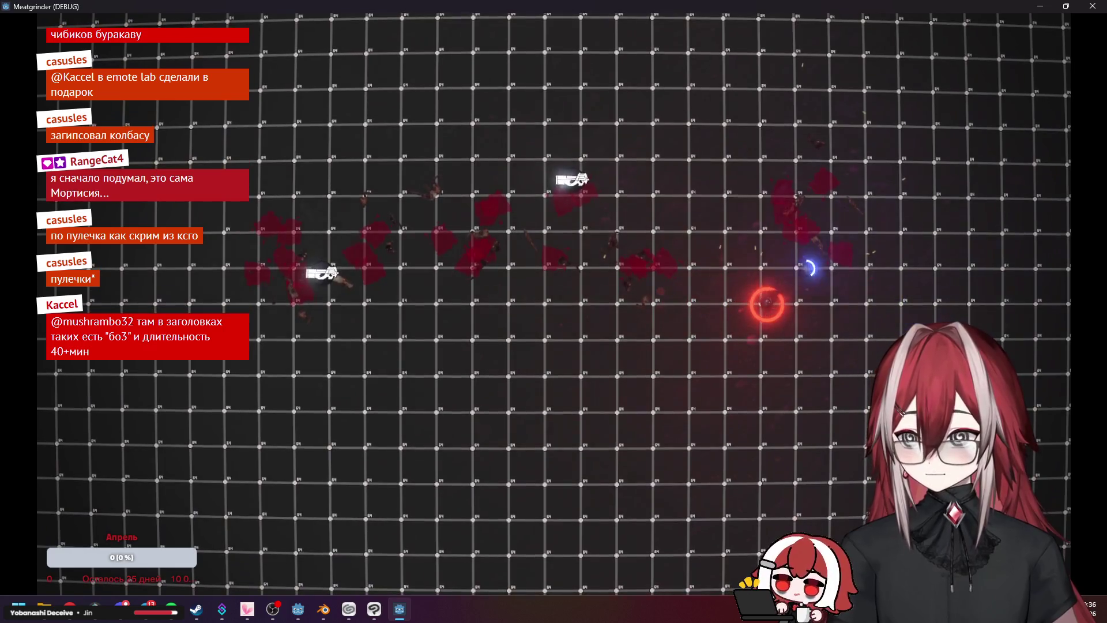
click(1093, 7)
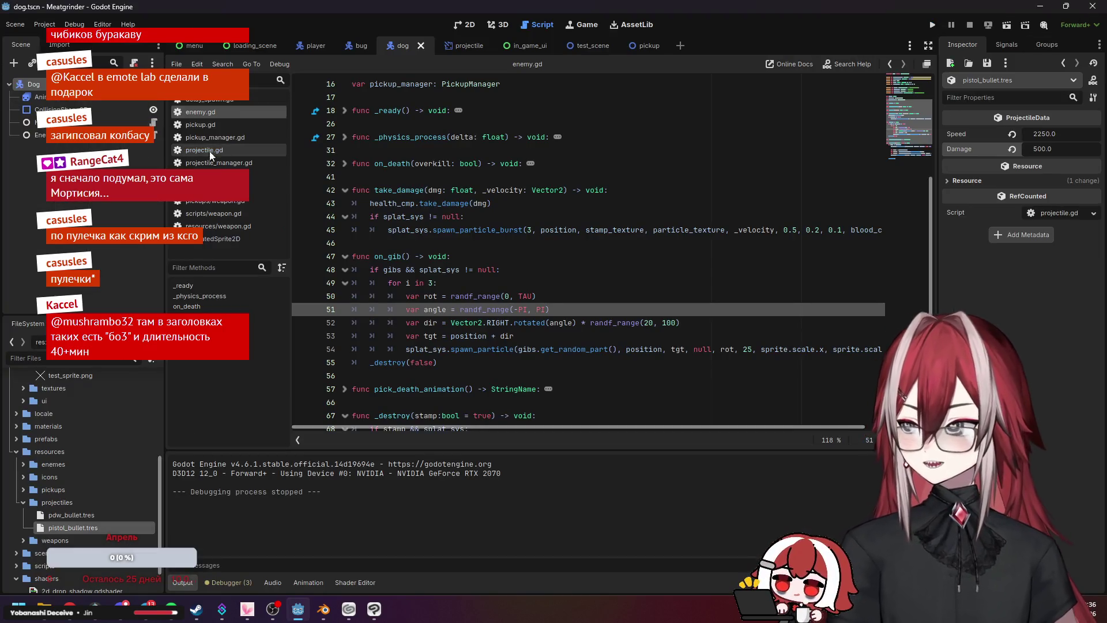
- Turn on Premult Alpha for sprites/enemes/dog/dog_gibs.png, then save and rerun the project
scroll(71, 437, up, 5)
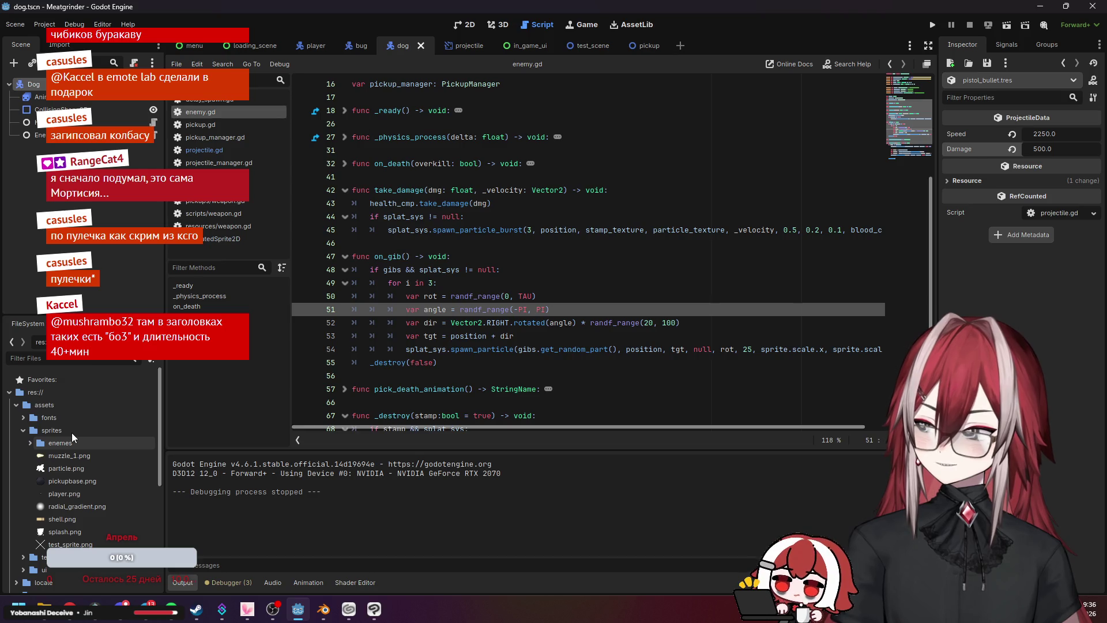
click(35, 442)
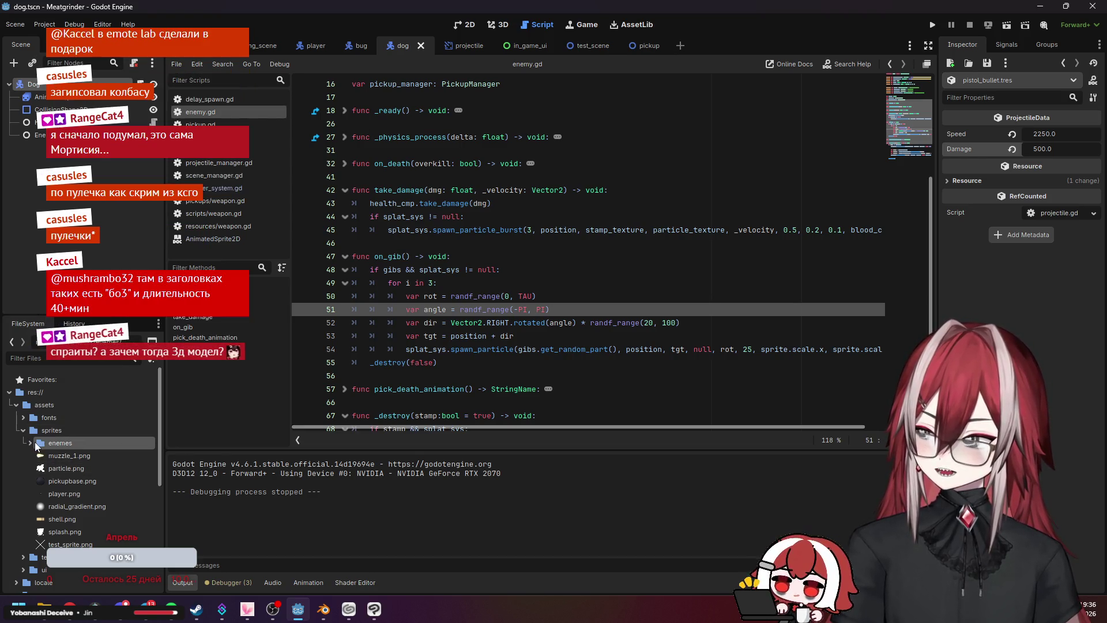
click(33, 444)
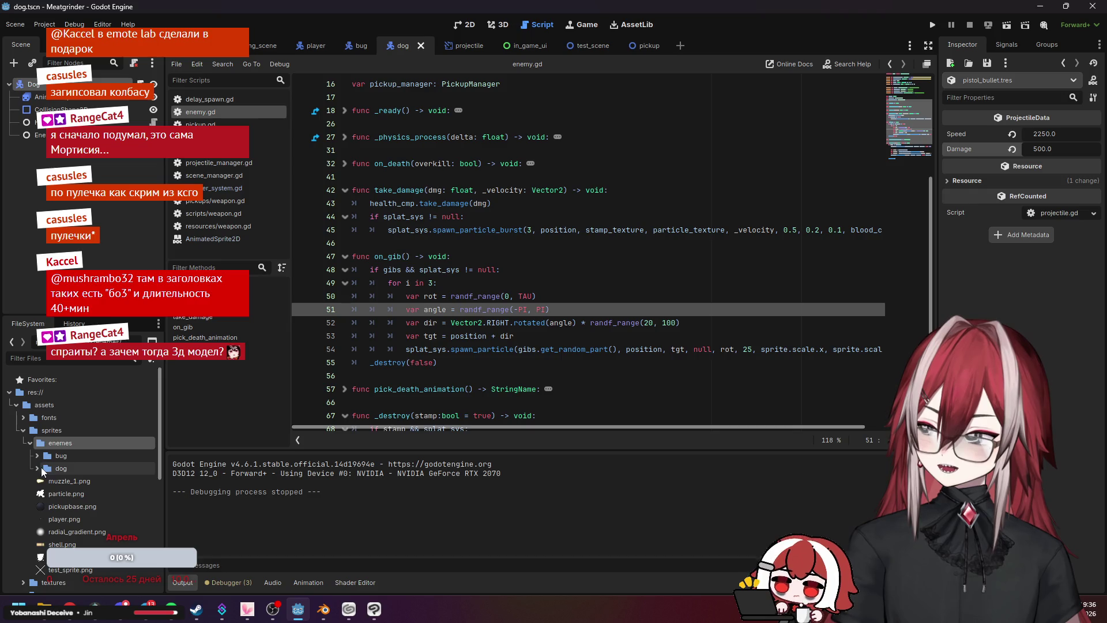
click(40, 467)
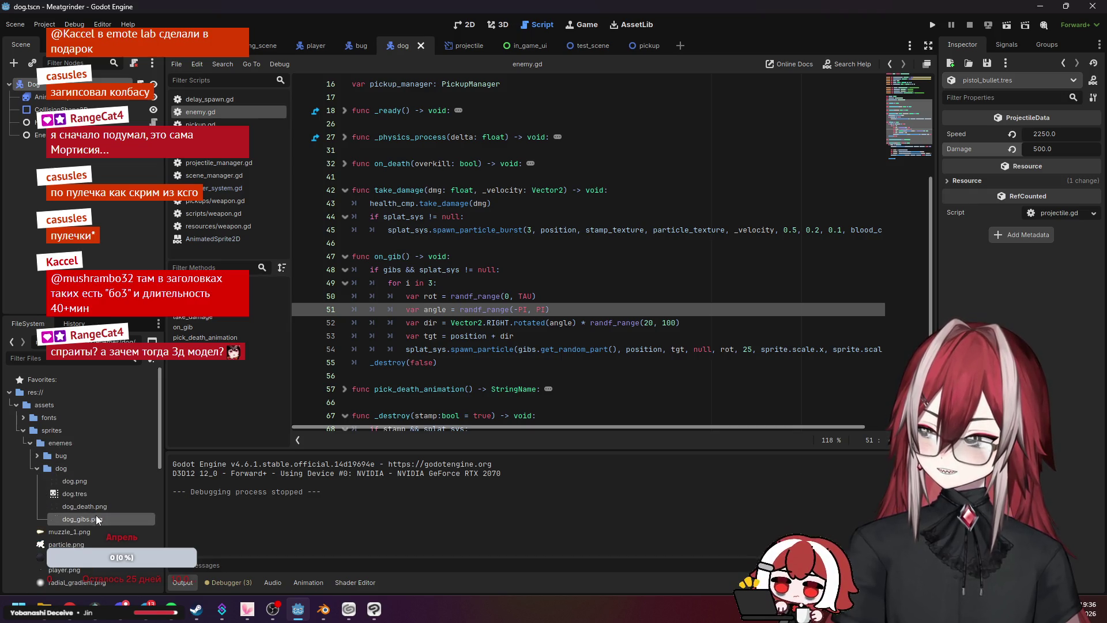
click(66, 46)
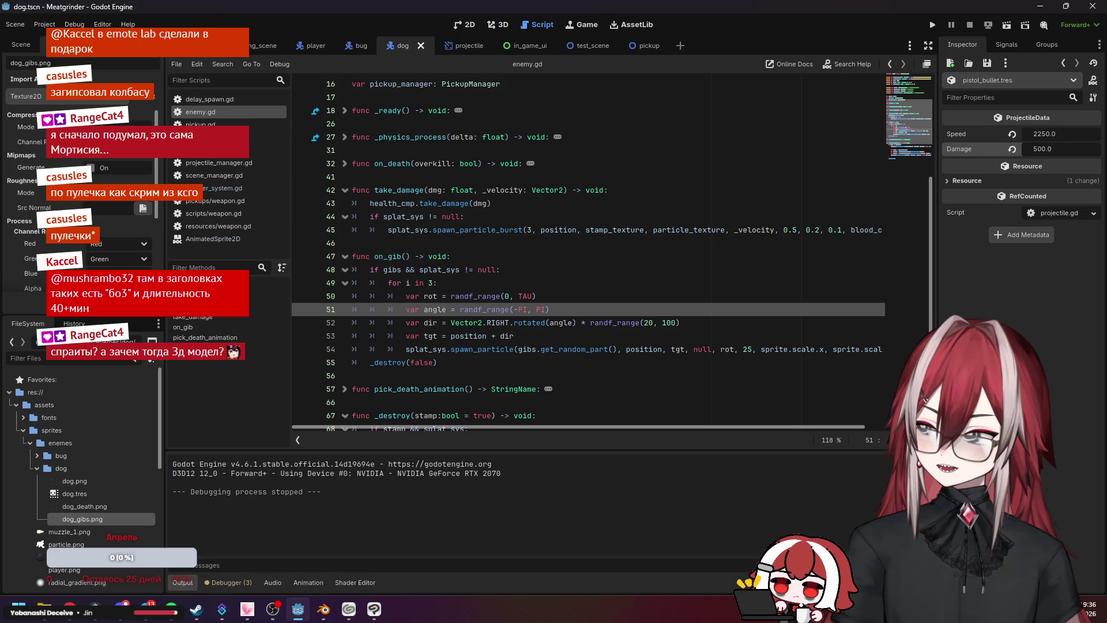
scroll(80, 190, down, 4)
click(94, 231)
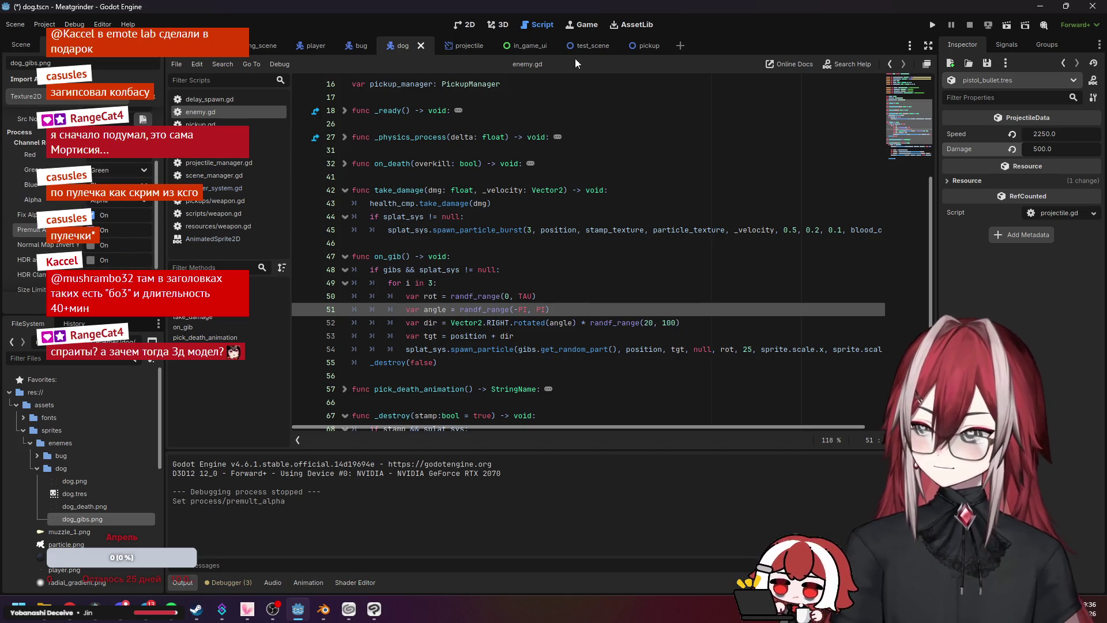
click(933, 25)
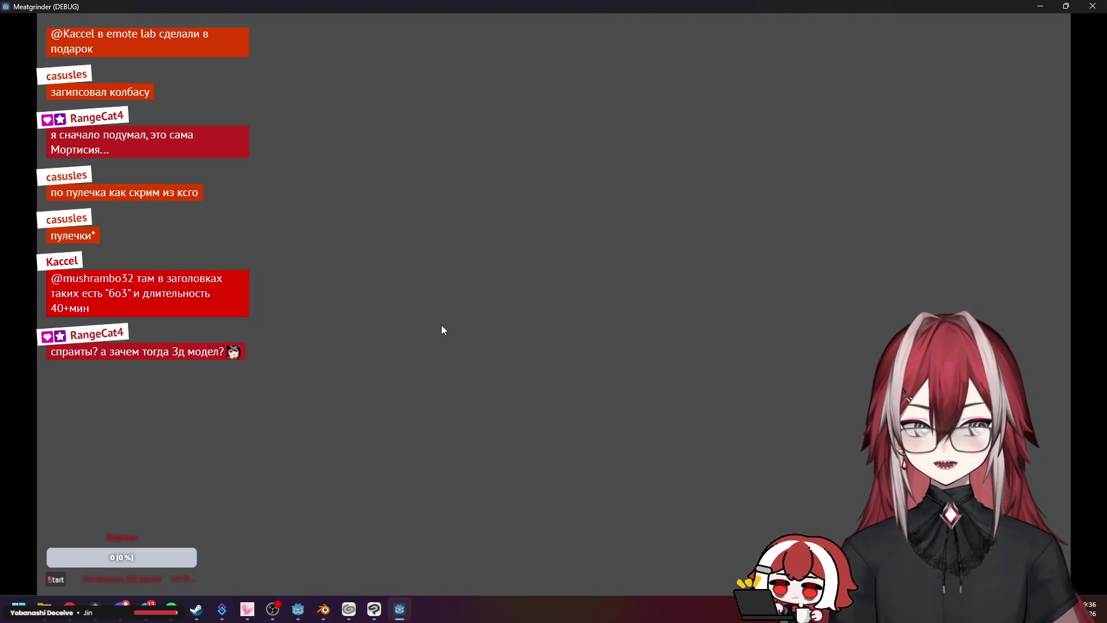
- Start the game, move right briefly, stop it with F8 and relaunch the project
click(58, 580)
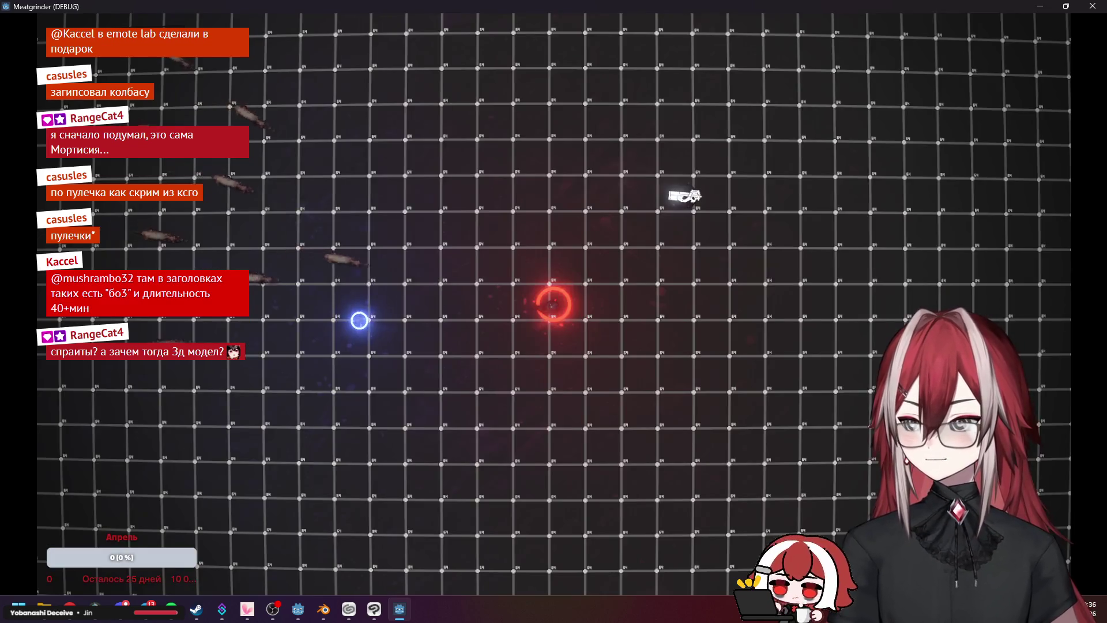
key(d)
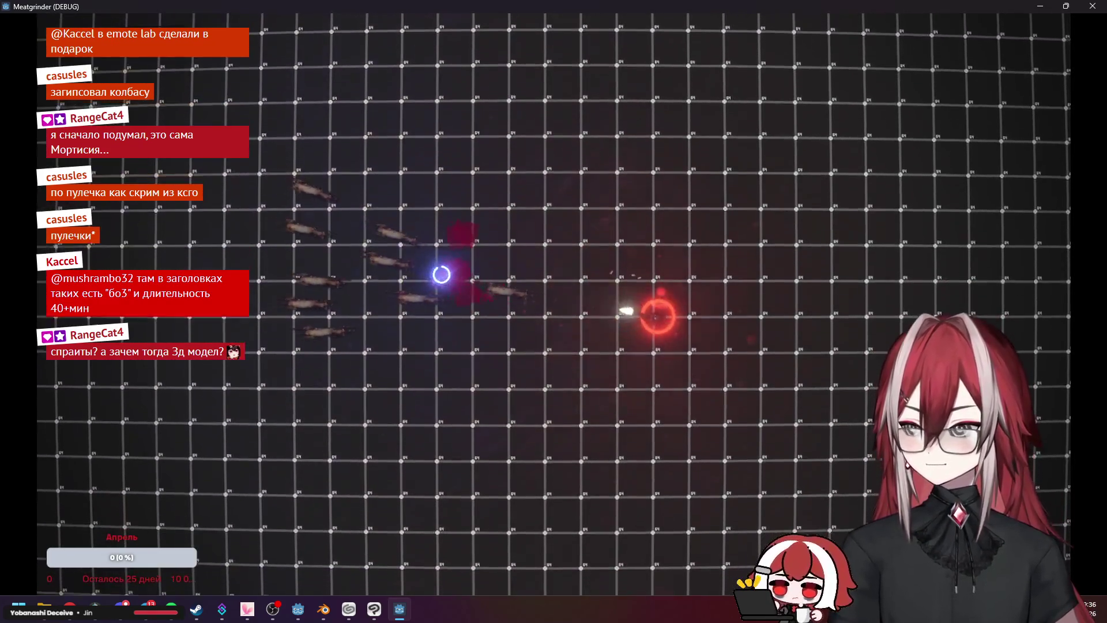
key(F8)
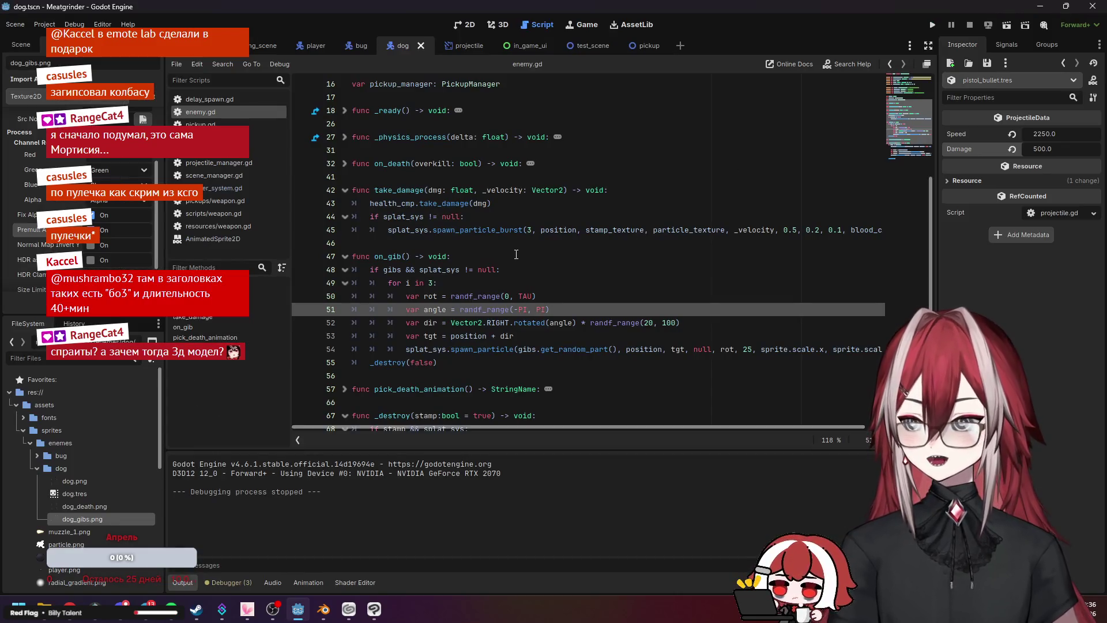
click(932, 25)
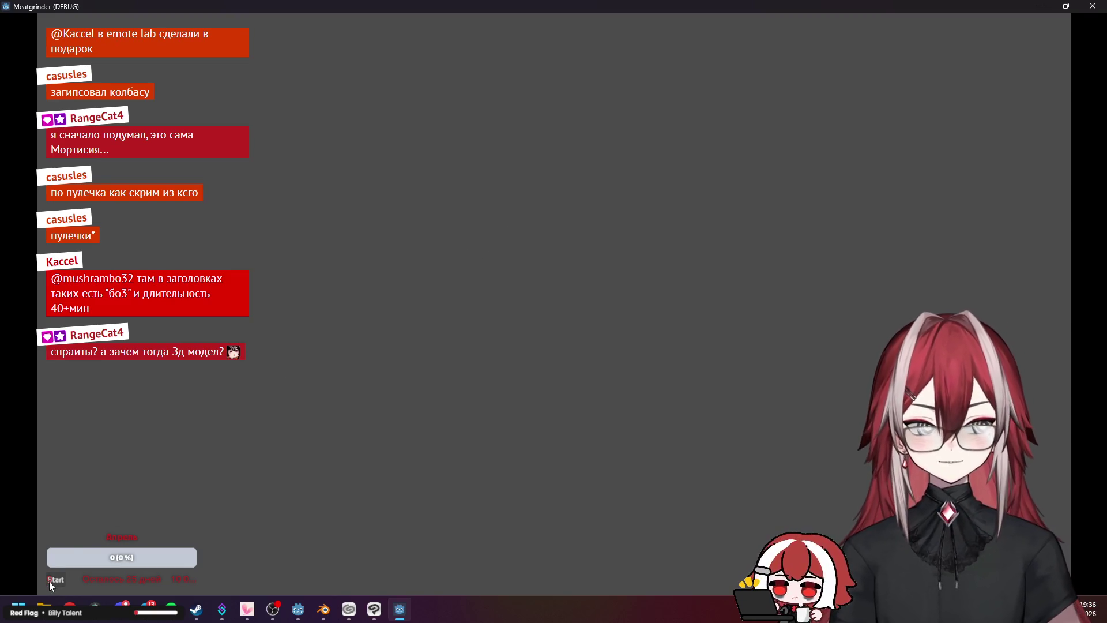
- Start a new run, move and dash the player around the arena, then close the game
click(50, 581)
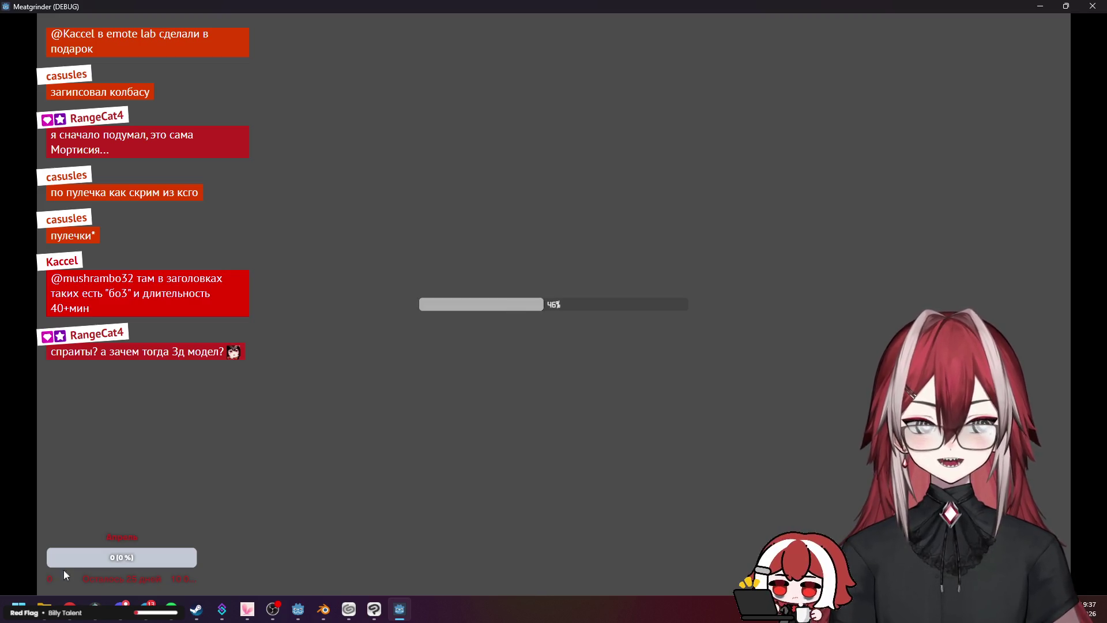
key(d)
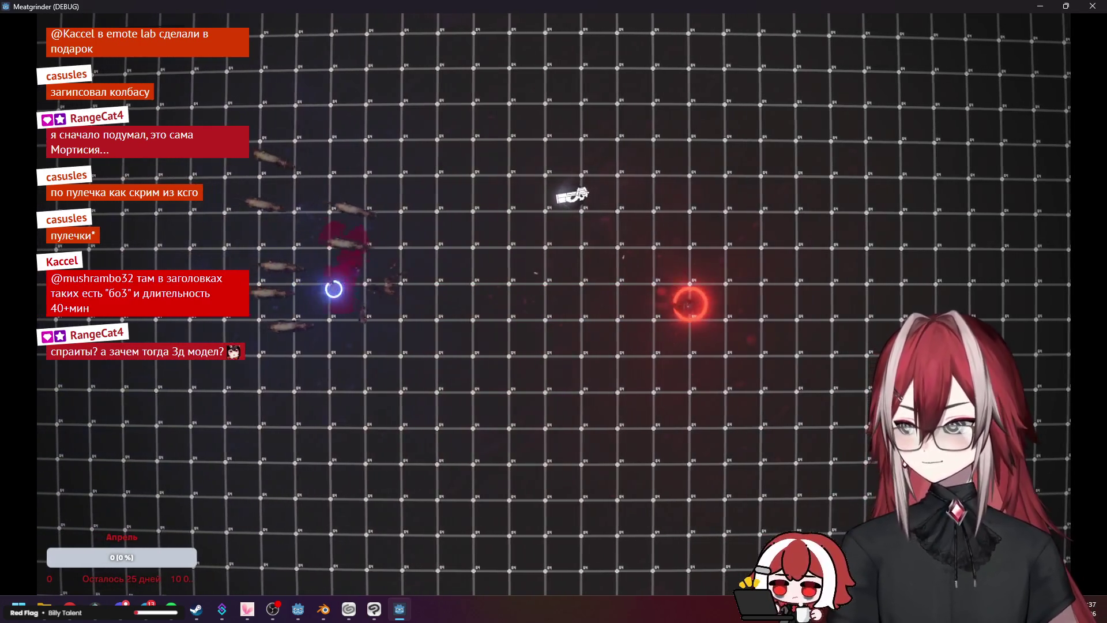
key(d)
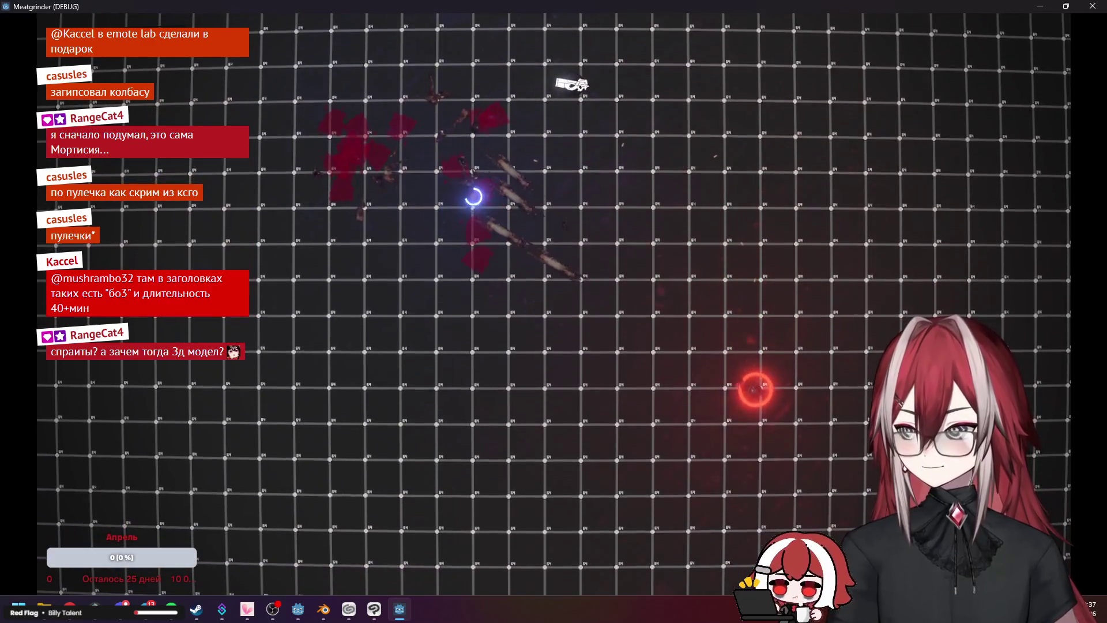
key(s)
key(d)
key(s)
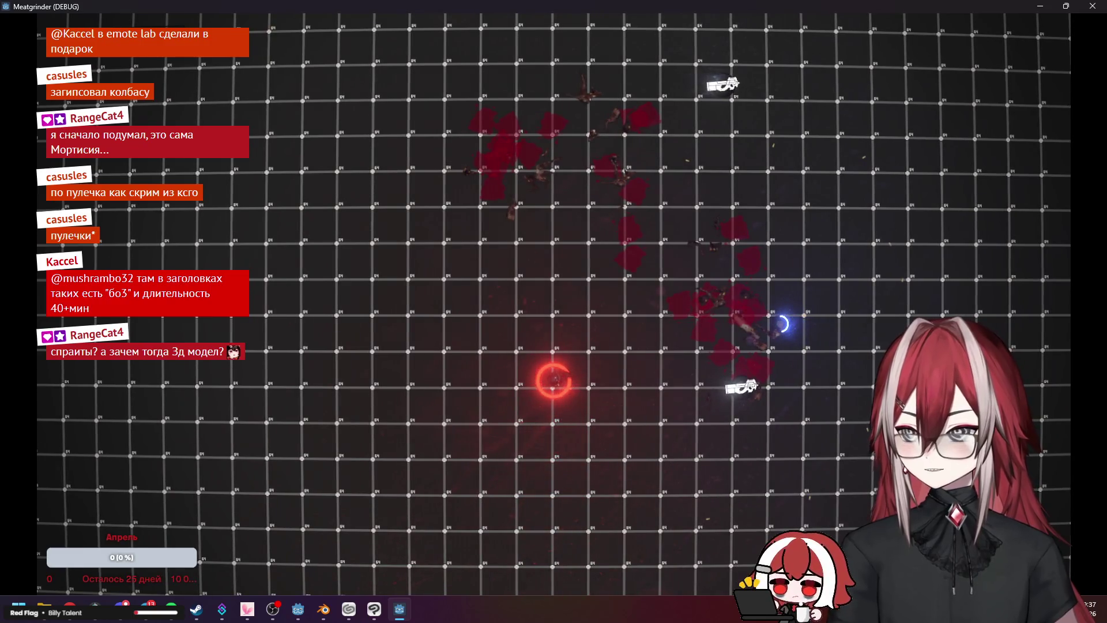
key(d)
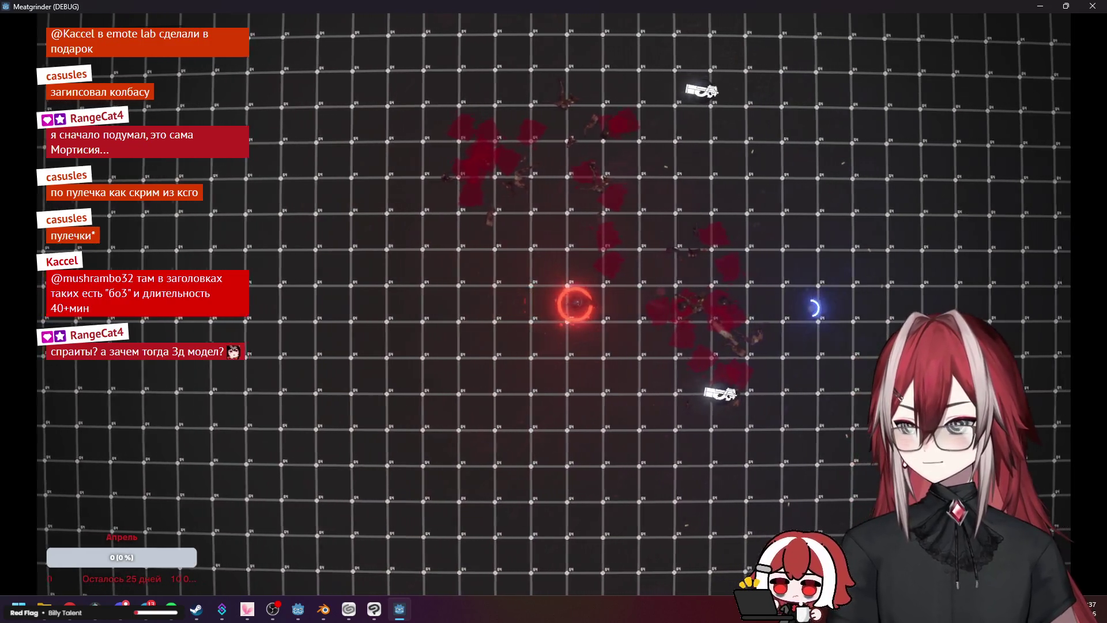
key(w)
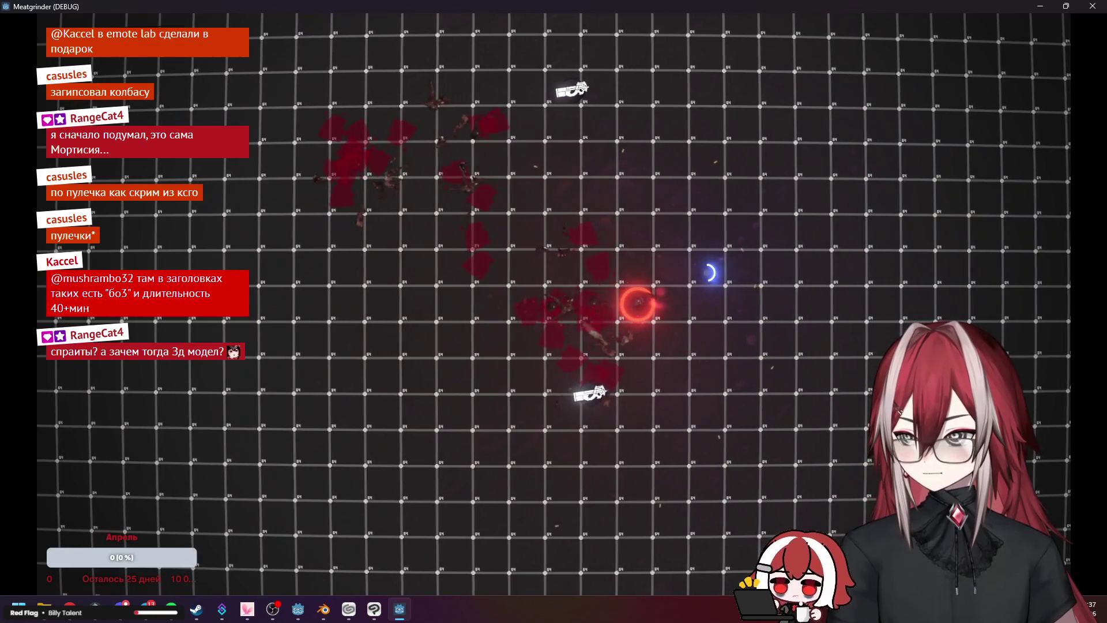
key(a)
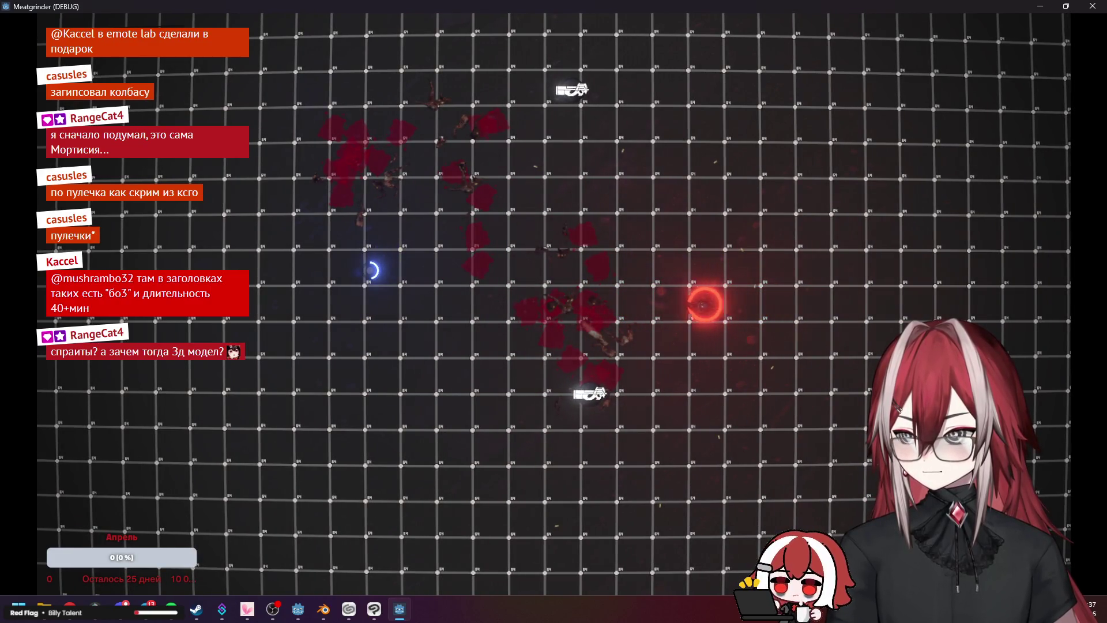
key(d)
key(w)
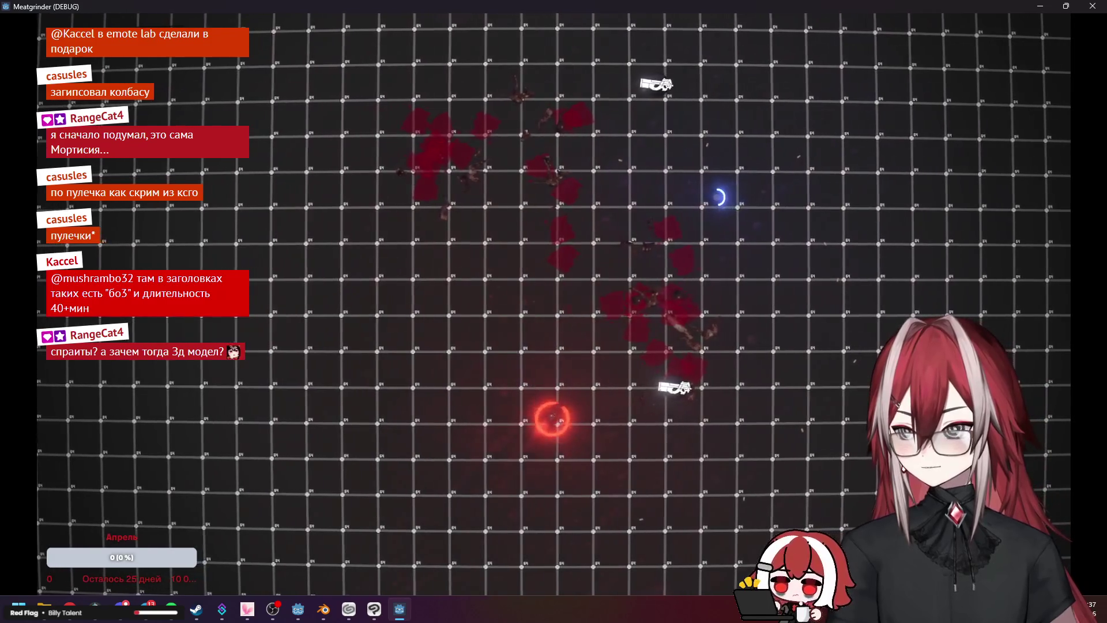
key(d)
key(w)
click(1092, 6)
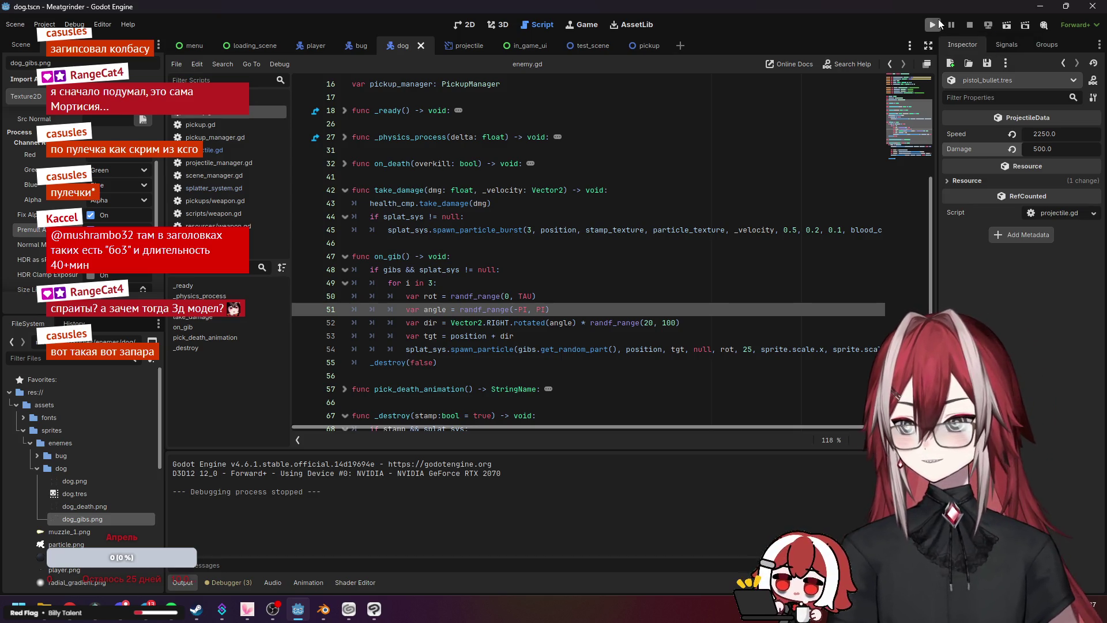
click(937, 20)
click(56, 579)
key(w)
key(d)
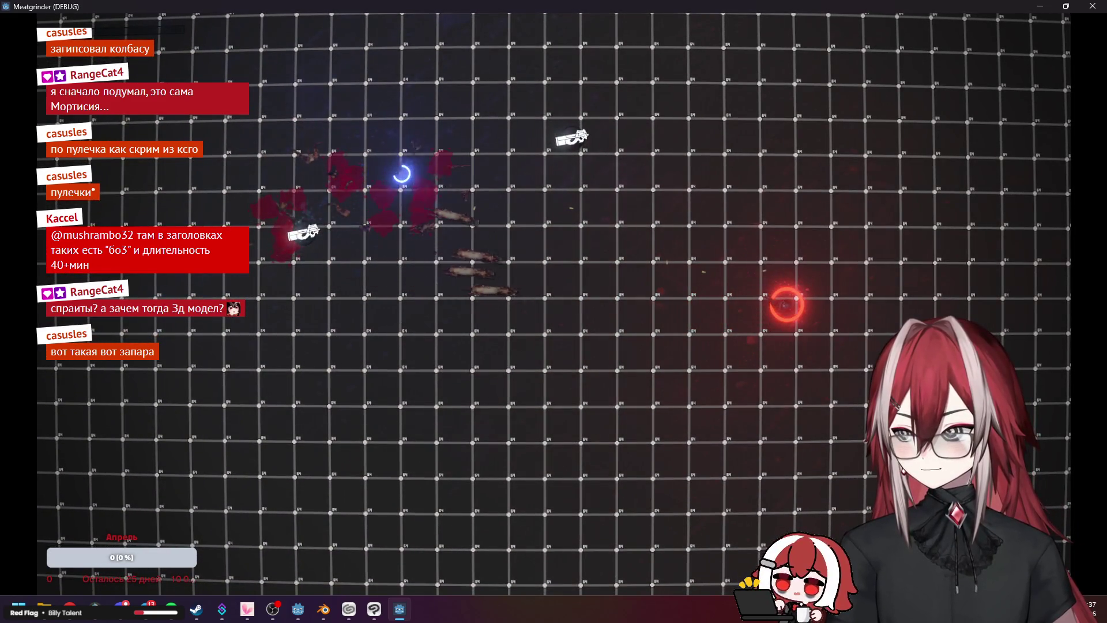
key(d)
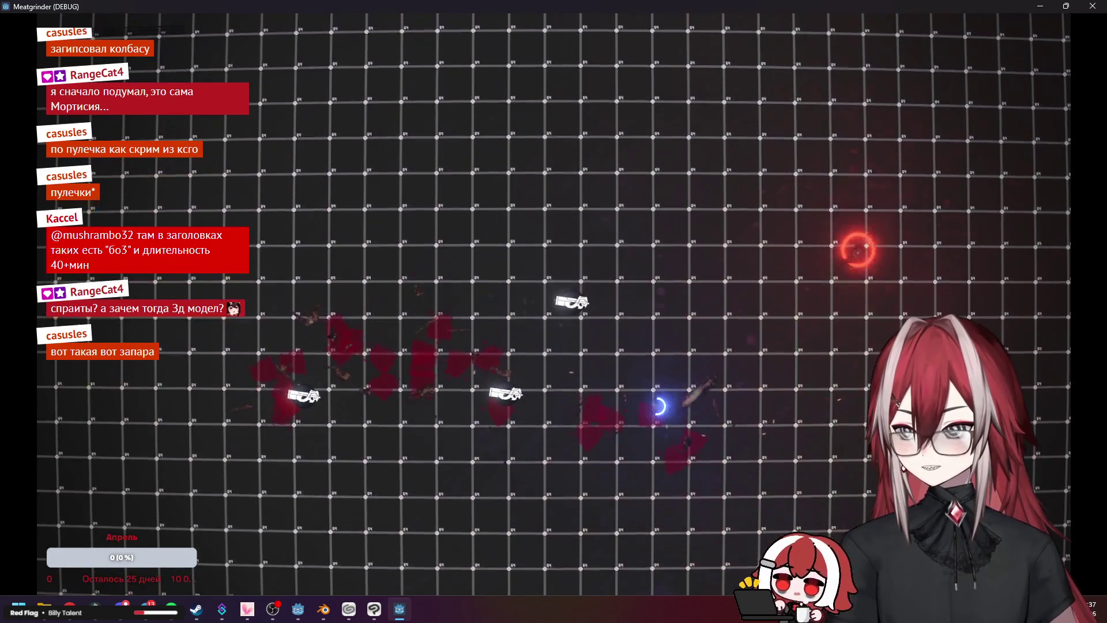
key(s)
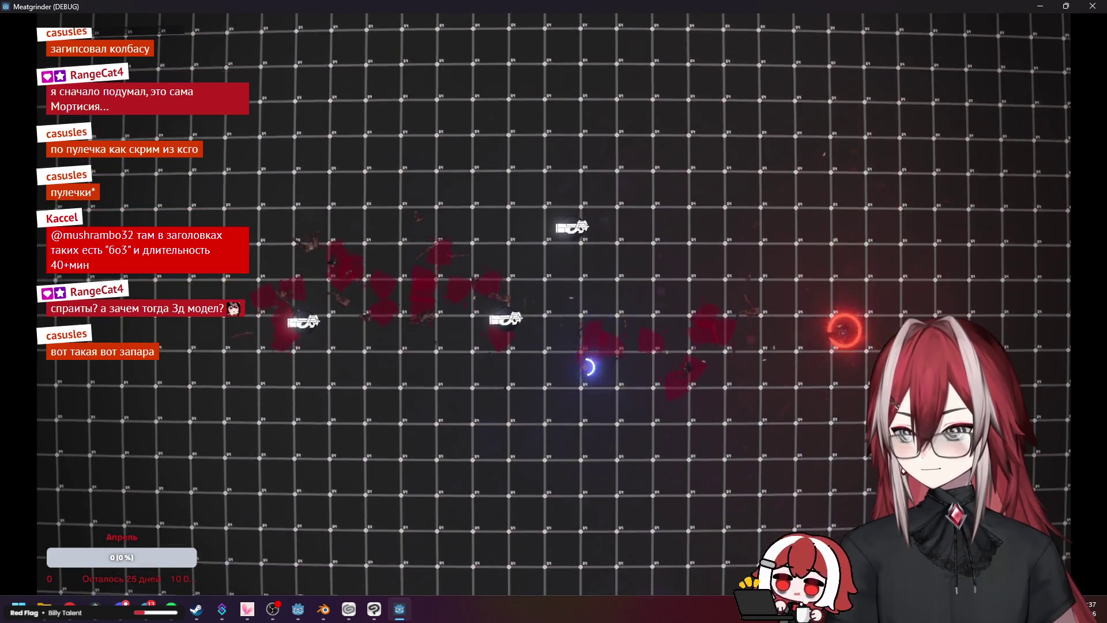
key(w)
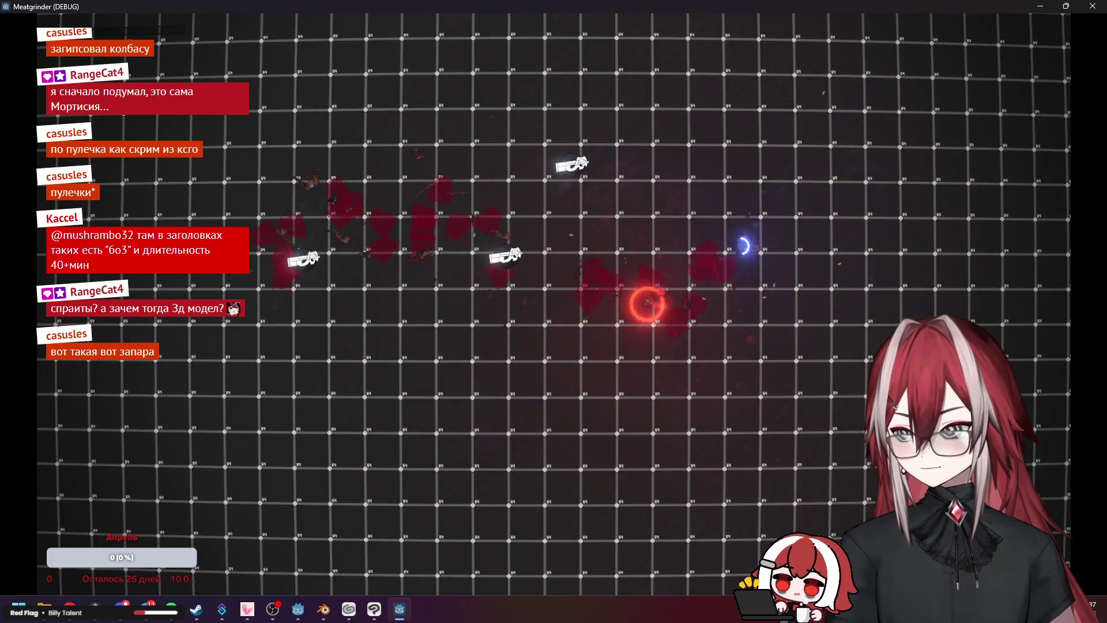
key(a)
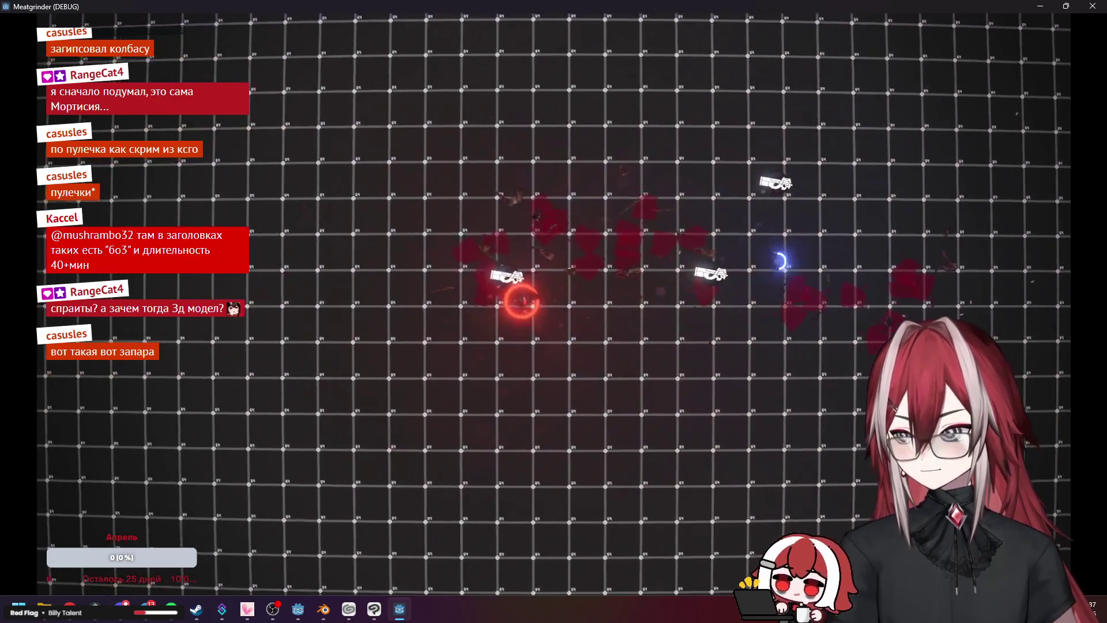
key(d)
key(w)
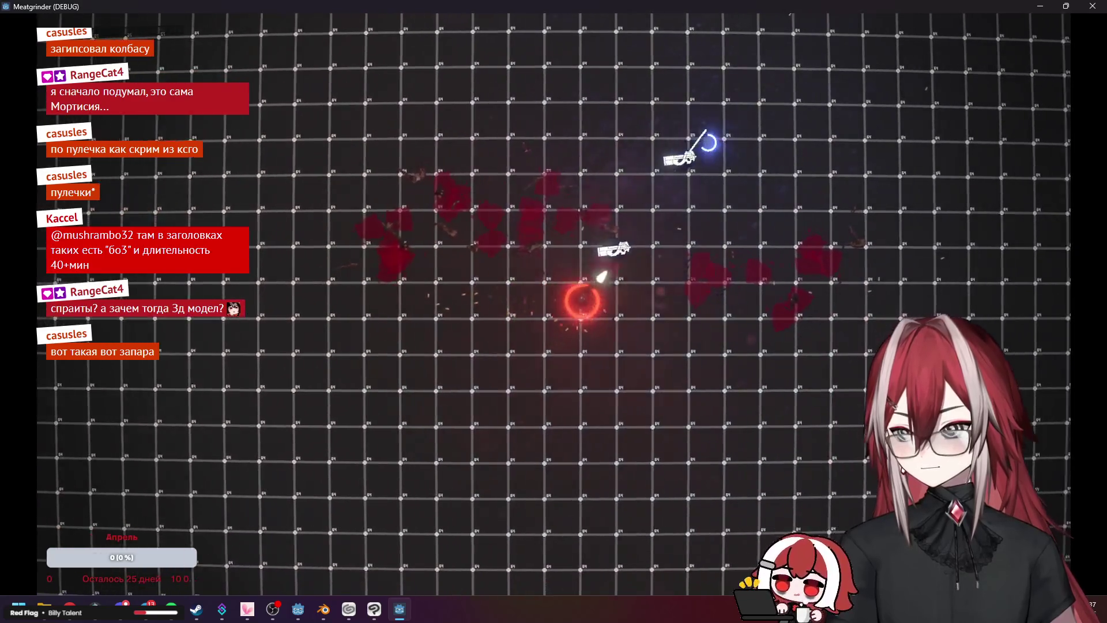
key(a)
key(s)
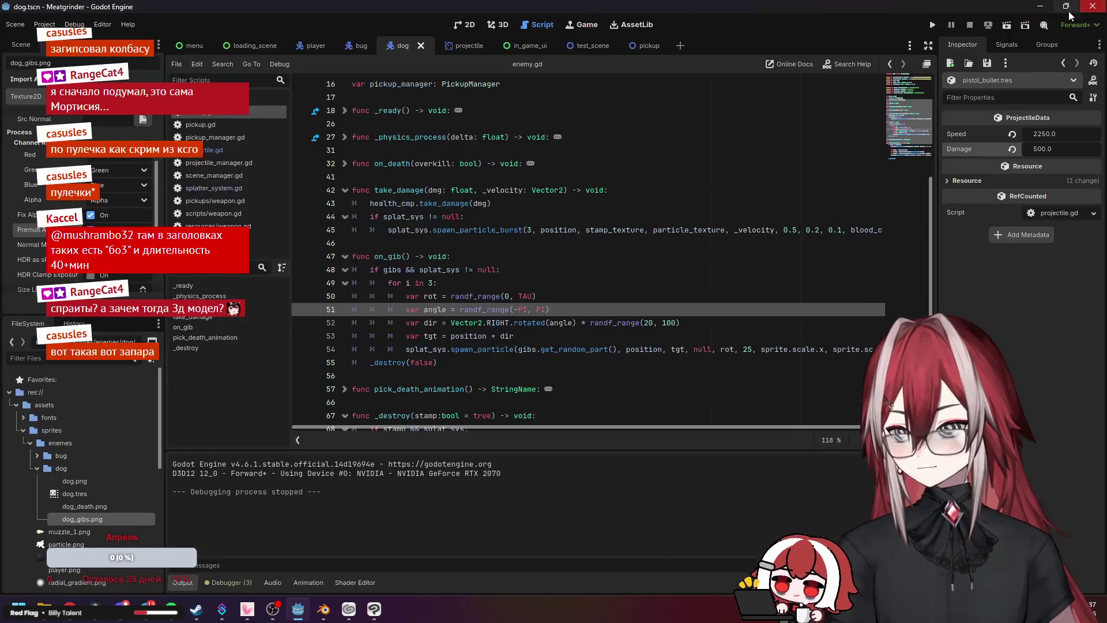
- Set the pistol bullet's Damage to 20 and save it with Ctrl+S
text(20)
key(Return)
key(ctrl+s)
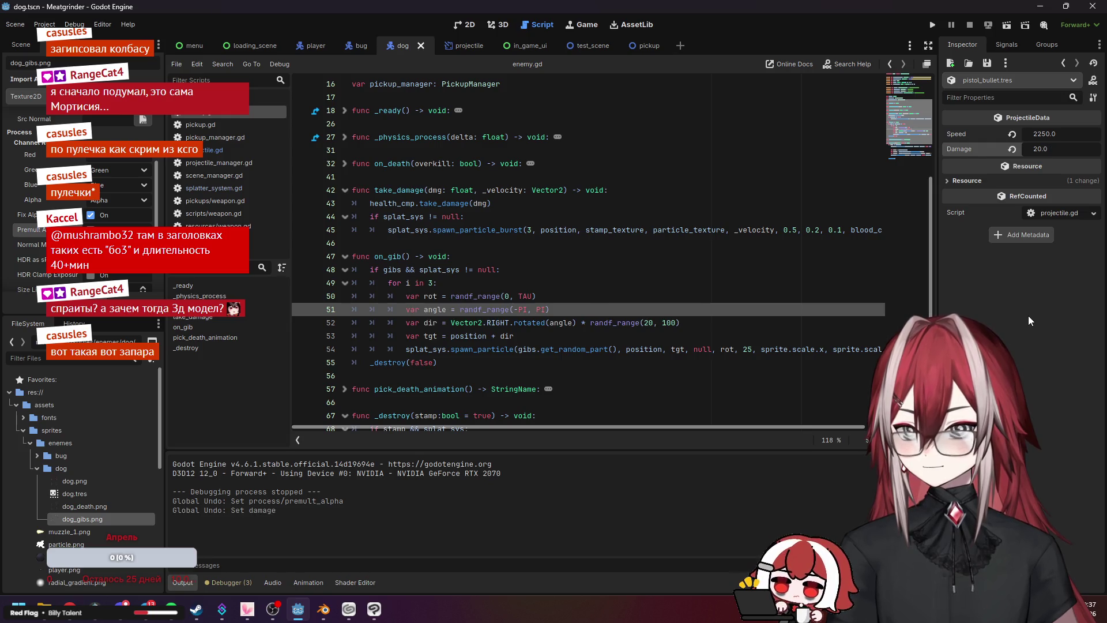
- Collapse the dog, assets and resources folders in the FileSystem dock
click(34, 469)
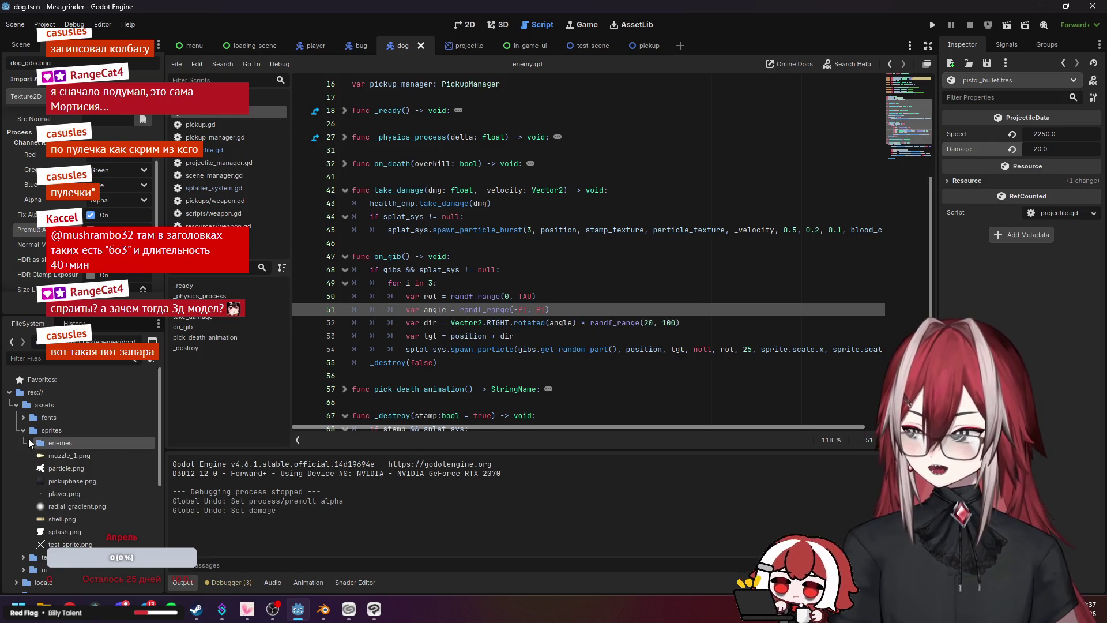
click(16, 404)
click(18, 456)
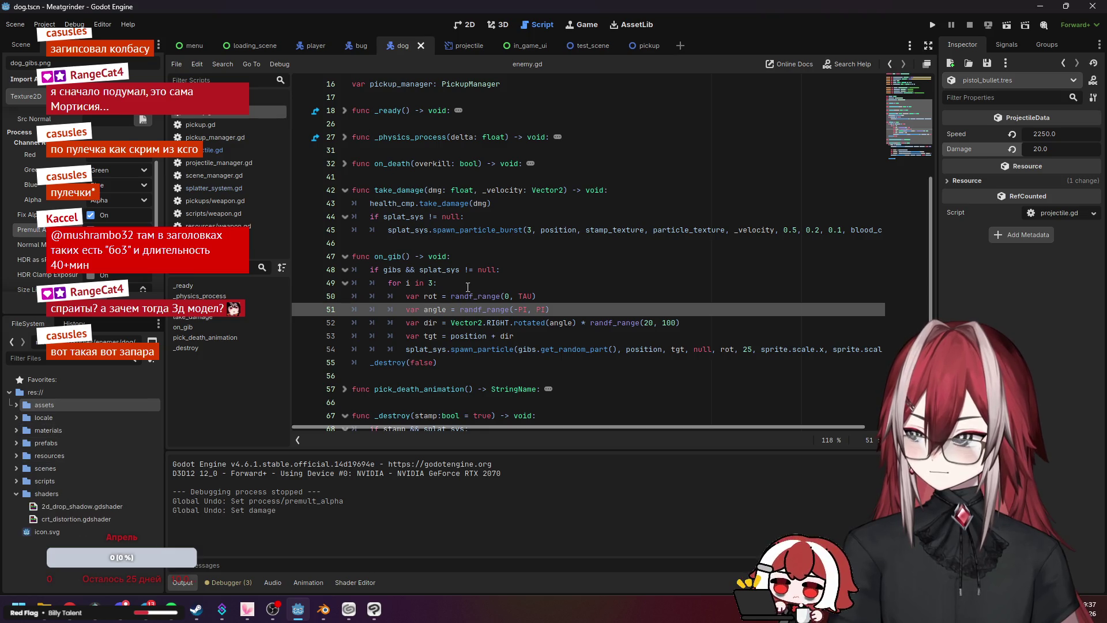
- Review the on_gib function in enemy.gd, lines 46 to 56
click(640, 242)
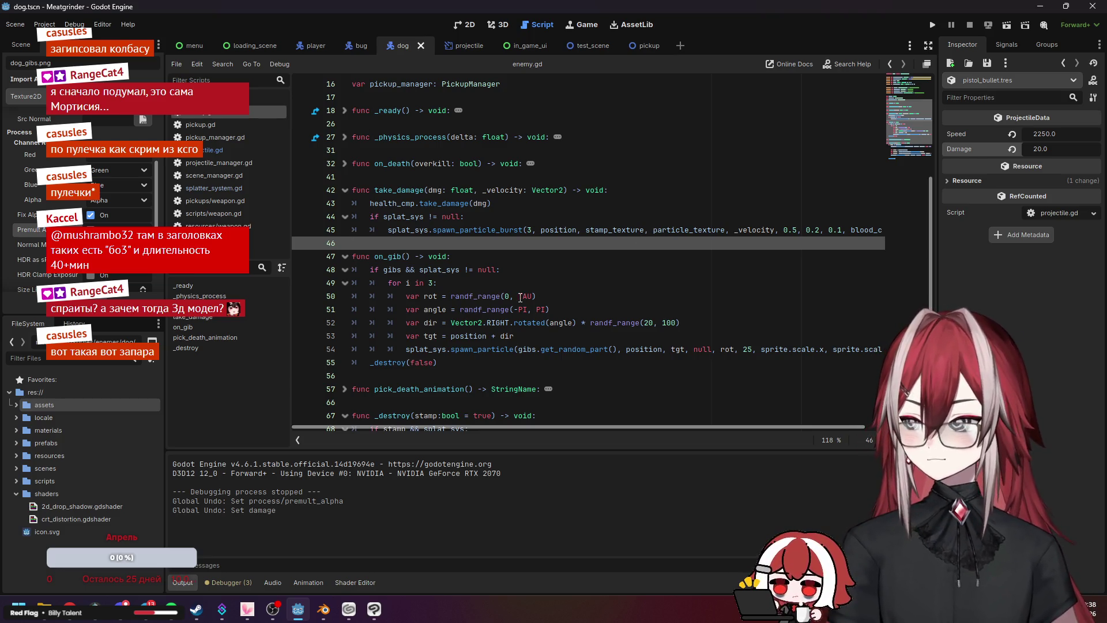
scroll(511, 294, down, 2)
click(497, 292)
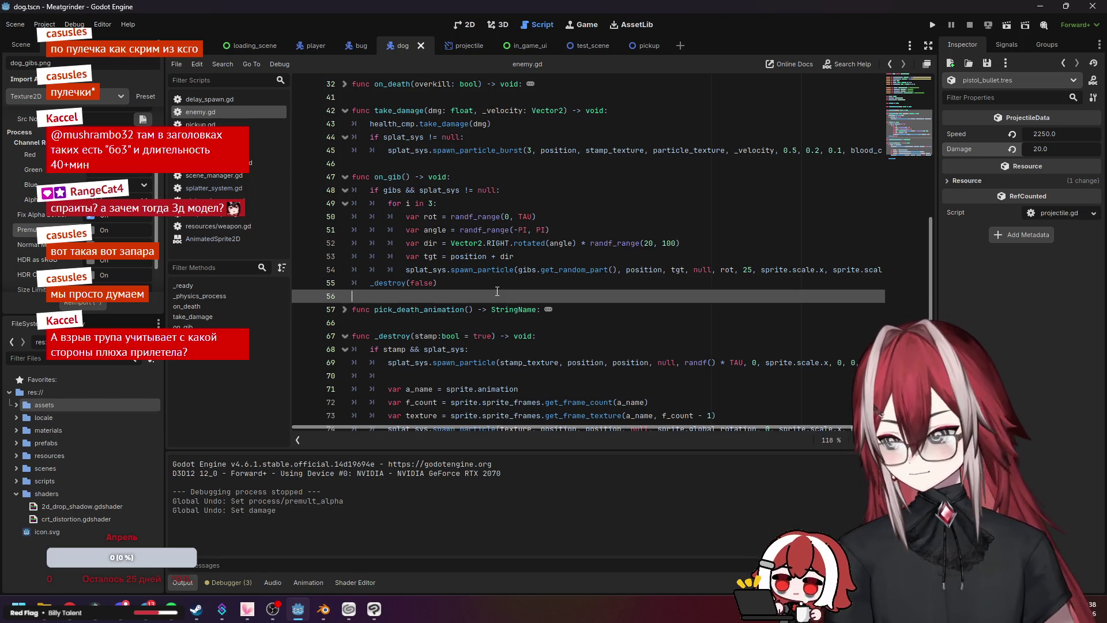
click(438, 243)
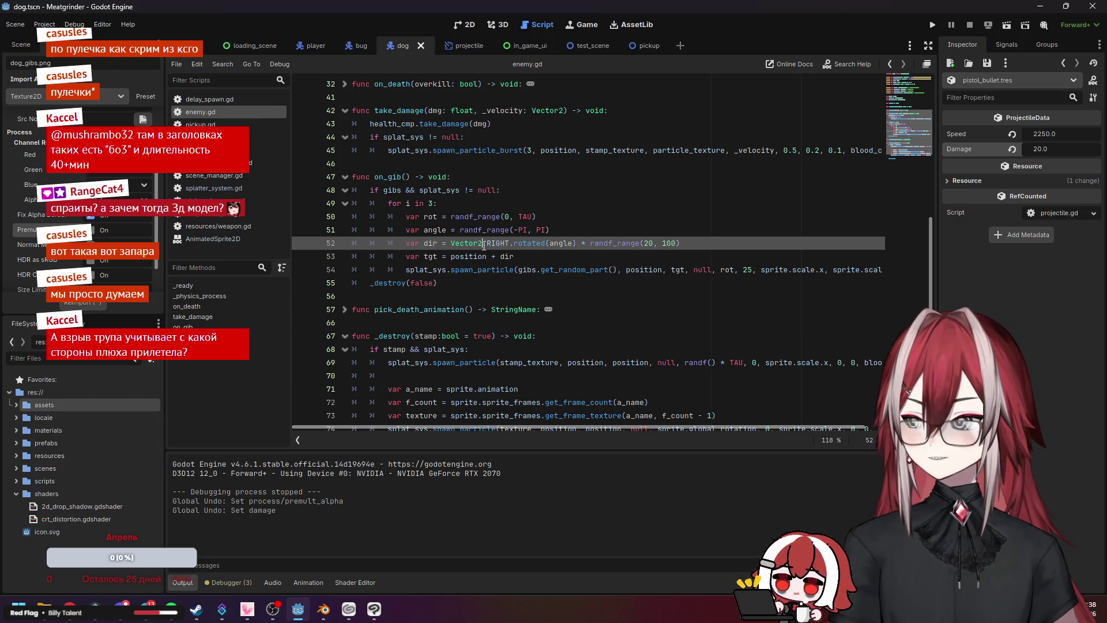
click(562, 253)
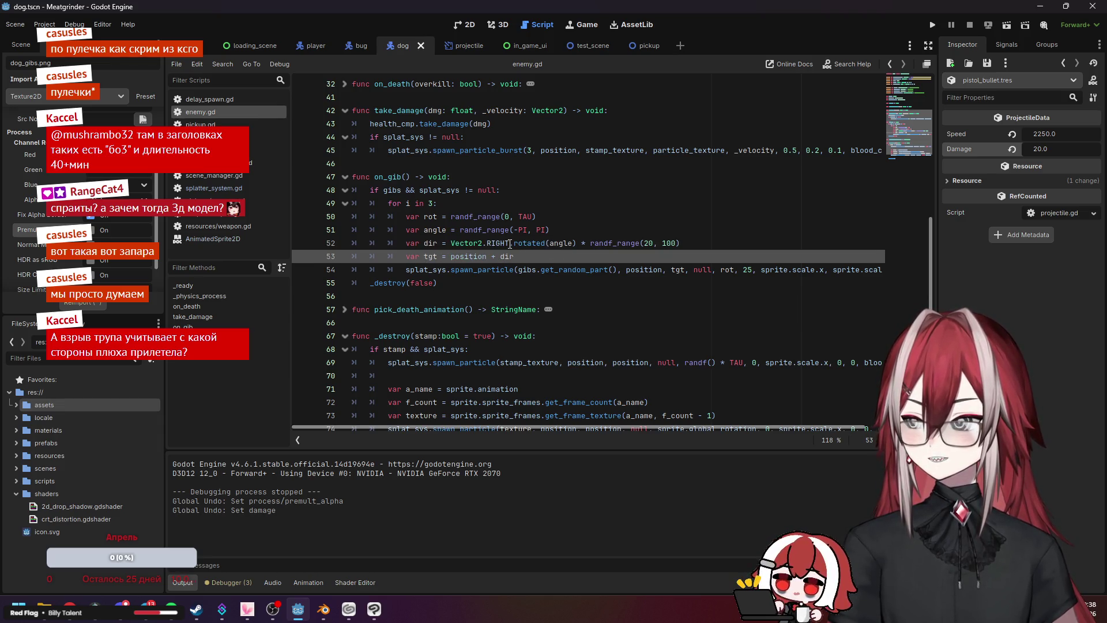
click(551, 243)
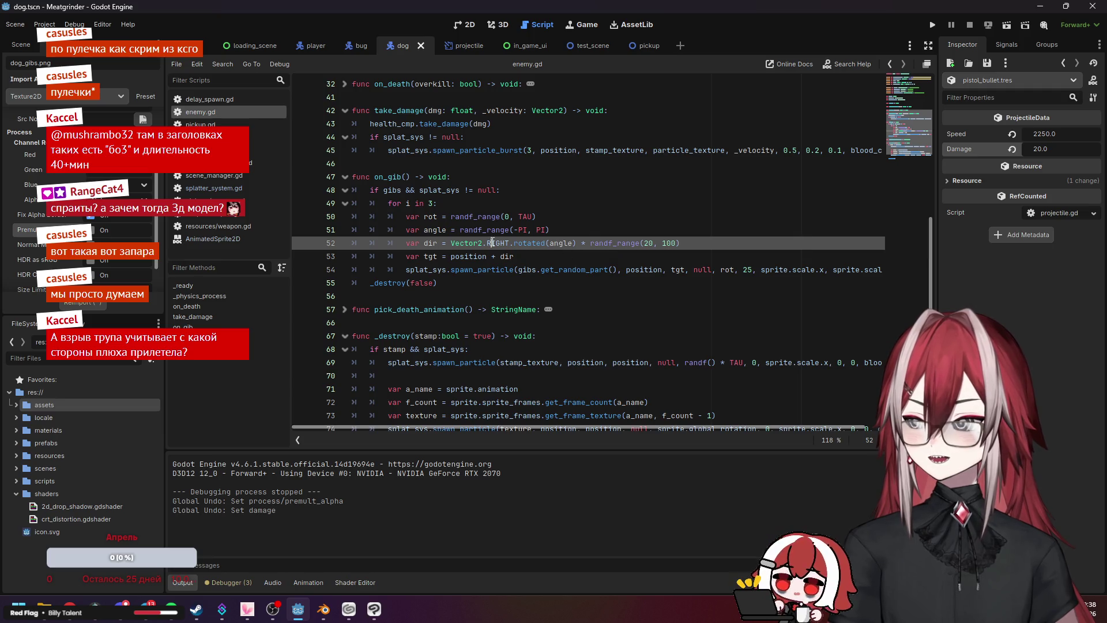
scroll(543, 242, up, 2)
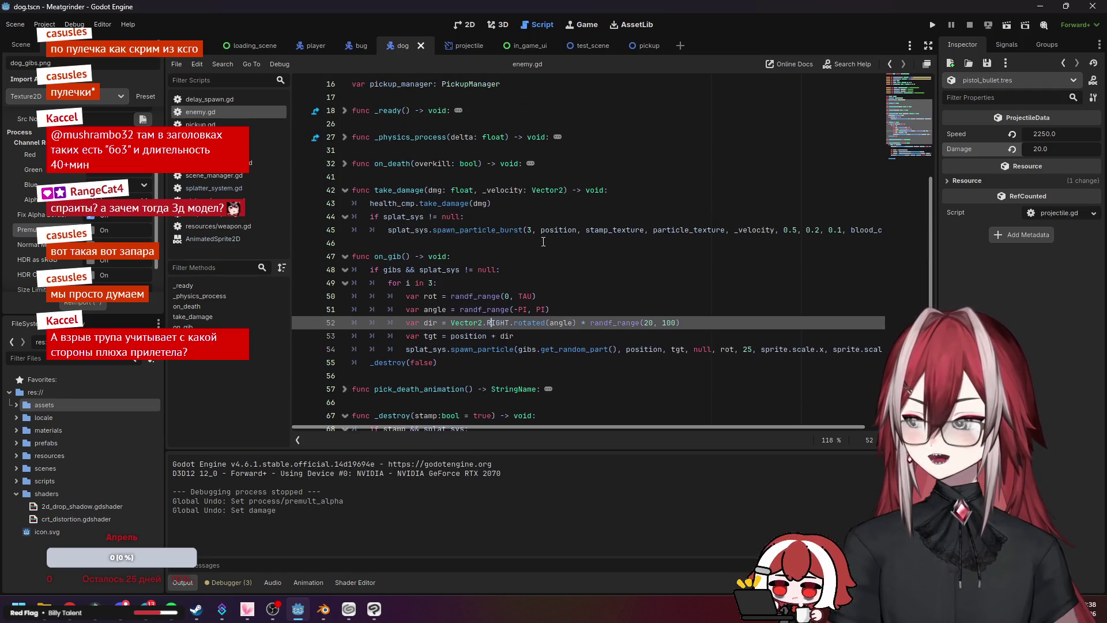
click(399, 249)
scroll(507, 233, down, 3)
scroll(479, 284, down, 1)
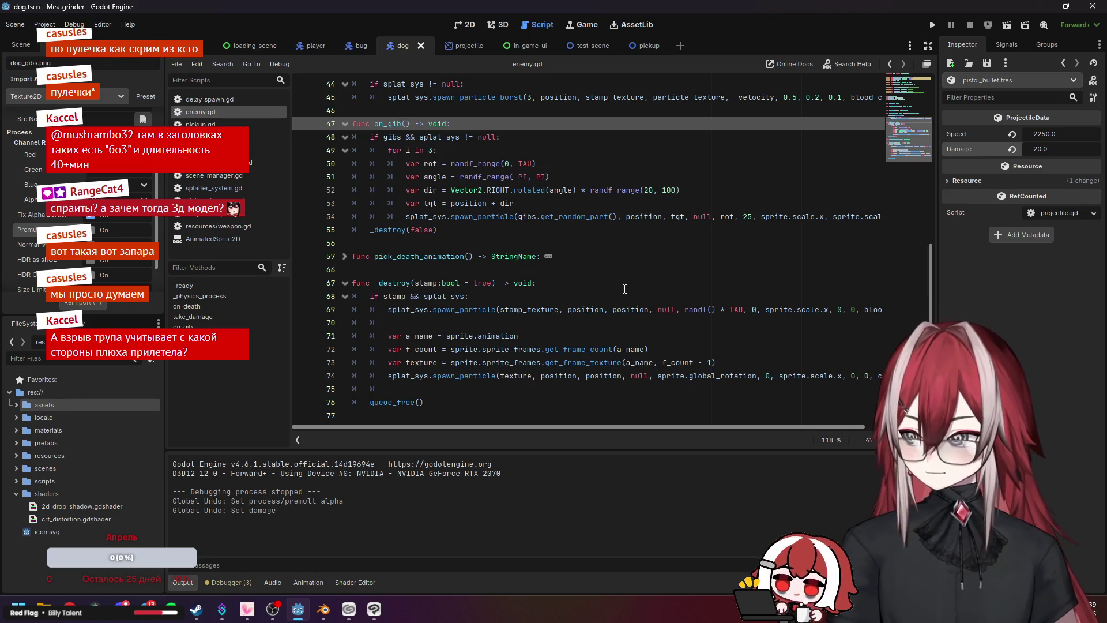
scroll(624, 288, up, 2)
- Inspect the randf_range(-PI, PI) call on line 51, then run the game again
click(541, 256)
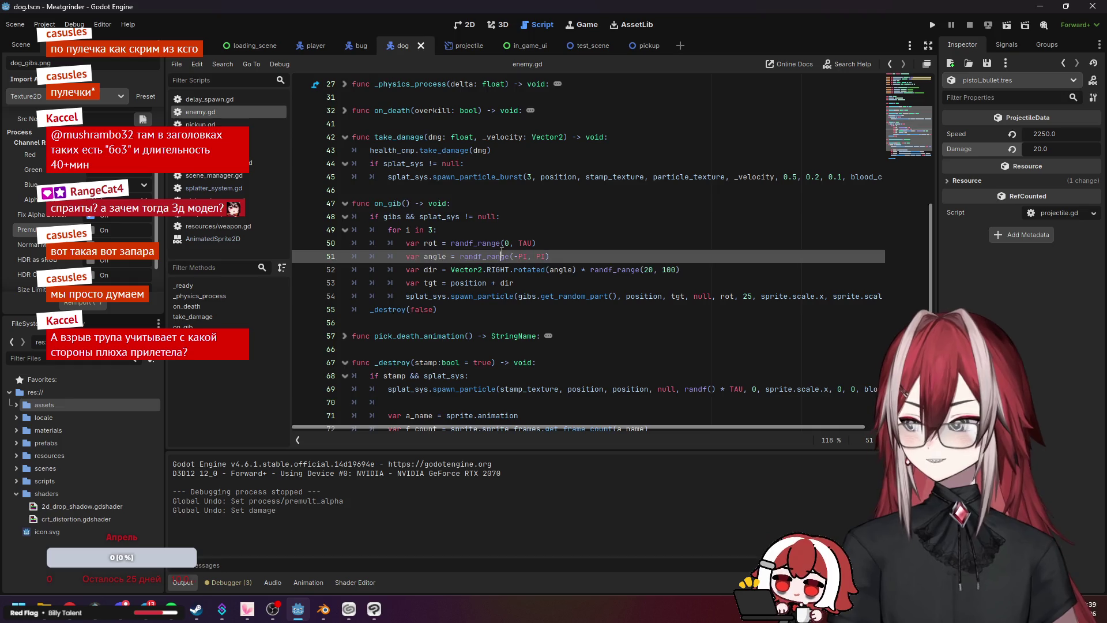
scroll(568, 256, up, 2)
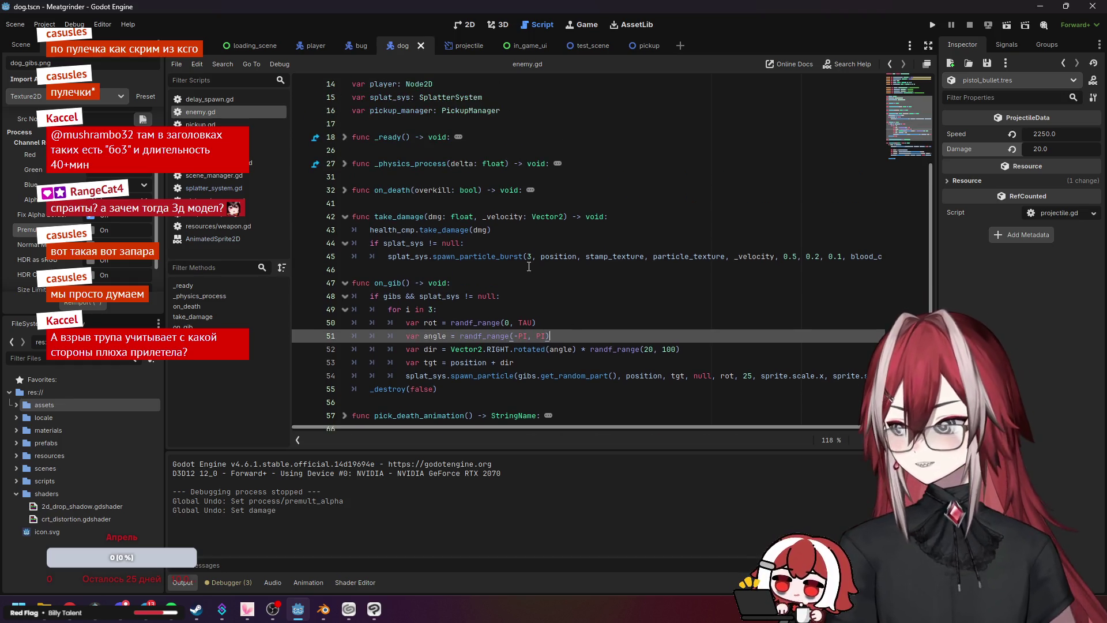
drag(469, 335, 577, 335)
click(597, 334)
drag(457, 334, 551, 335)
click(583, 332)
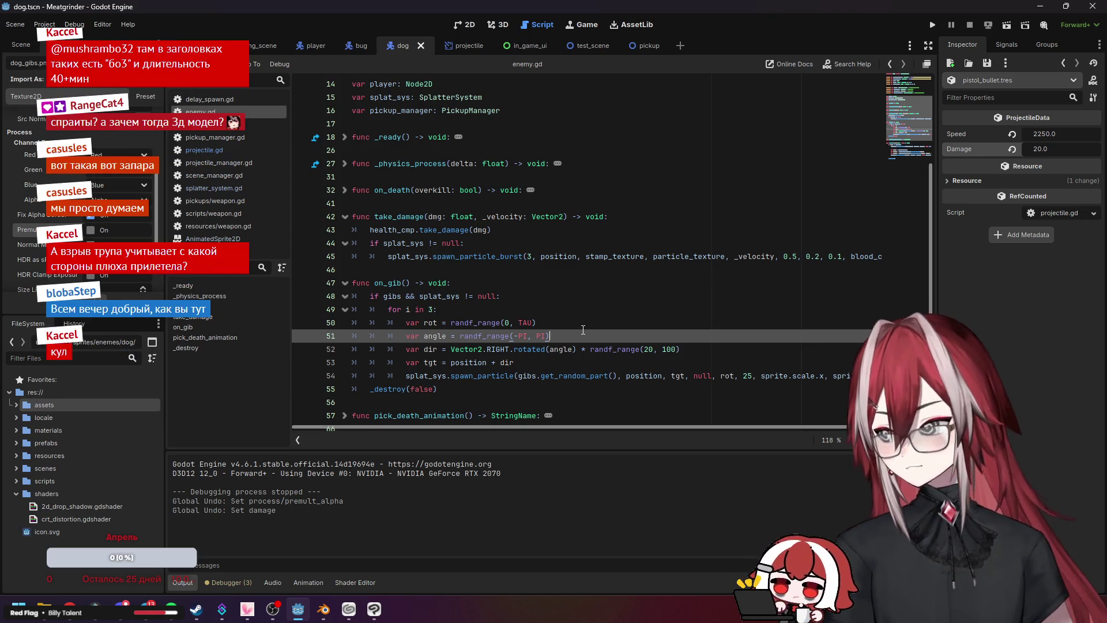
click(933, 24)
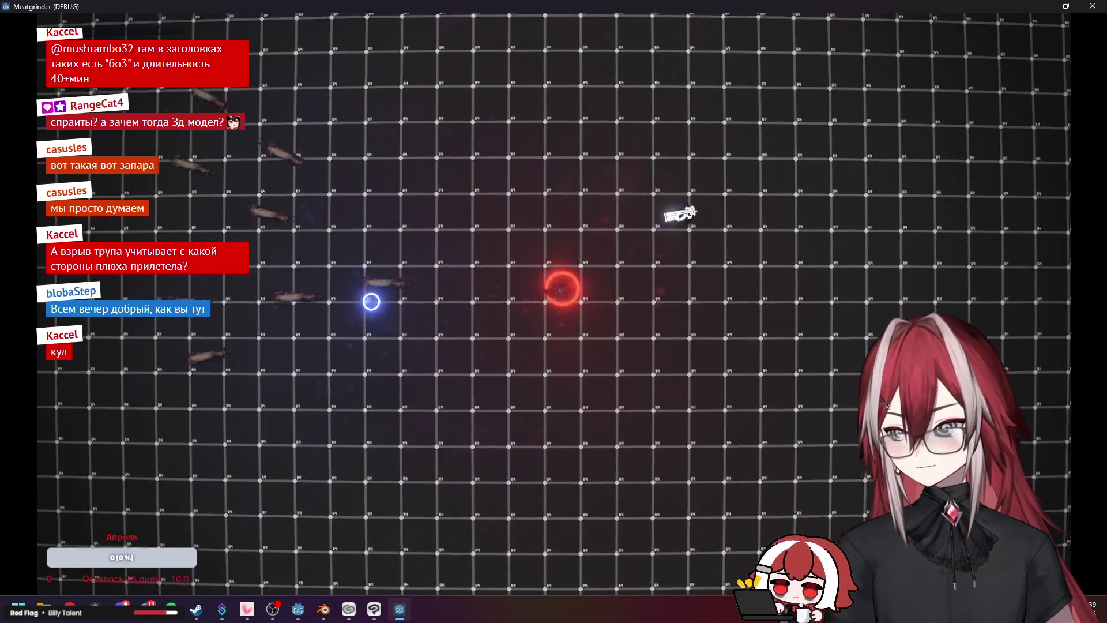
- Move the player right, down and left through the enemies, then close the game window
key(d)
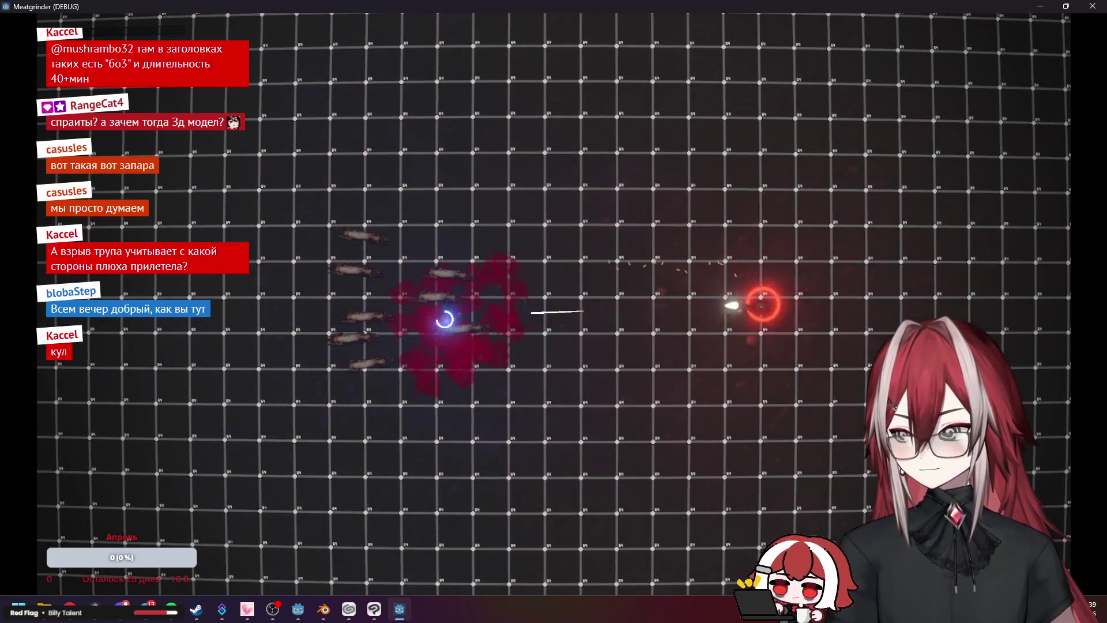
key(d)
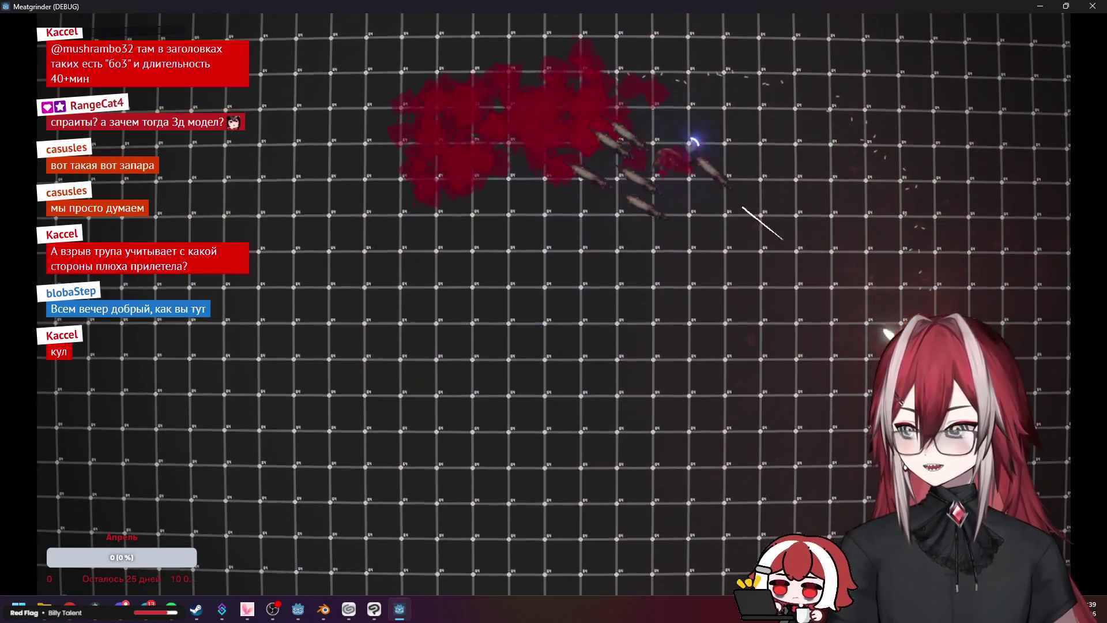
key(s)
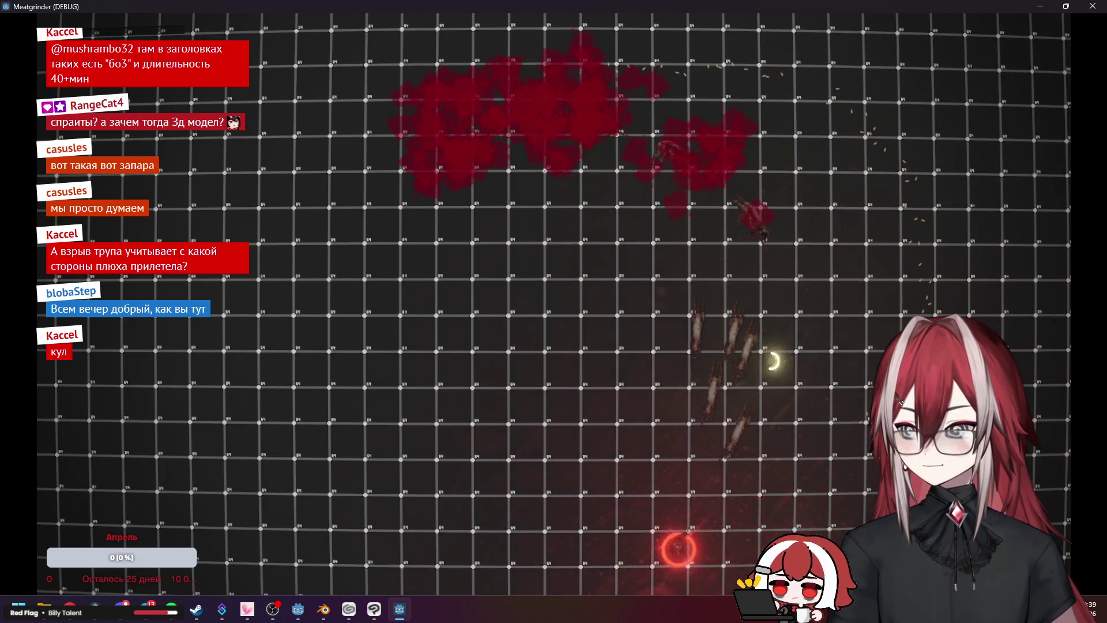
key(s)
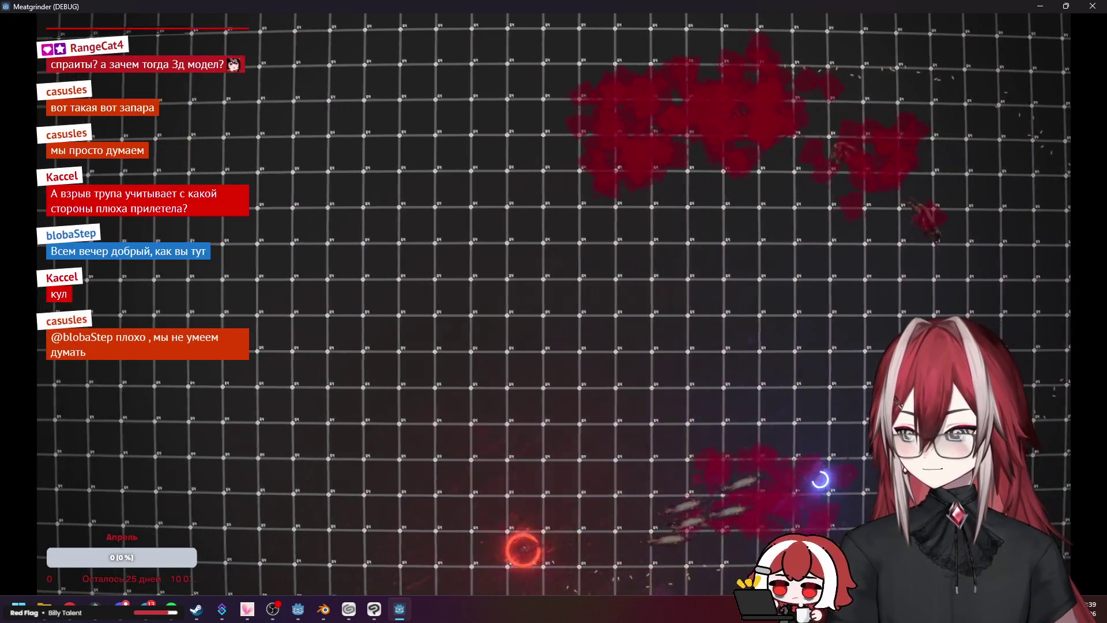
key(a)
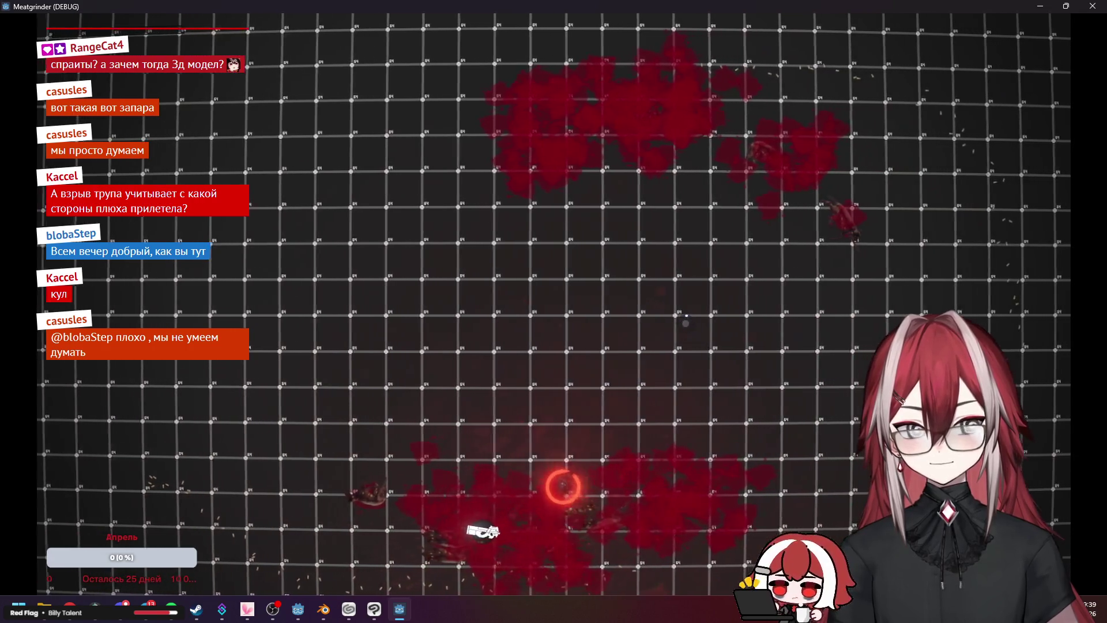
click(1092, 6)
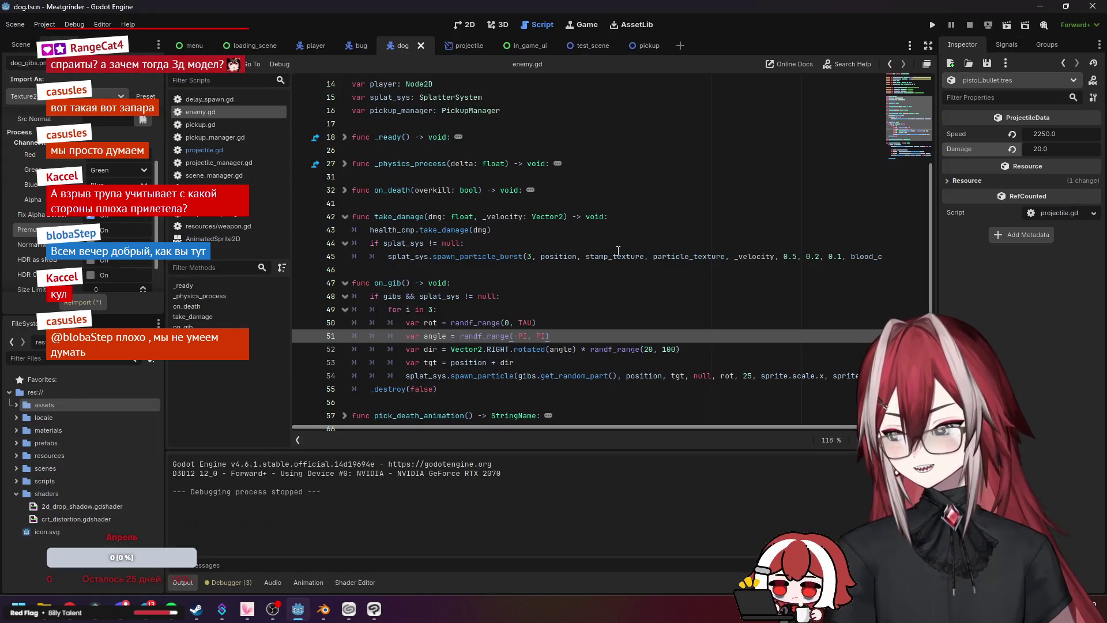
- Review the take_damage and spawn_particle_burst lines 42–48 in enemy.gd
click(619, 253)
click(572, 294)
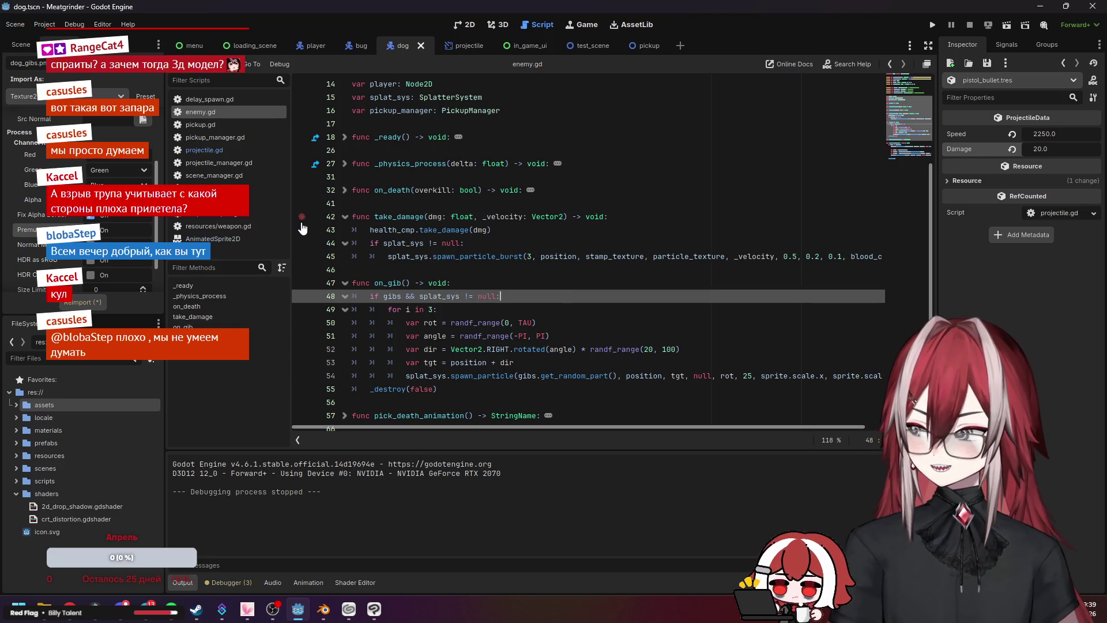
click(459, 256)
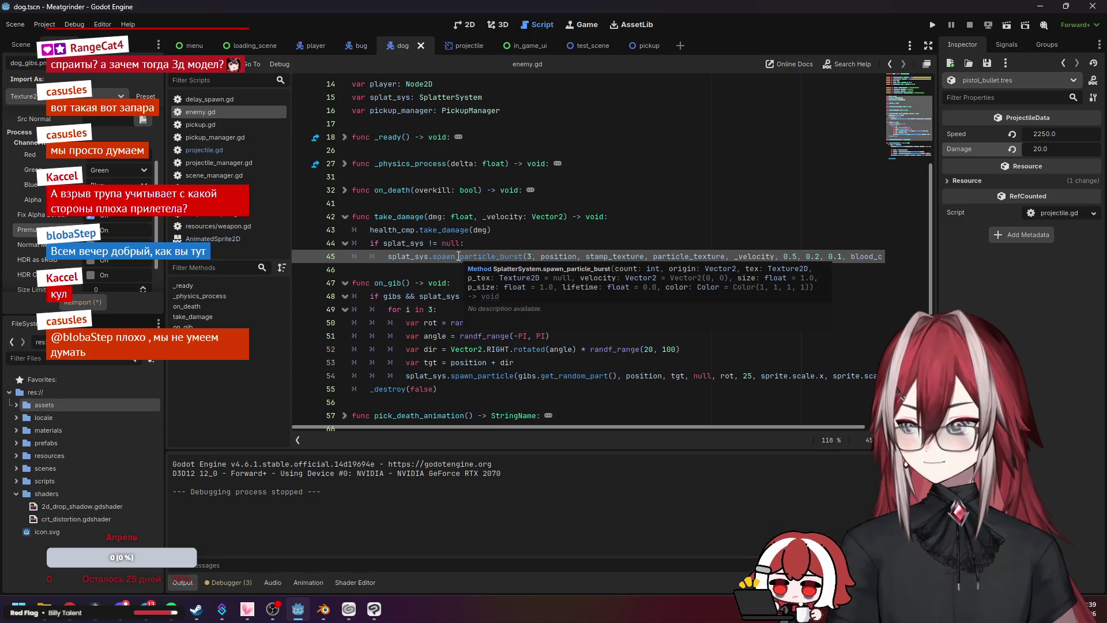
click(466, 221)
scroll(500, 190, up, 2)
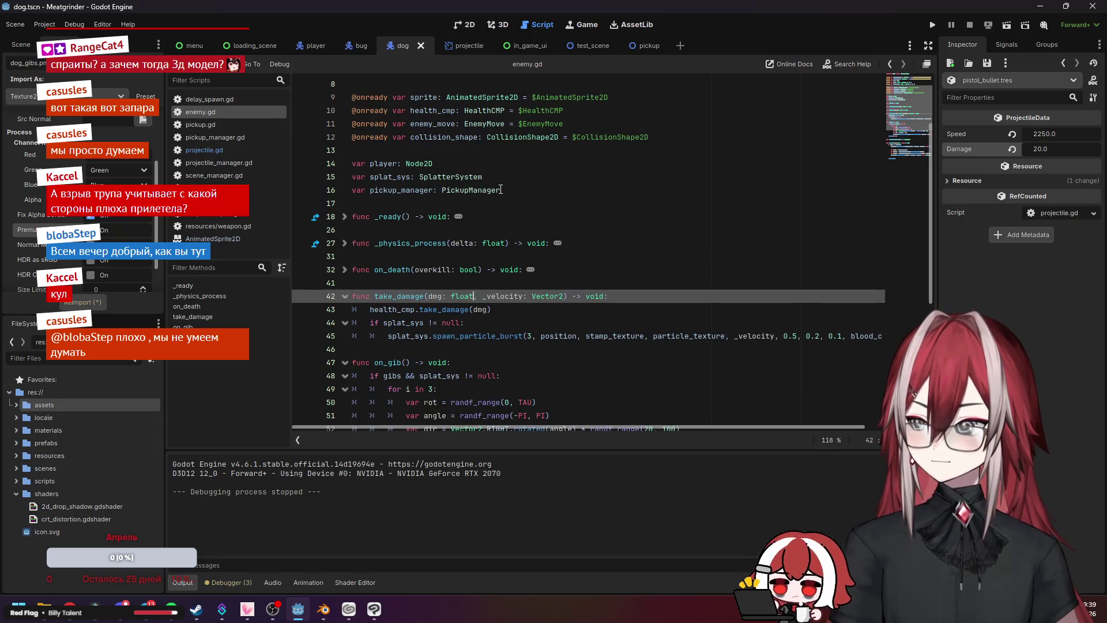
scroll(501, 190, down, 1)
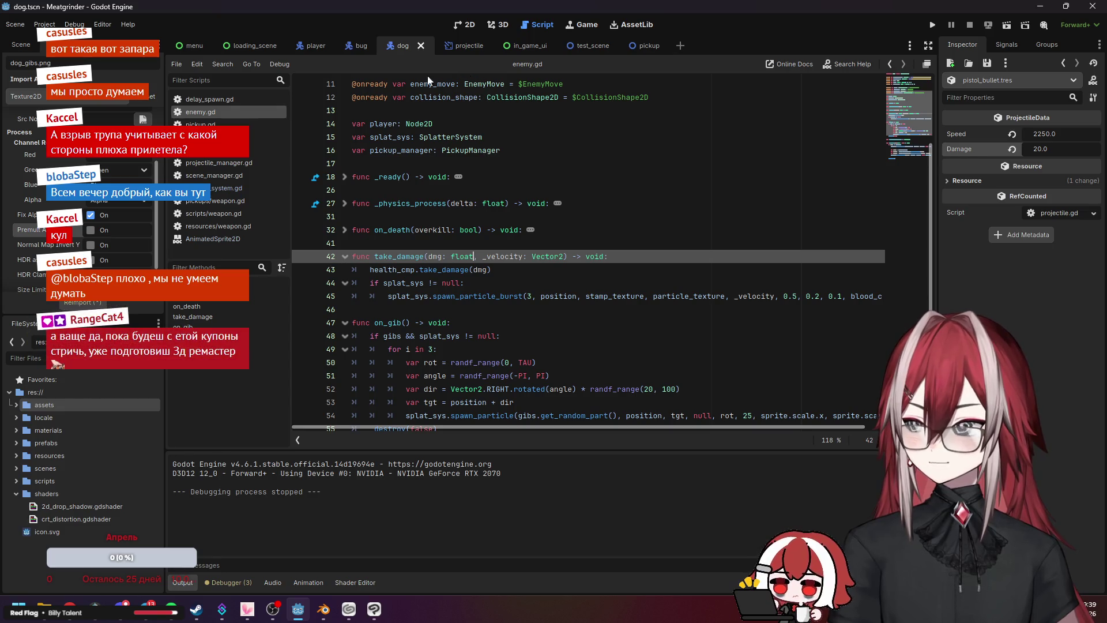
- Collapse shaders, expand scripts in FileSystem, and open weapon.gd
click(16, 496)
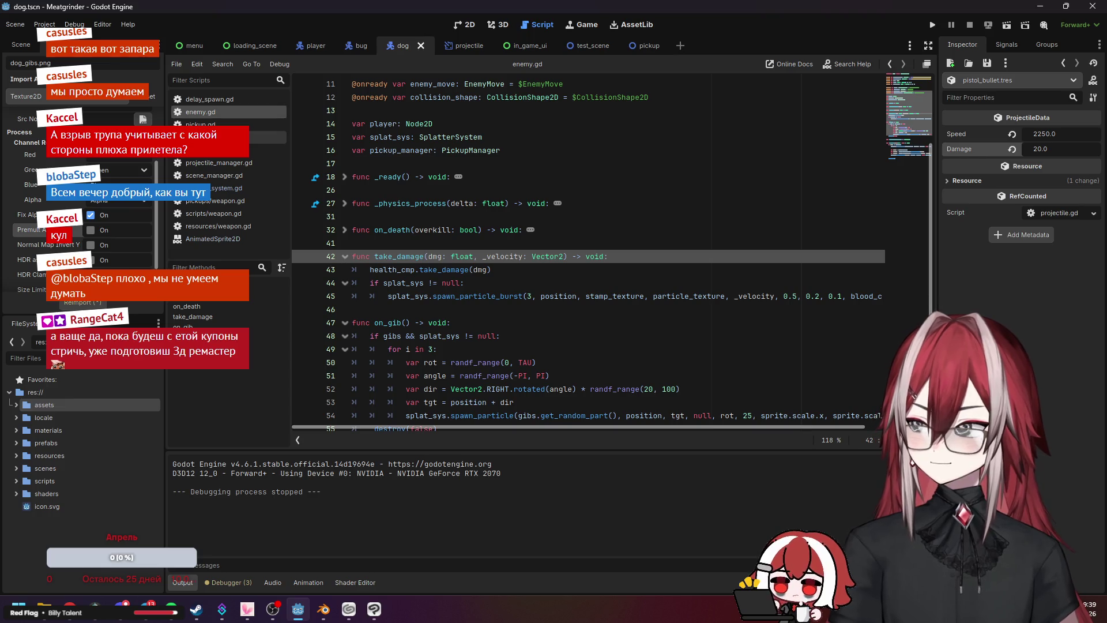
click(17, 481)
click(26, 506)
click(23, 506)
scroll(23, 517, down, 3)
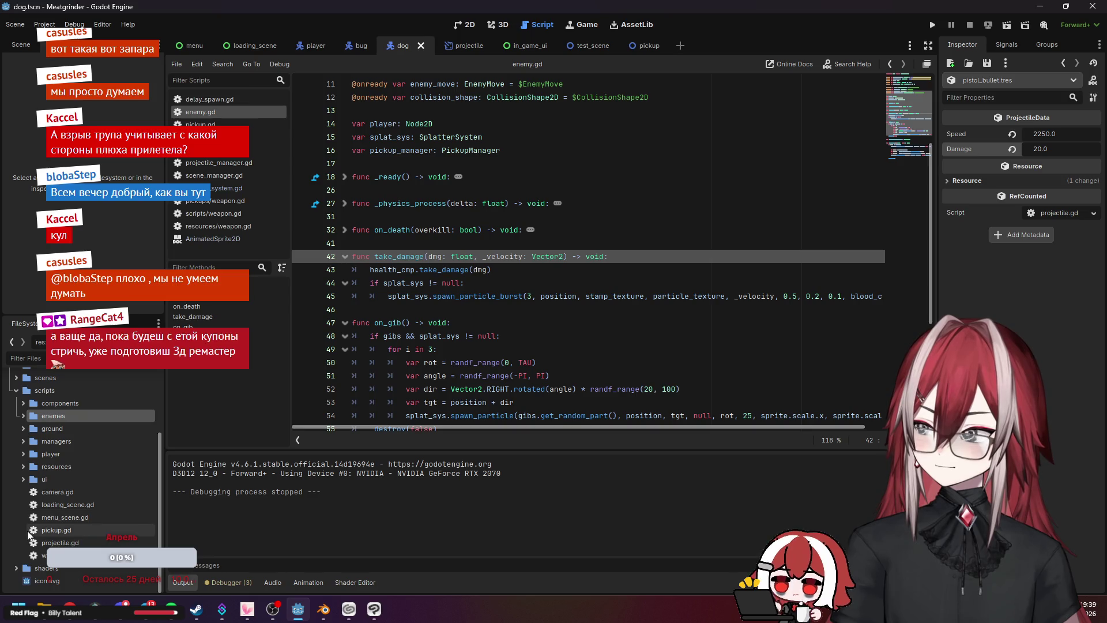
double_click(34, 555)
- Look over weapon.gd's exported data and muzzle variable declarations
click(488, 258)
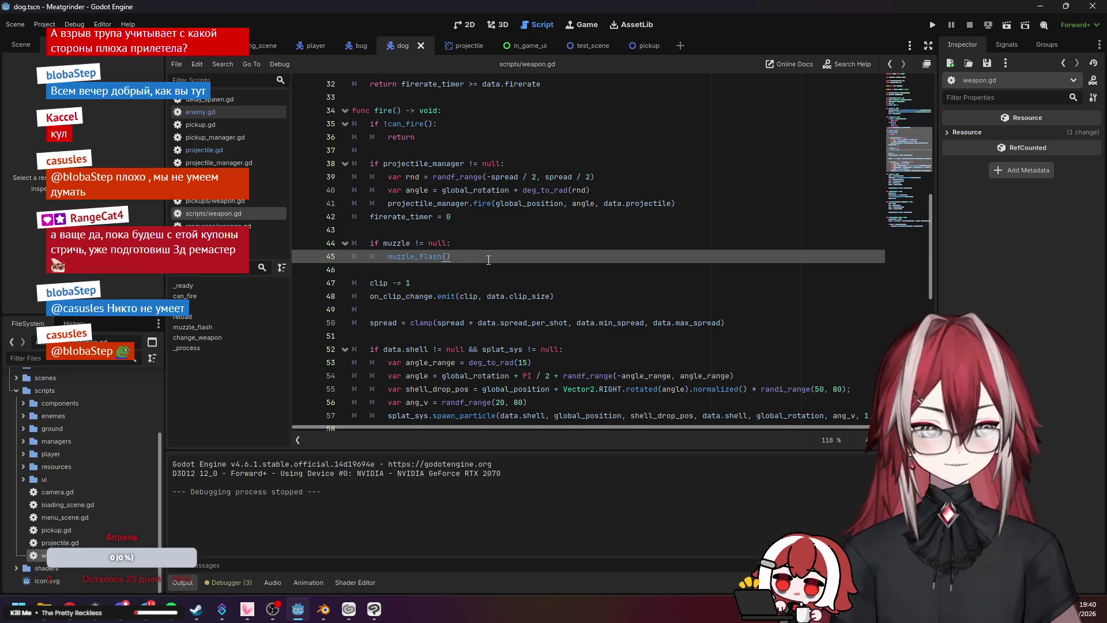
scroll(406, 252, up, 1)
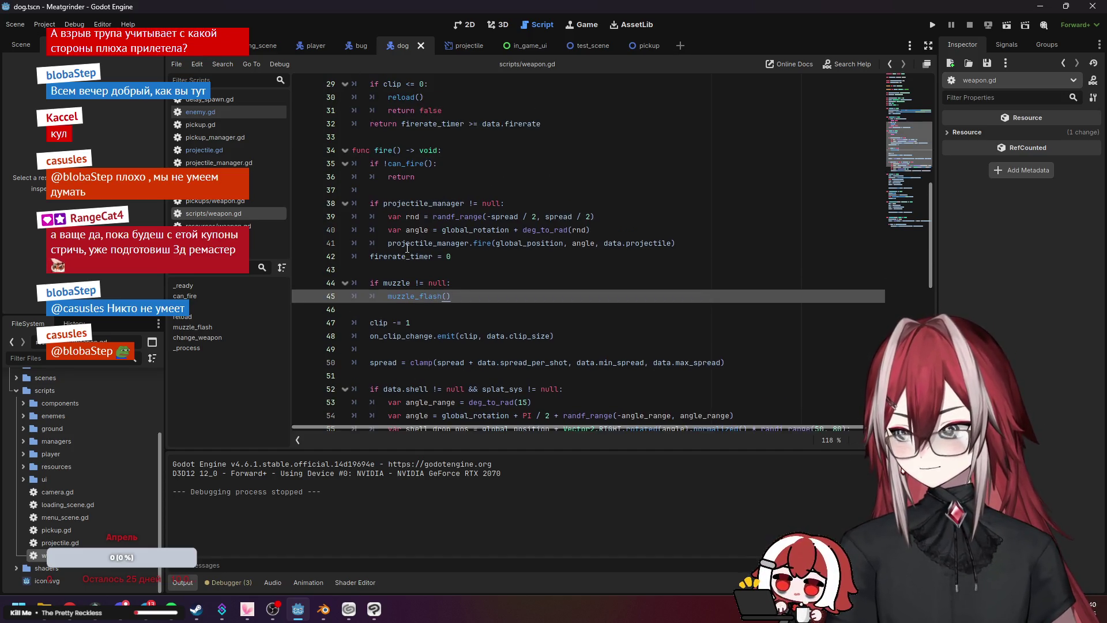
scroll(406, 252, up, 9)
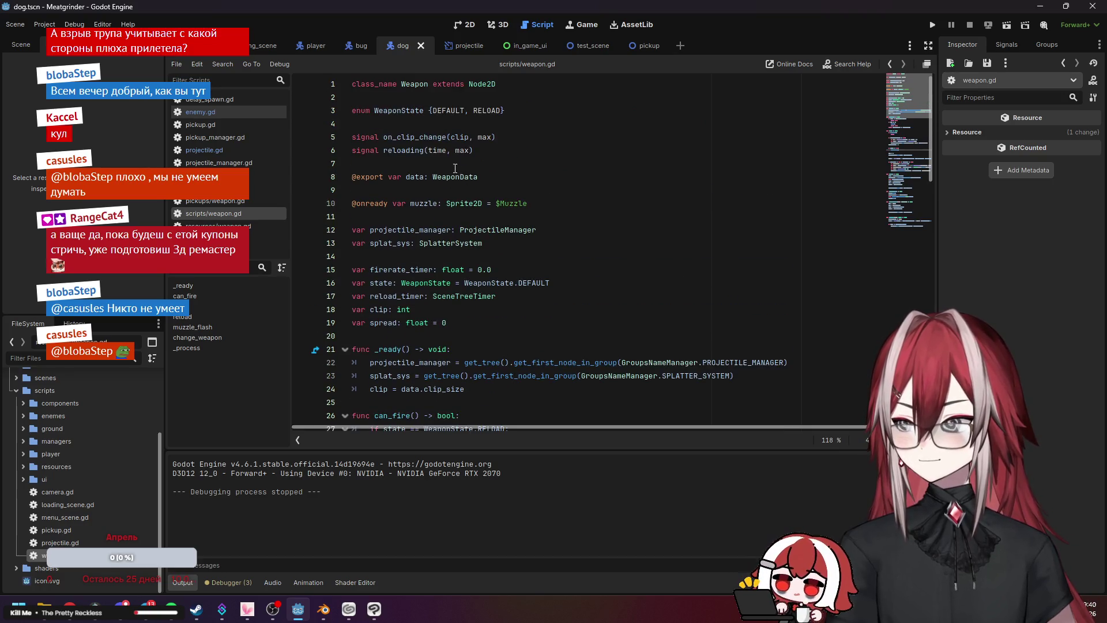
click(426, 176)
key(Up)
key(Down)
key(Down)
click(483, 203)
scroll(487, 211, down, 3)
scroll(398, 219, down, 3)
- Step through the can_fire and fire functions, including the clip signal on line 48
click(403, 179)
scroll(415, 208, down, 3)
click(396, 191)
click(434, 215)
click(483, 243)
scroll(483, 242, down, 3)
click(483, 230)
click(481, 247)
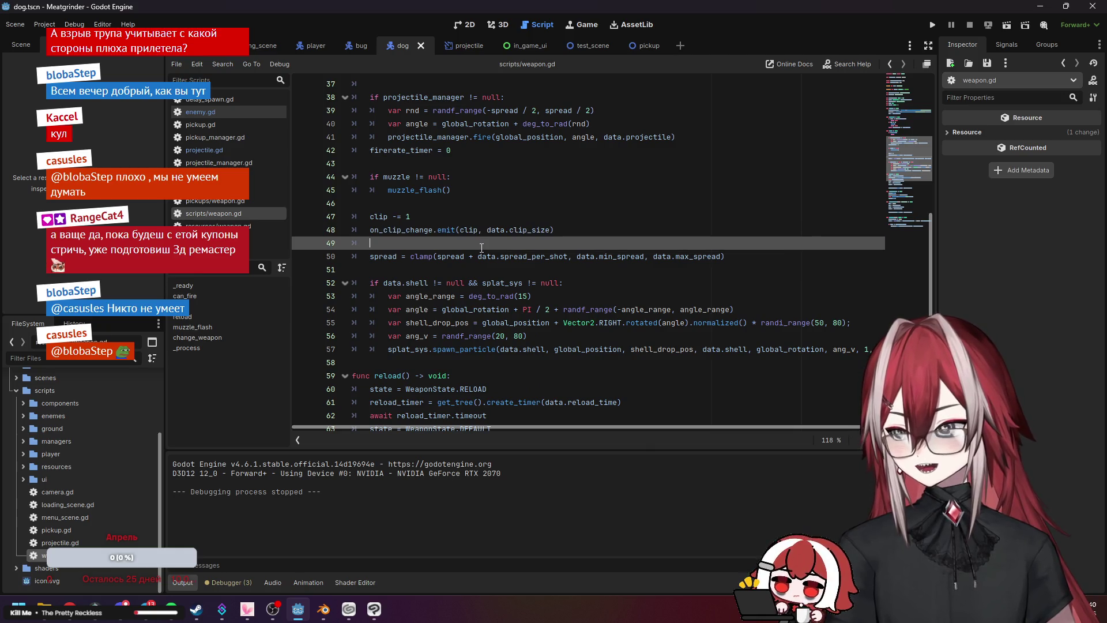
- Review reload's spread and clip resets and muzzle_flash, then open scene_manager.gd
scroll(482, 248, down, 2)
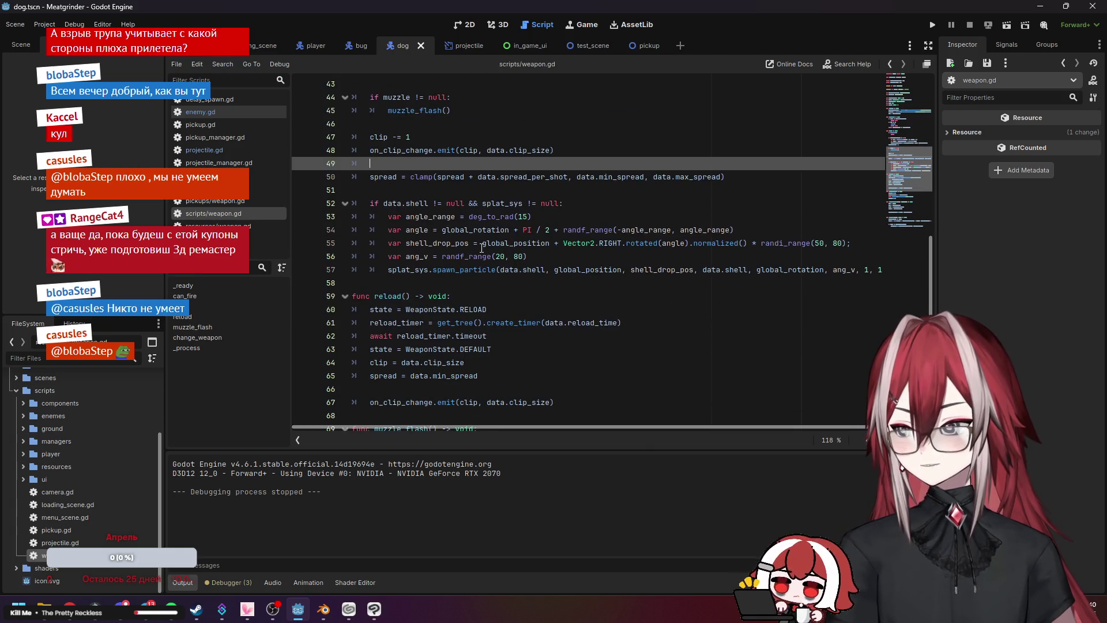
scroll(482, 246, down, 2)
click(490, 269)
click(494, 295)
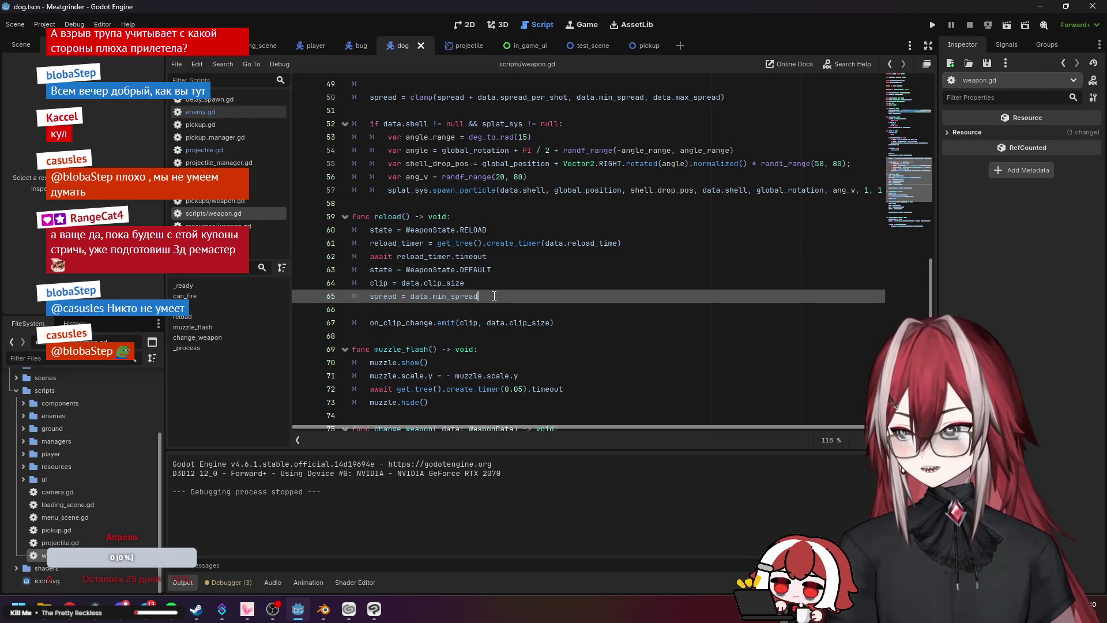
click(549, 282)
scroll(545, 277, down, 2)
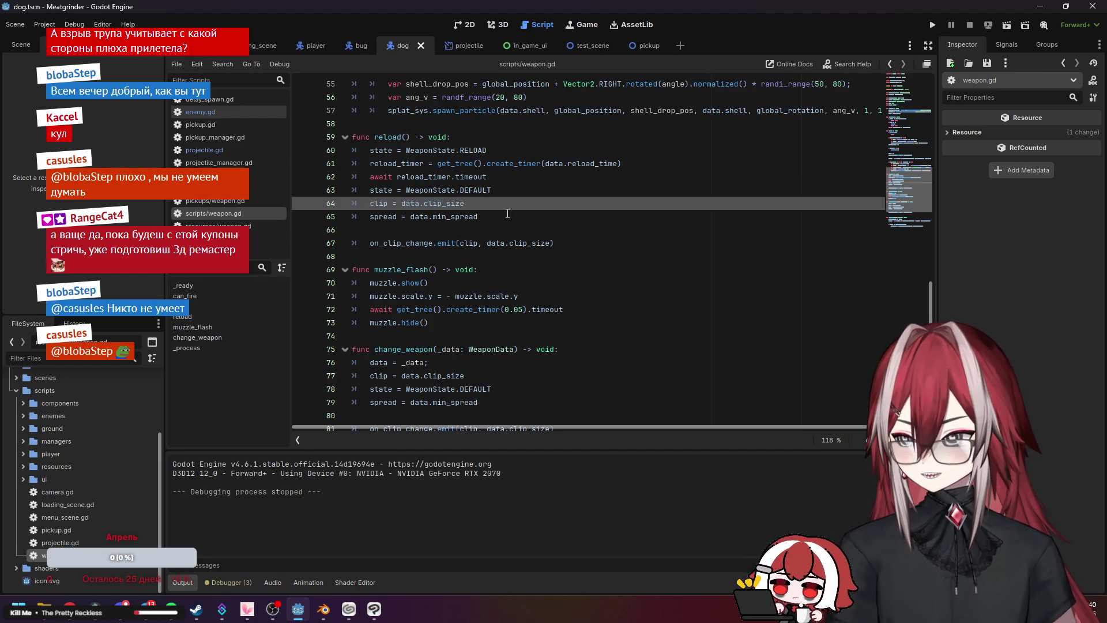
scroll(508, 214, down, 3)
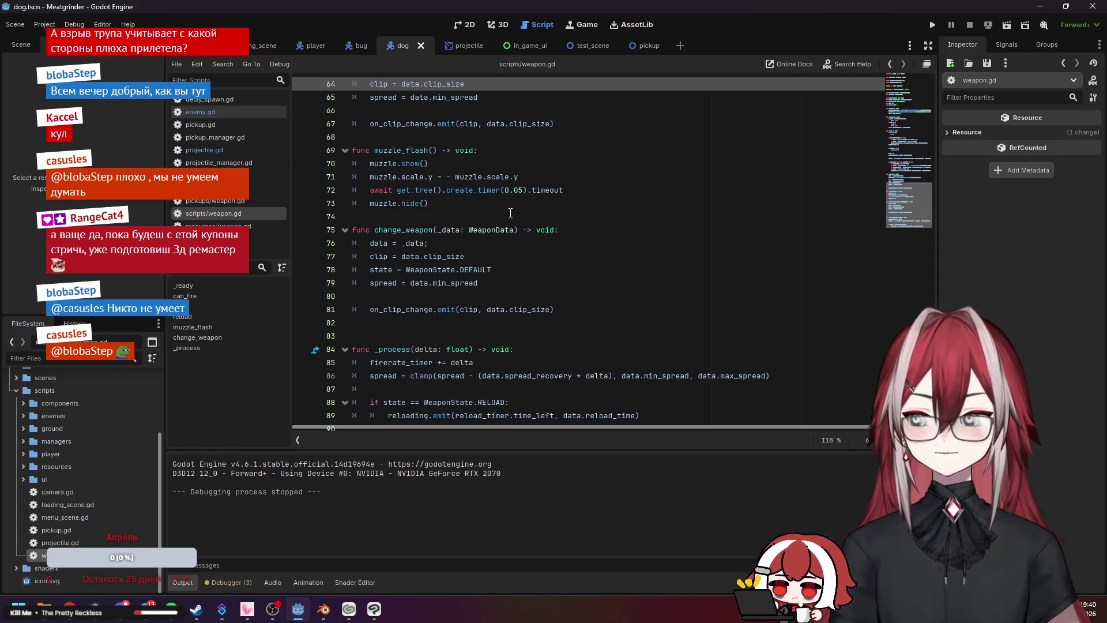
click(510, 214)
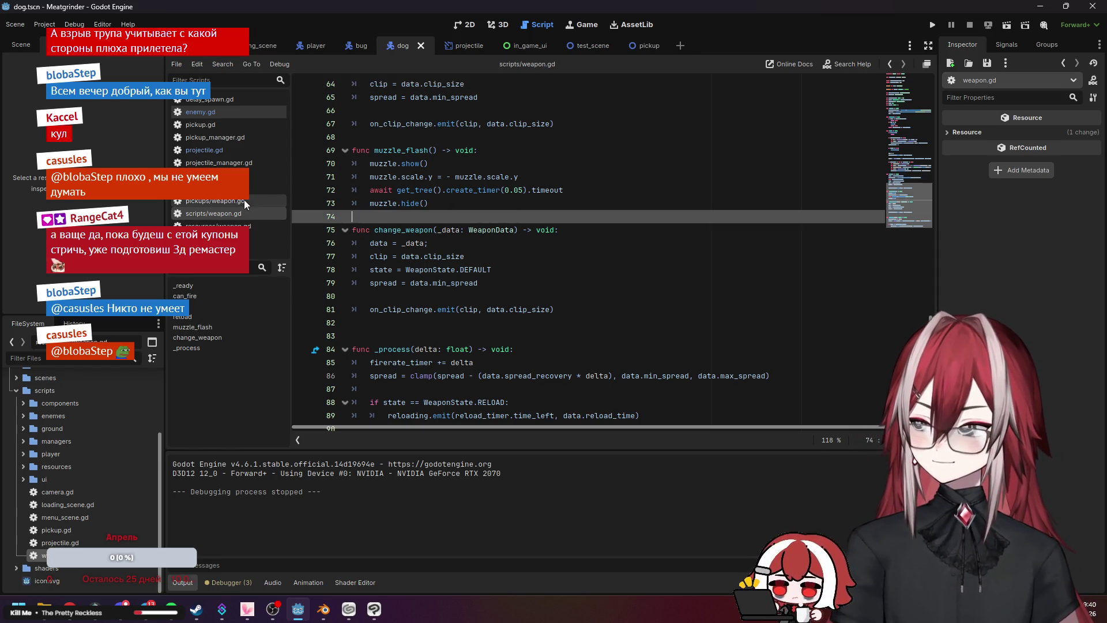
click(242, 175)
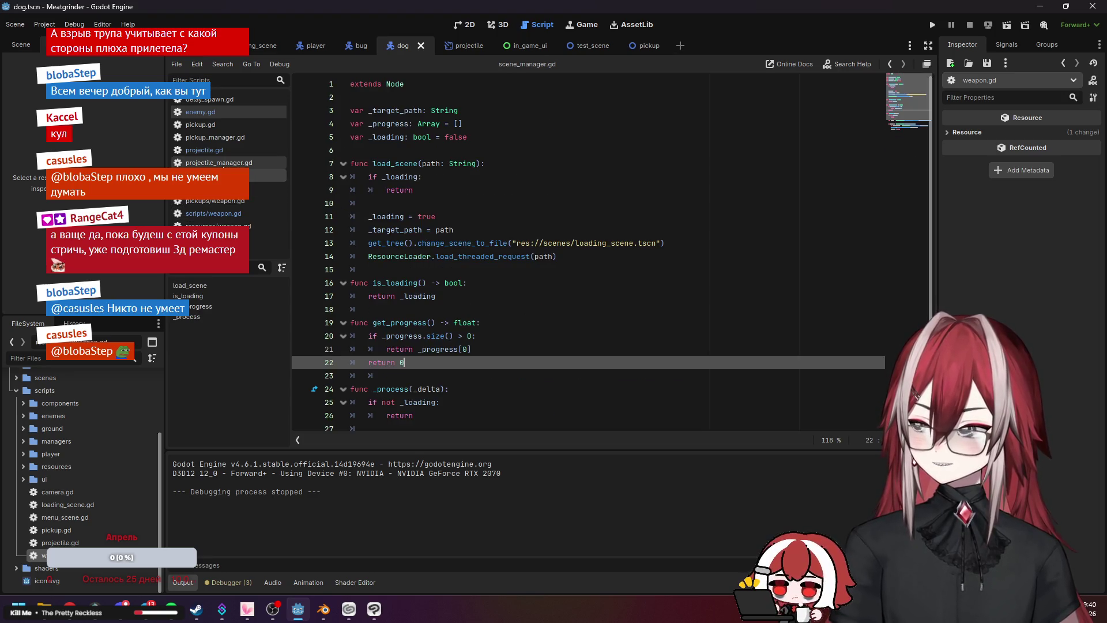
- Open projectile_manager.gd and projectile.gd and read through deactivate and _physics_process
click(224, 164)
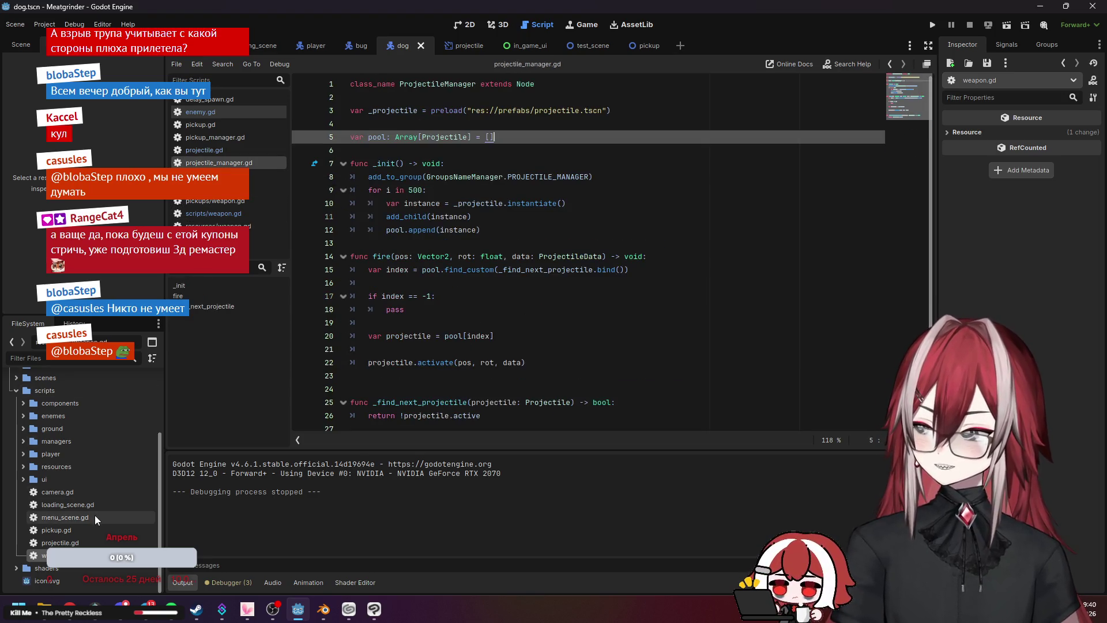
double_click(79, 542)
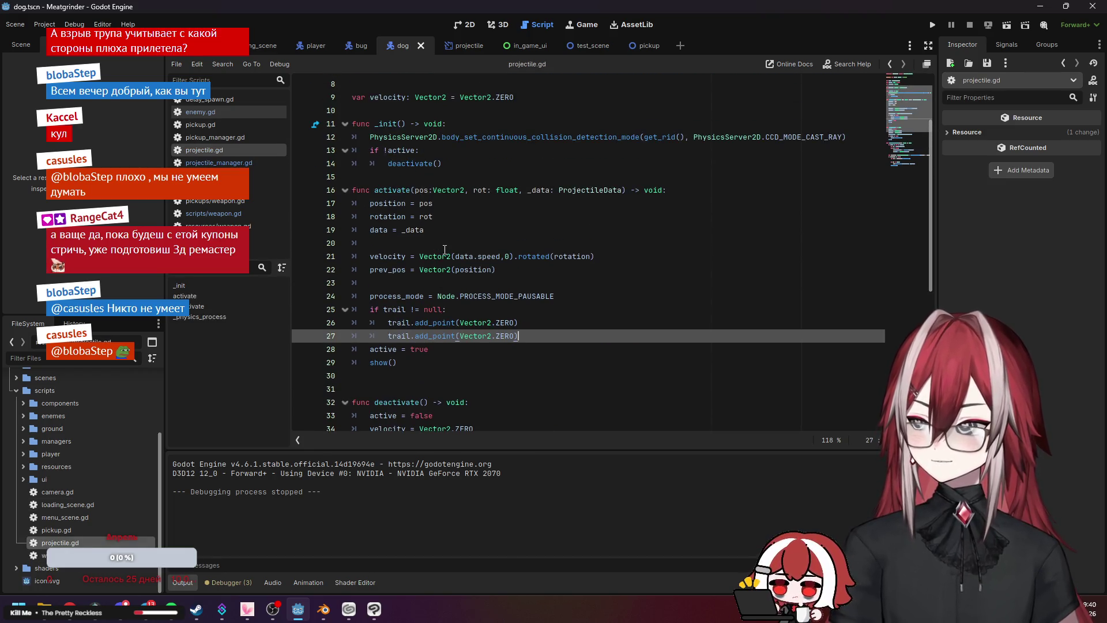
scroll(444, 250, up, 3)
click(470, 254)
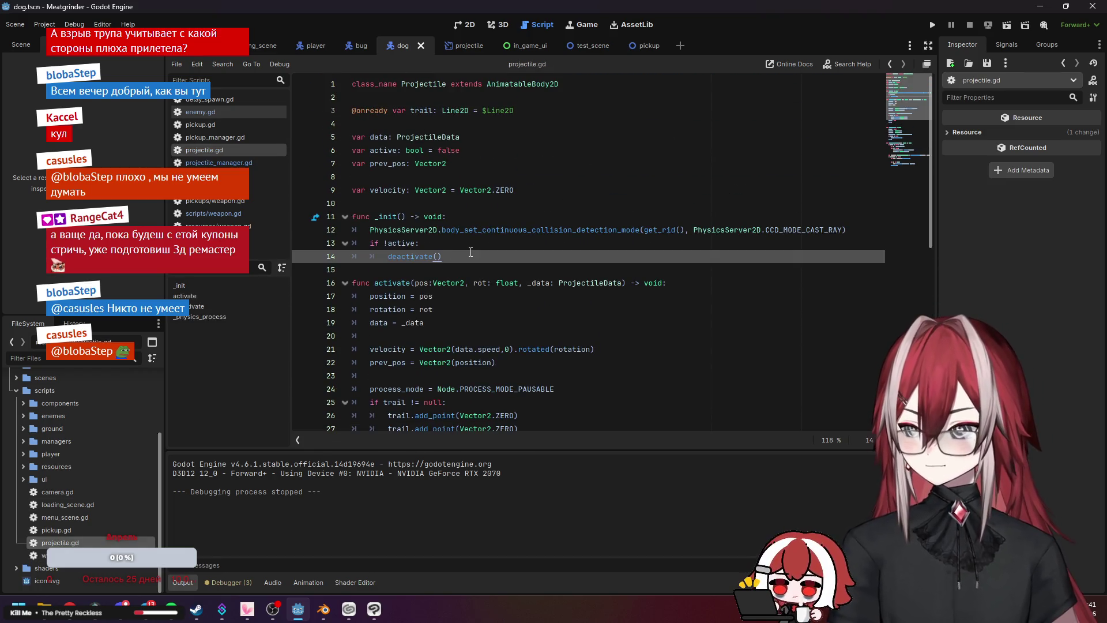
scroll(471, 252, down, 2)
scroll(471, 252, down, 7)
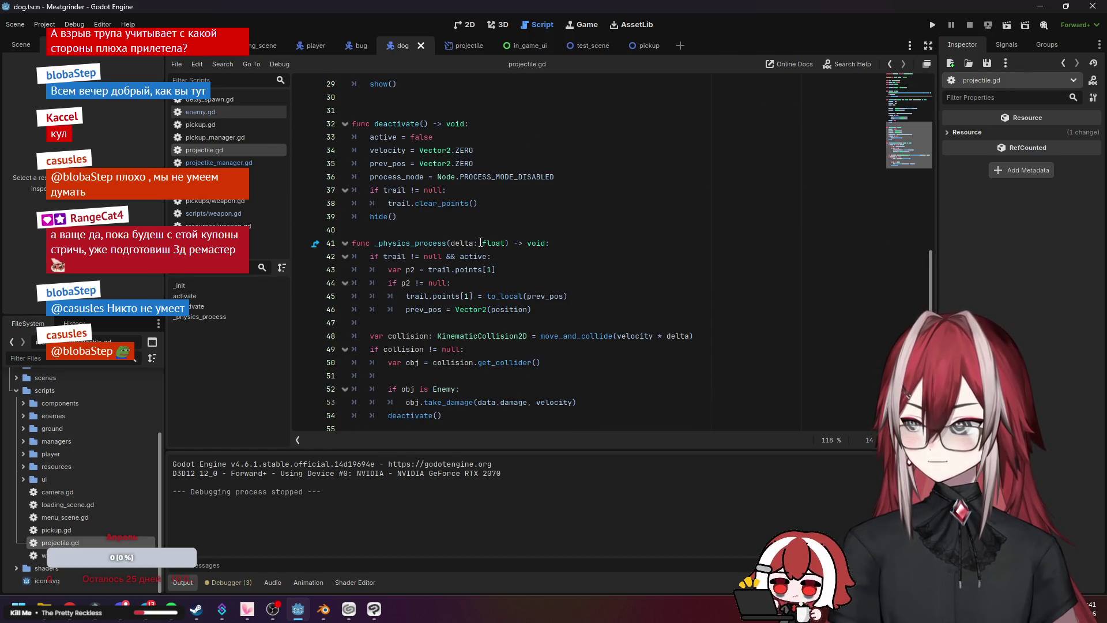
click(484, 217)
click(487, 190)
scroll(490, 193, up, 9)
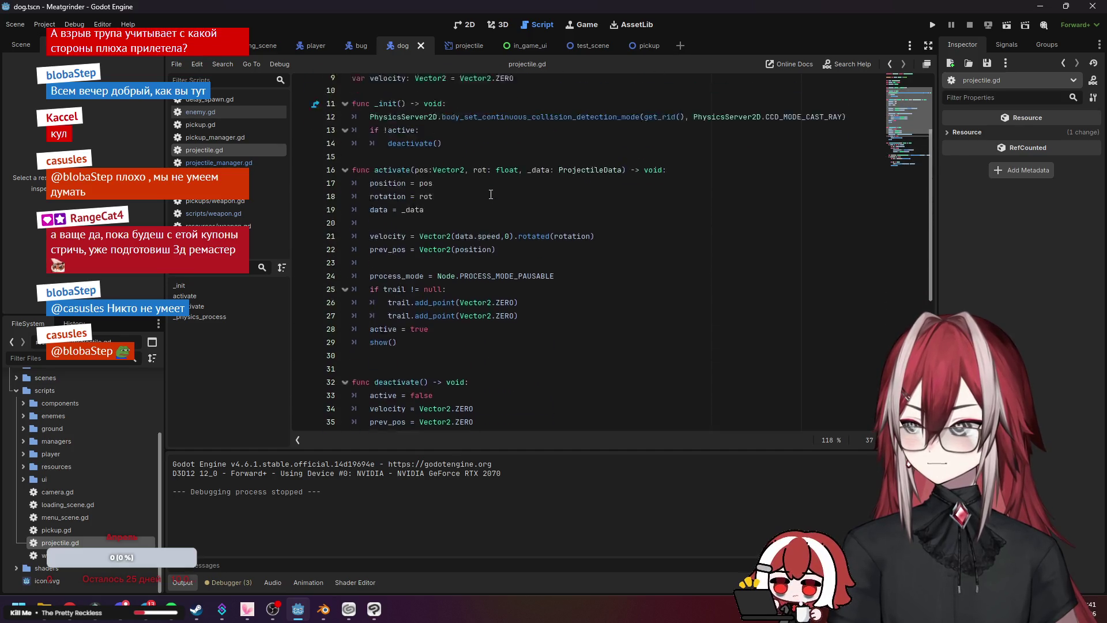
click(477, 167)
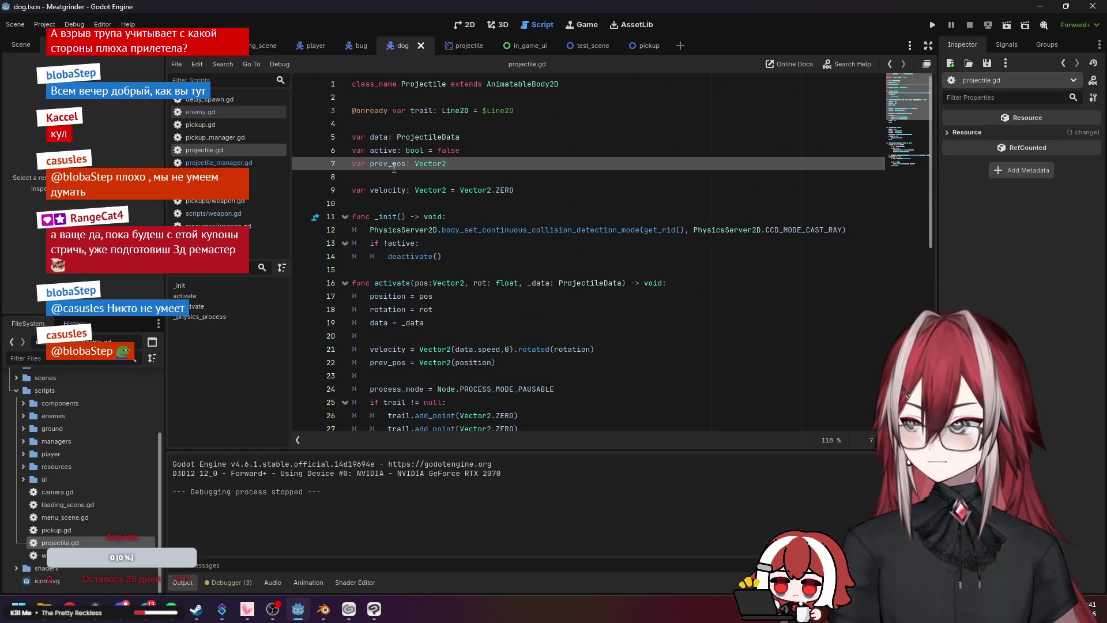
- View the projectile scene in 2D, inspect the Line2D trail's width curve, and reopen projectile.gd
click(464, 47)
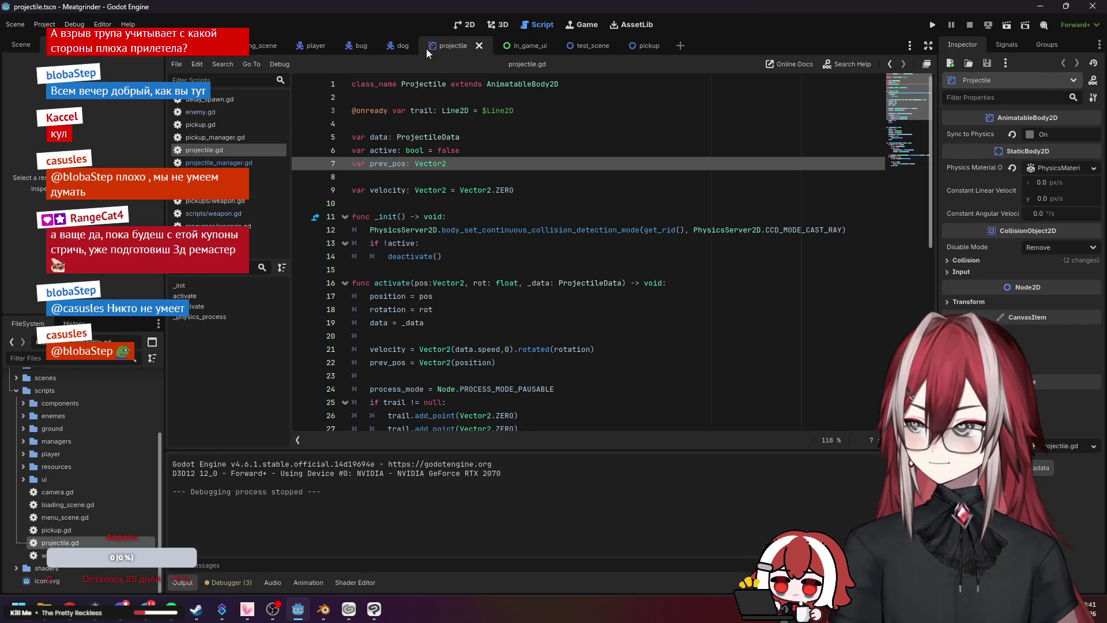
click(464, 23)
click(10, 41)
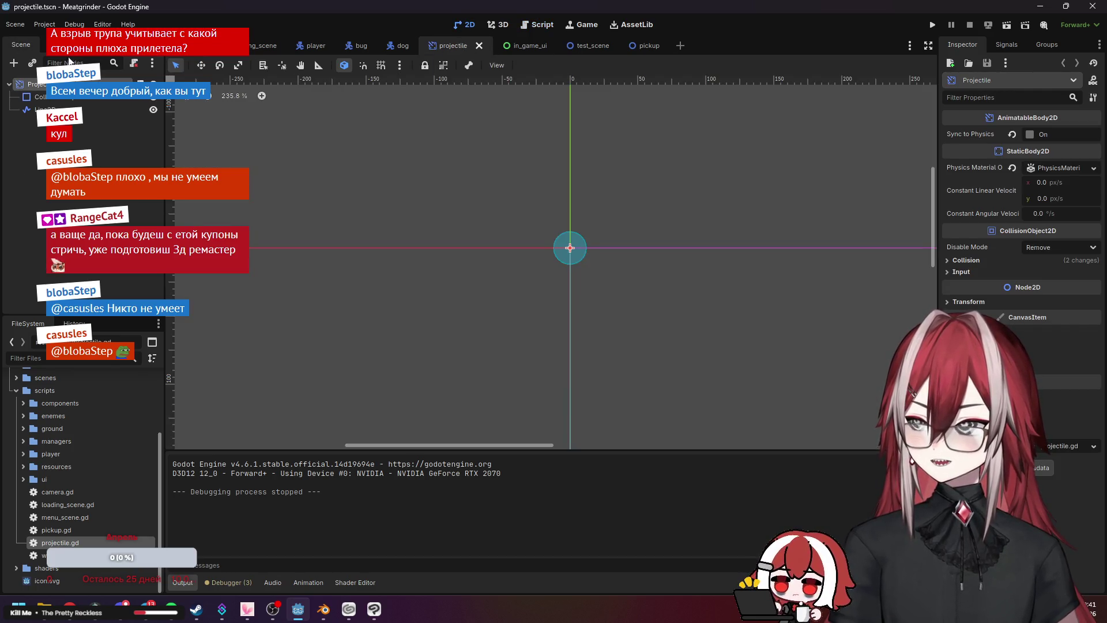
click(86, 96)
click(136, 110)
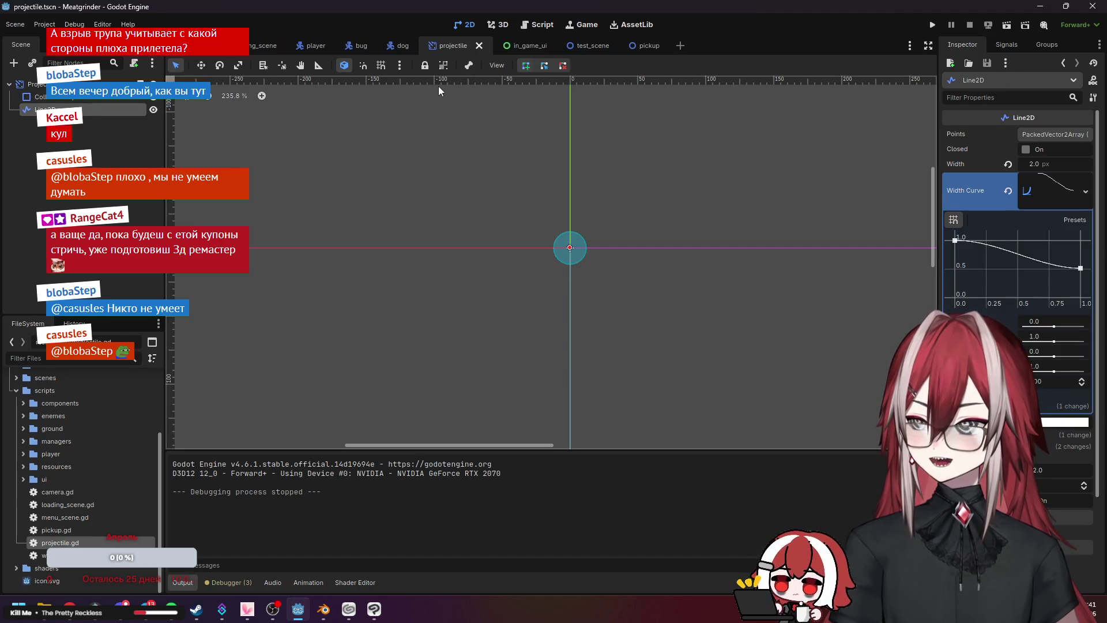
double_click(78, 544)
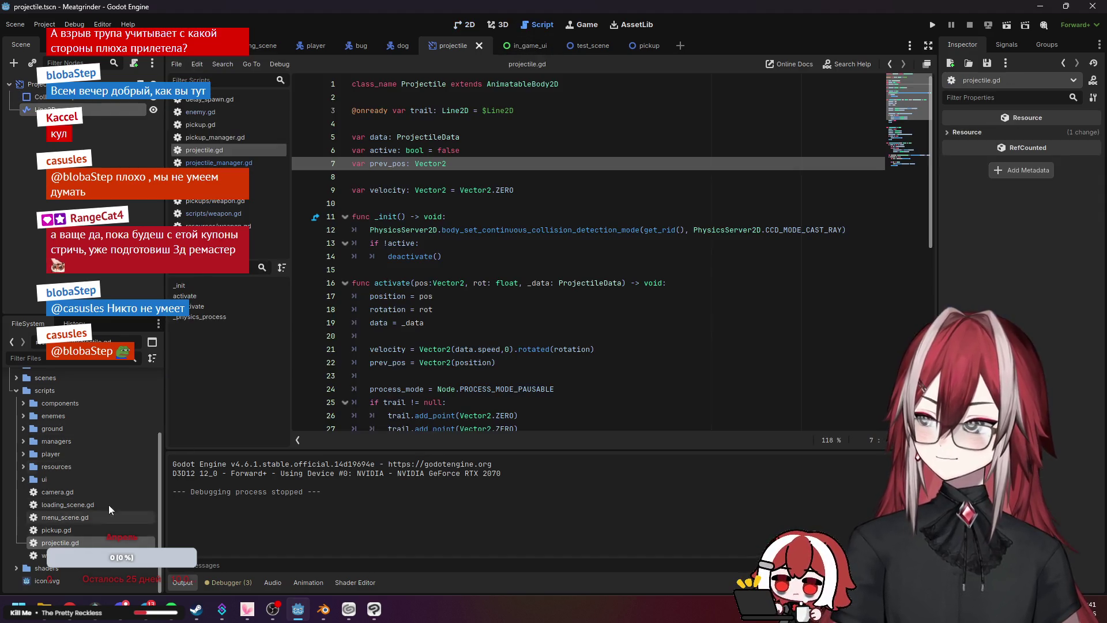
click(485, 257)
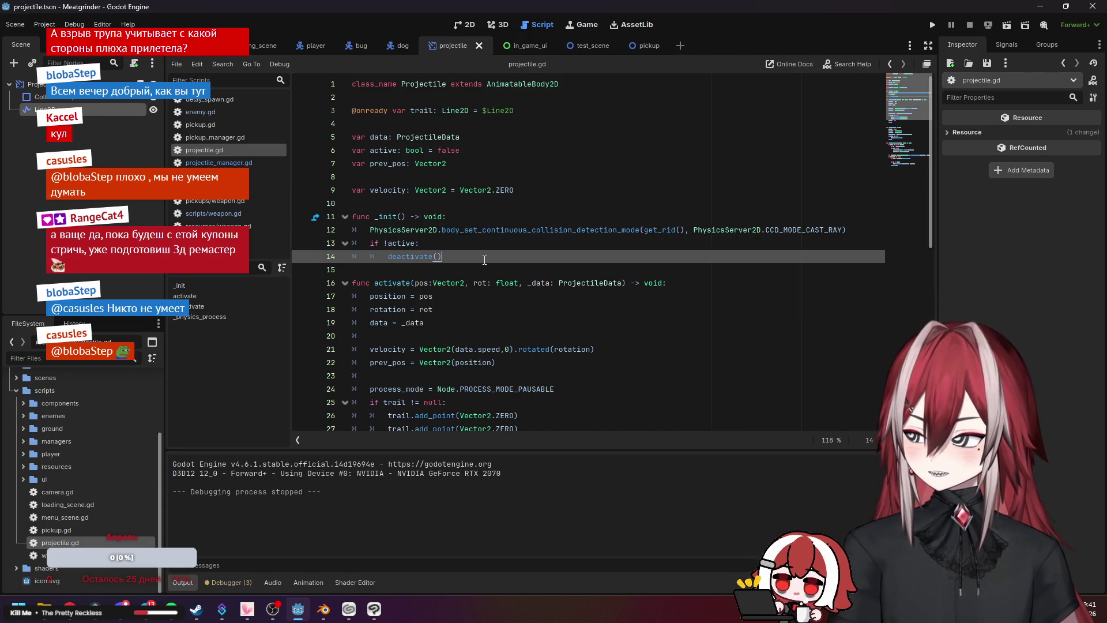
- Fold the activate, deactivate, _physics_process and _init functions and delete empty line 30
click(467, 150)
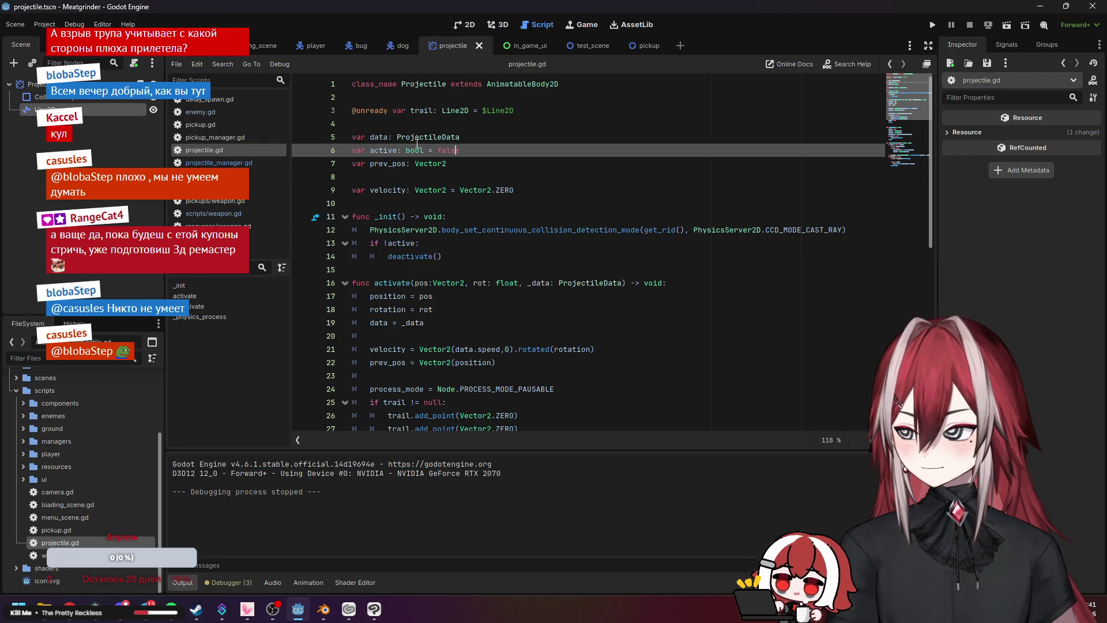
scroll(445, 200, down, 2)
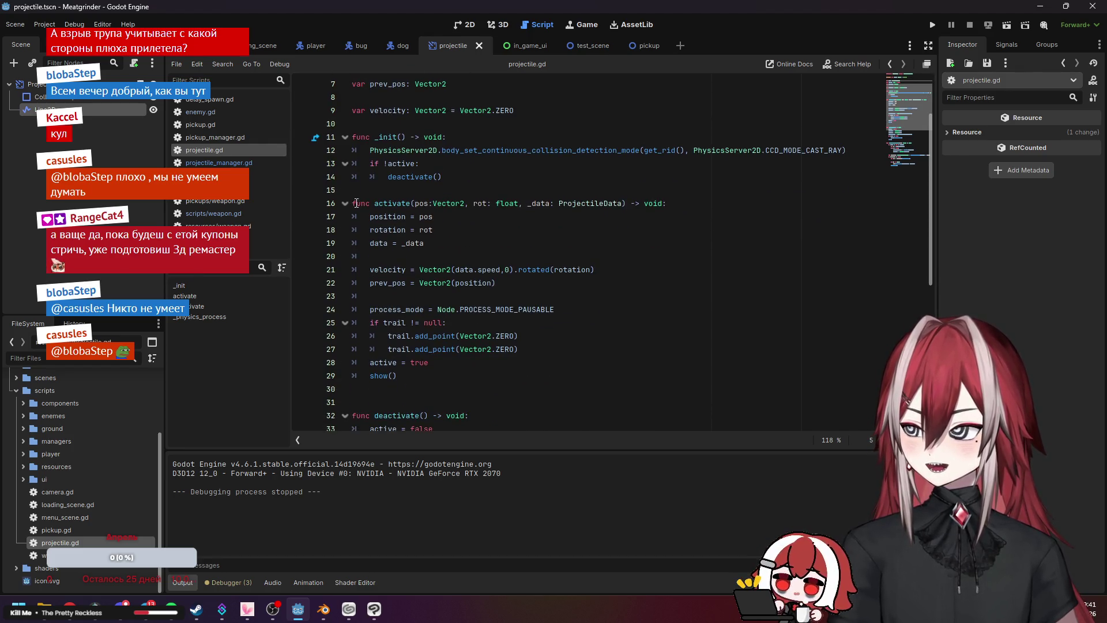
click(345, 203)
click(344, 243)
click(345, 269)
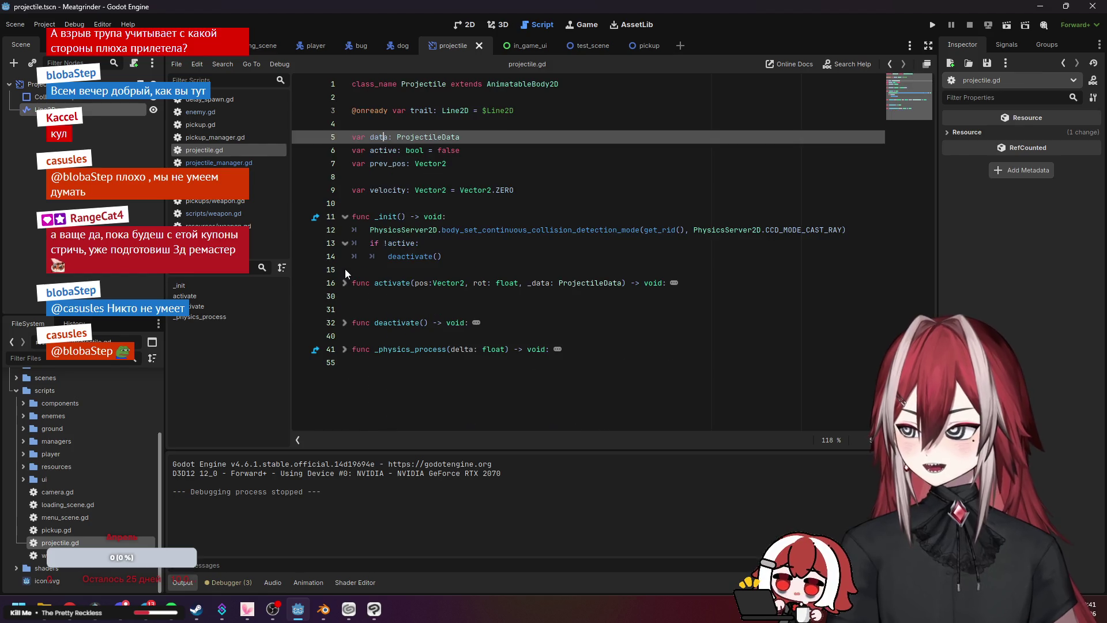
click(344, 218)
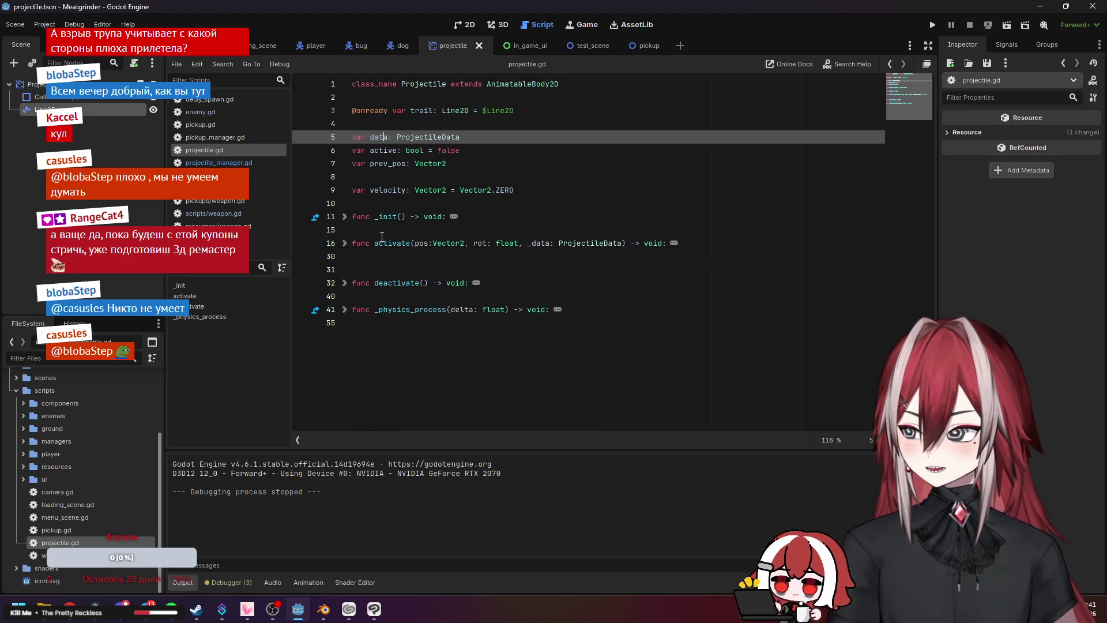
click(357, 258)
key(BackSpace)
- Review the velocity declaration on line 9 and the activate function body
click(565, 191)
scroll(565, 206, down, 1)
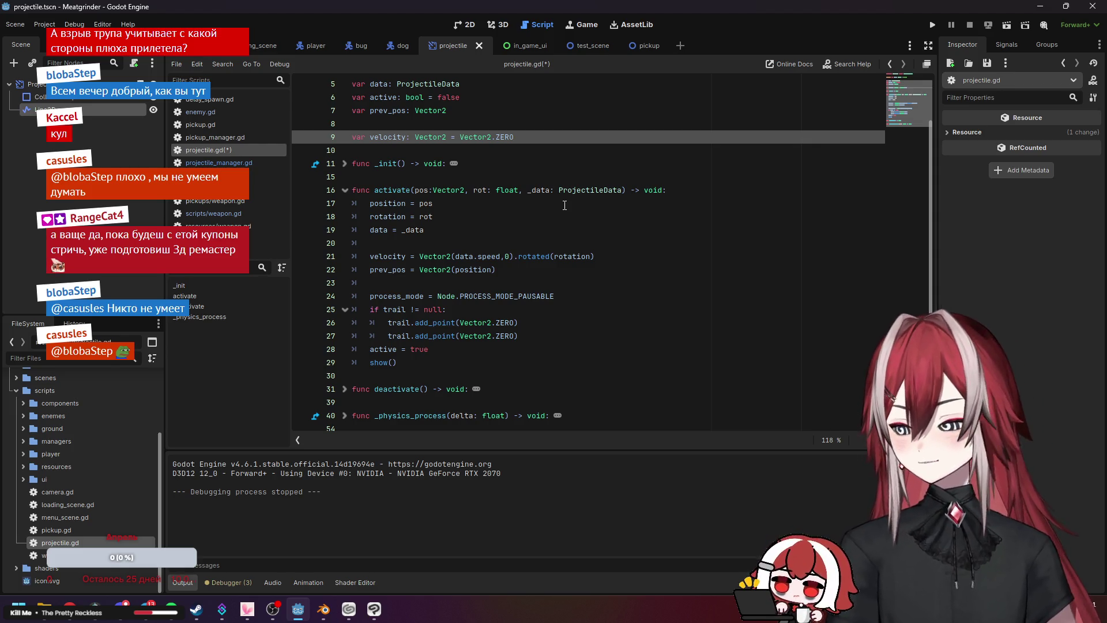
click(512, 230)
scroll(512, 231, up, 2)
click(525, 190)
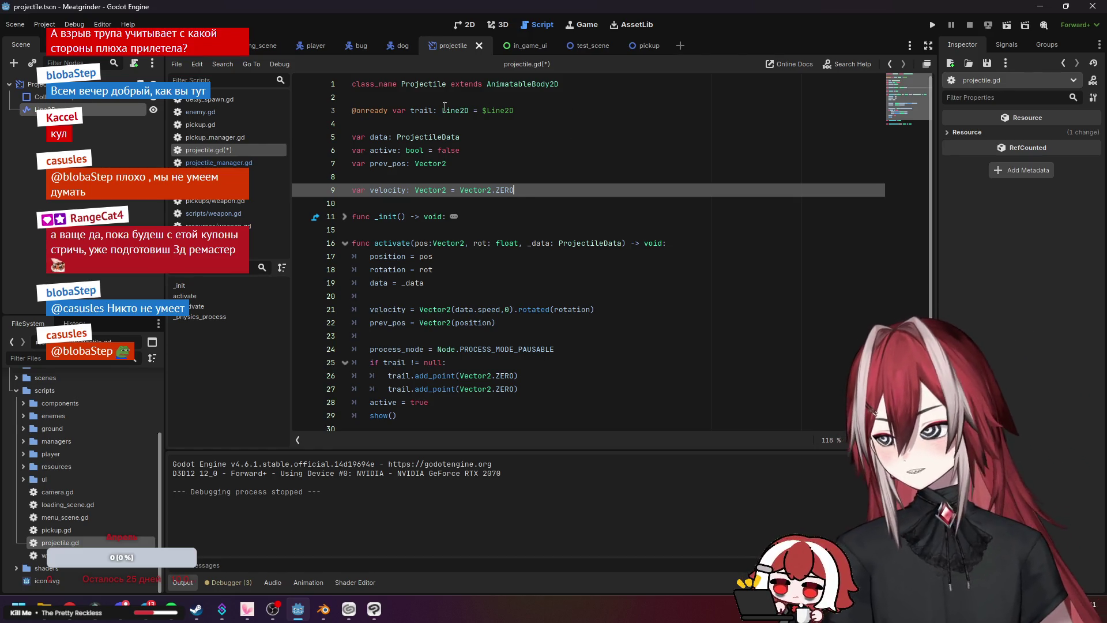
- Jump from ProjectileData on line 5 to its class definition
click(424, 85)
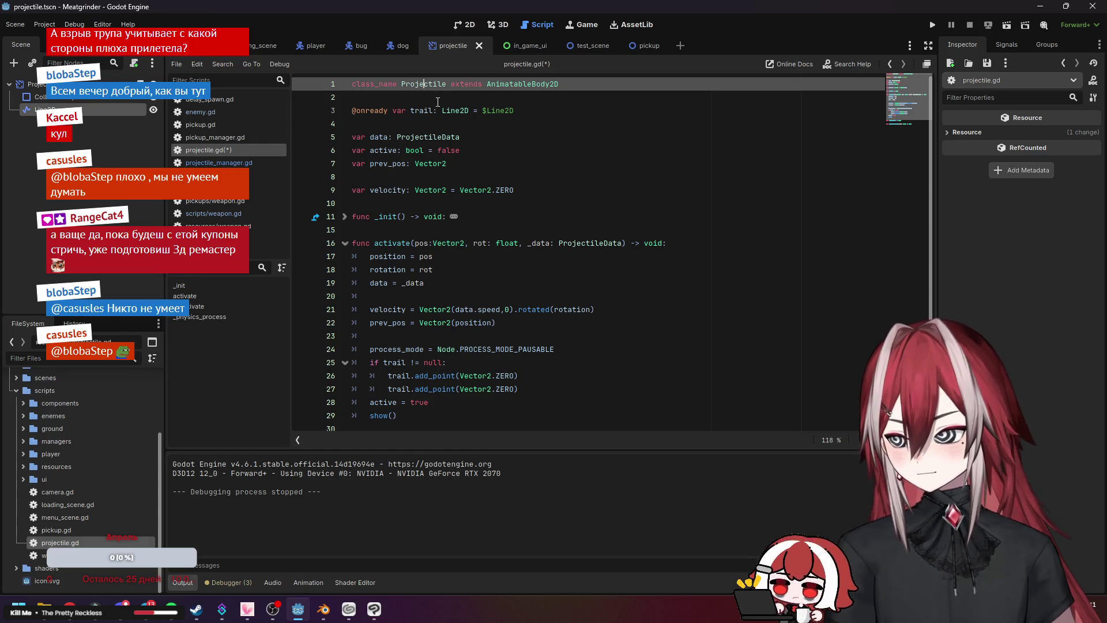
scroll(448, 147, down, 2)
click(414, 202)
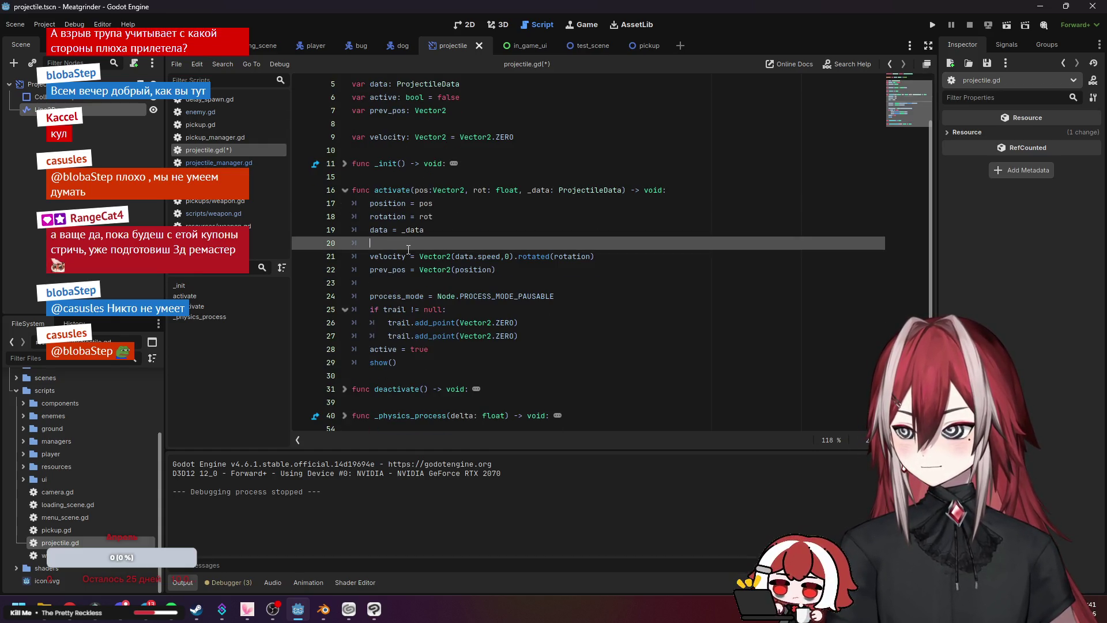
scroll(421, 242, up, 2)
click(427, 136)
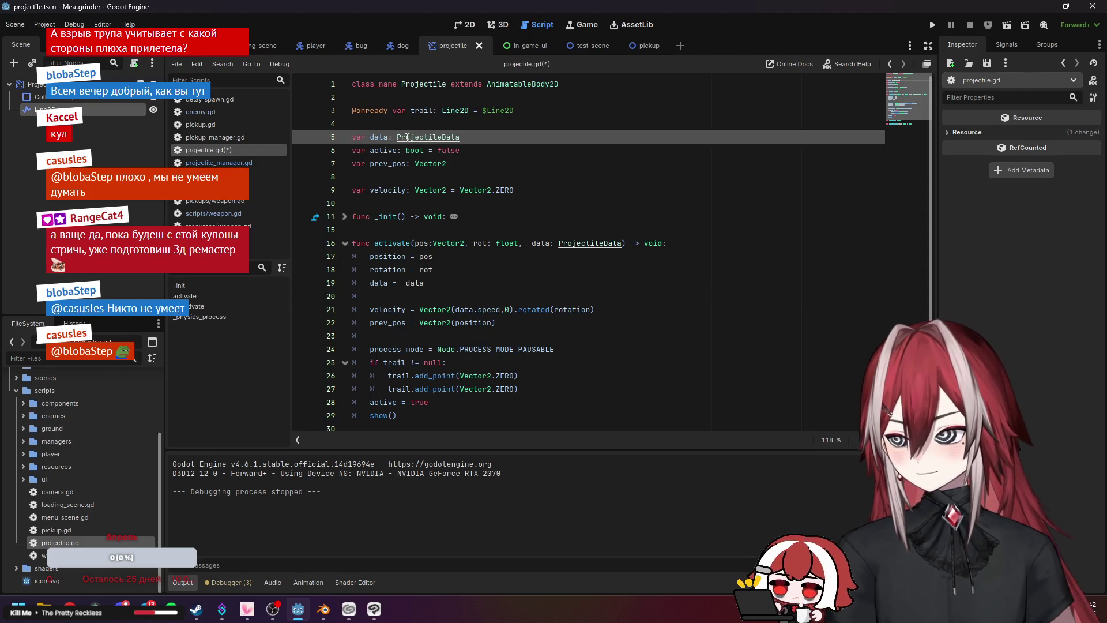
ctrl+click(428, 137)
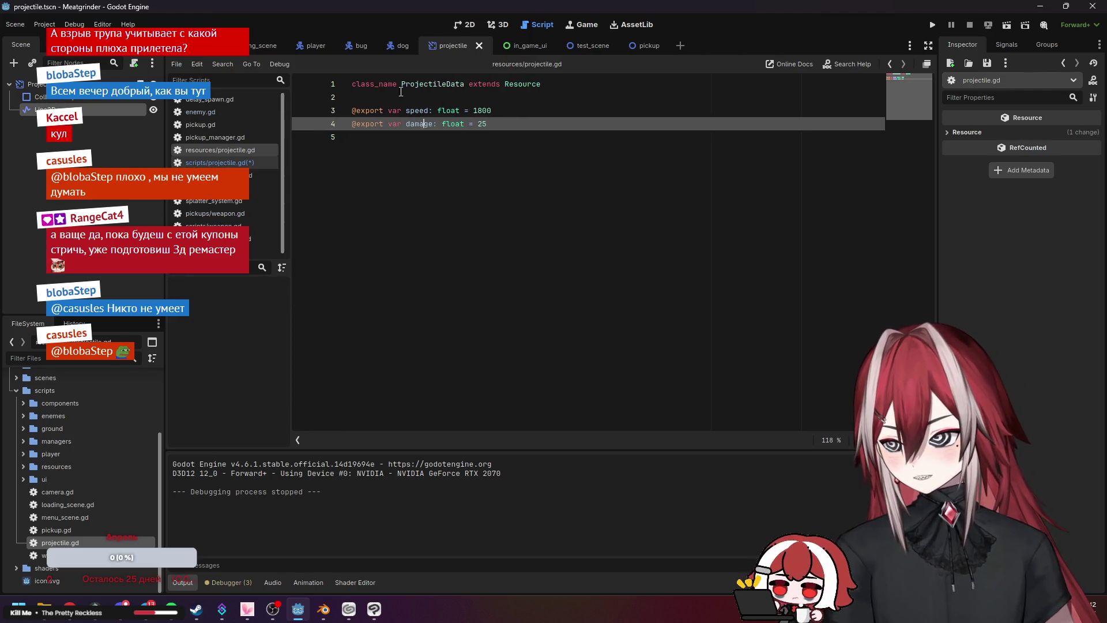
click(231, 163)
click(485, 163)
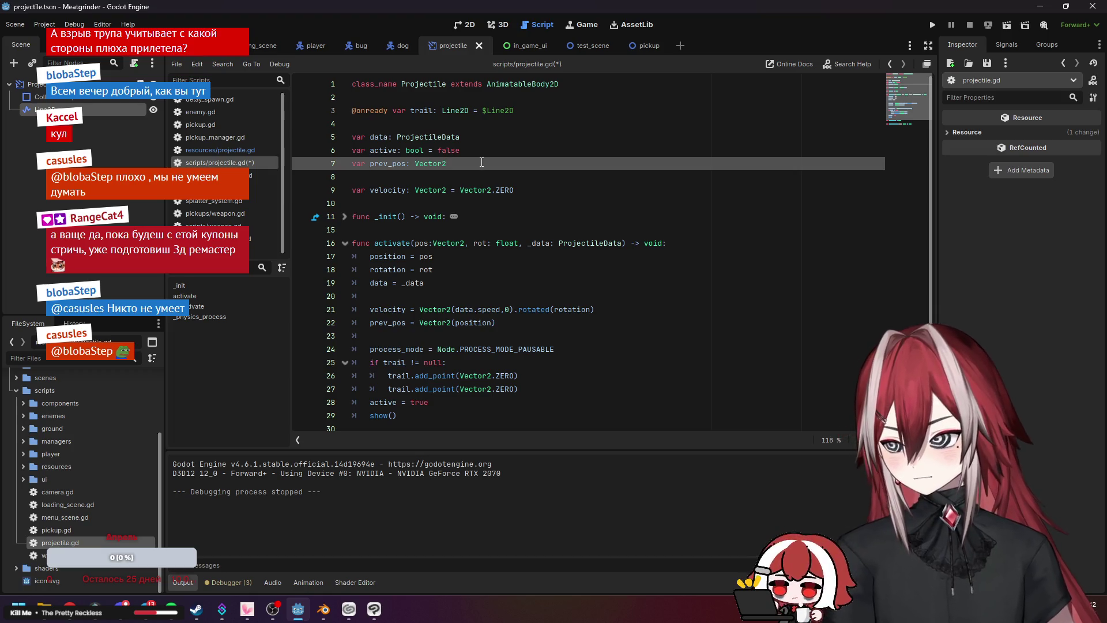
scroll(481, 162, down, 2)
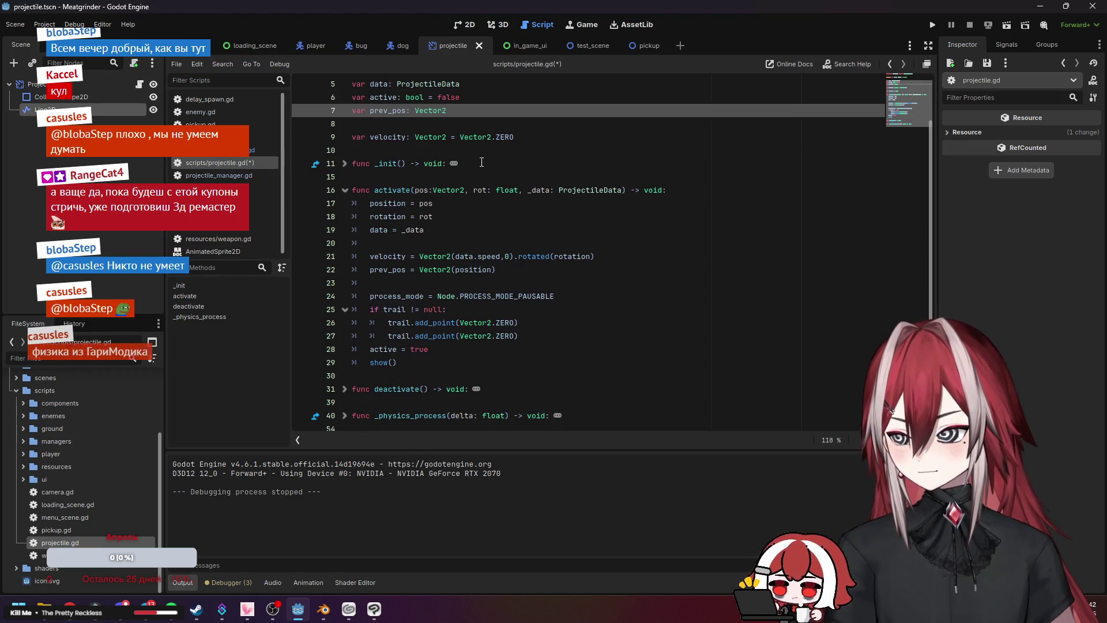
click(468, 218)
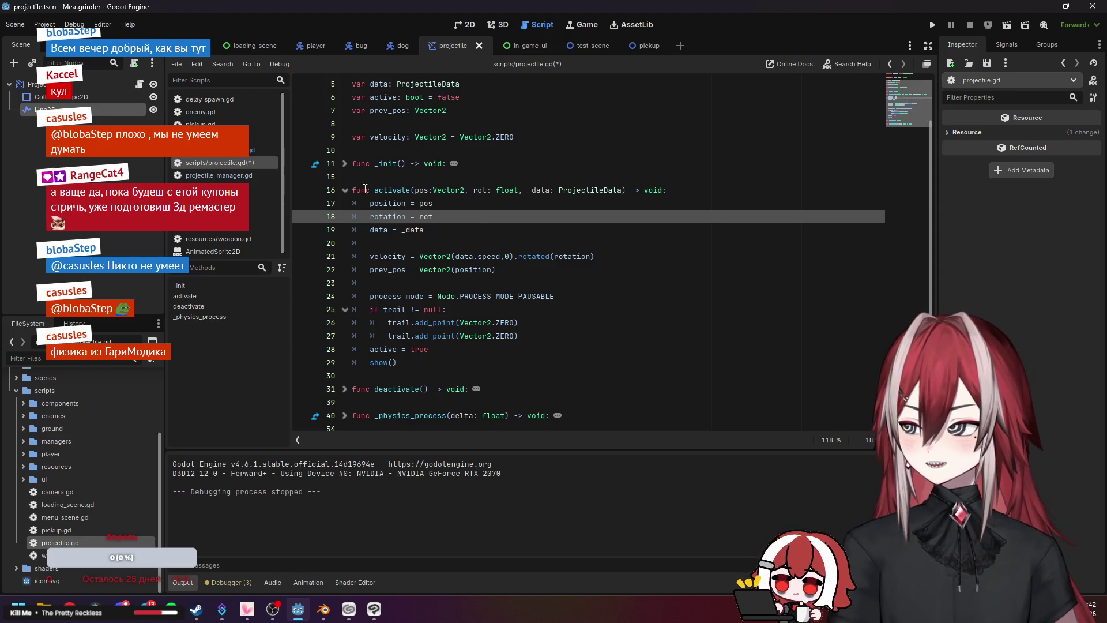
click(254, 152)
click(525, 139)
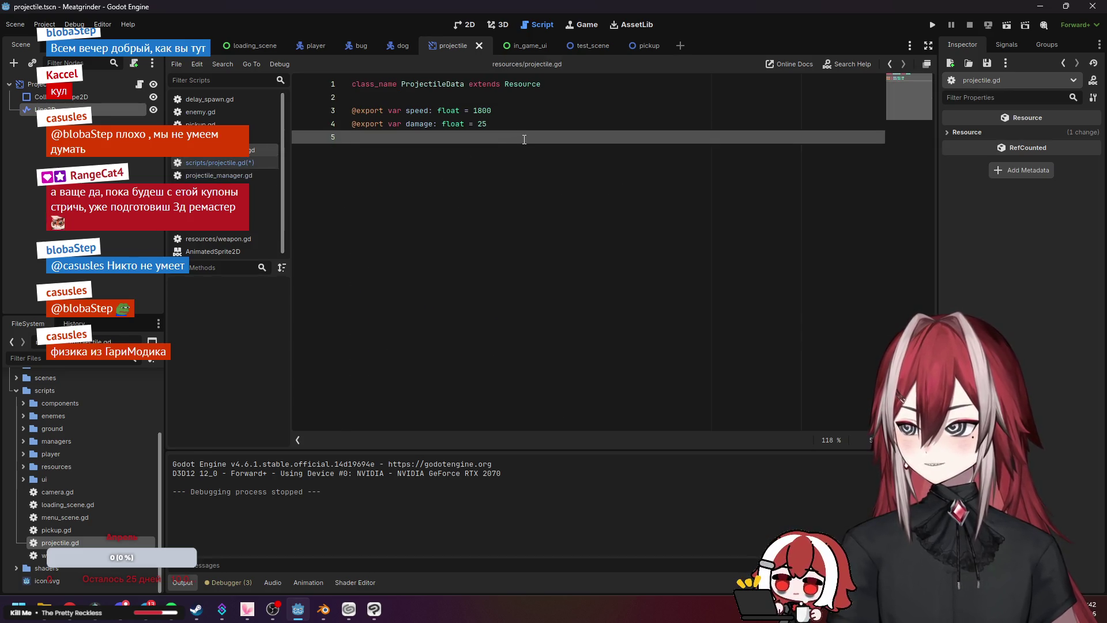
key(Up)
key(Up)
key(Up)
key(Return)
key(Up)
key(Return)
text(@export)
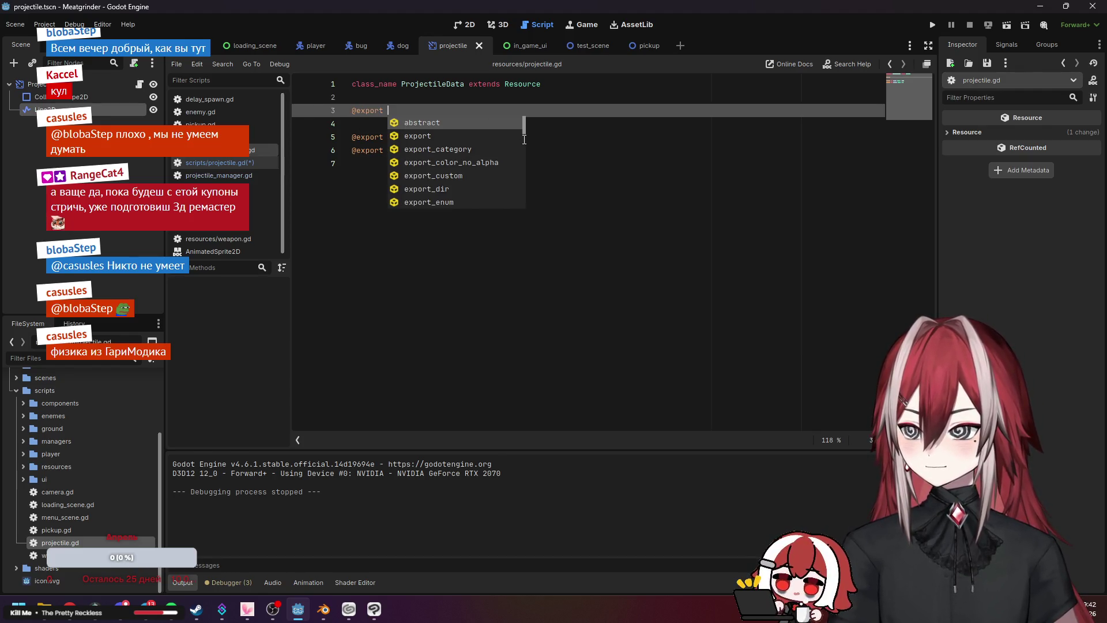
text( type)
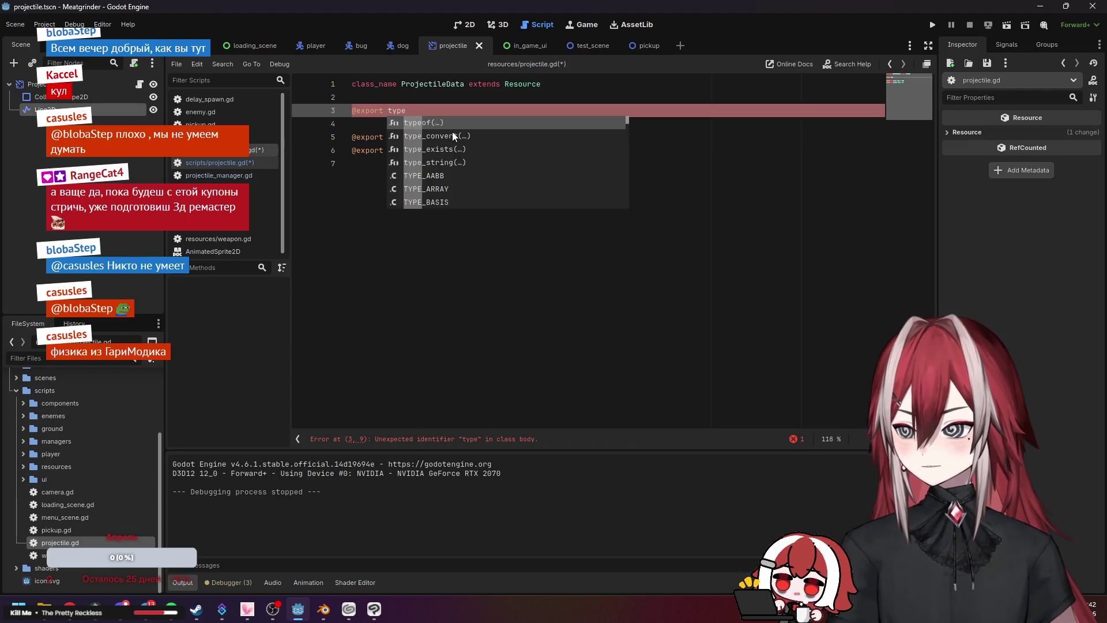
text(:)
- Declare 'enum ProjectileTypes {DEFAULT' above the export line, fixing the typos
click(405, 95)
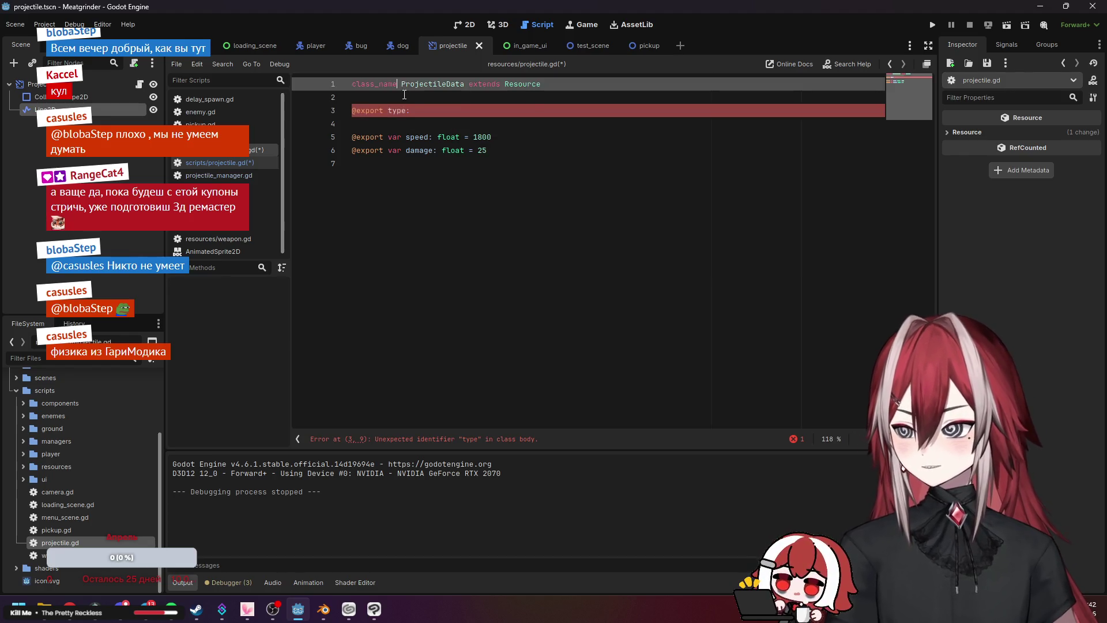
key(Return)
key(Return)
key(Up)
text(Enum P)
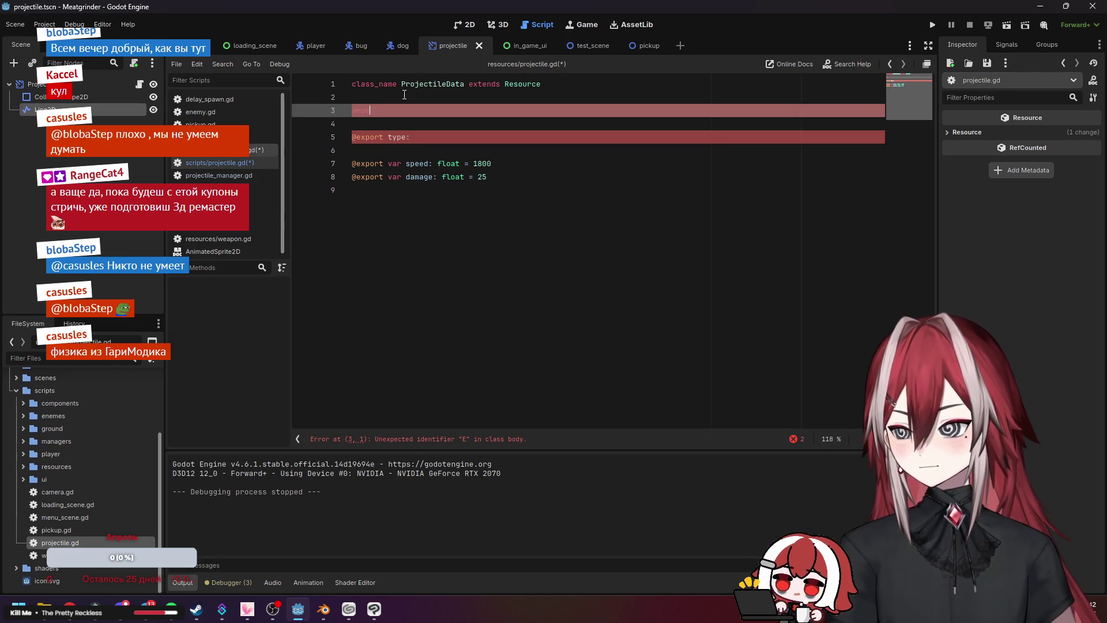
text(rojectile)
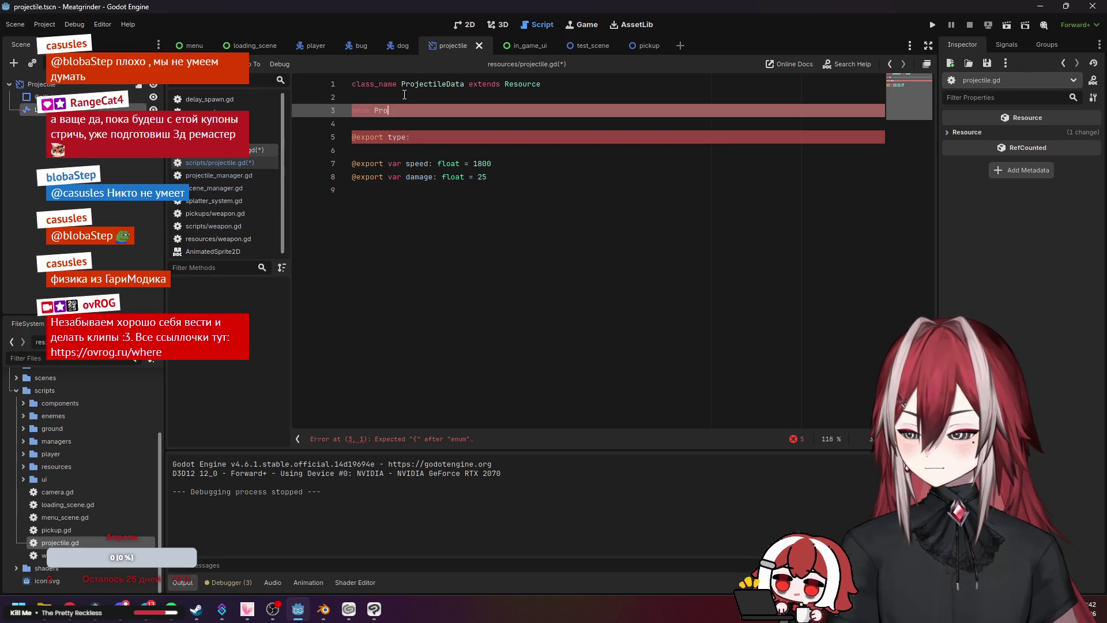
text(Types)
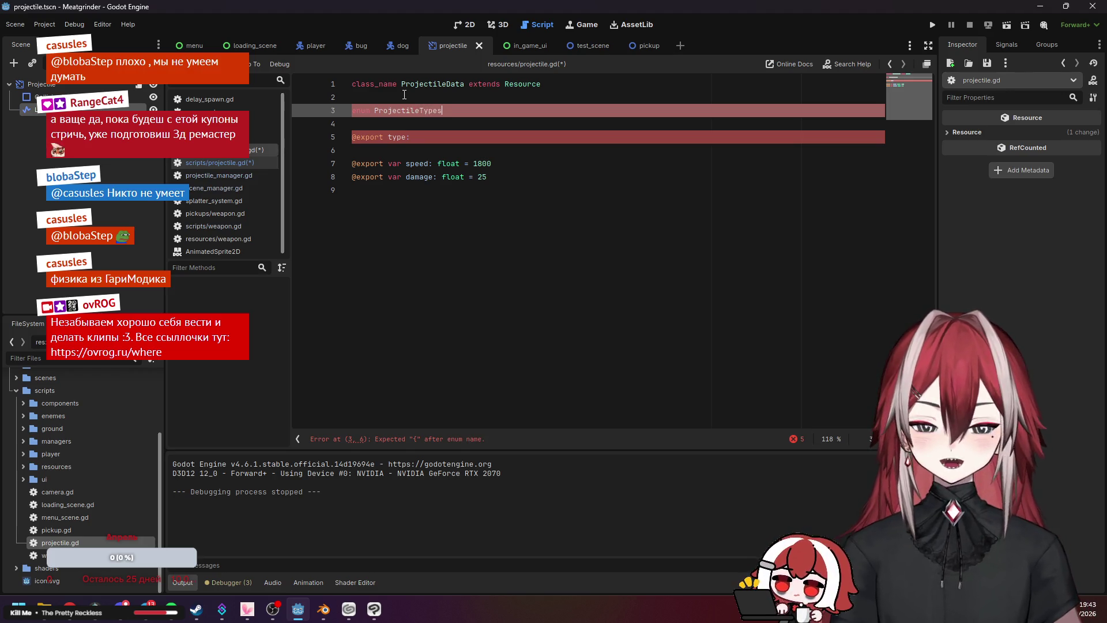
text(= {)
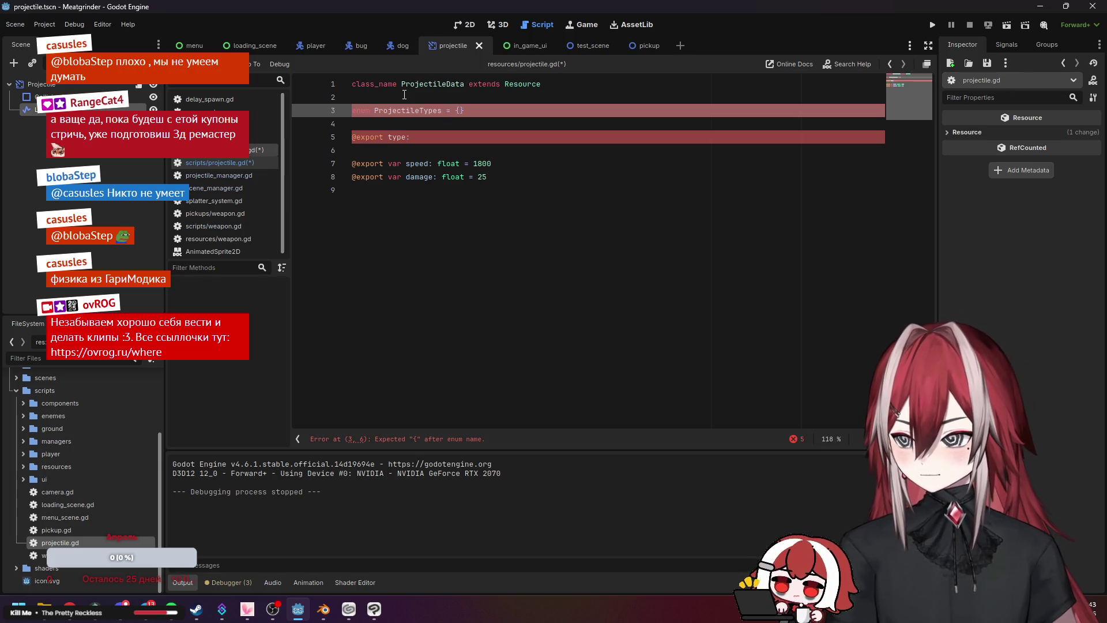
text(DEFAULYT)
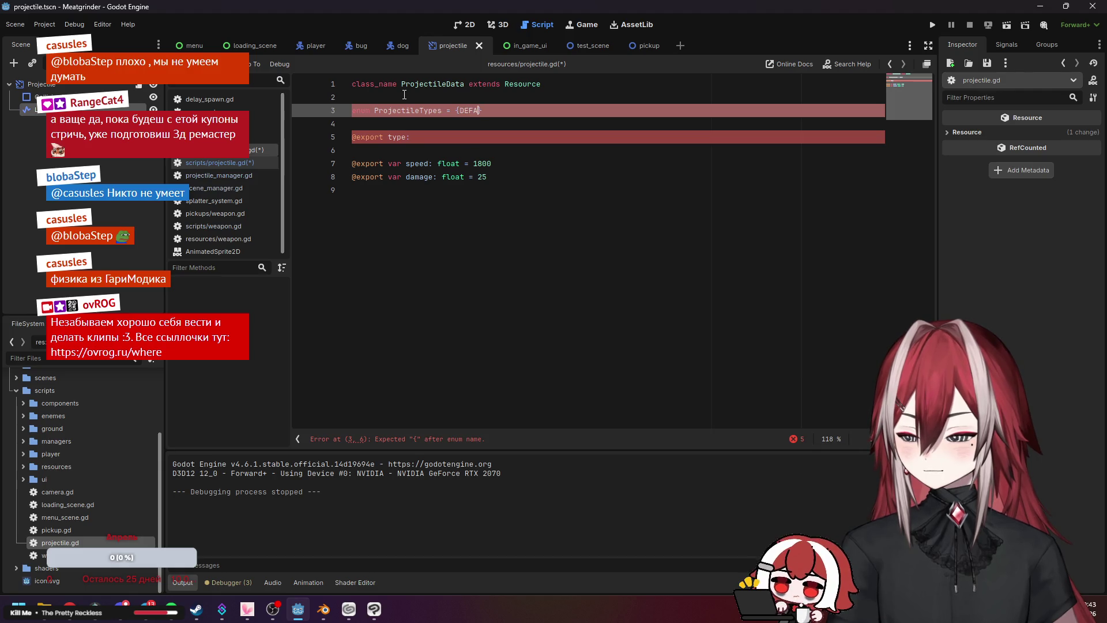
key(BackSpace)
key(BackSpace)
text(T)
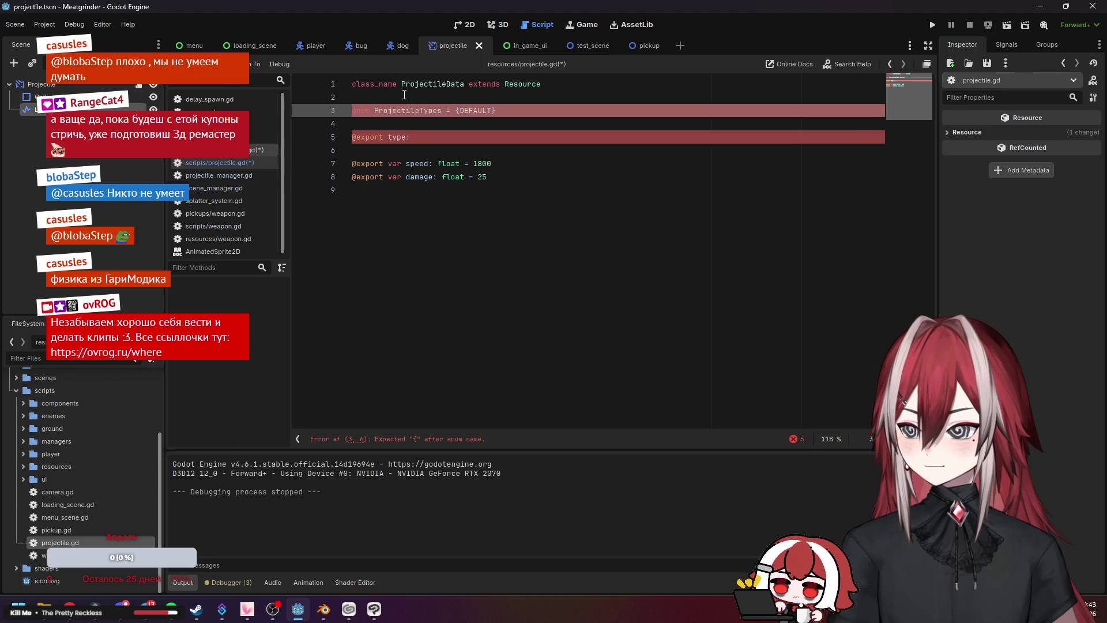
key(Left)
key(Left)
key(Left)
key(BackSpace)
key(BackSpace)
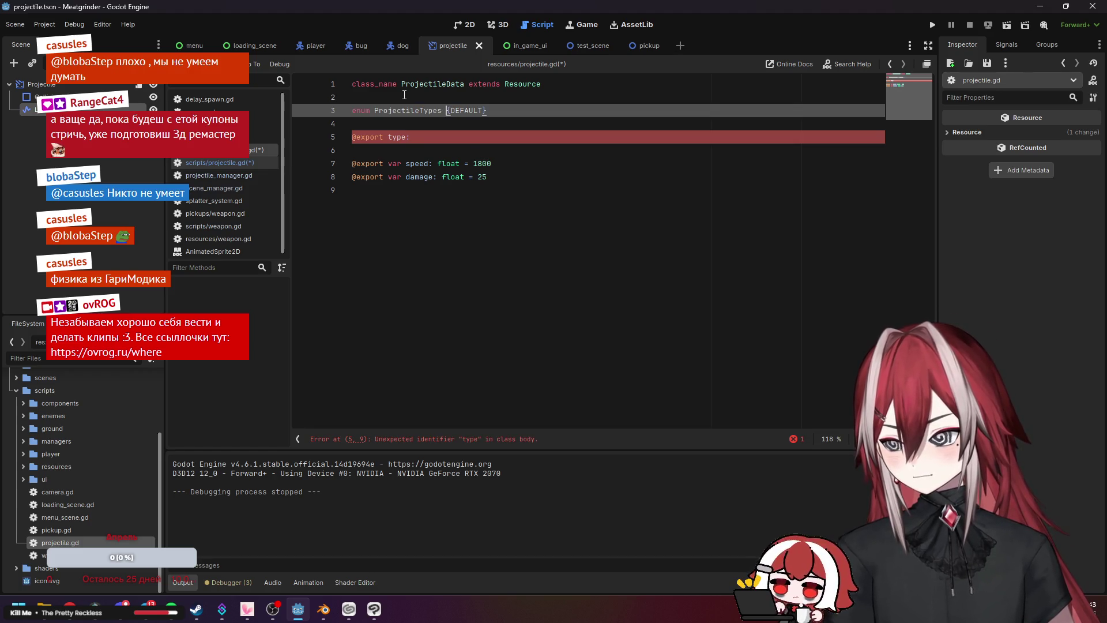
key(Right)
text(,)
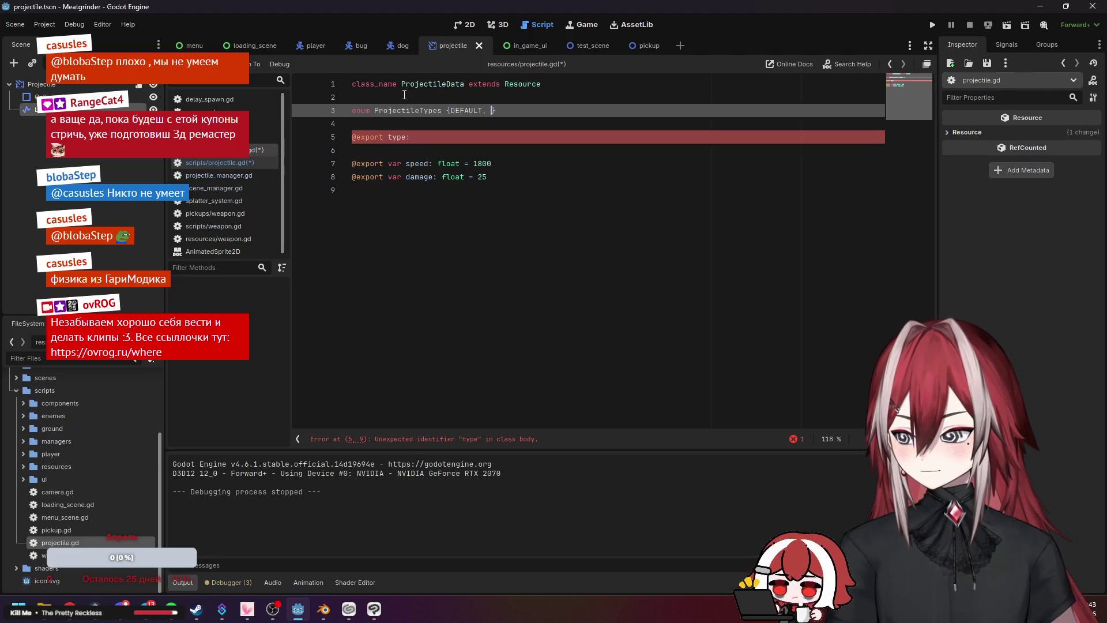
text(pierce)
key(BackSpace)
key(BackSpace)
key(BackSpace)
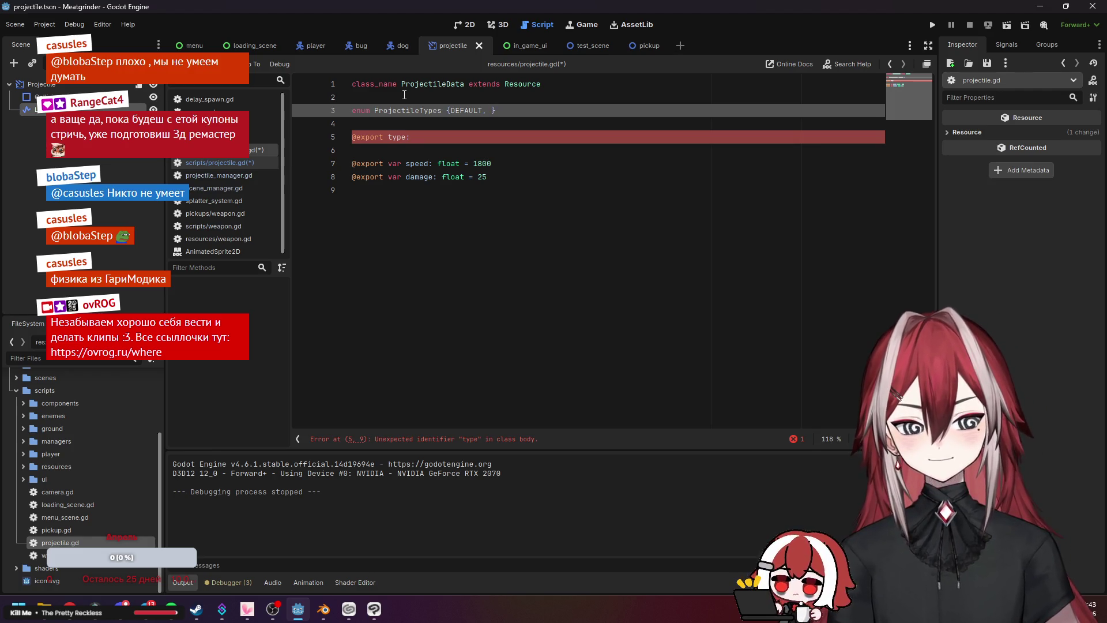
- Add SPRITE as the second value of the ProjectileTypes enum
click(458, 125)
click(493, 111)
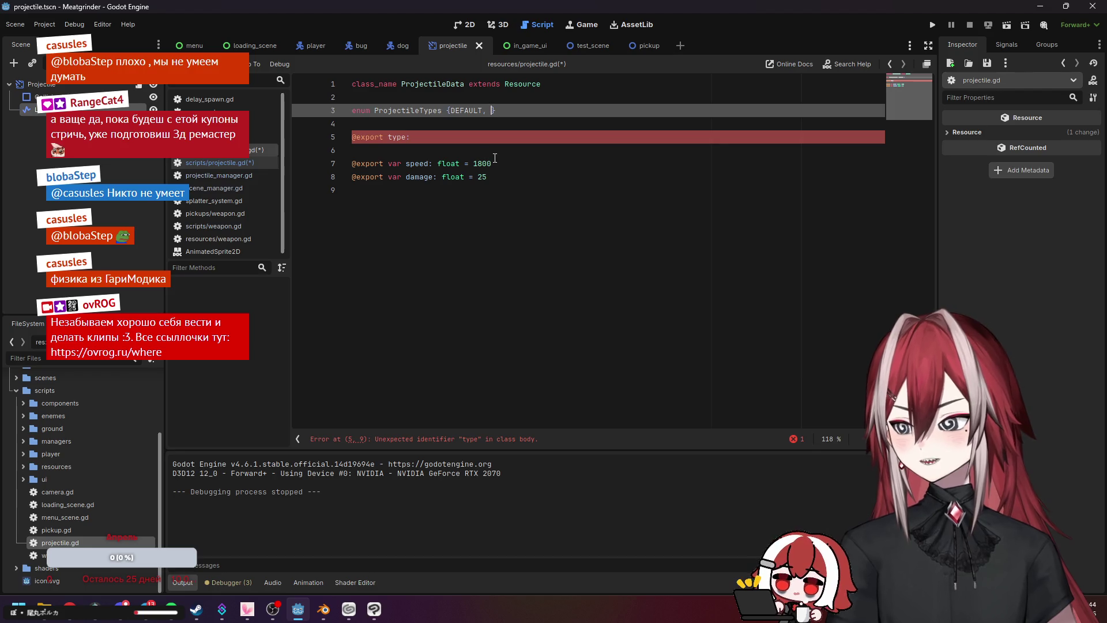
text(S)
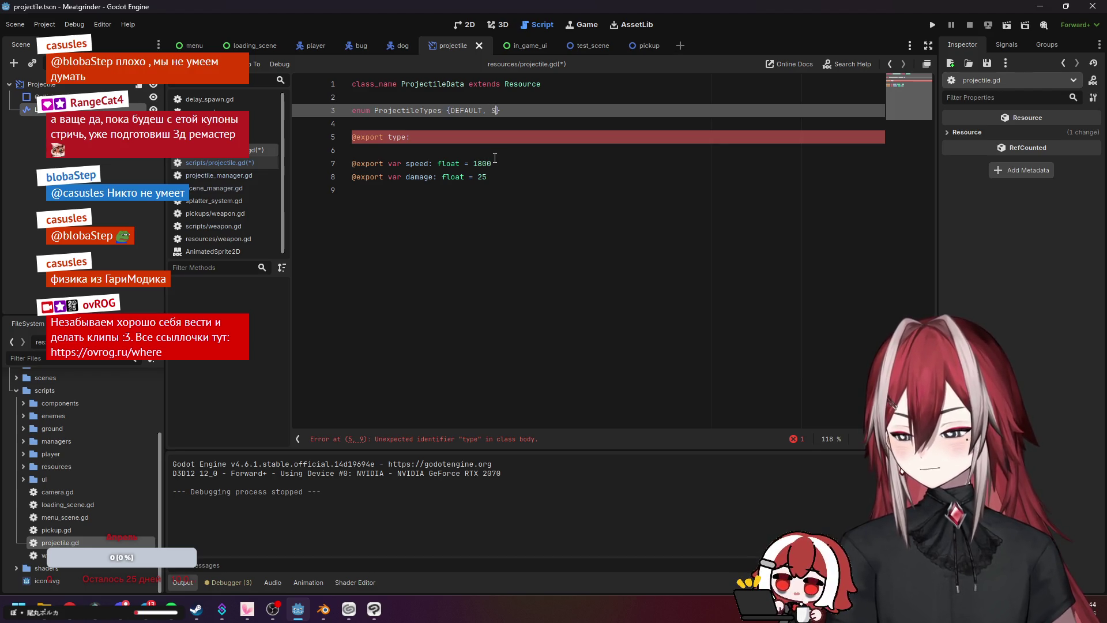
text(prite)
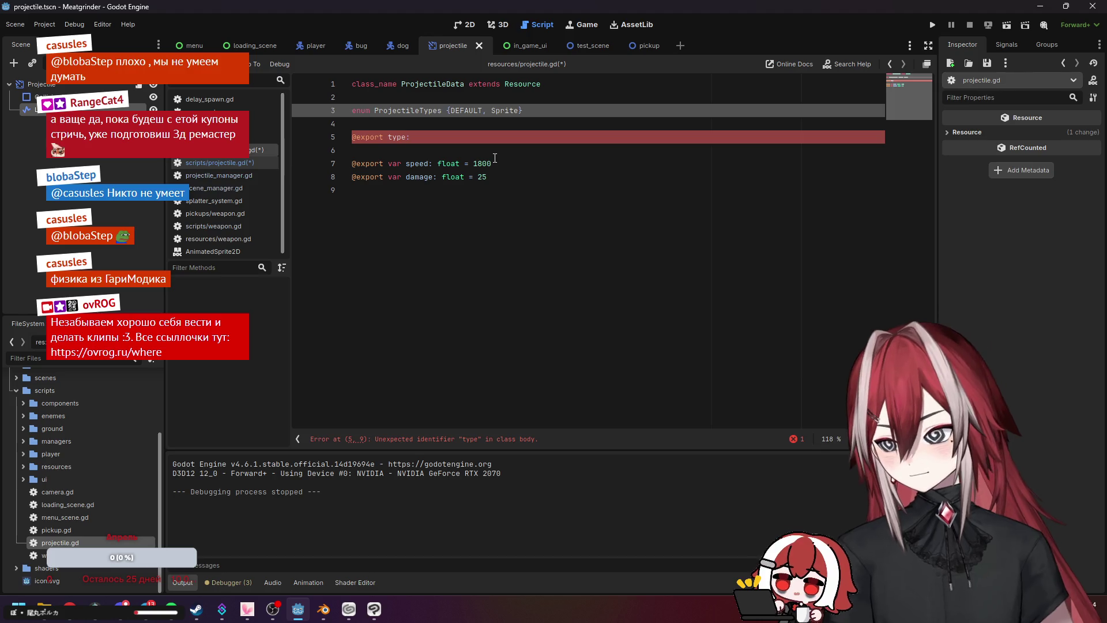
key(BackSpace)
key(BackSpace)
key(BackSpace)
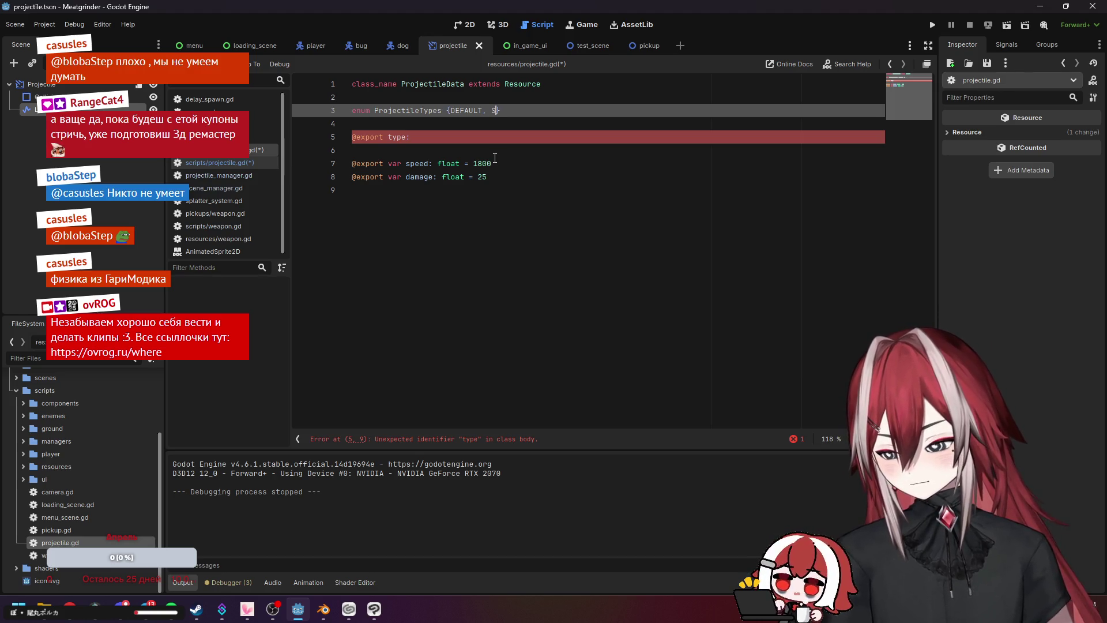
text(PRITE)
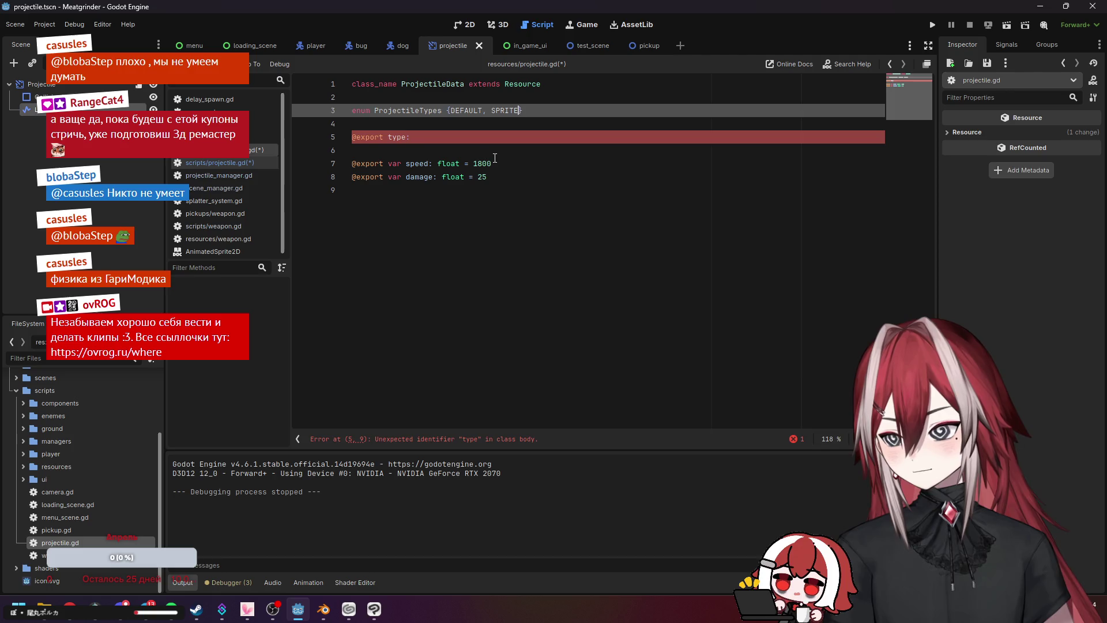
- Type the export line as 'type: ProjectileTypes =' by pasting the enum name
click(538, 167)
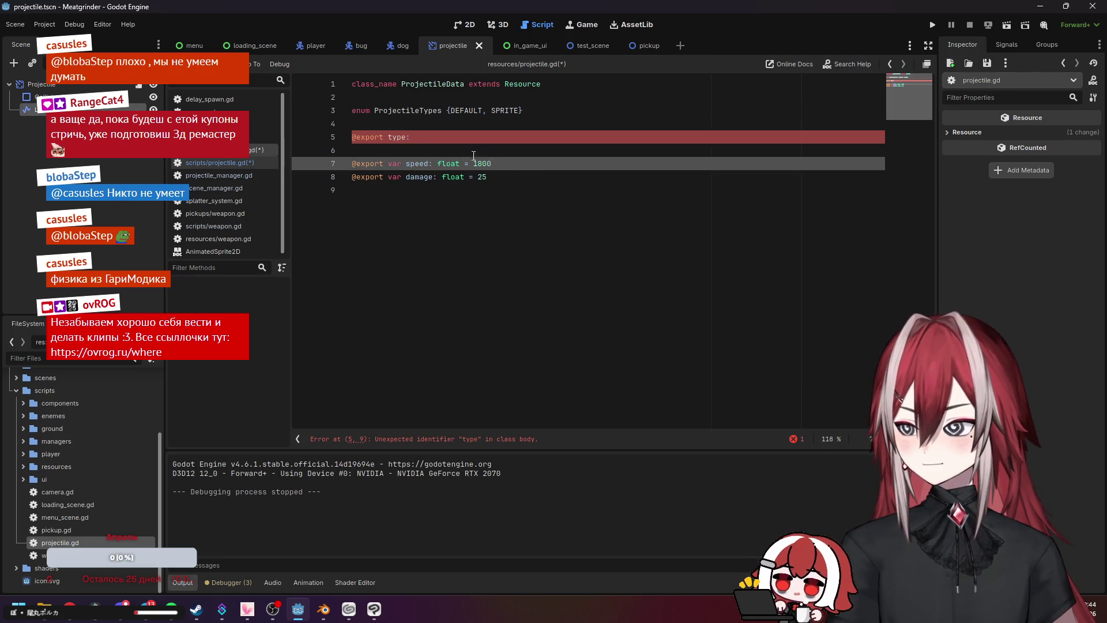
click(462, 136)
text(Proje)
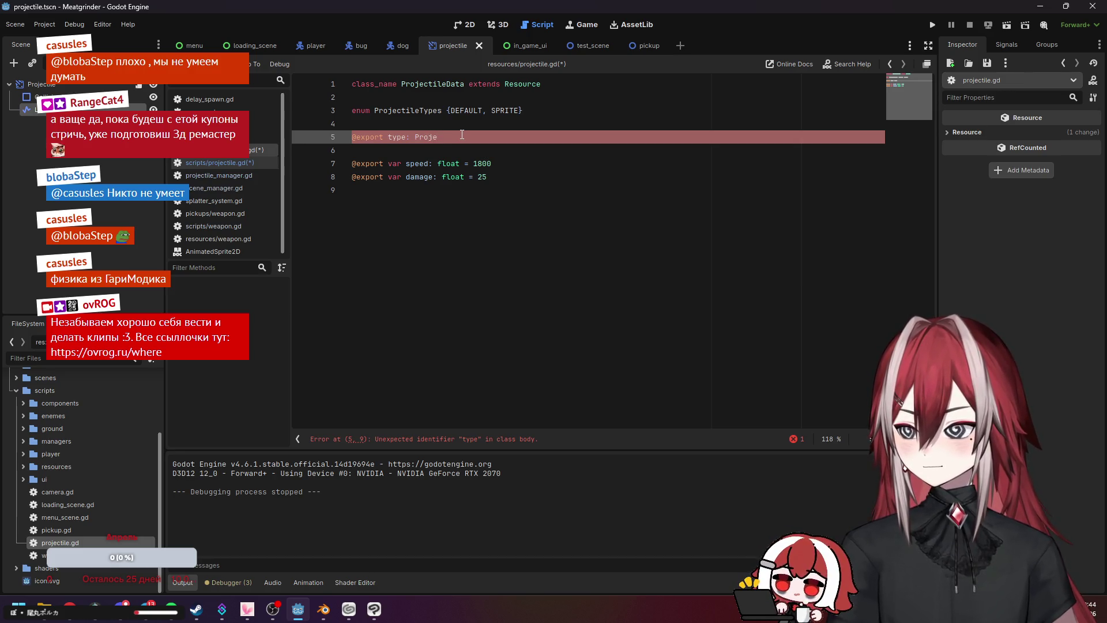
drag(375, 110, 443, 111)
key(ctrl+c)
double_click(445, 135)
key(ctrl+v)
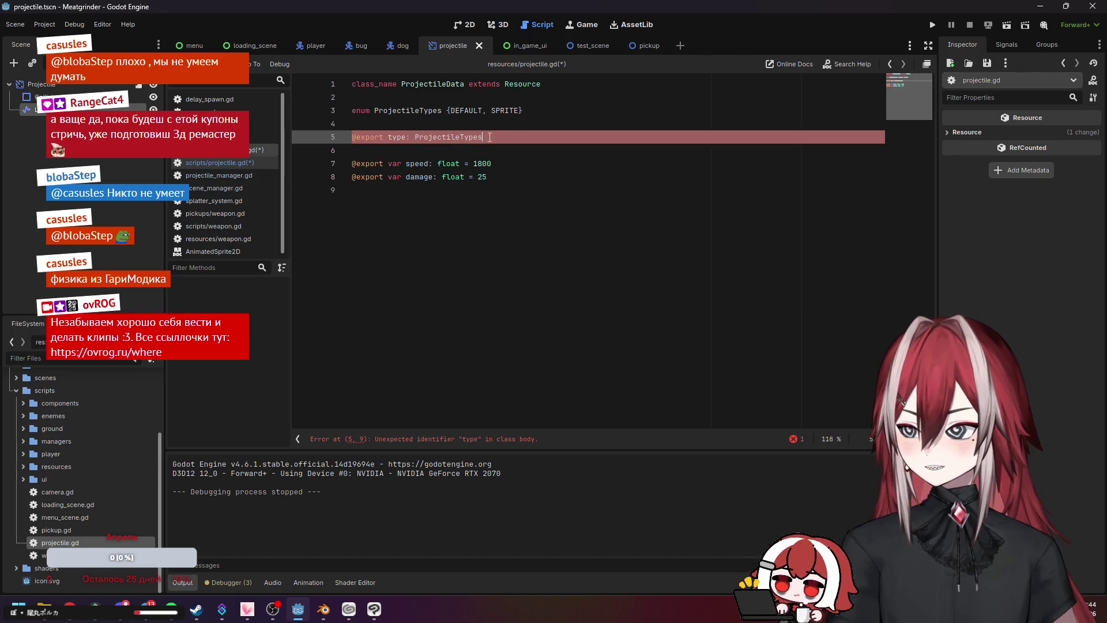
click(495, 137)
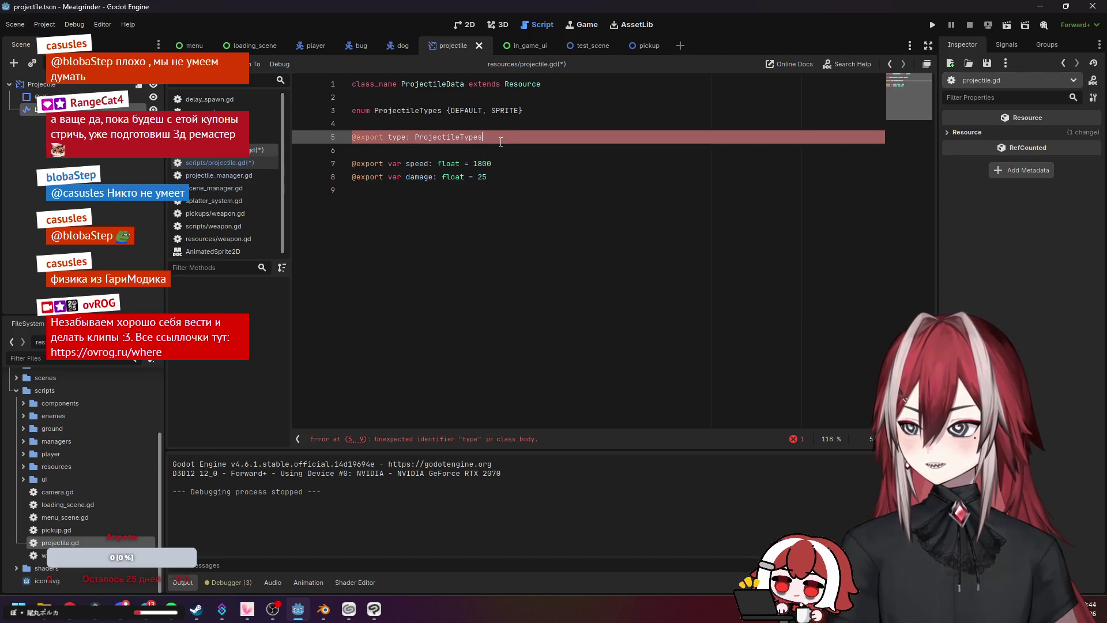
text(=)
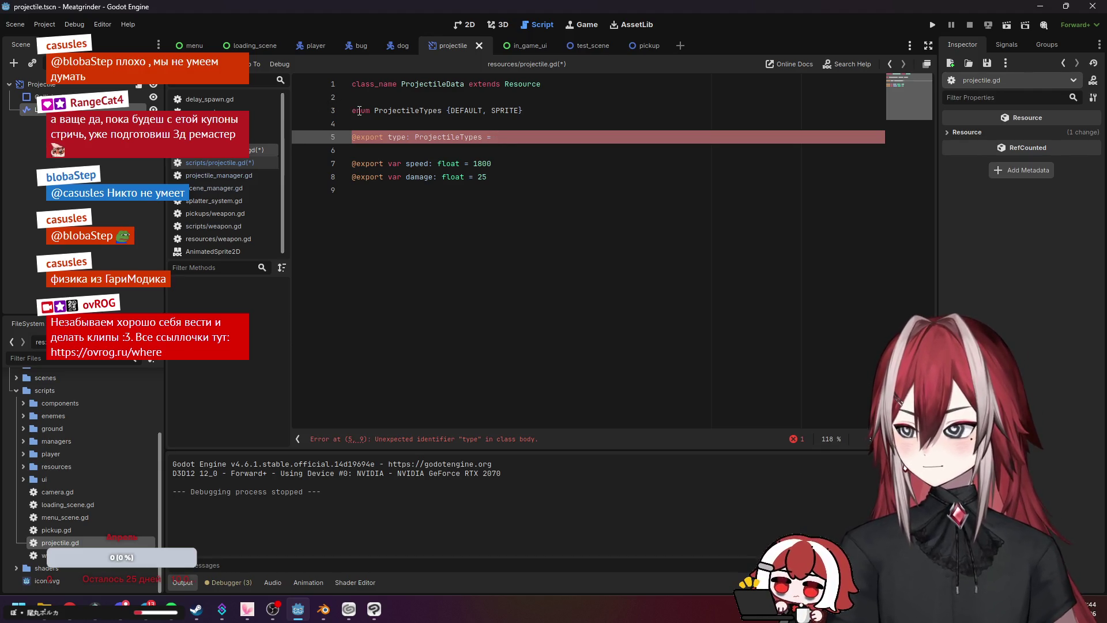
- Select the ProjectileTypes enum name, then switch to the browser
double_click(373, 111)
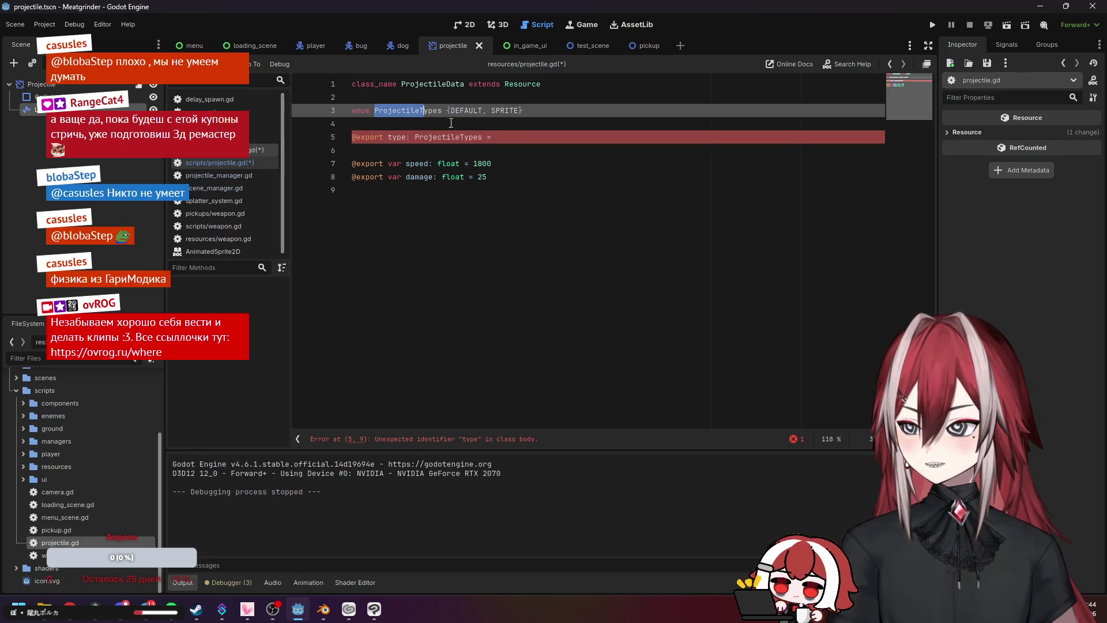
key(Down)
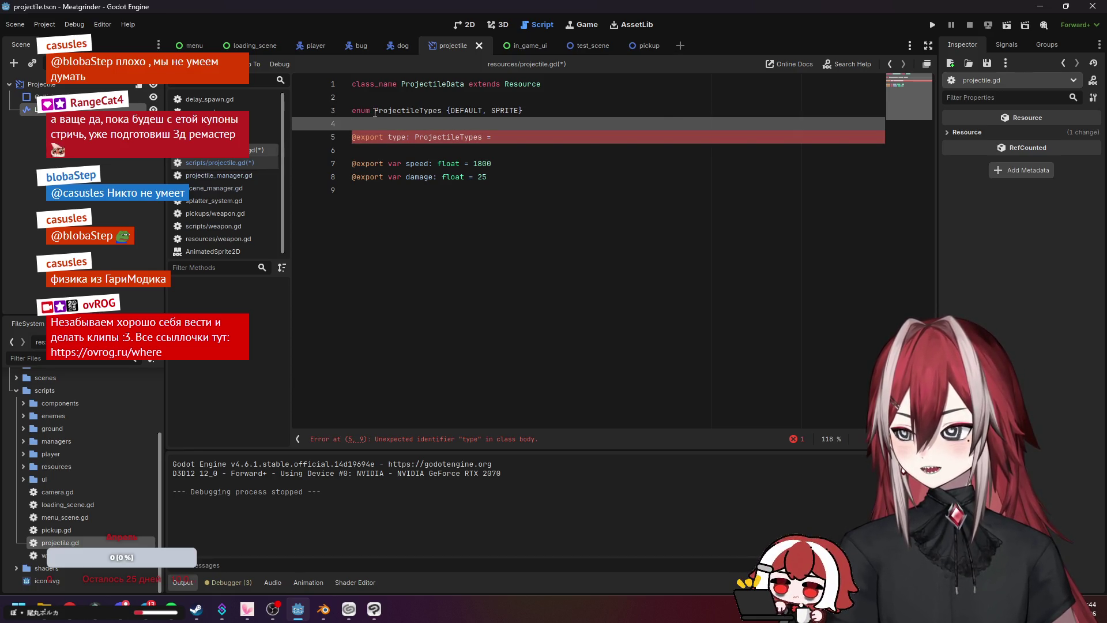
click(374, 111)
key(super+d)
click(69, 609)
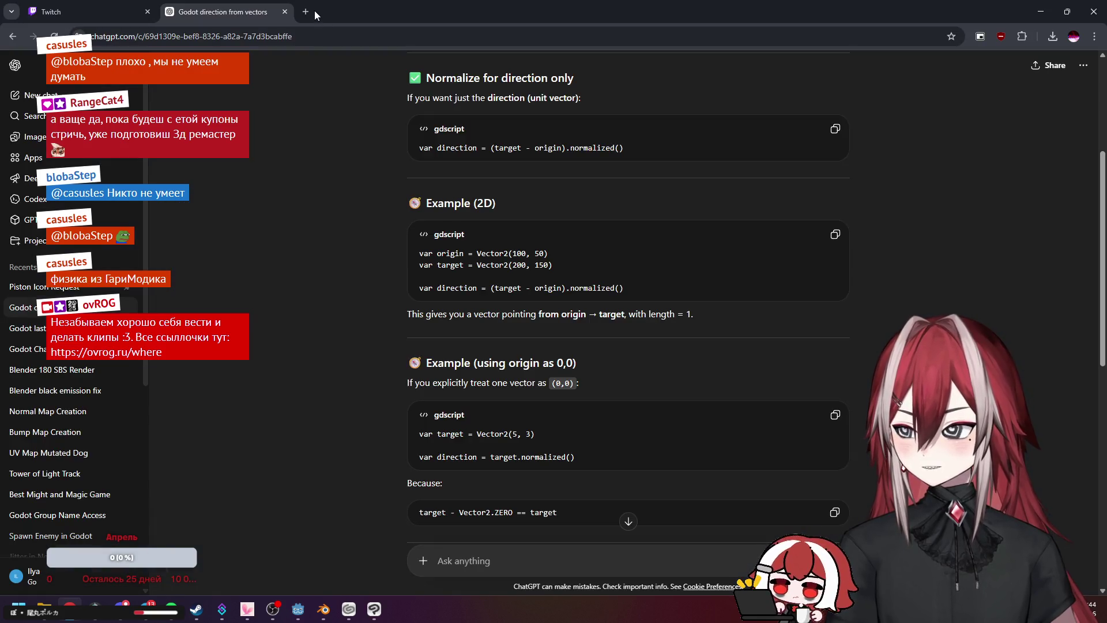
- Search 'godot enums' and read the Enums examples in the GDScript reference docs
click(312, 11)
text(godo)
text(t enums)
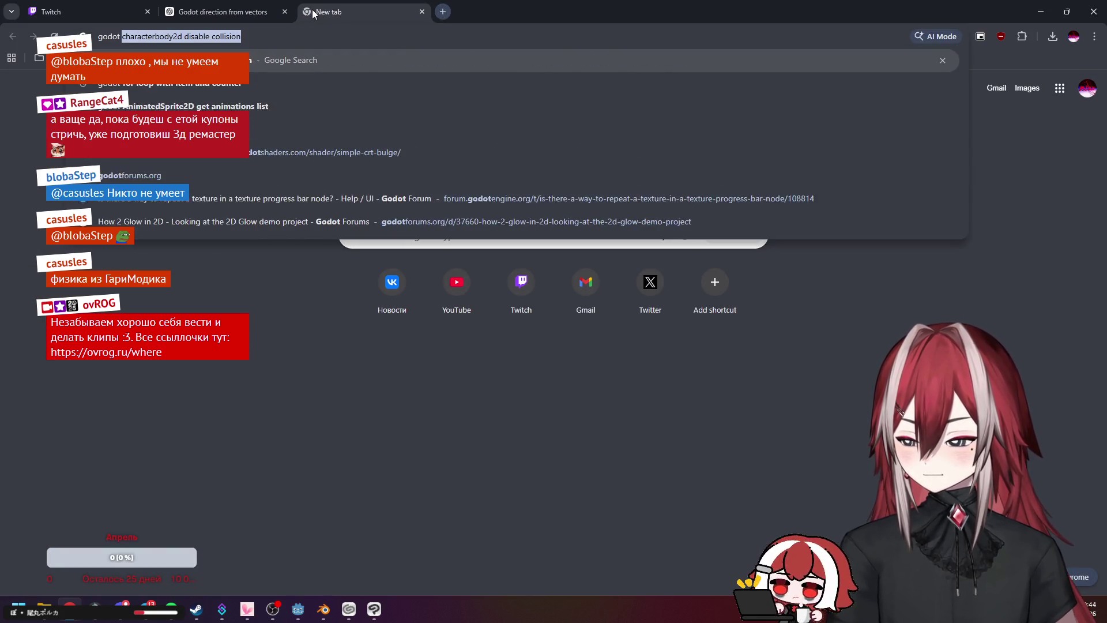
key(Return)
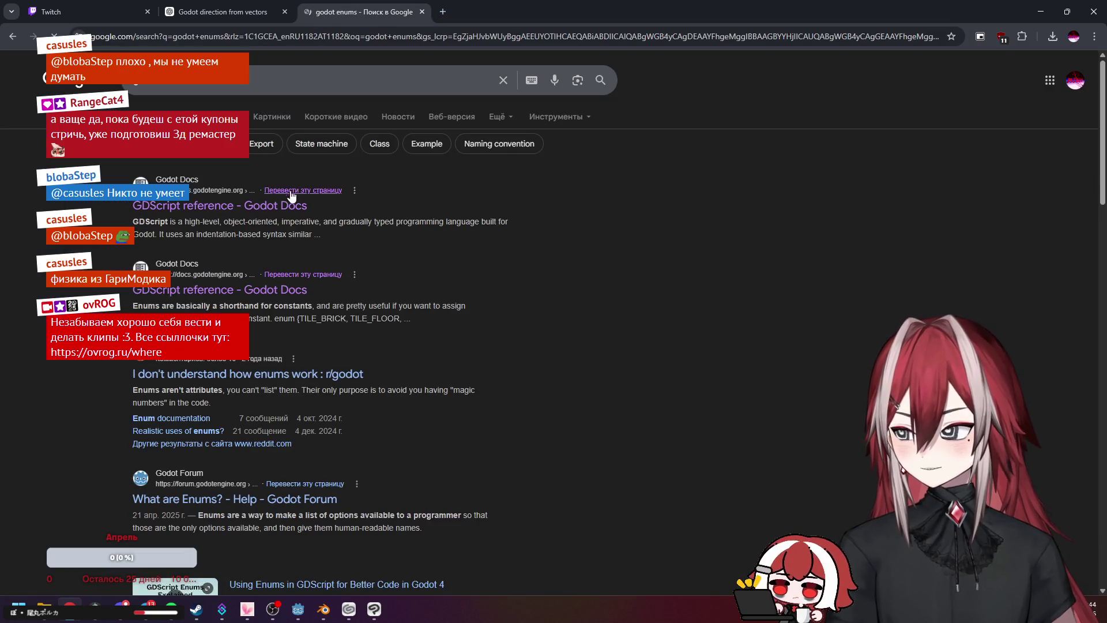
click(272, 205)
scroll(552, 246, down, 3)
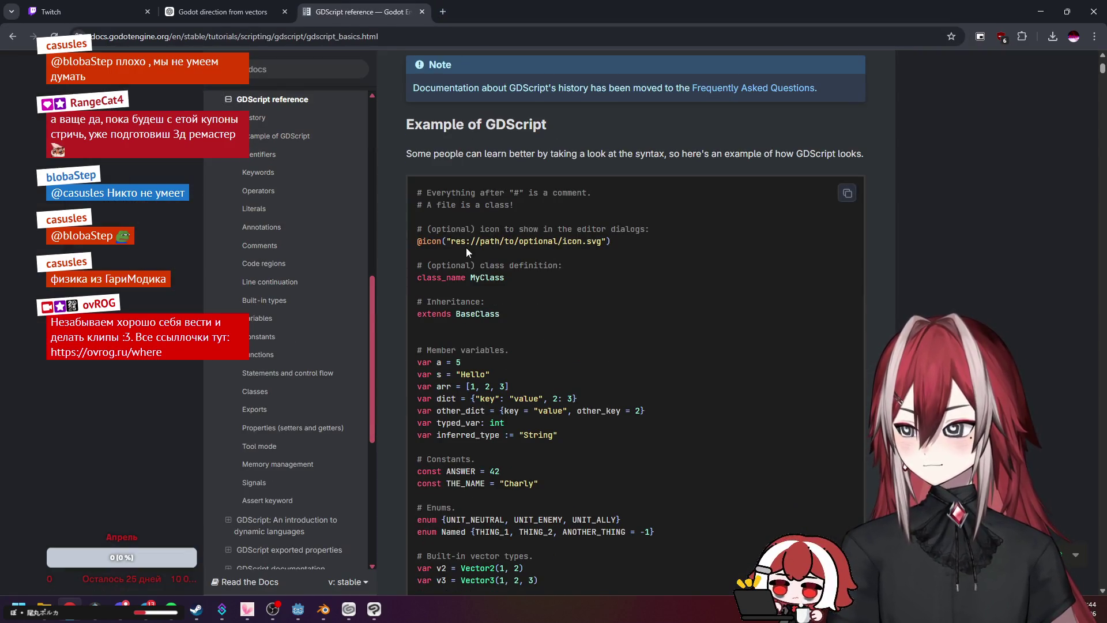
scroll(494, 264, down, 4)
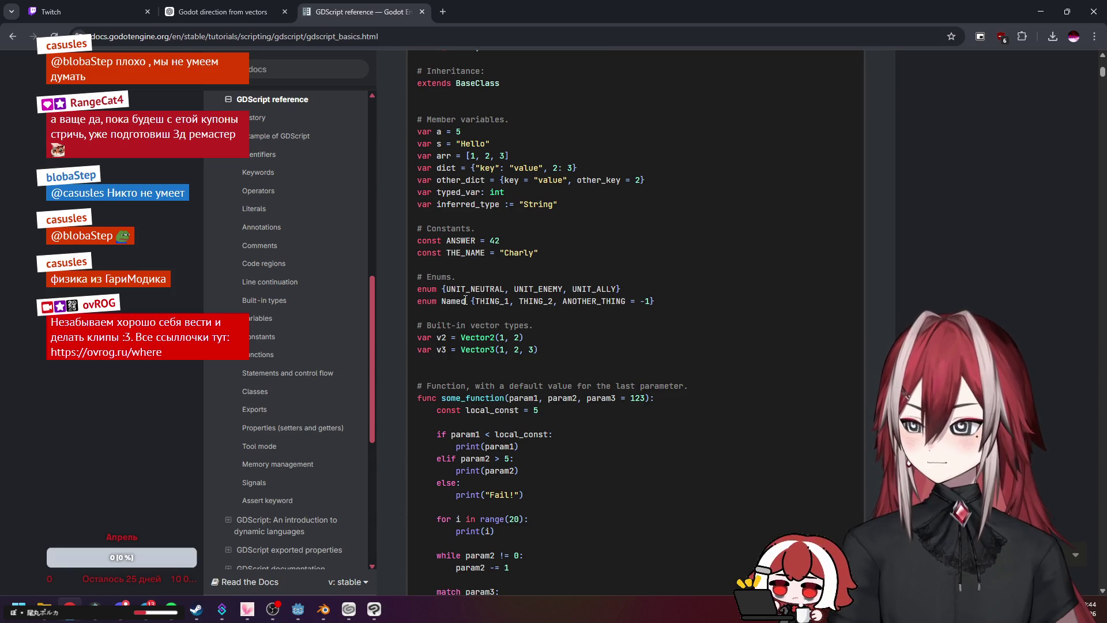
key(alt+Tab)
key(Down)
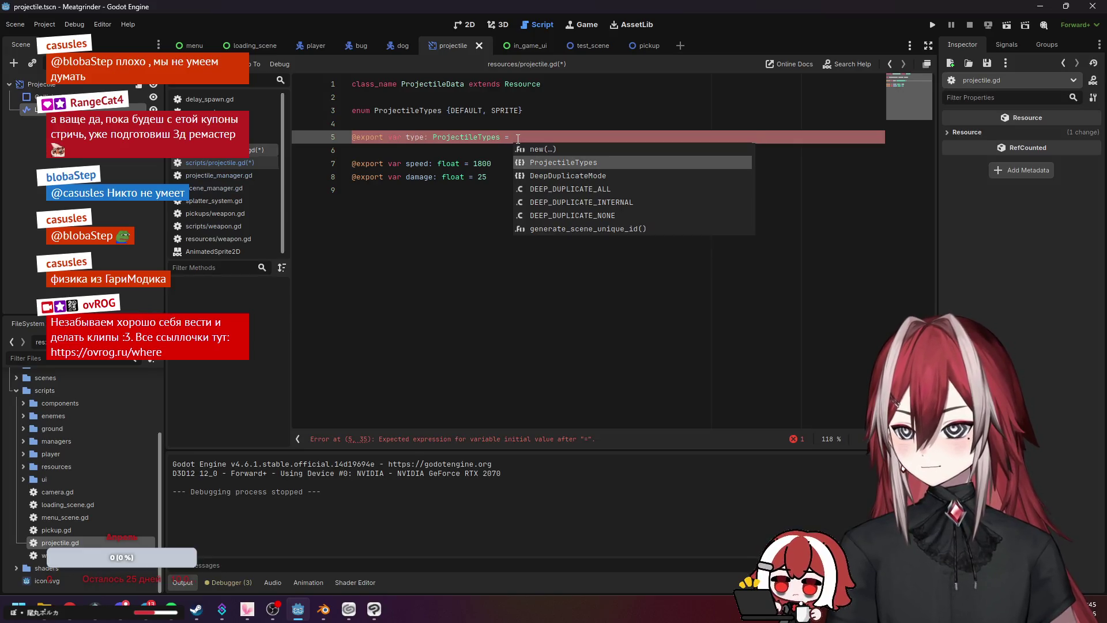
- Set the exported type's default value to ProjectileTypes.DEFAULT
key(Return)
text(.d)
key(Down)
key(Down)
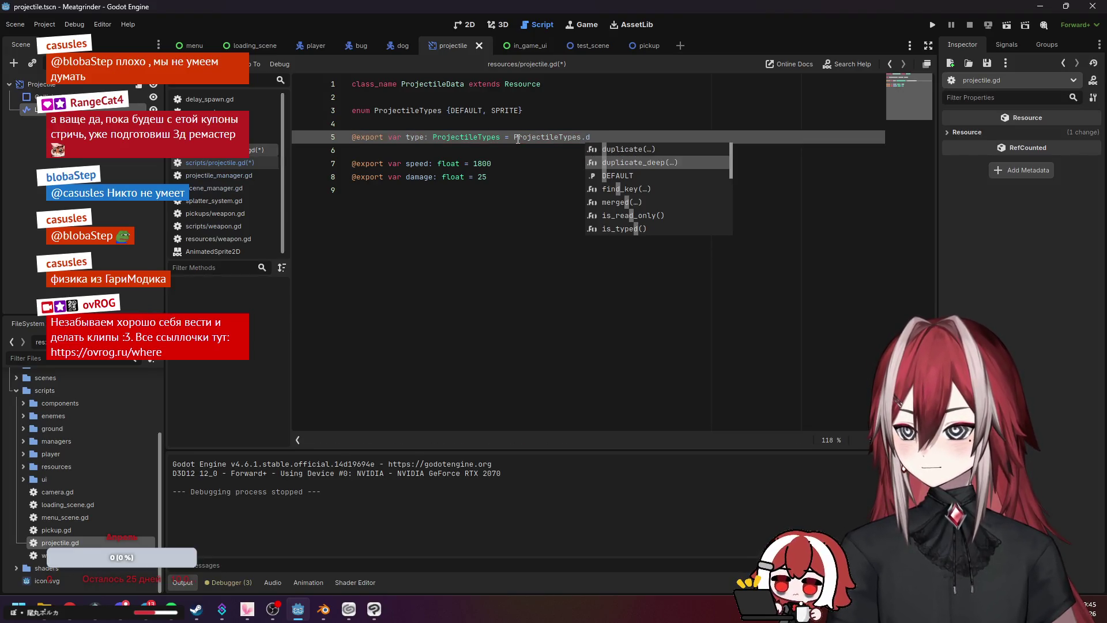
key(Return)
- Add an empty line 10 below the damage field
click(518, 169)
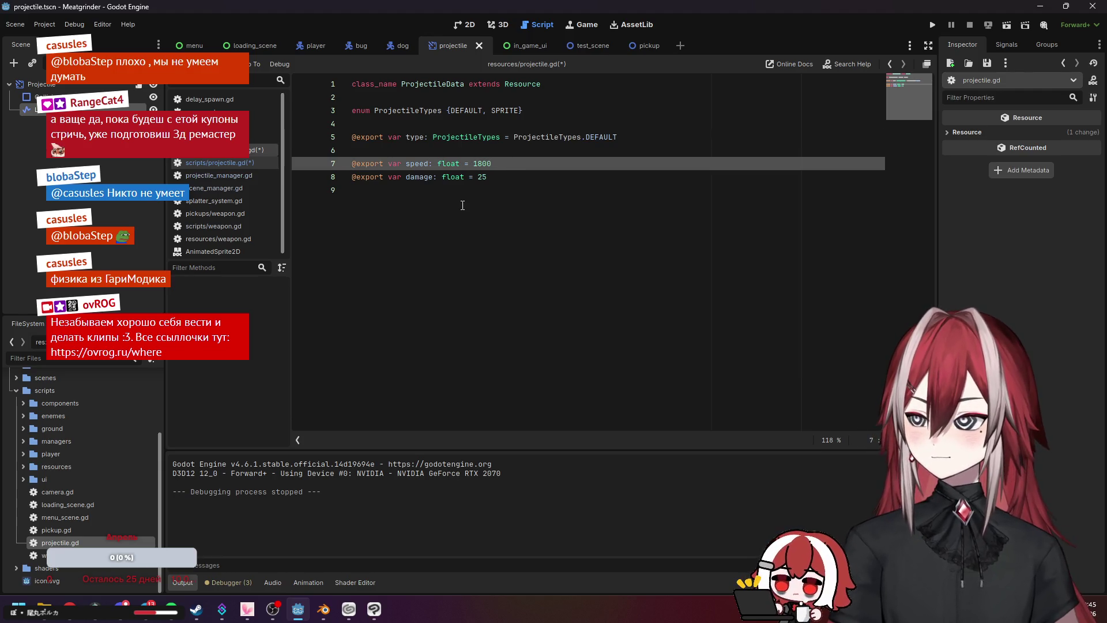
click(501, 201)
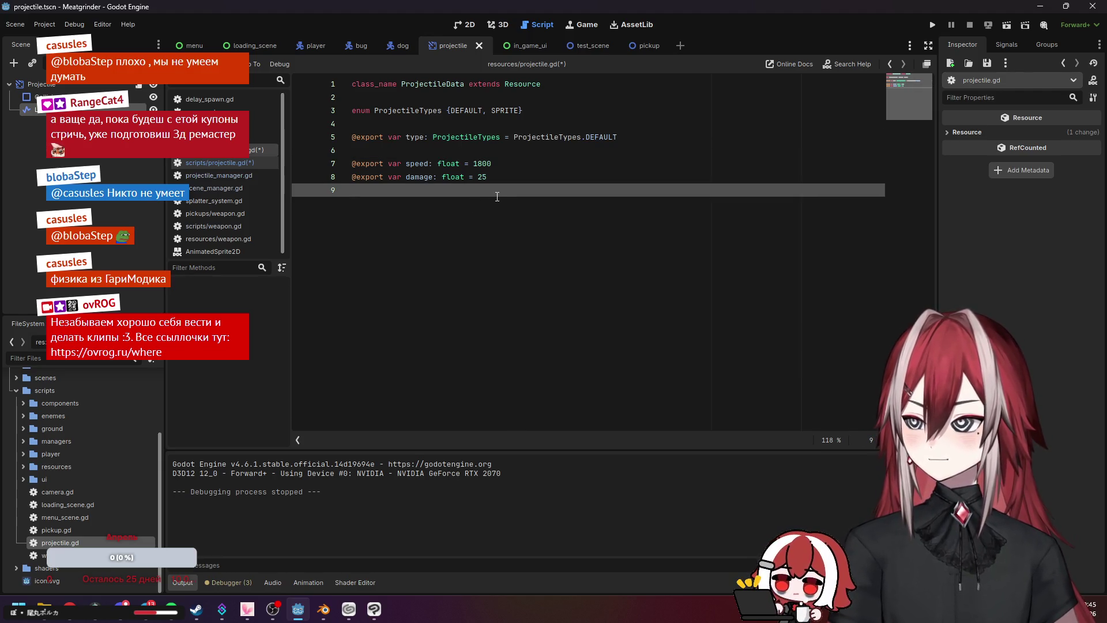
key(Return)
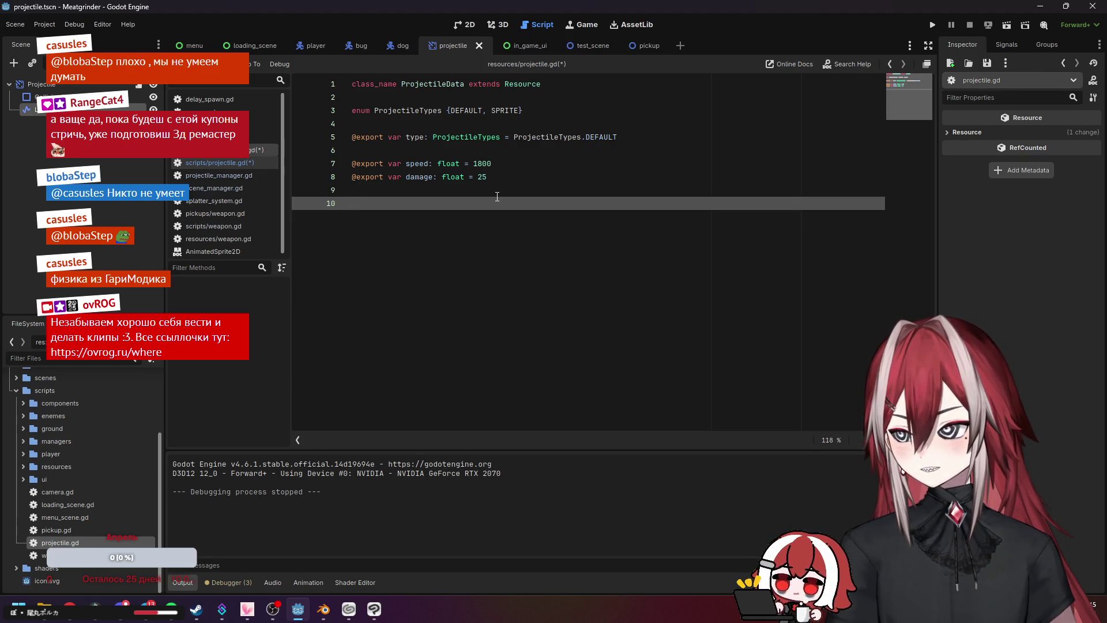
text(@)
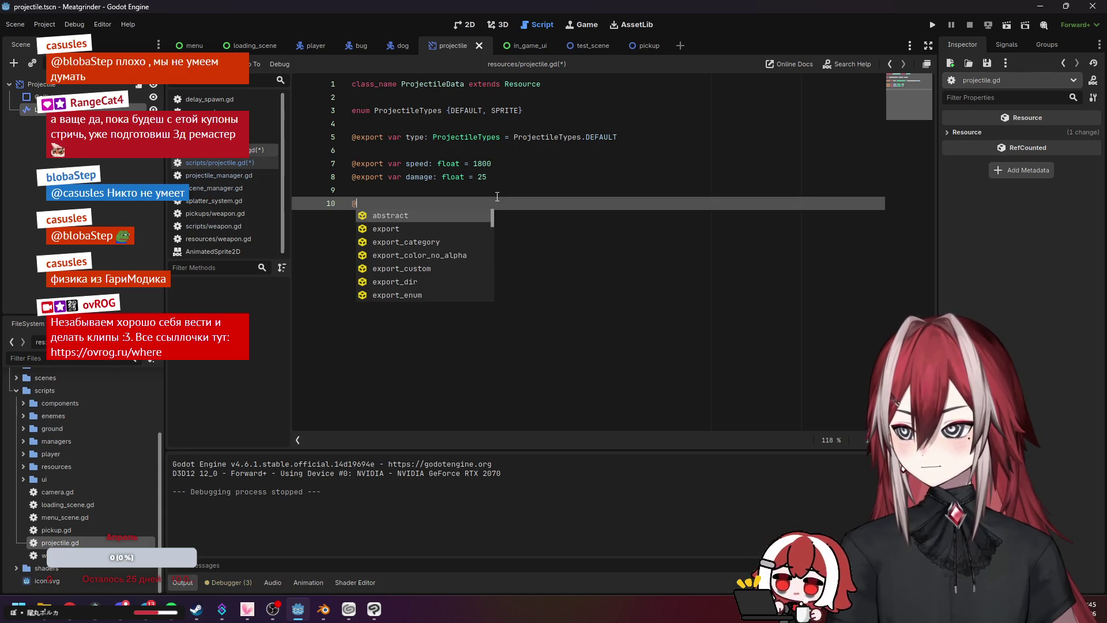
key(BackSpace)
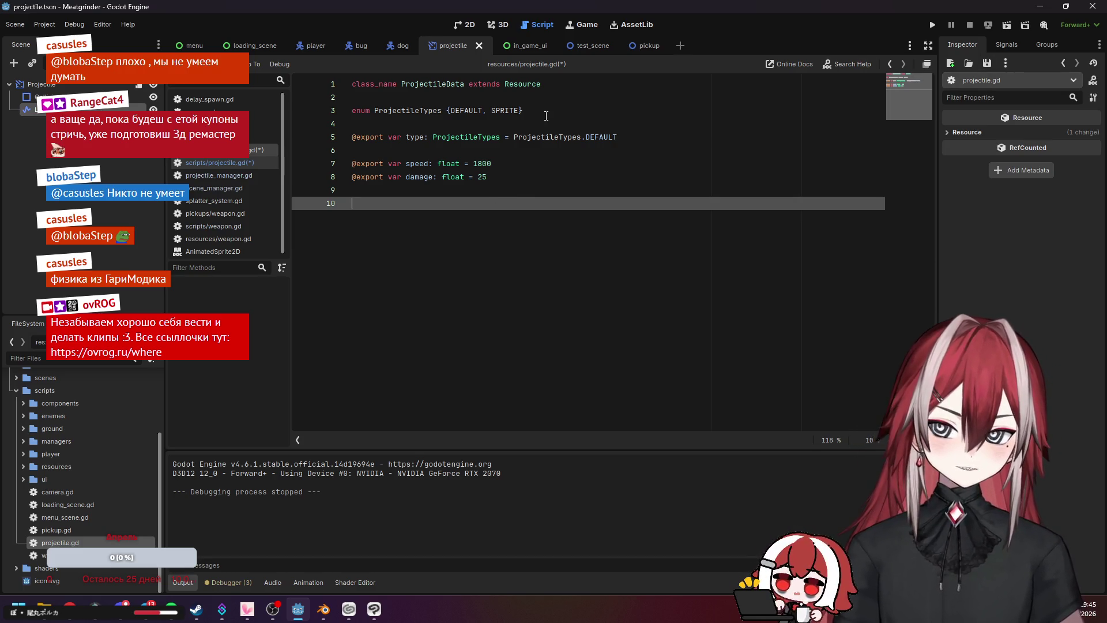
click(500, 135)
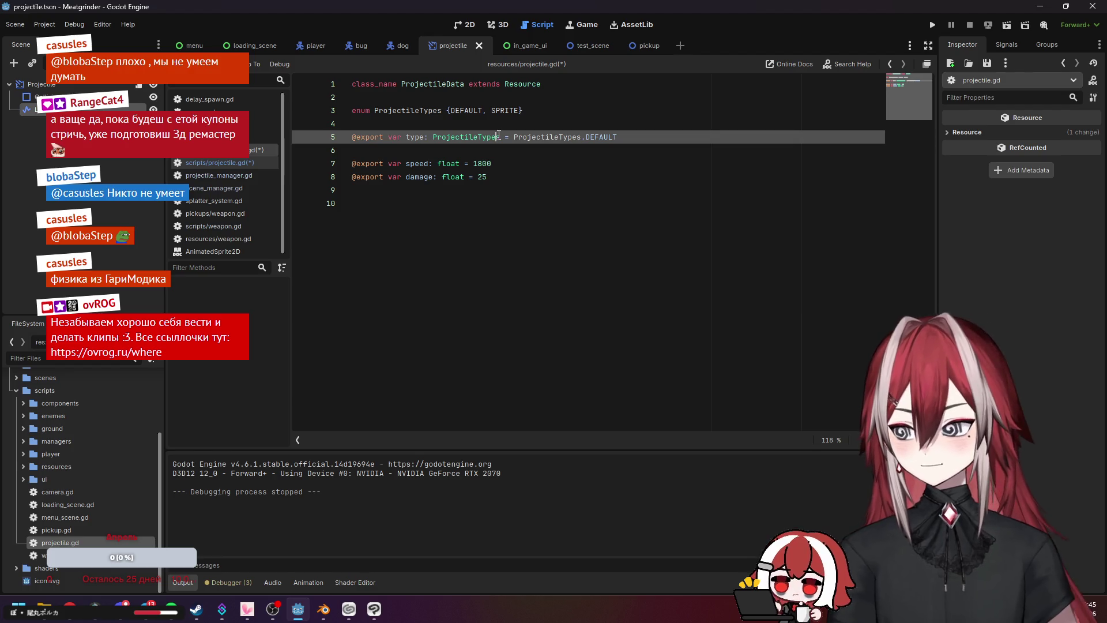
click(538, 187)
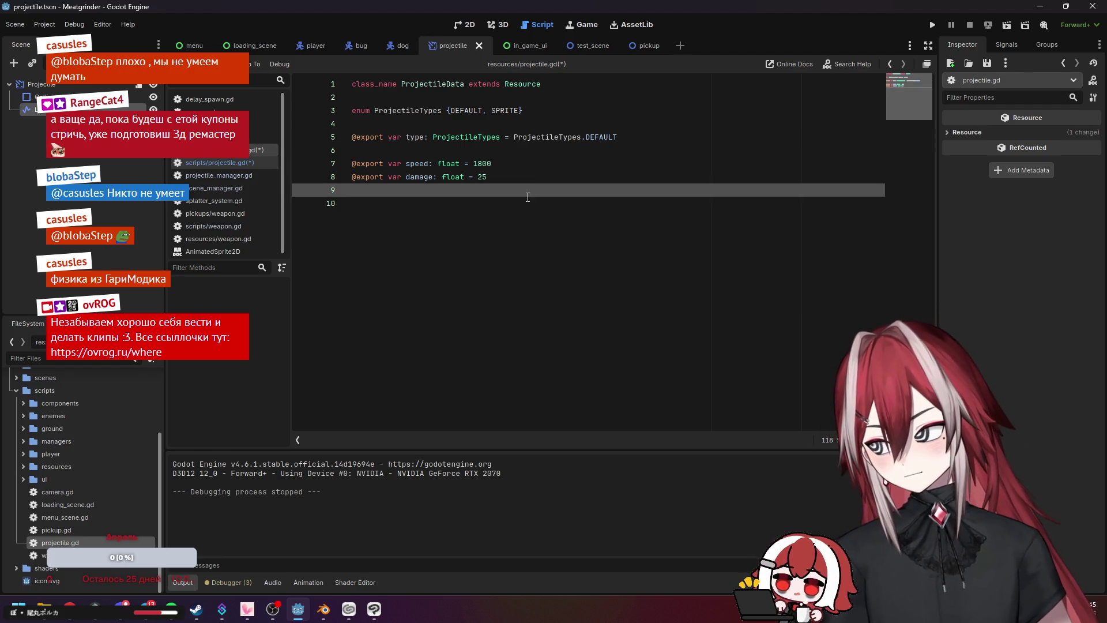
click(528, 198)
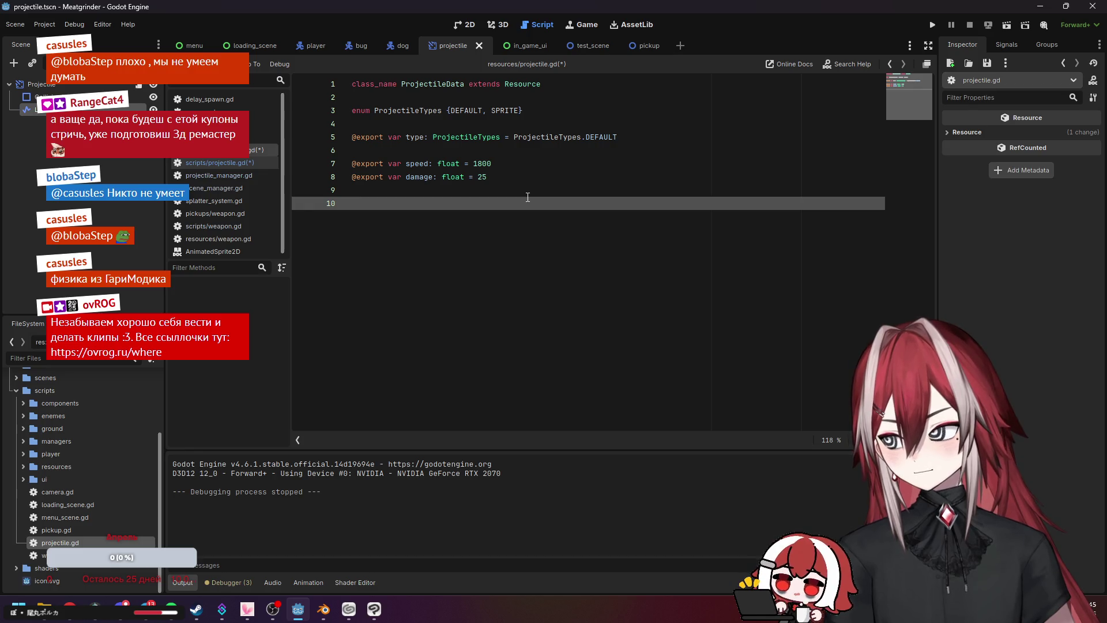
text(@e)
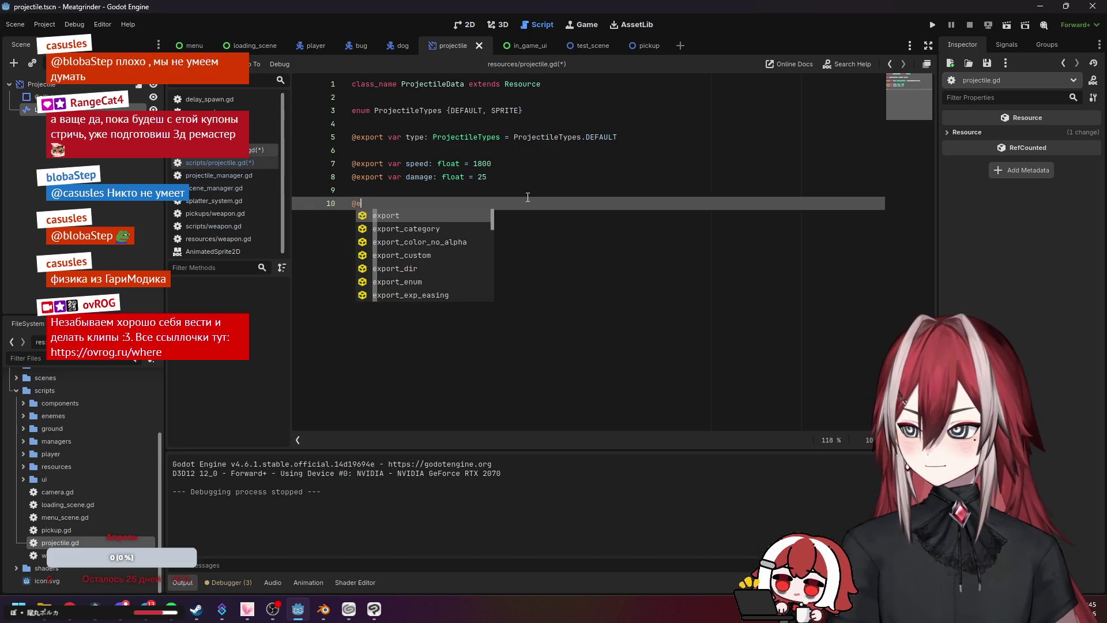
key(Return)
text(var)
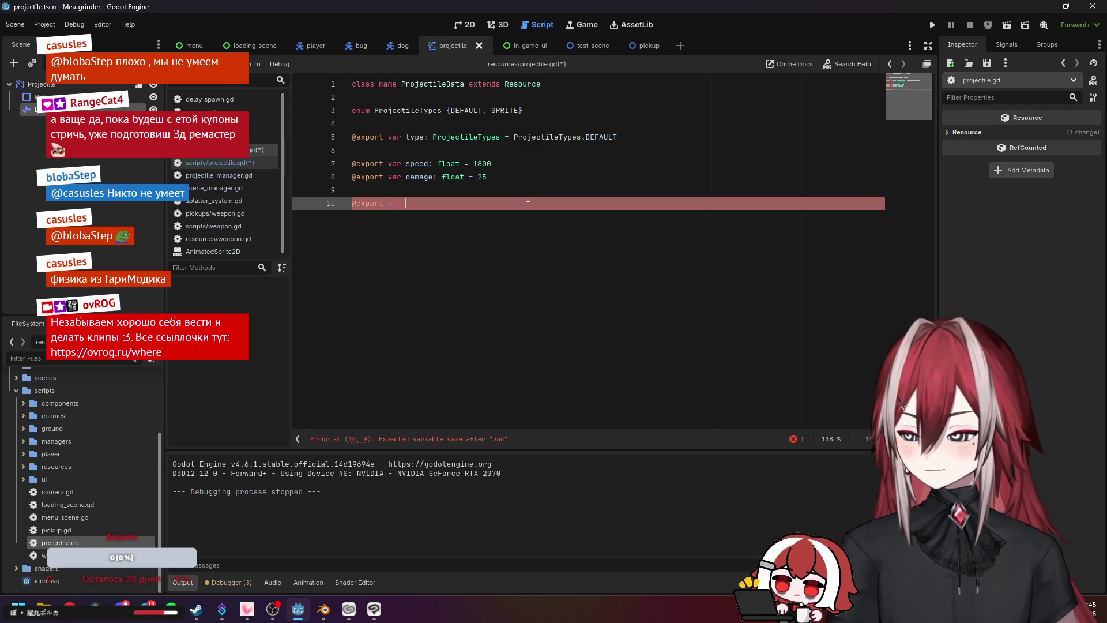
key(BackSpace)
key(BackSpace)
key(BackSpace)
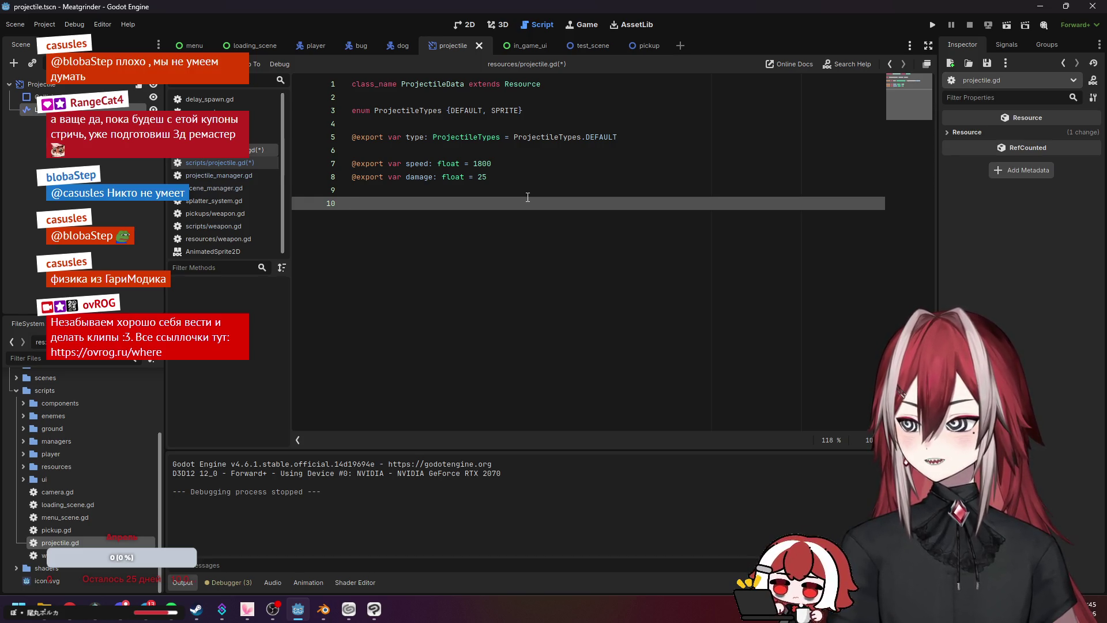
text(@export var s)
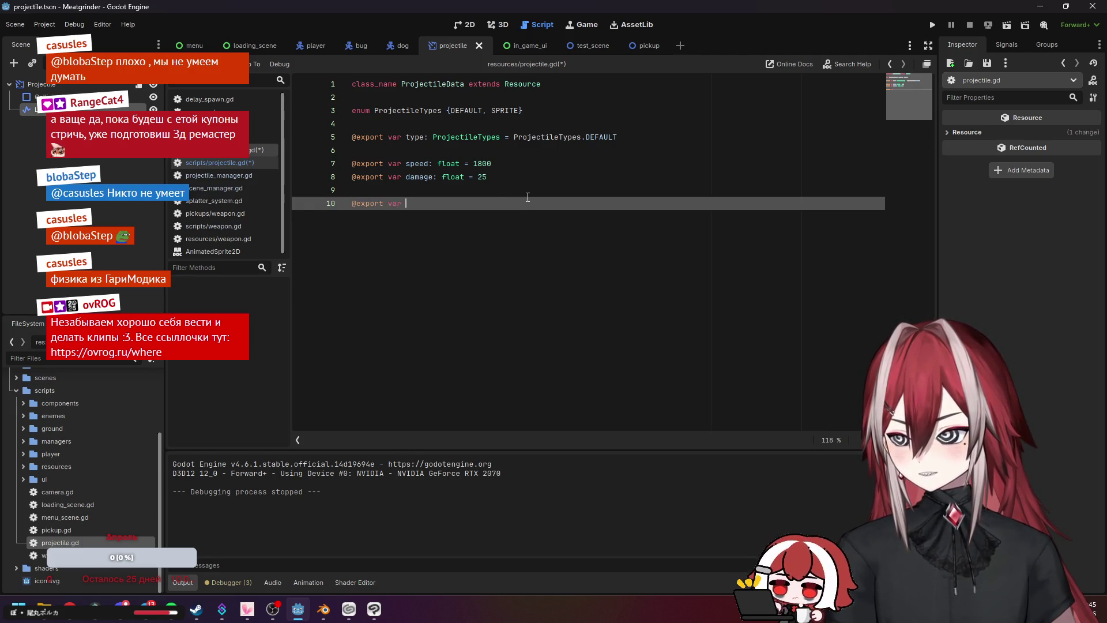
text(pin)
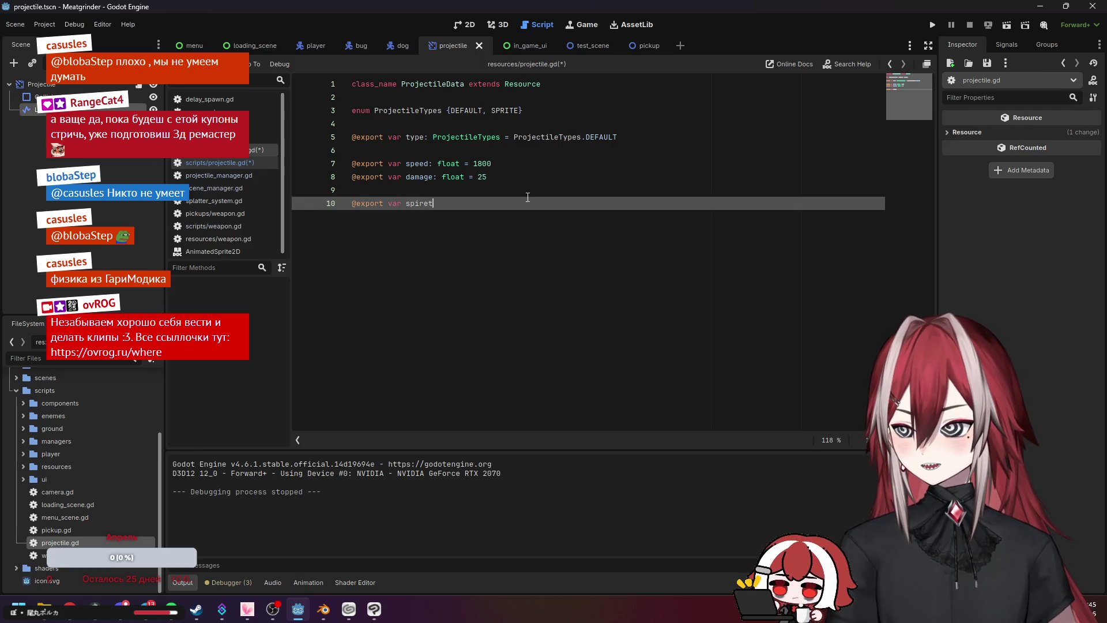
key(BackSpace)
key(BackSpace)
text(rite)
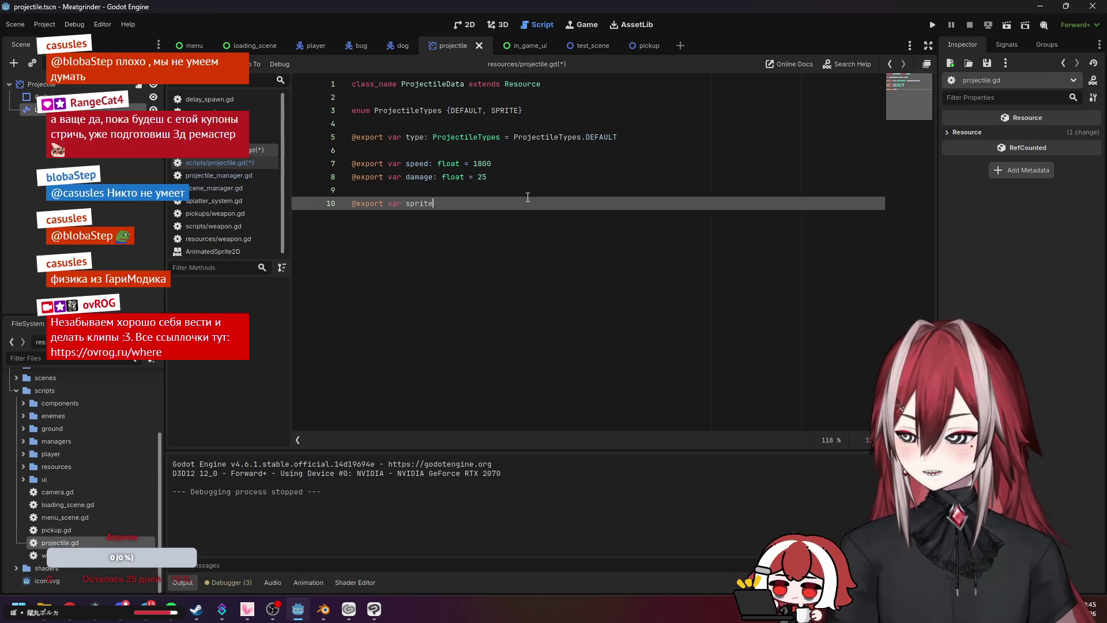
text(:)
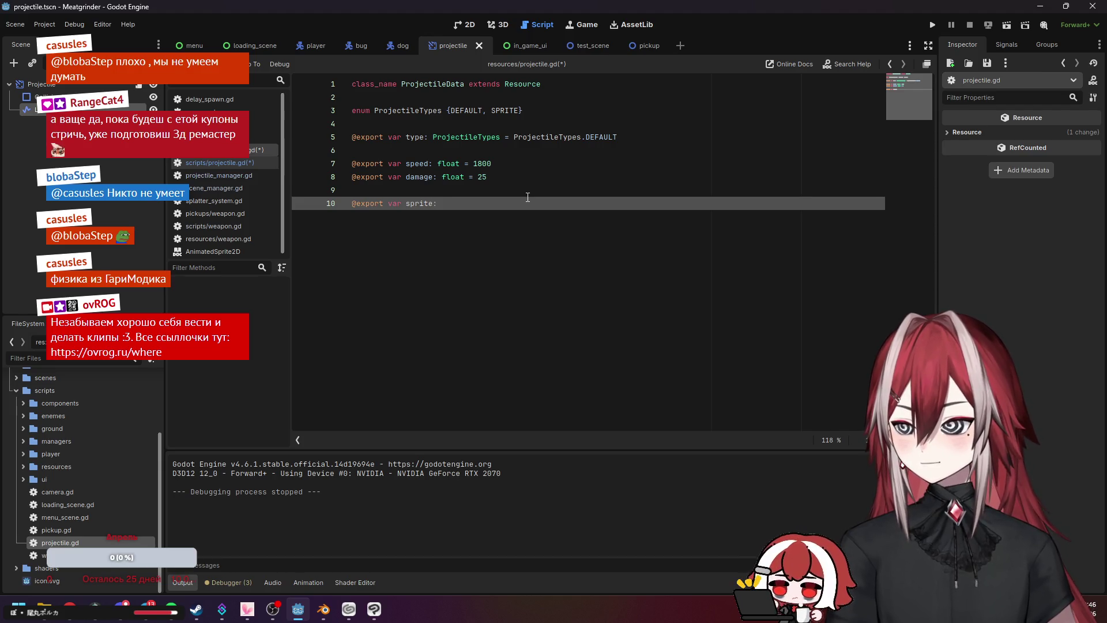
text( Text)
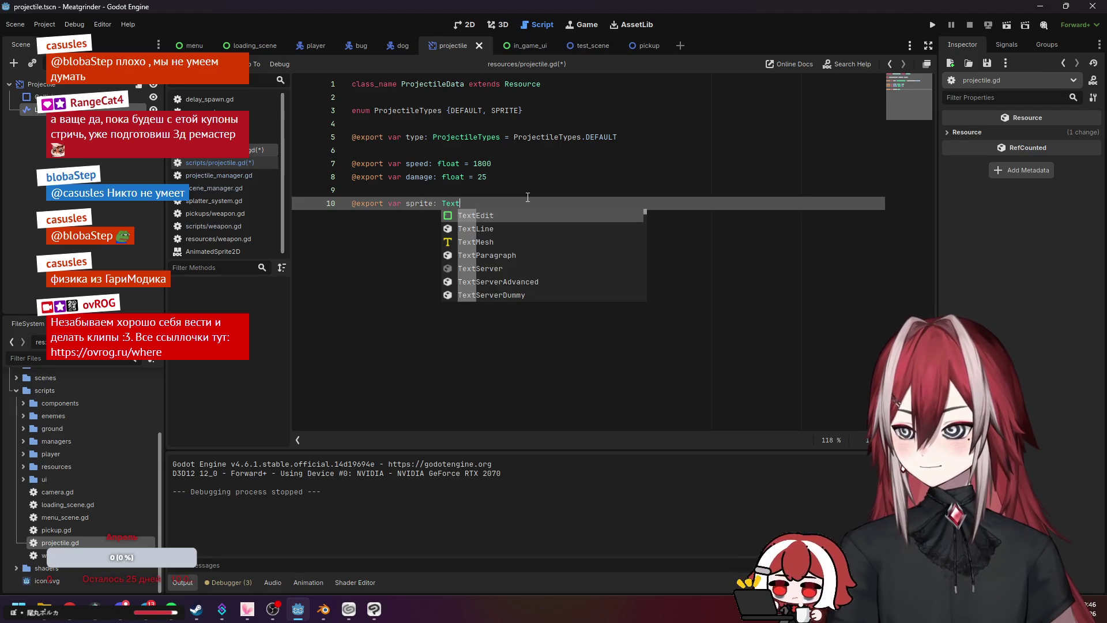
text(ure)
key(Return)
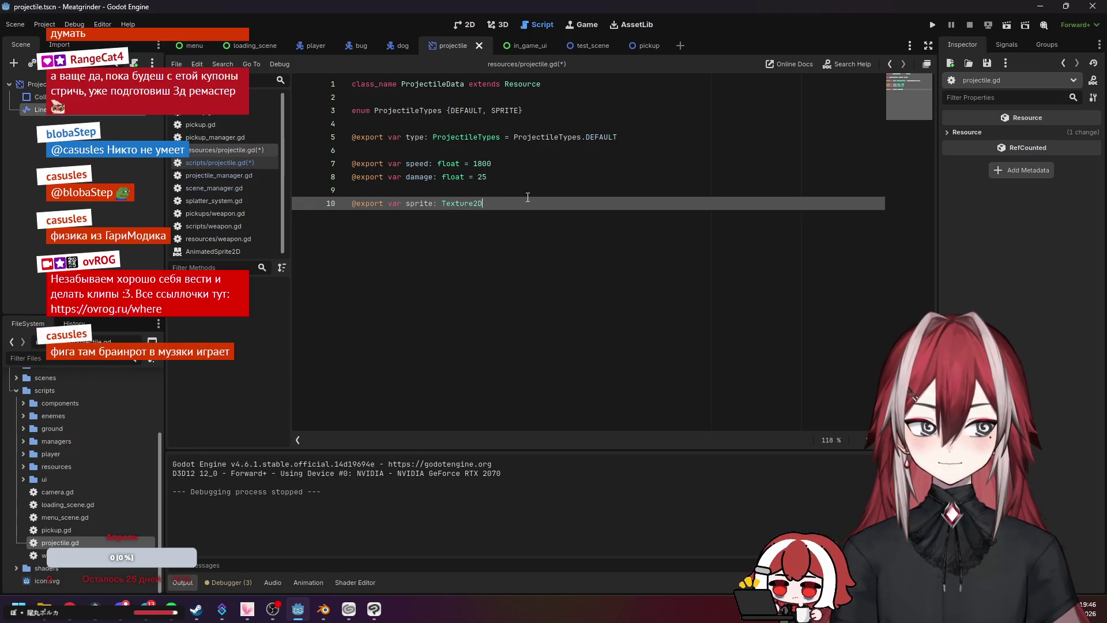
key(Return)
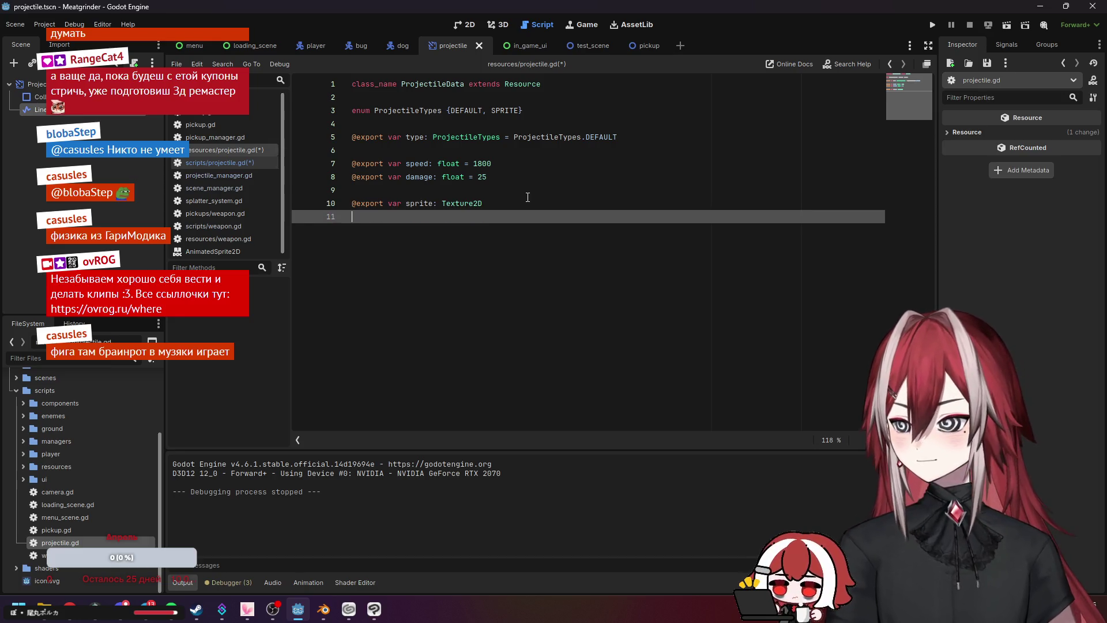
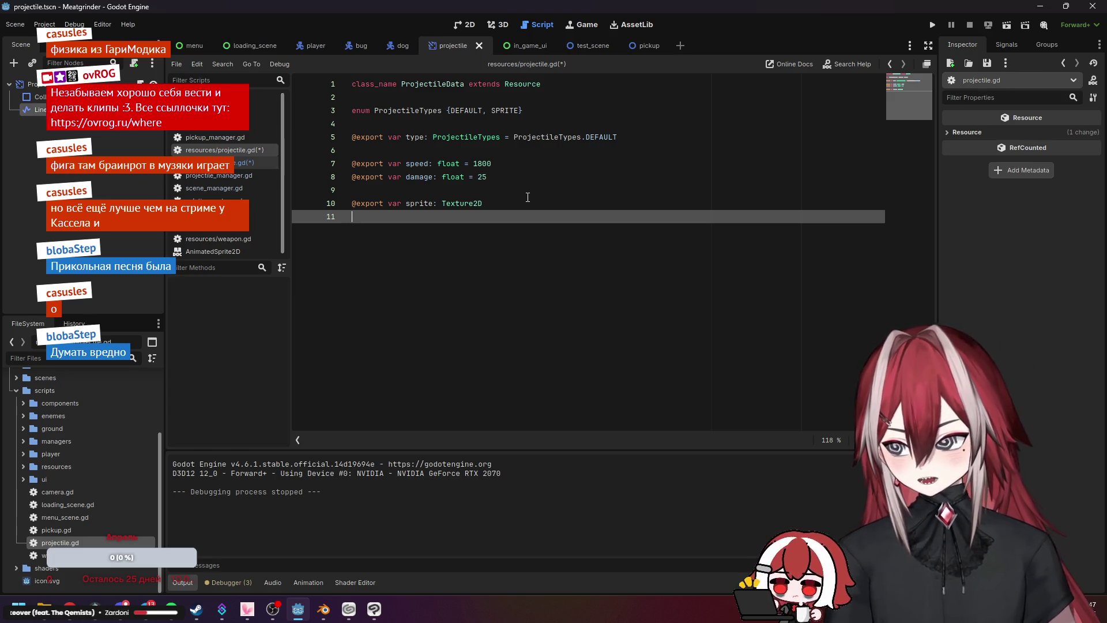
- Add an exported 'explosion' field of type Texture2D to the ProjectileData script
text(@export v)
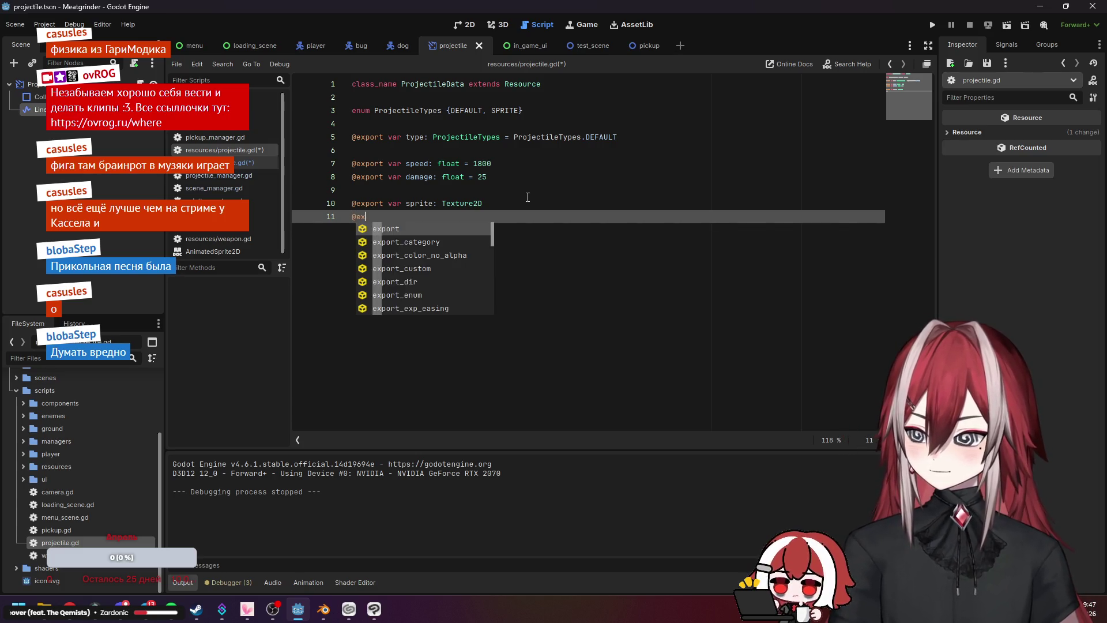
text(ar )
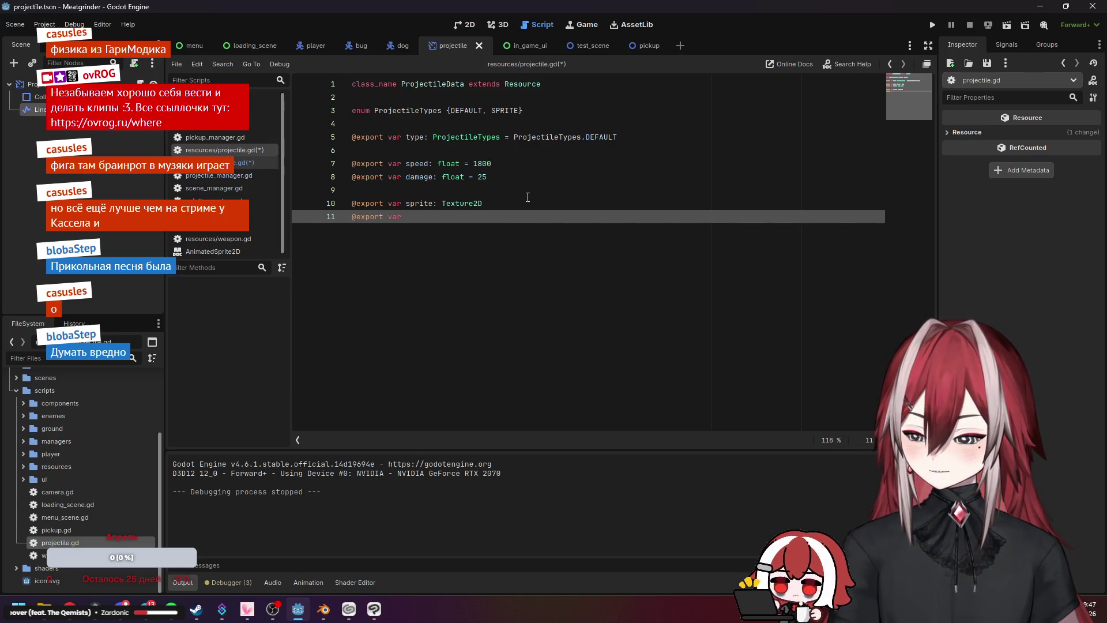
text(exp)
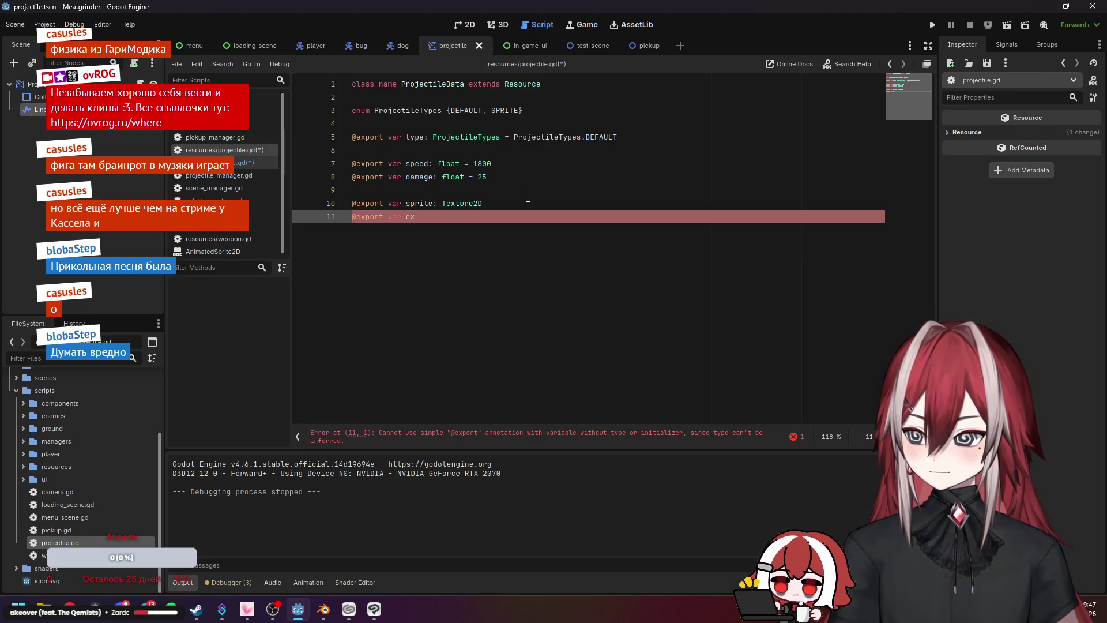
text(losin)
key(BackSpace)
key(BackSpace)
key(BackSpace)
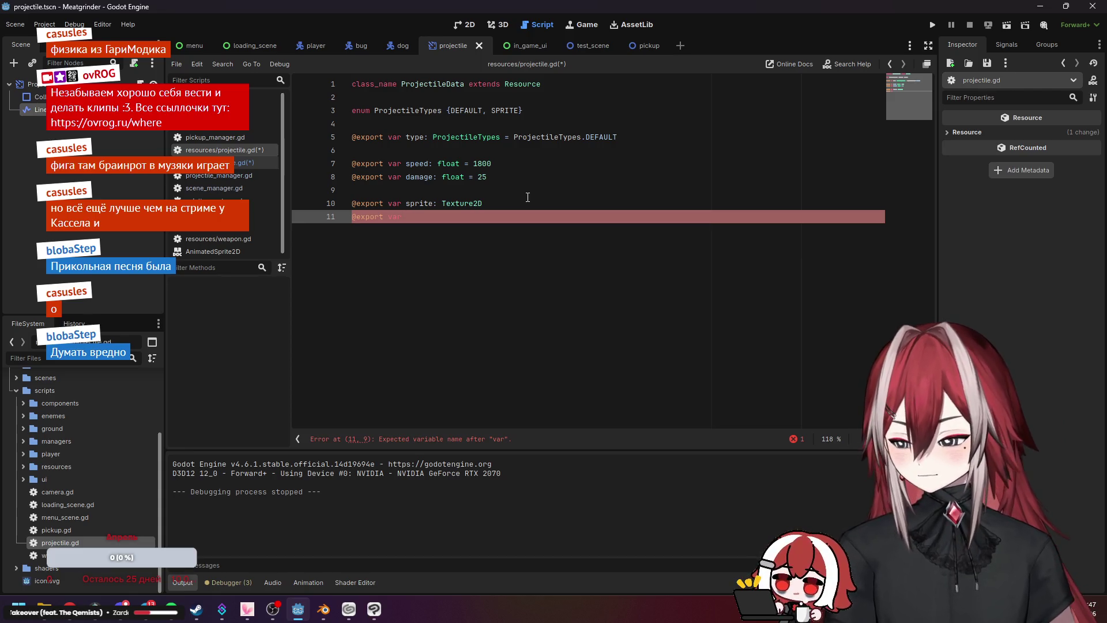
text(explosion: )
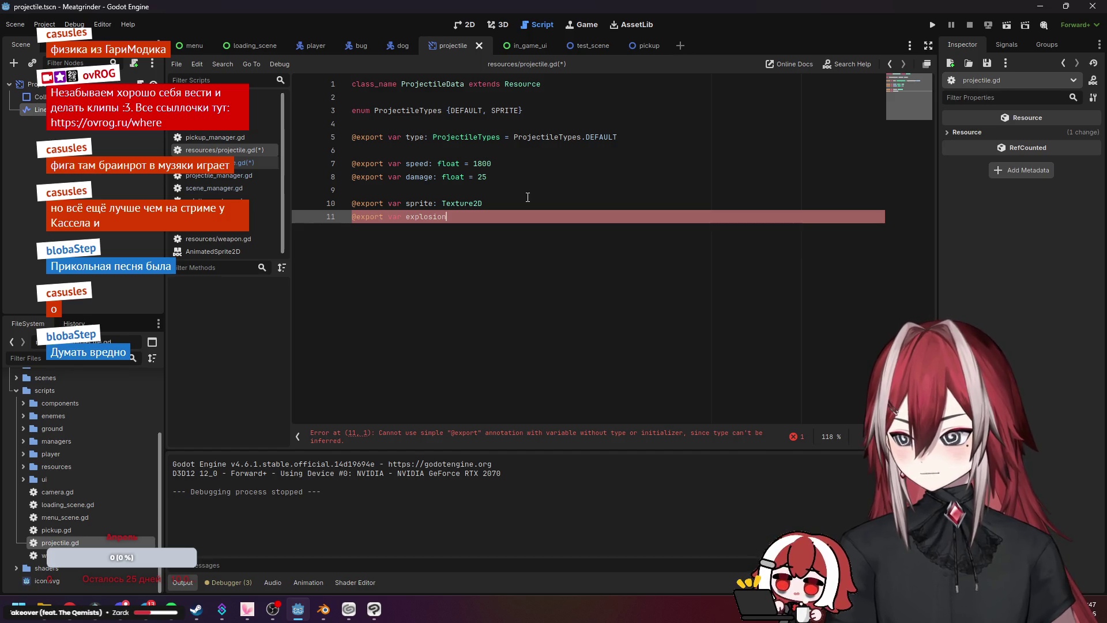
text(Texu)
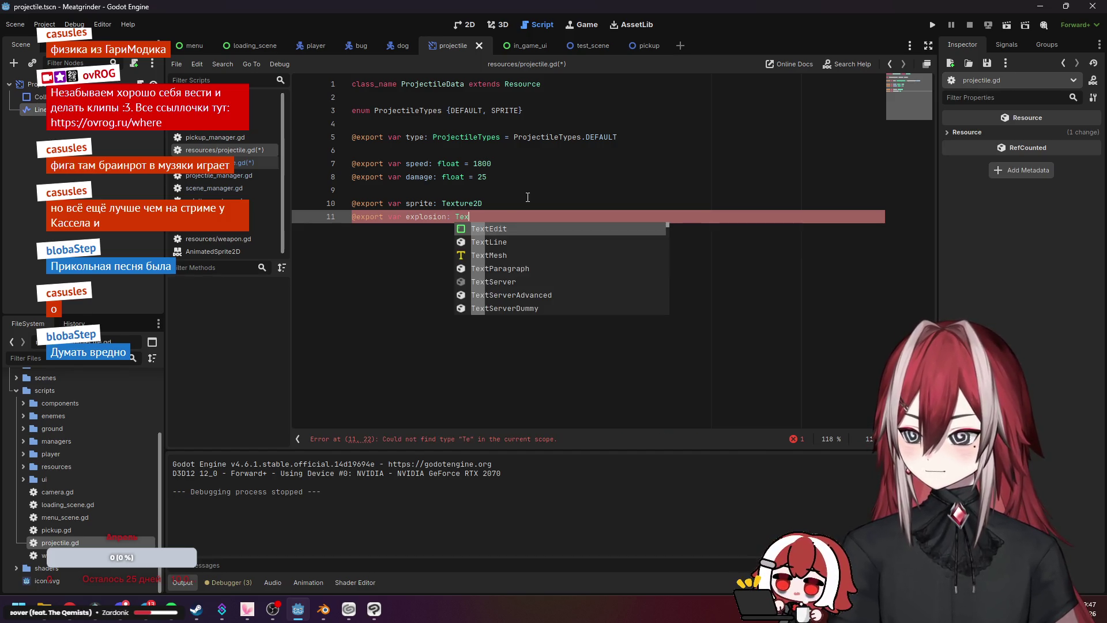
key(Down)
key(Return)
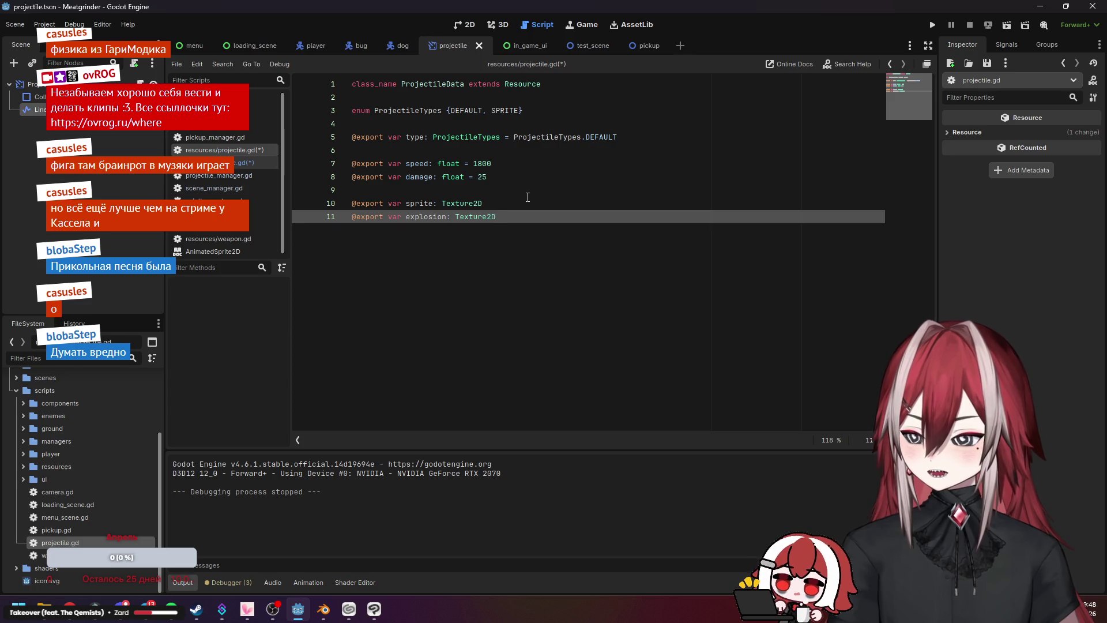
key(Return)
key(Return)
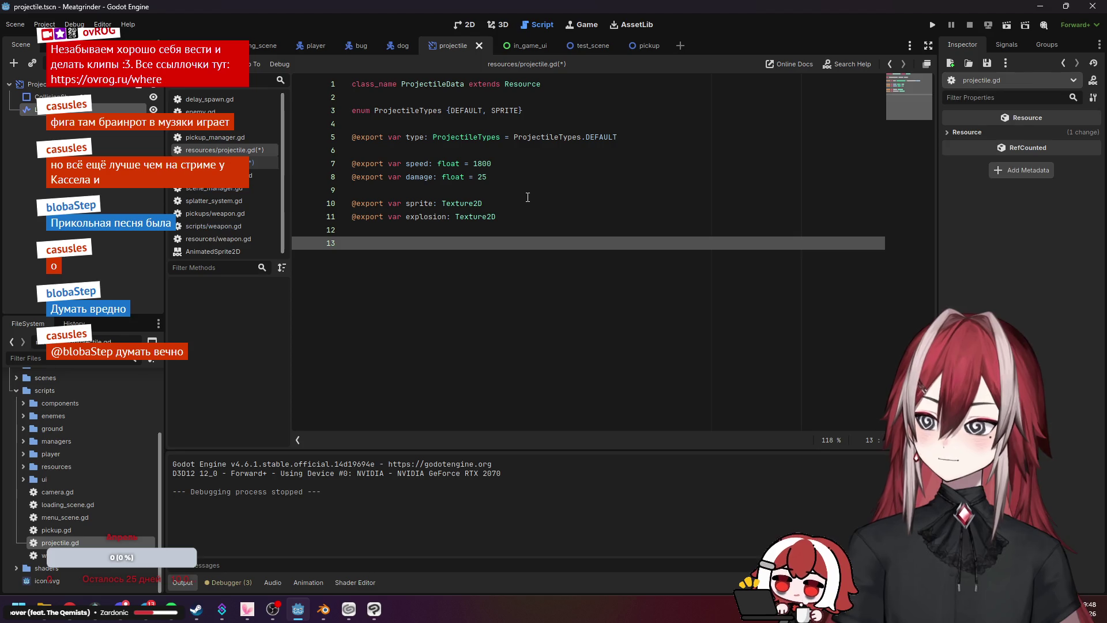
- Add an exported 'explosion_stamp' Texture2D field after the sprite field
key(Up)
text(@export )
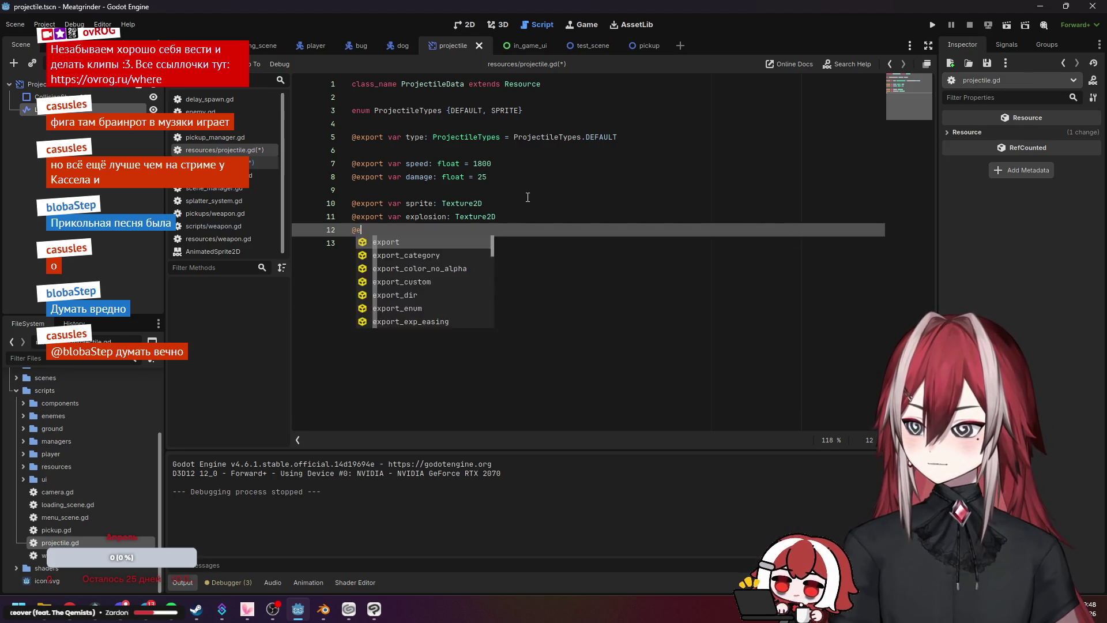
text(var)
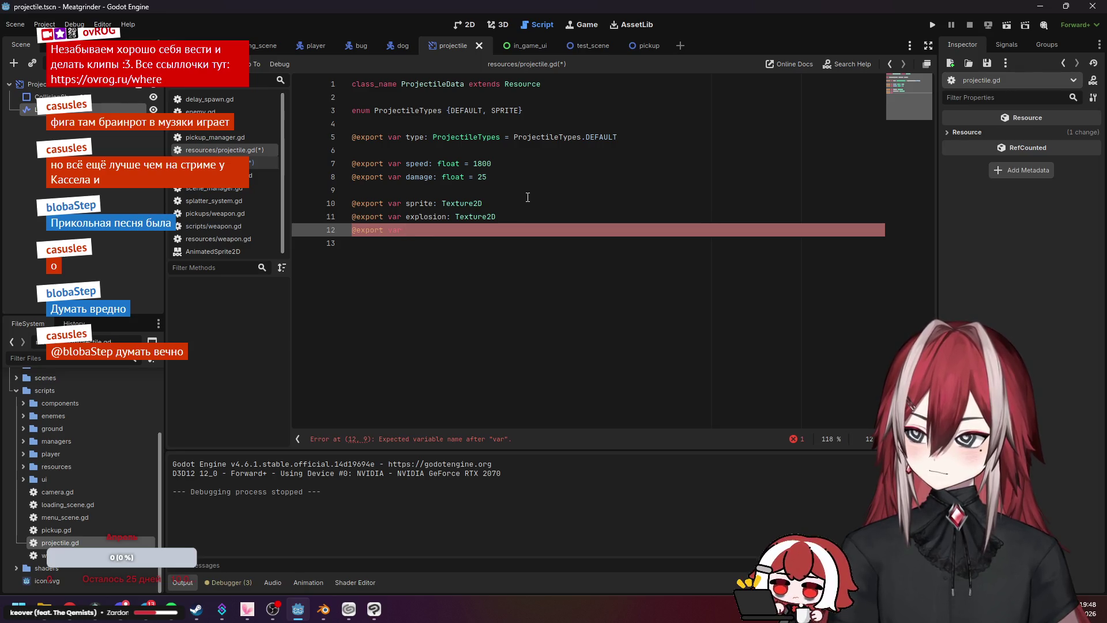
click(511, 201)
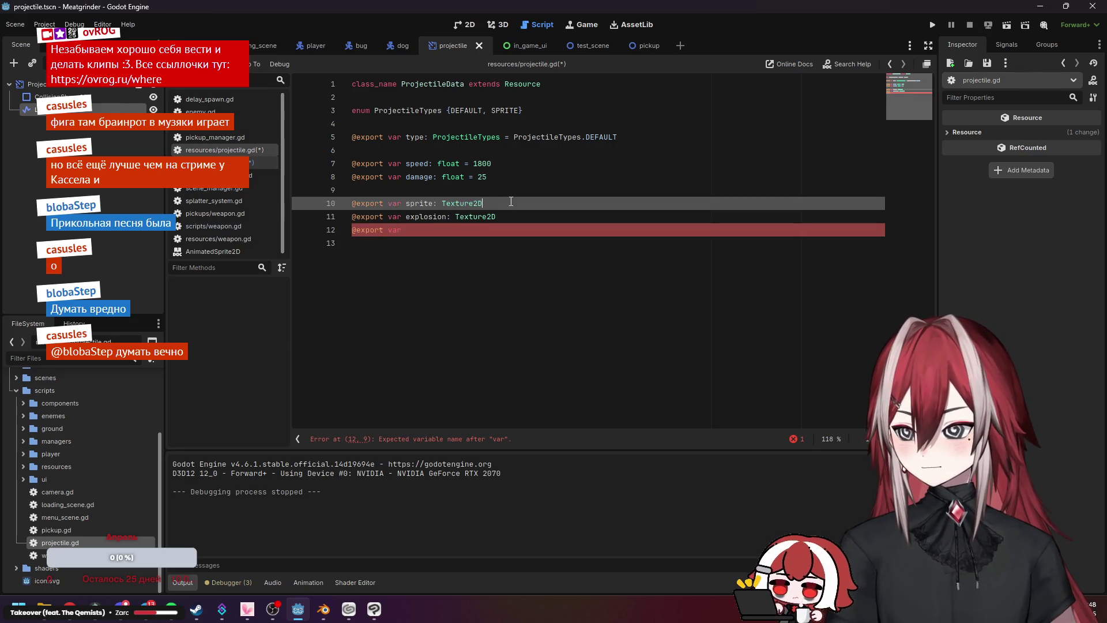
key(Return)
click(475, 243)
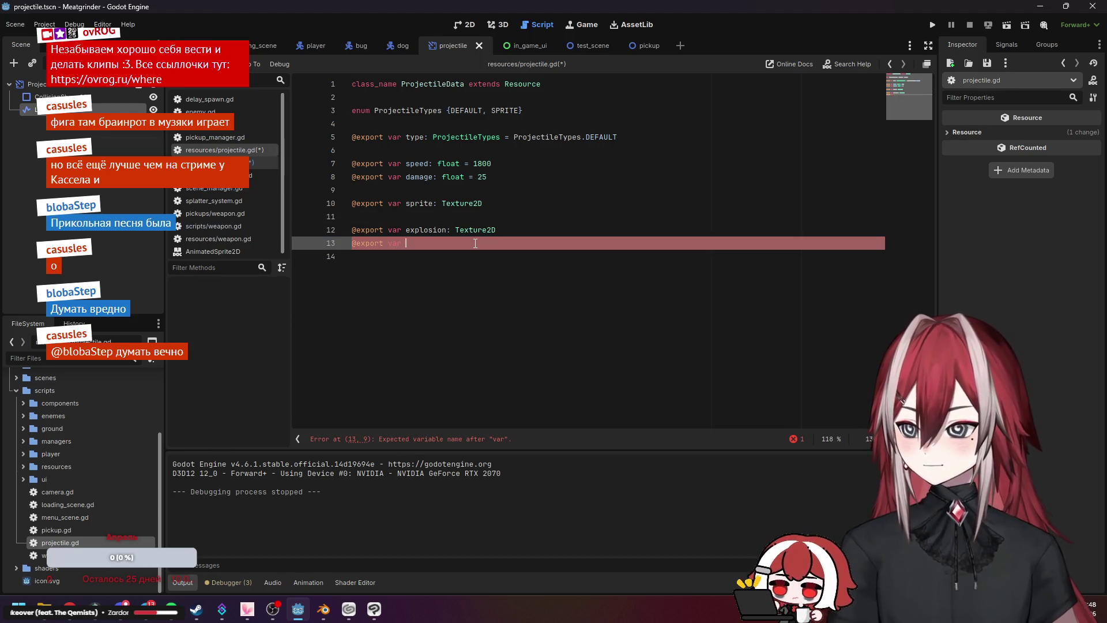
double_click(444, 230)
key(ctrl+c)
click(444, 242)
key(ctrl+v)
text(_stamp: Texur)
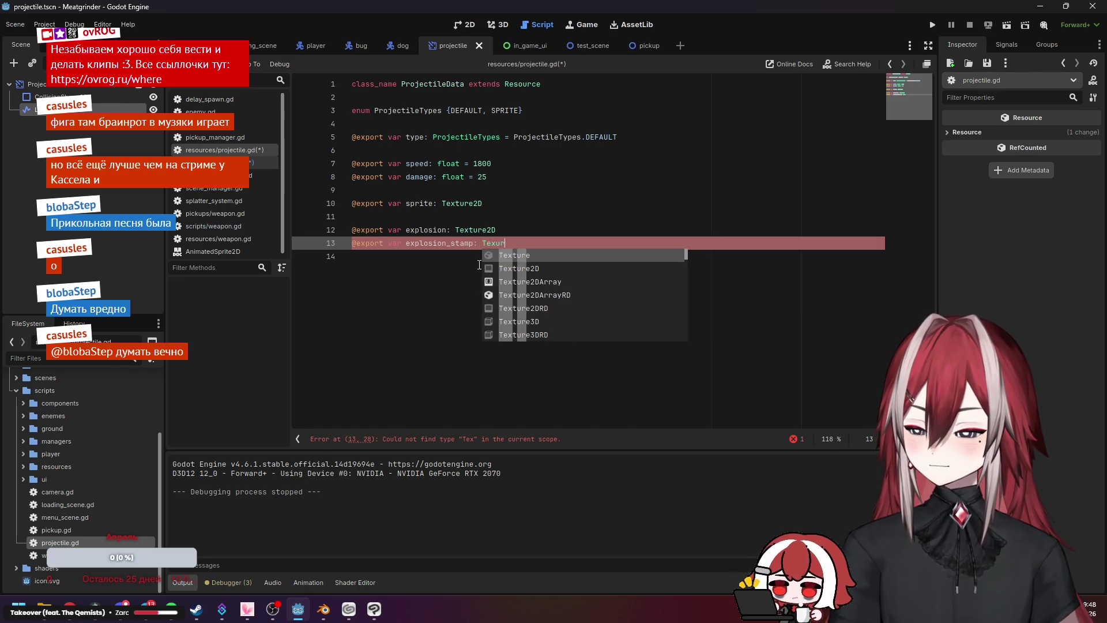
key(Down)
key(Return)
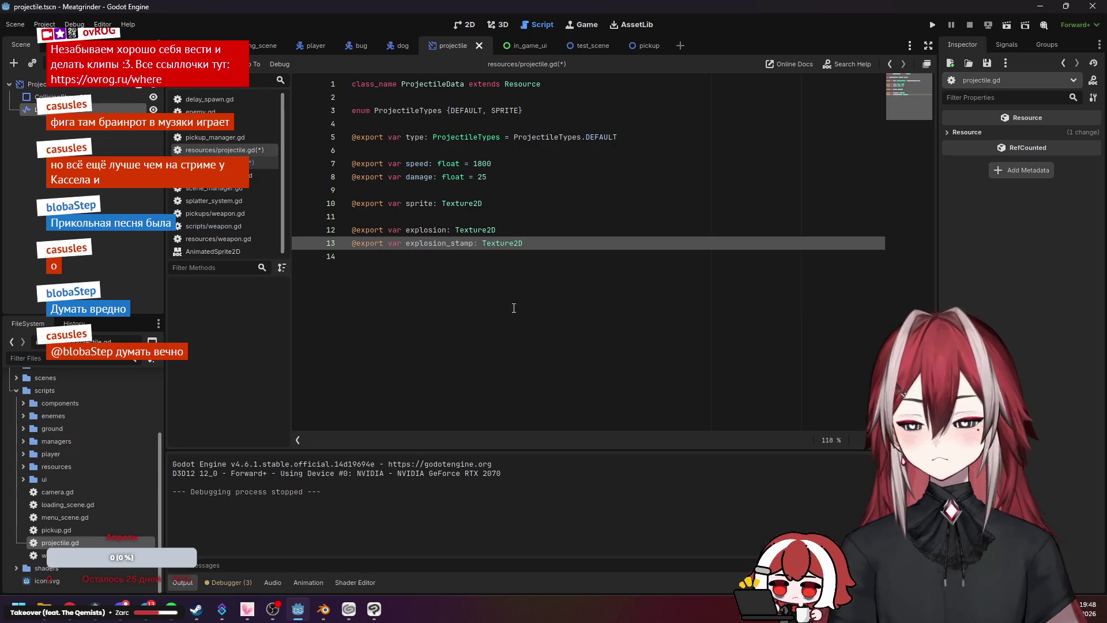
key(Down)
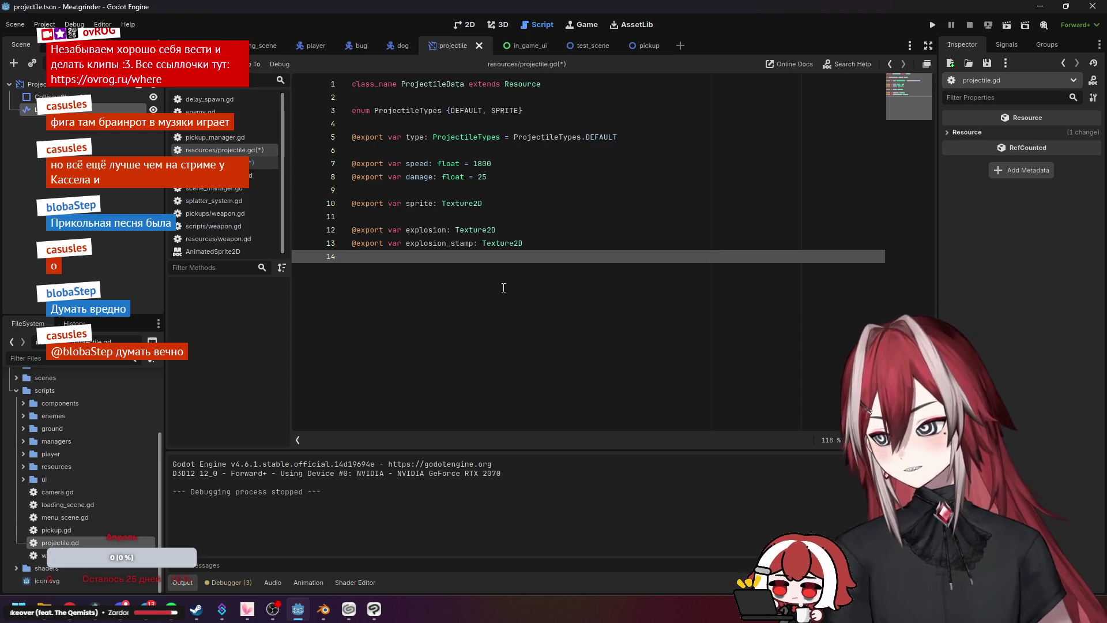
- Comment out the ProjectileTypes enum and type export, remove the blank line, and save
click(361, 137)
key(ctrl+k)
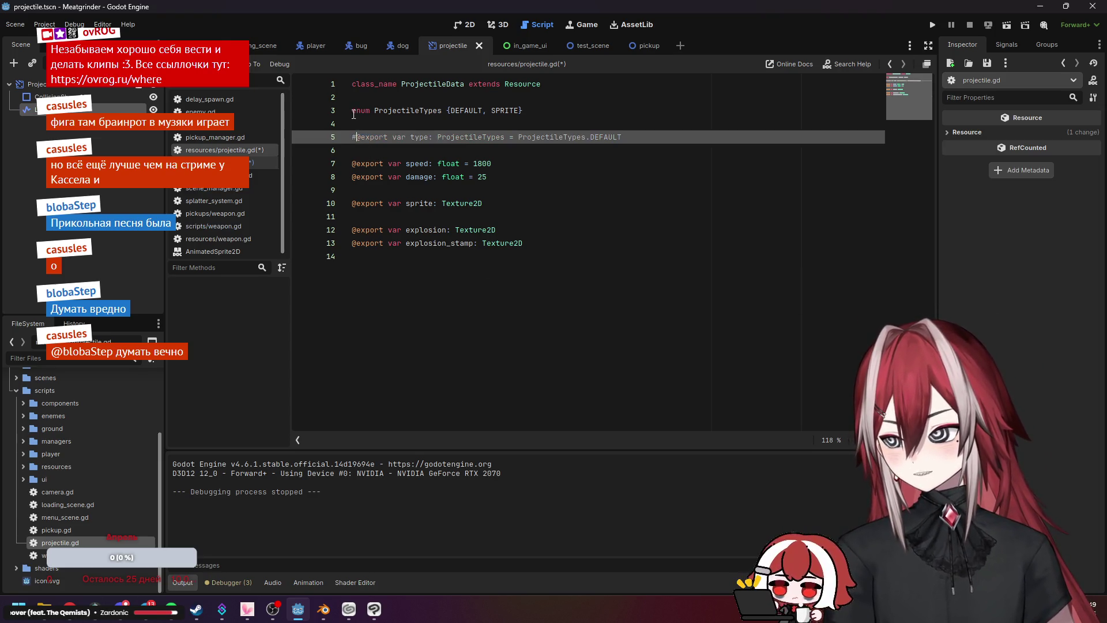
click(355, 110)
key(ctrl+k)
click(552, 193)
key(Up)
key(Up)
key(Up)
key(BackSpace)
key(Down)
key(Down)
key(Down)
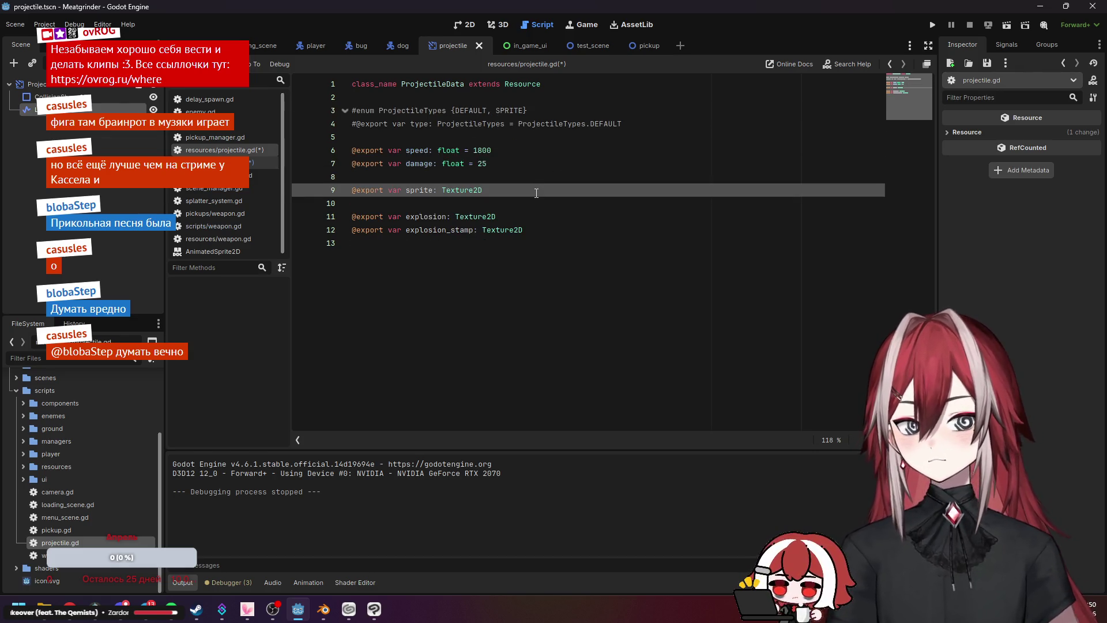
key(ctrl+s)
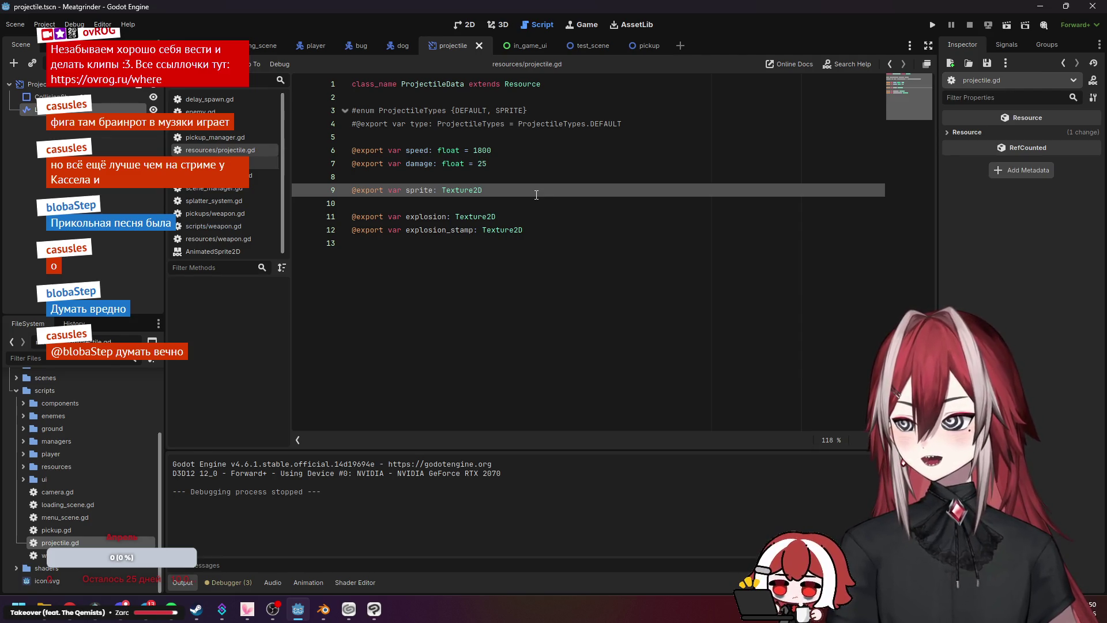
- Open scripts/projectile.gd and unfold its _init function
click(503, 205)
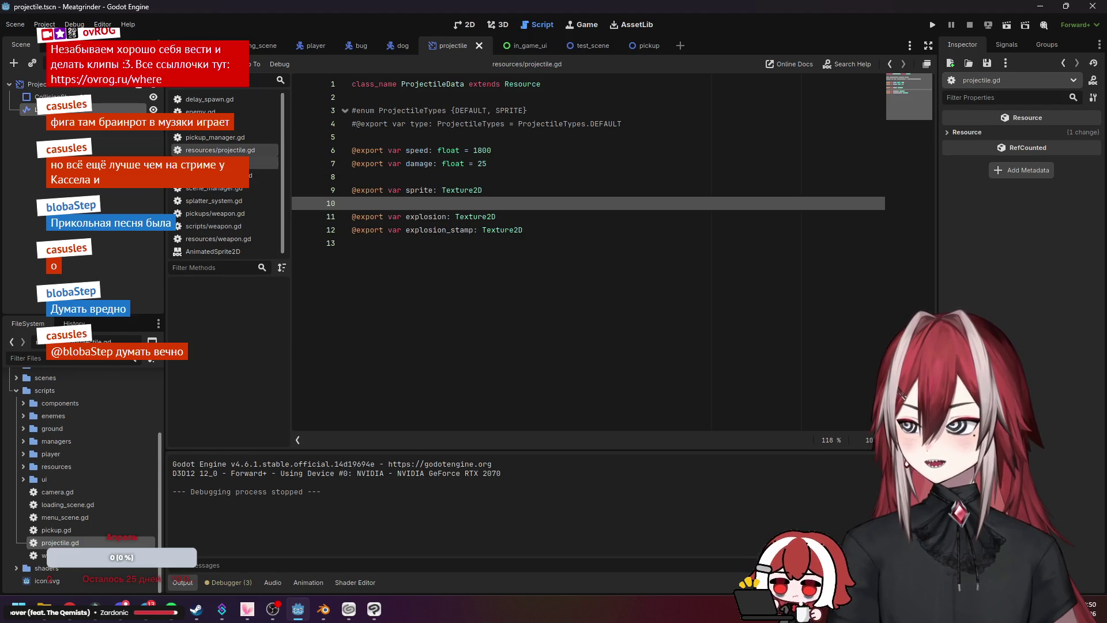
click(248, 162)
click(344, 164)
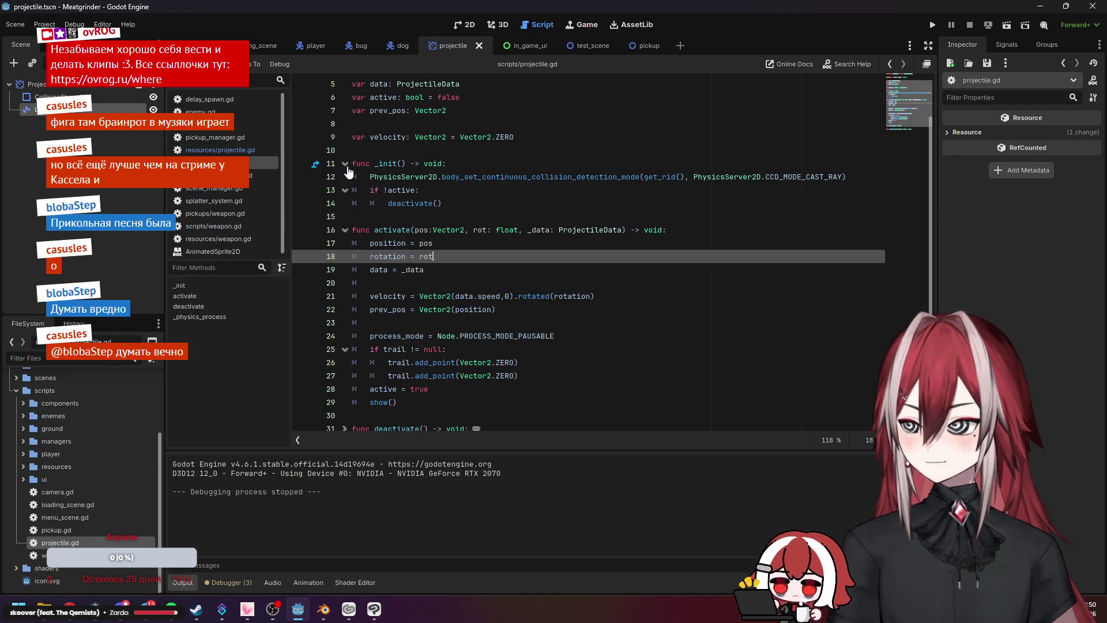
click(448, 206)
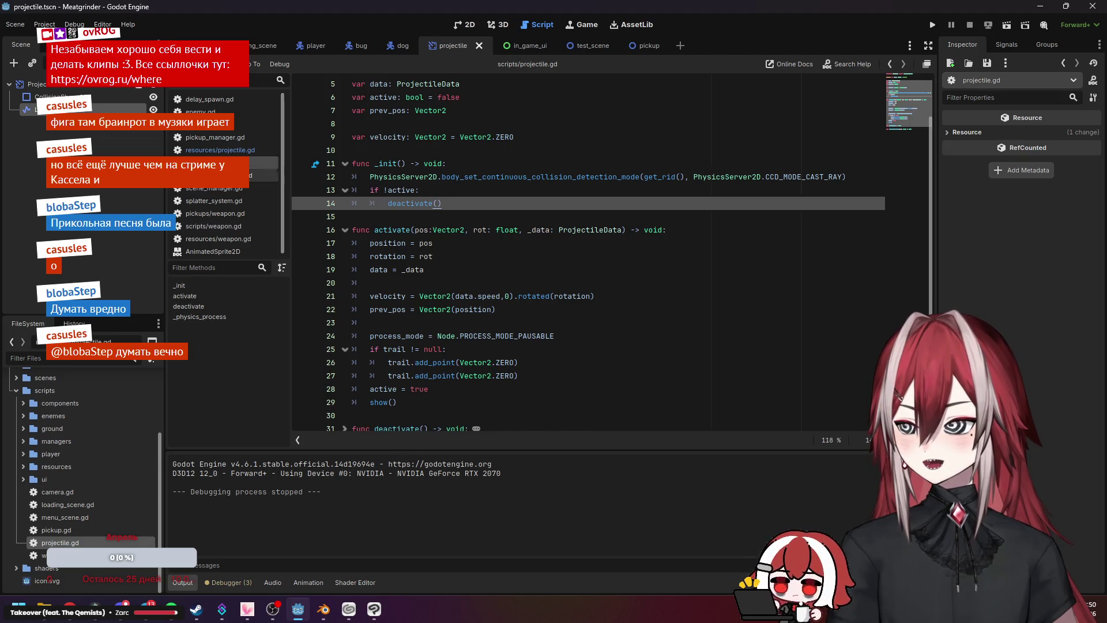
- Add a Sprite2D child node to the projectile scene's root
click(469, 25)
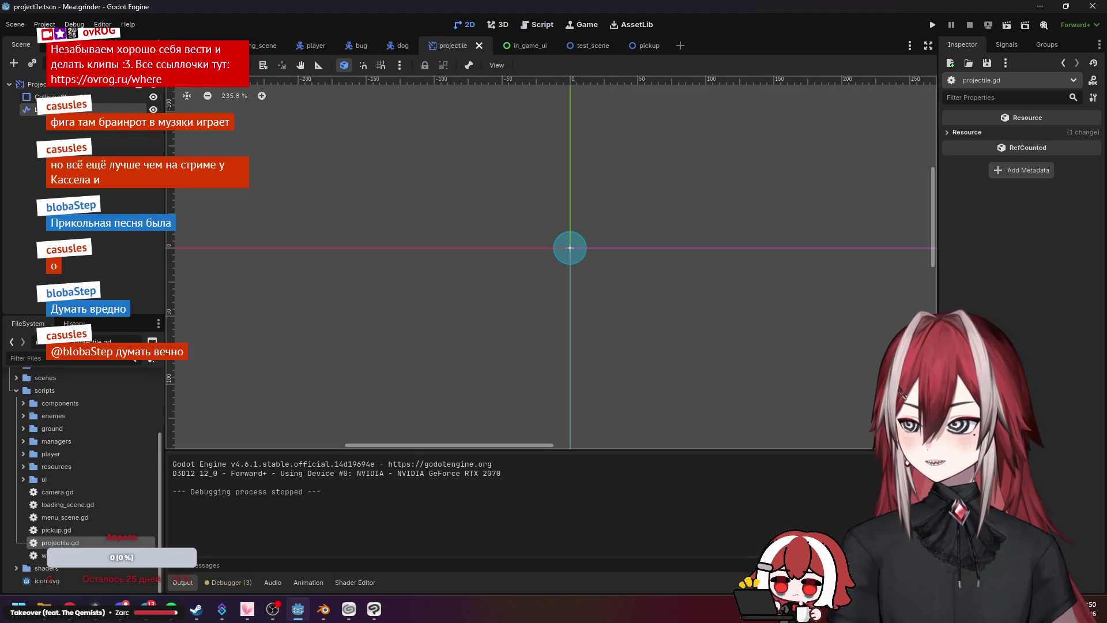
right_click(68, 136)
click(99, 147)
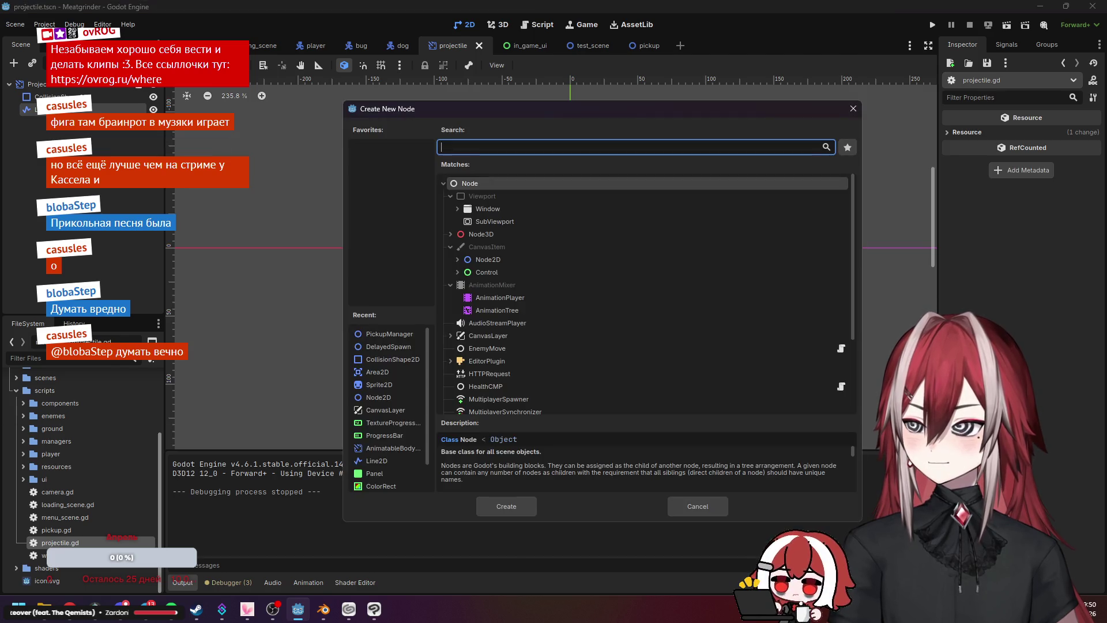
text(sp)
text(ring)
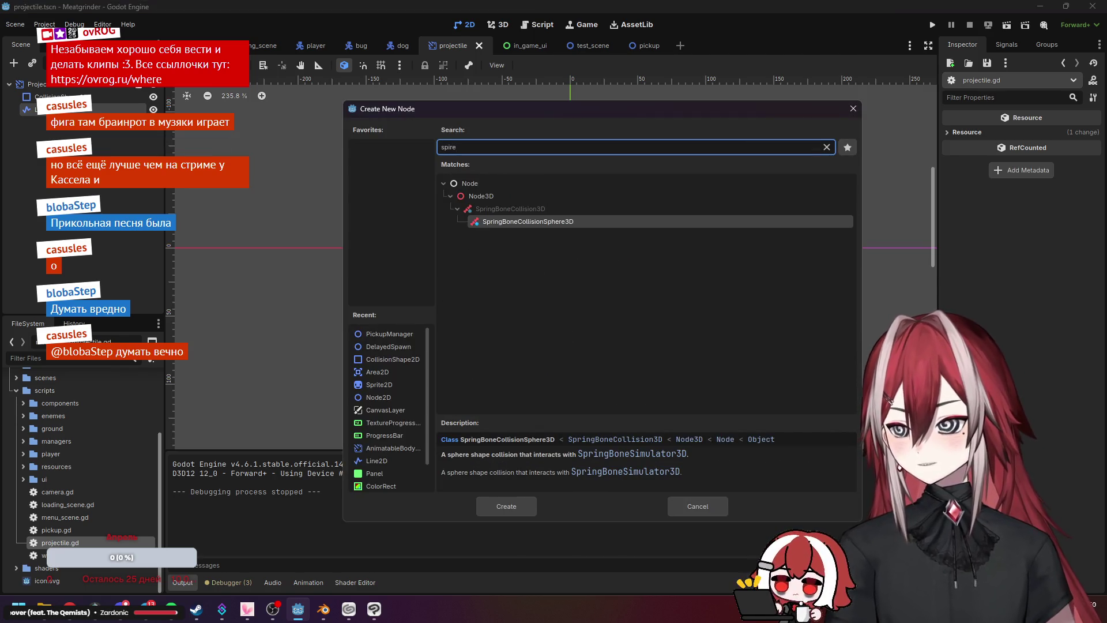
key(BackSpace)
key(BackSpace)
key(BackSpace)
text(prite)
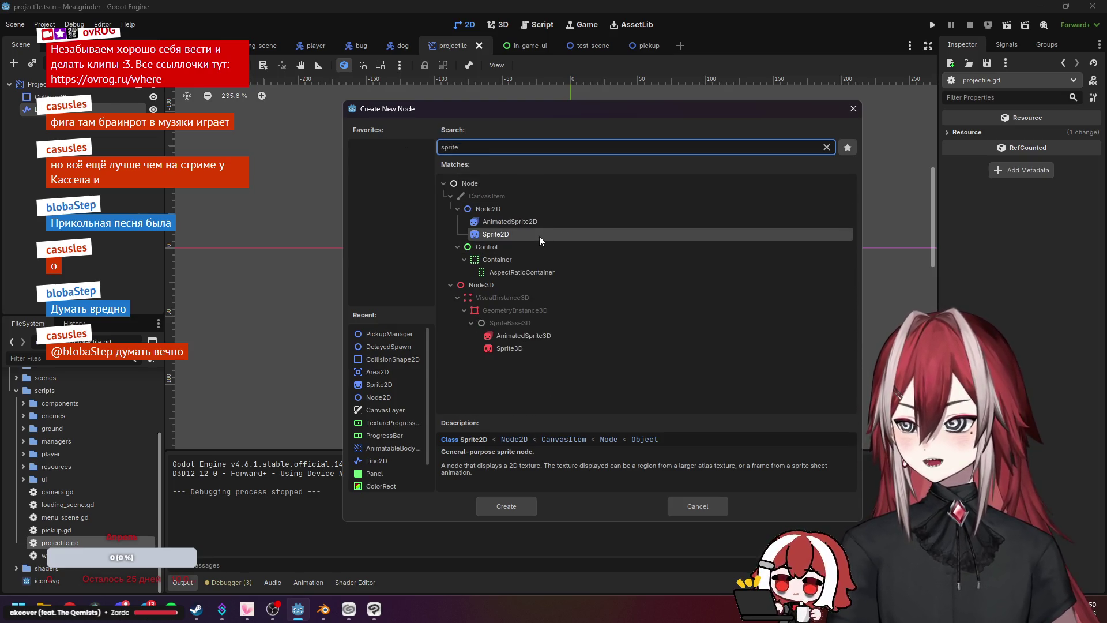
double_click(506, 230)
- Set shell.png as the Sprite2D's texture and inspect it in the scene
click(344, 216)
scroll(528, 238, up, 4)
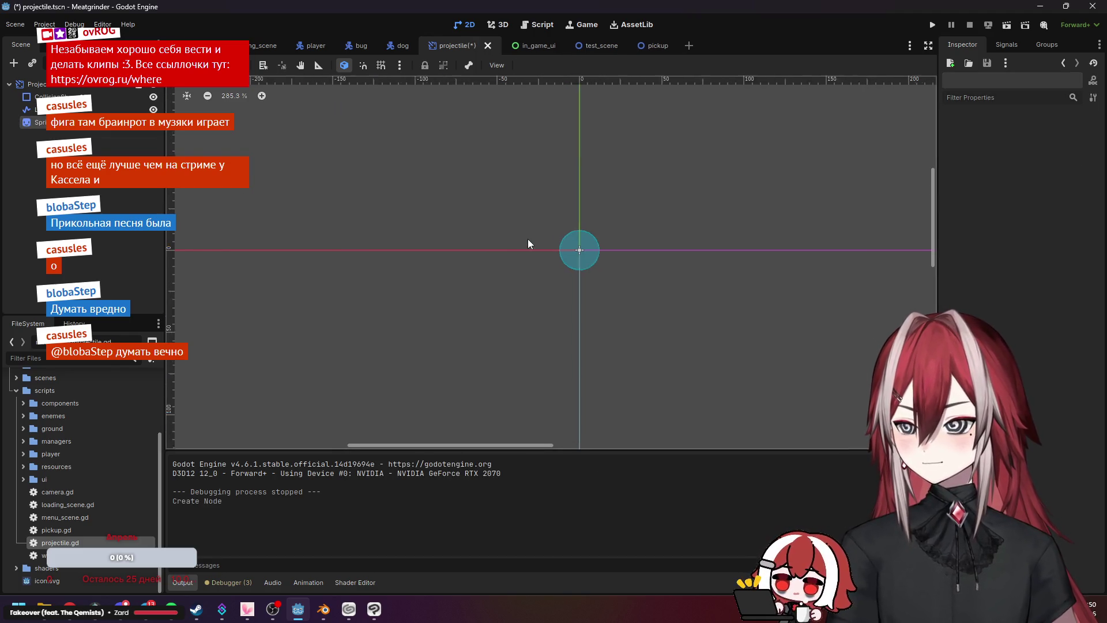
click(112, 122)
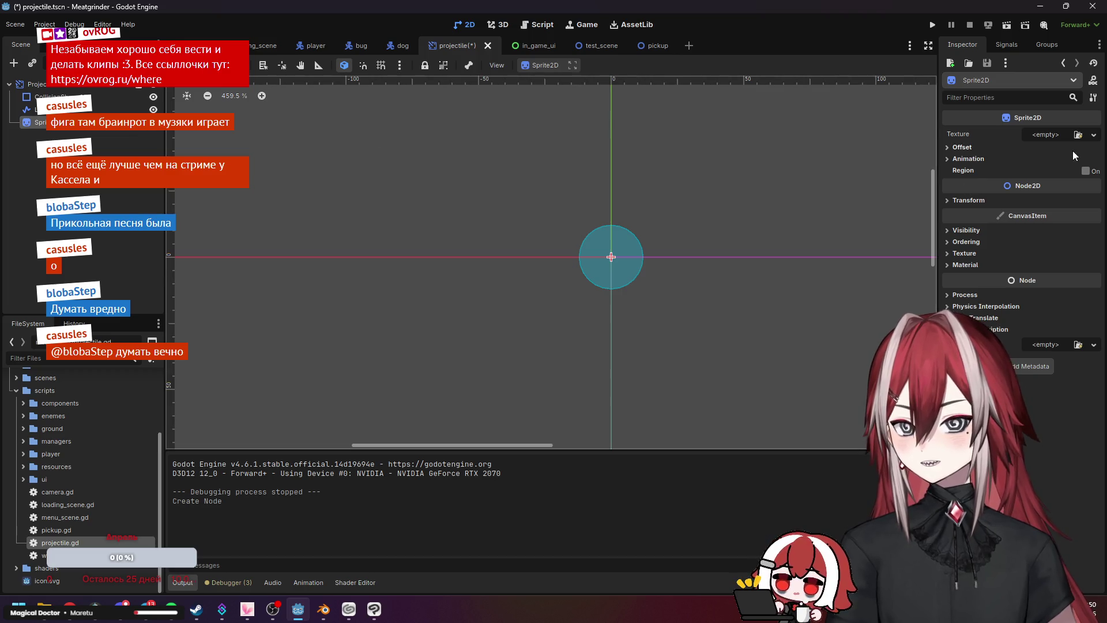
click(1078, 135)
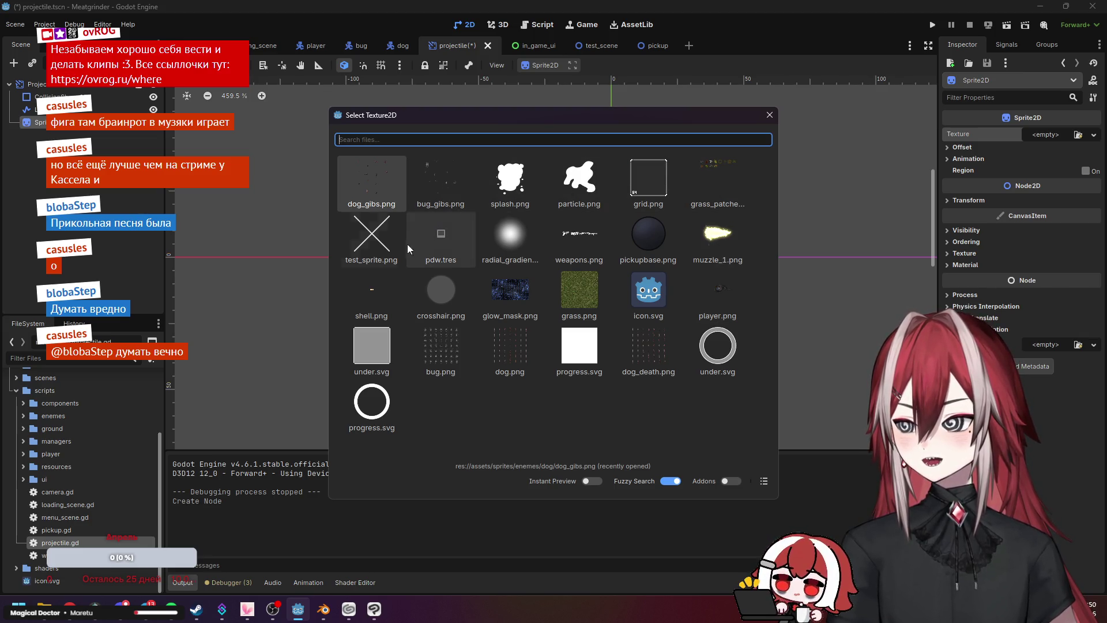
double_click(373, 283)
scroll(634, 278, up, 5)
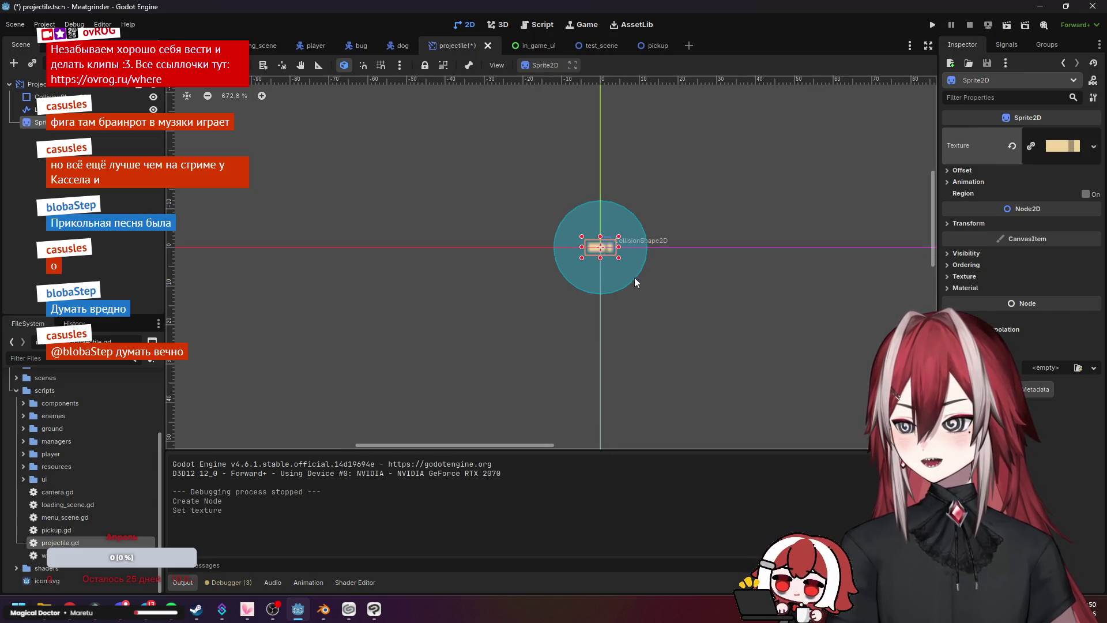
scroll(392, 230, down, 6)
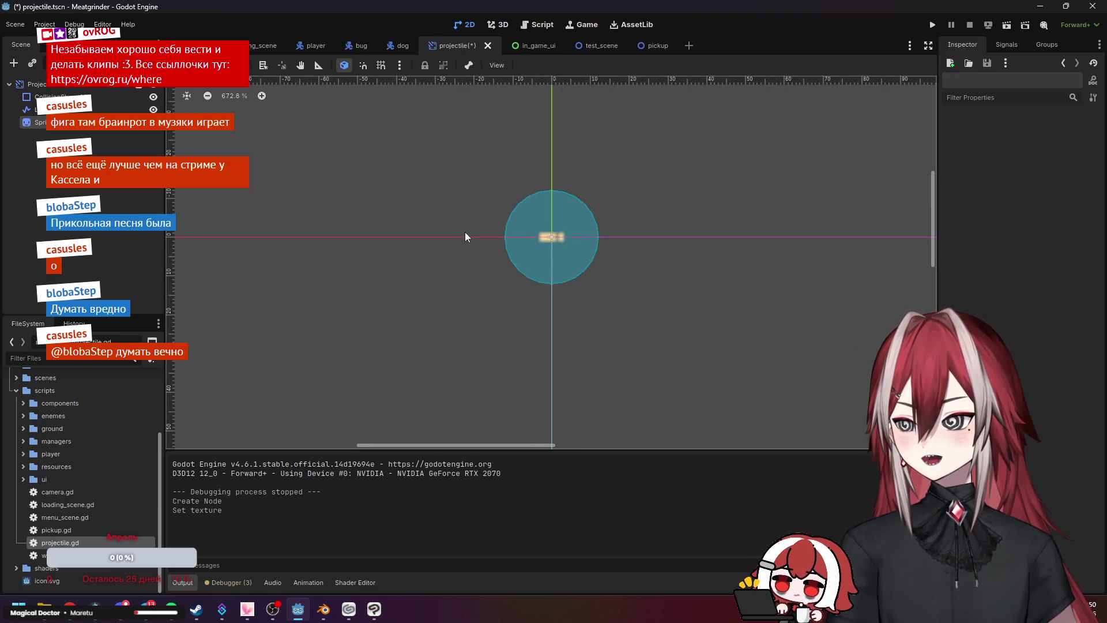
click(79, 128)
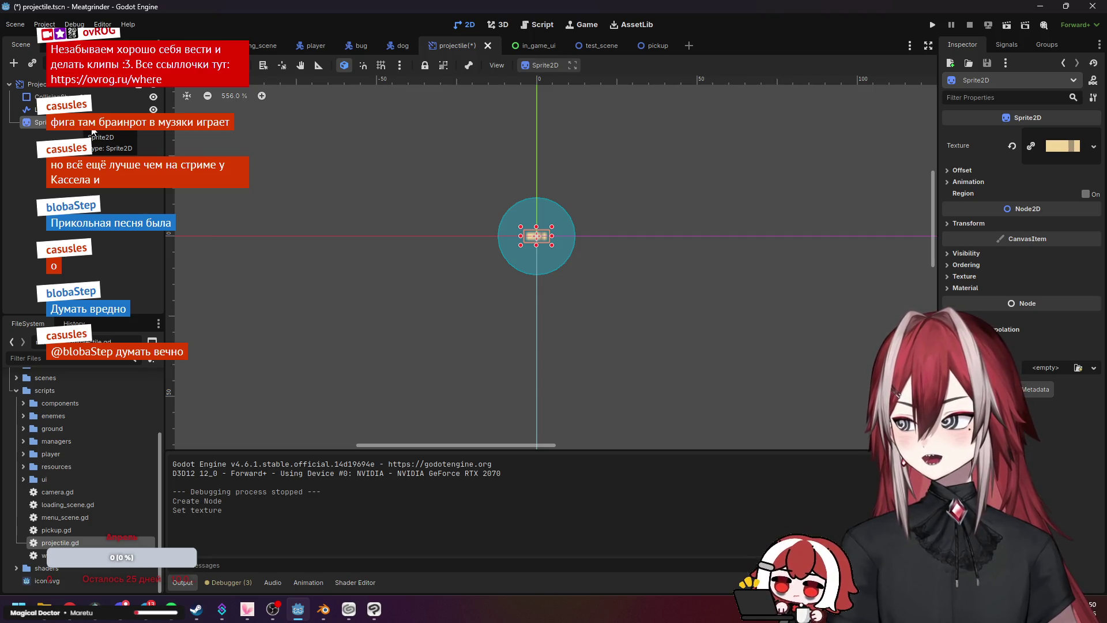
click(92, 168)
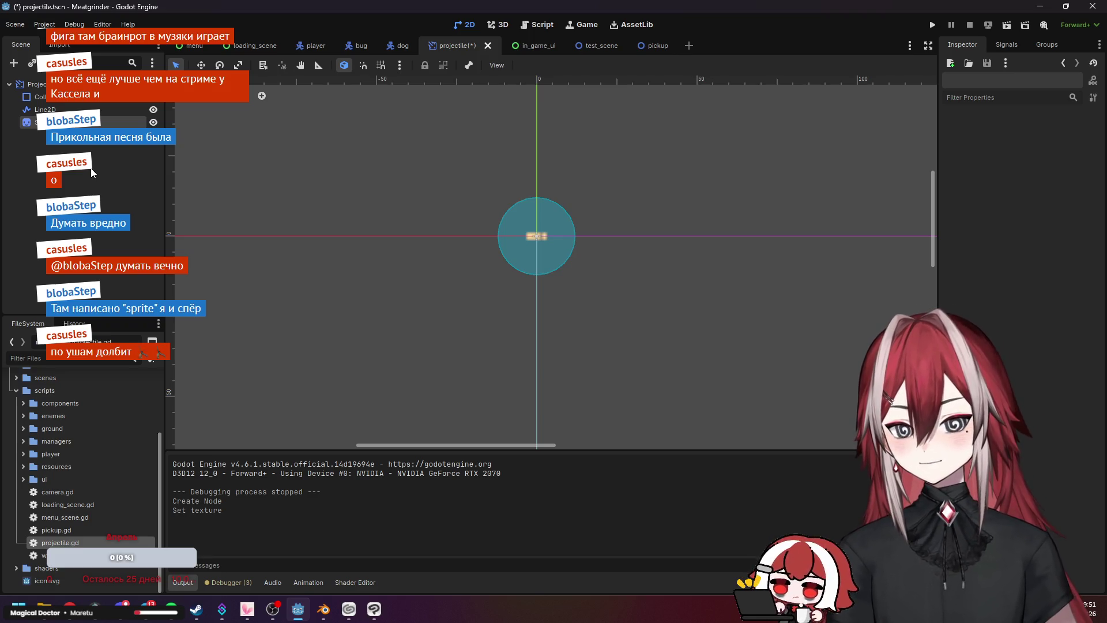
key(alt+Tab)
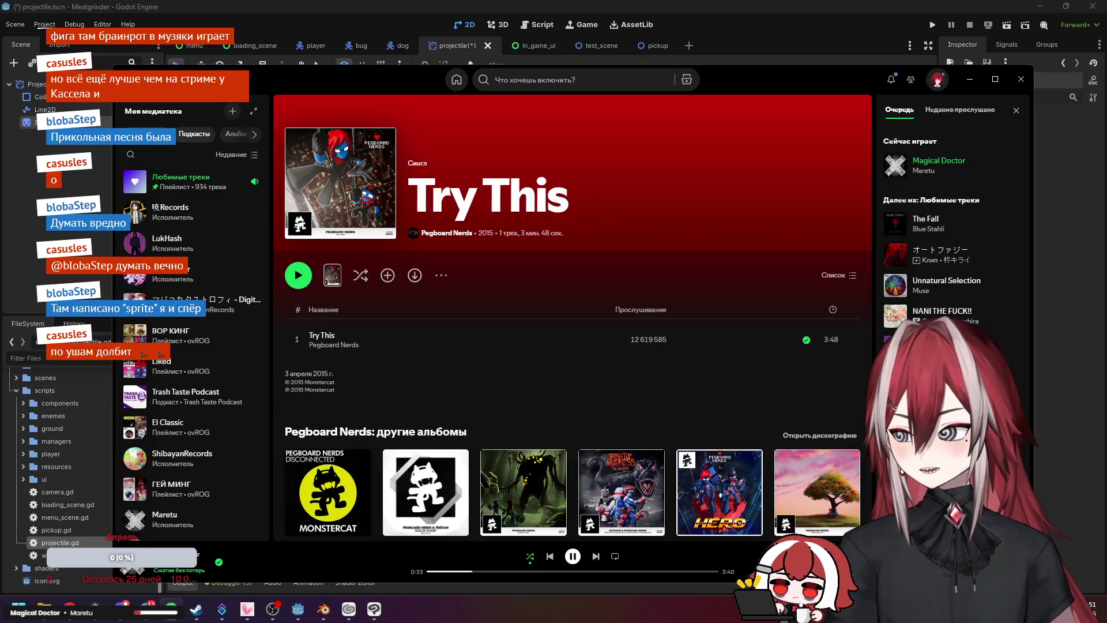
key(alt+Tab)
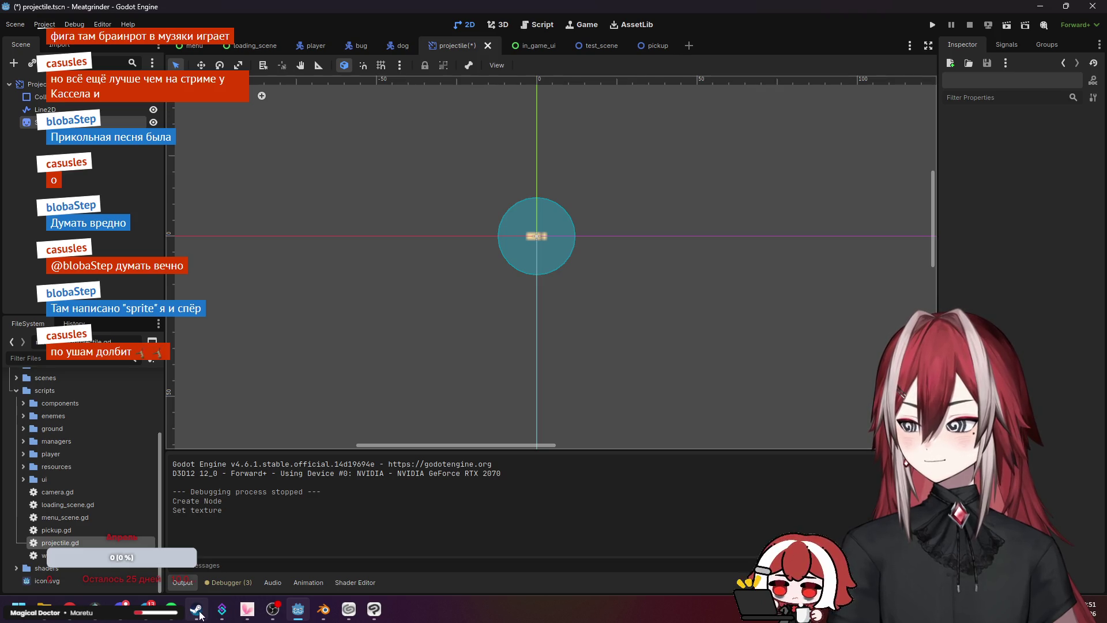
mouse_move(348, 610)
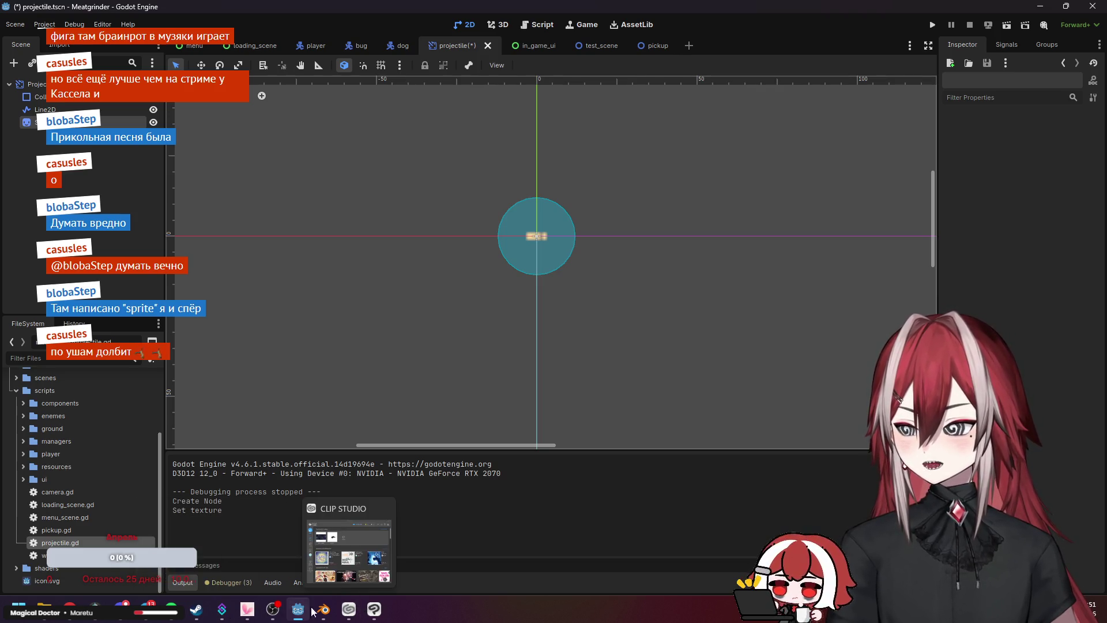
mouse_move(171, 609)
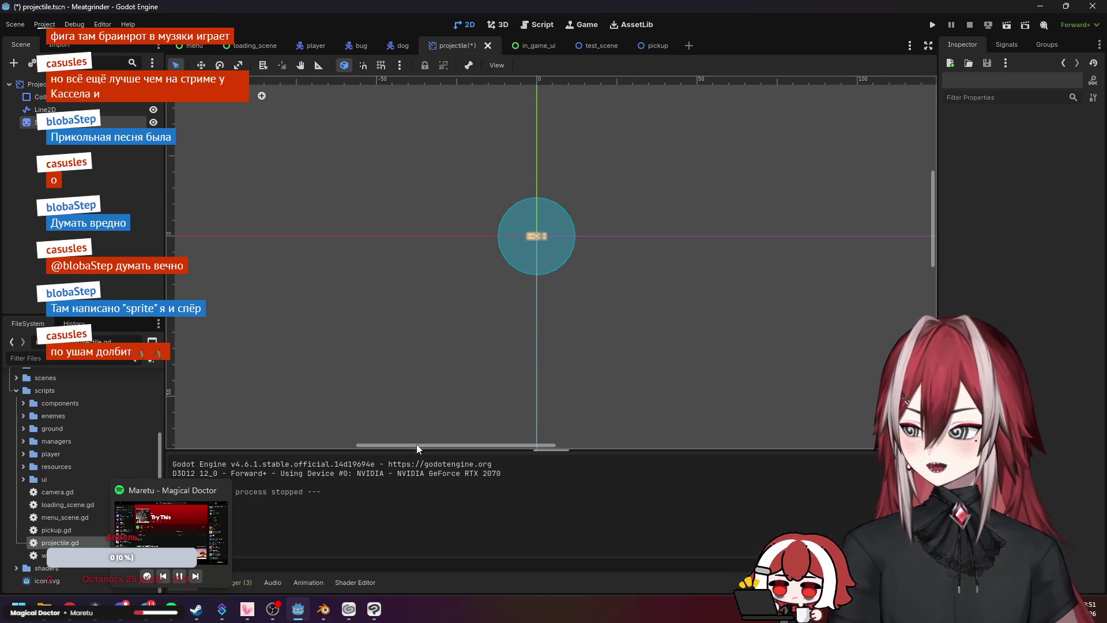
click(539, 23)
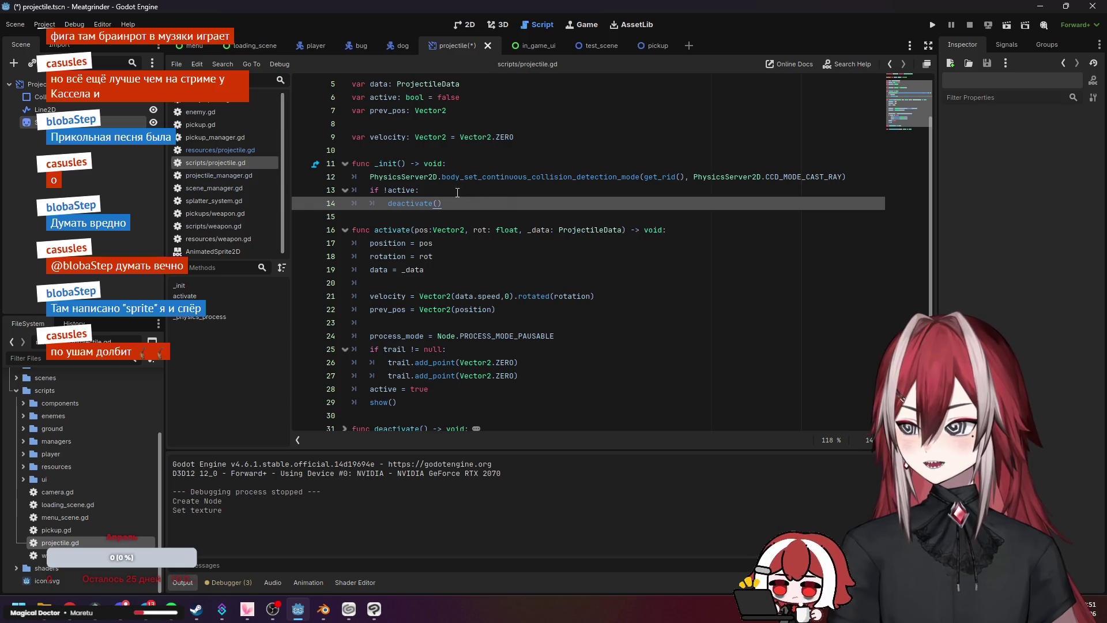
scroll(461, 185, up, 2)
click(526, 111)
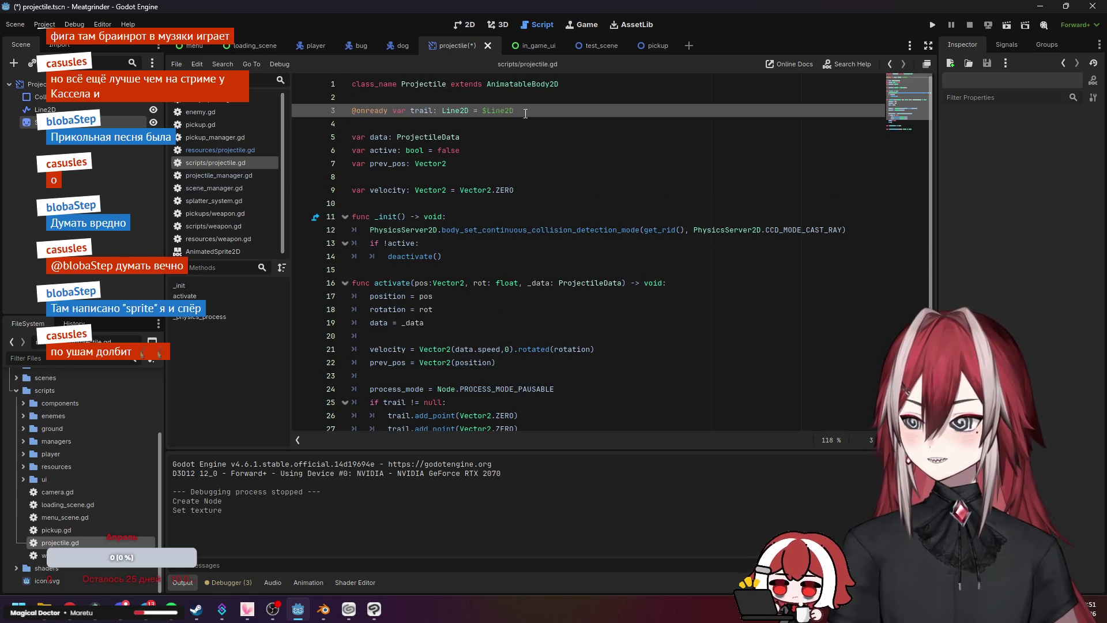
key(Return)
text(@onre)
key(Return)
text(var s)
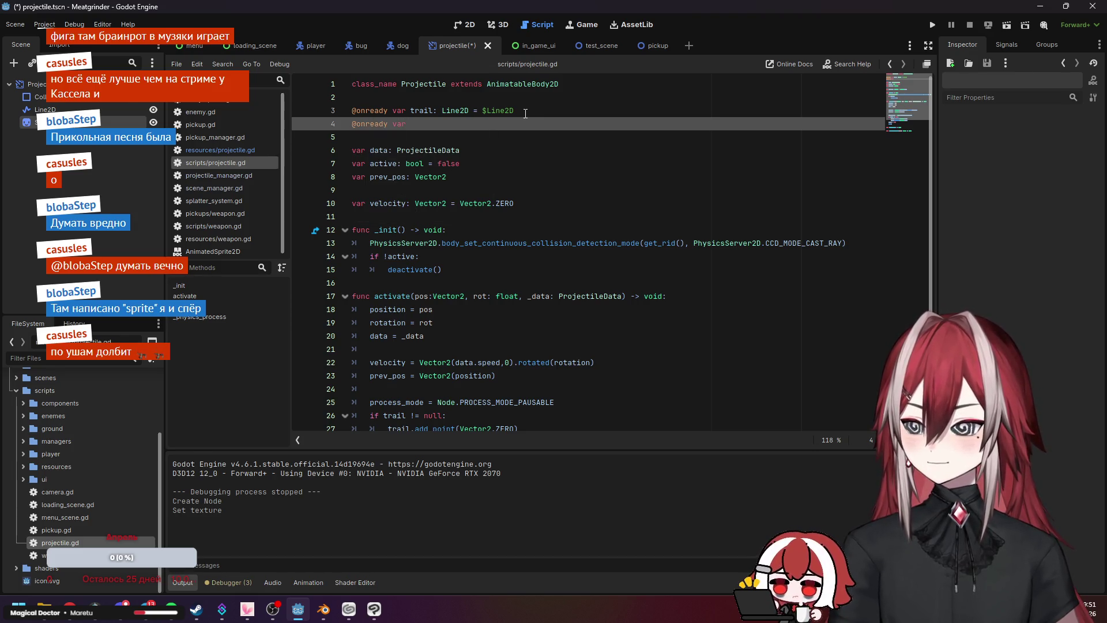
text(prite)
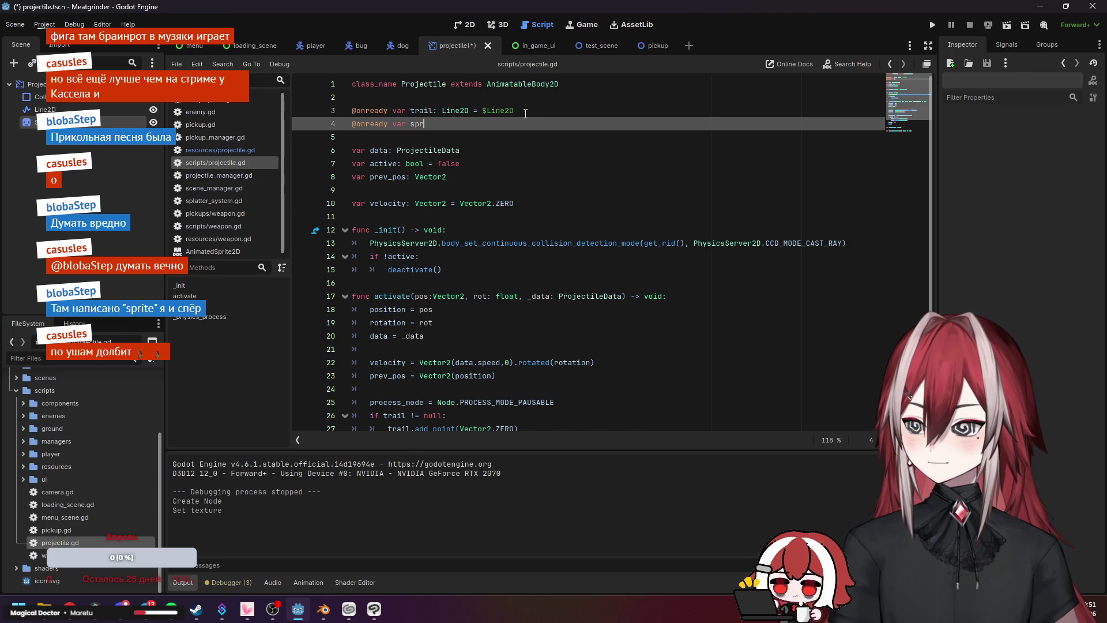
text(: S)
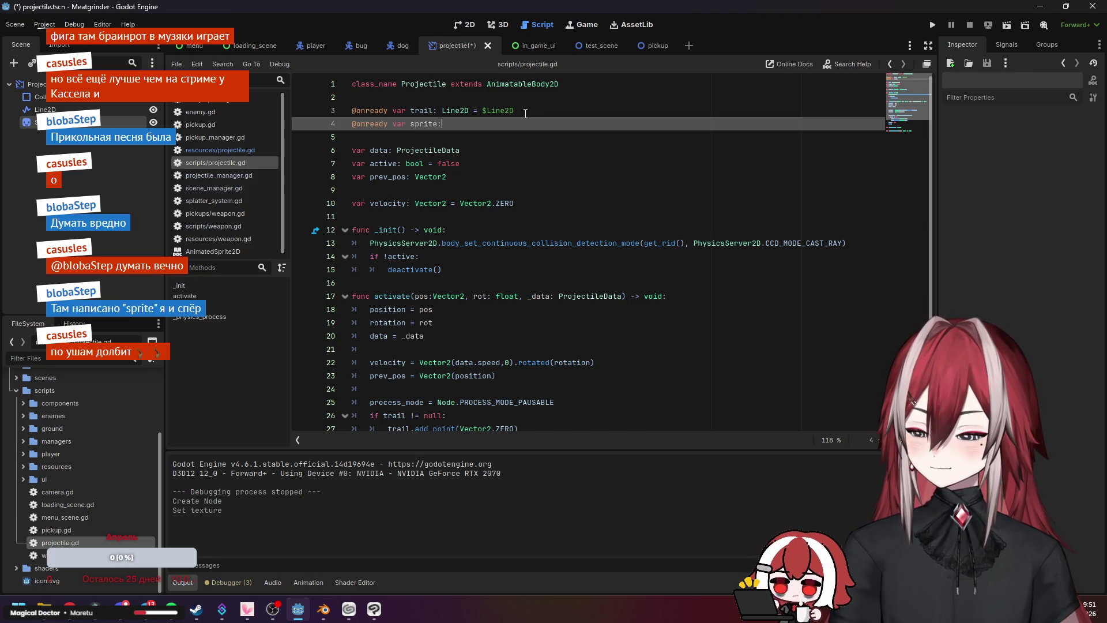
text(p)
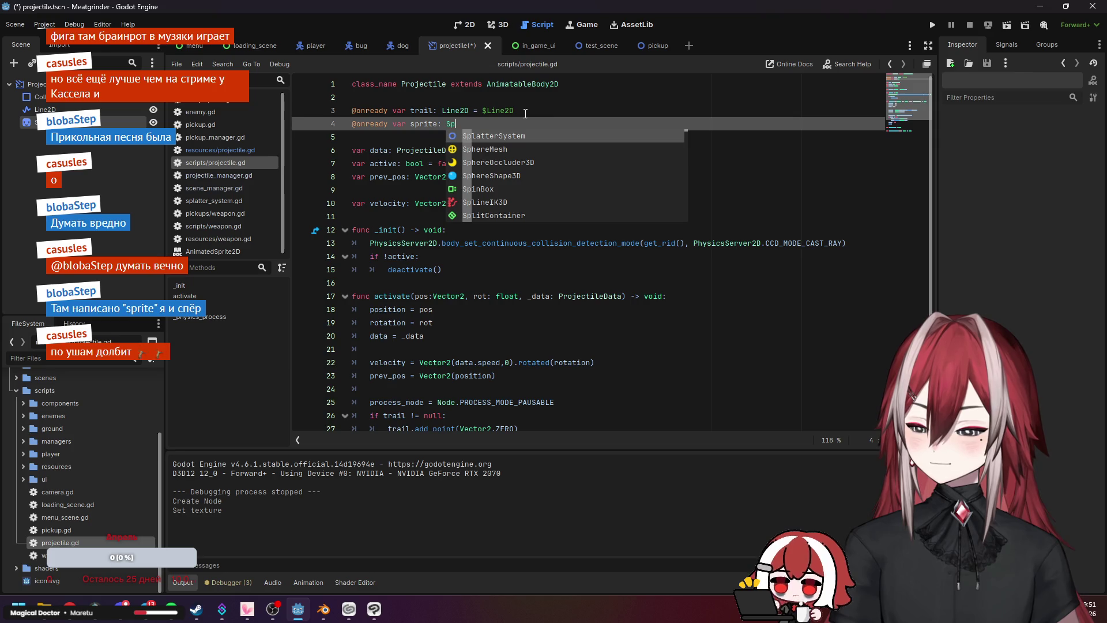
text(rite)
key(Return)
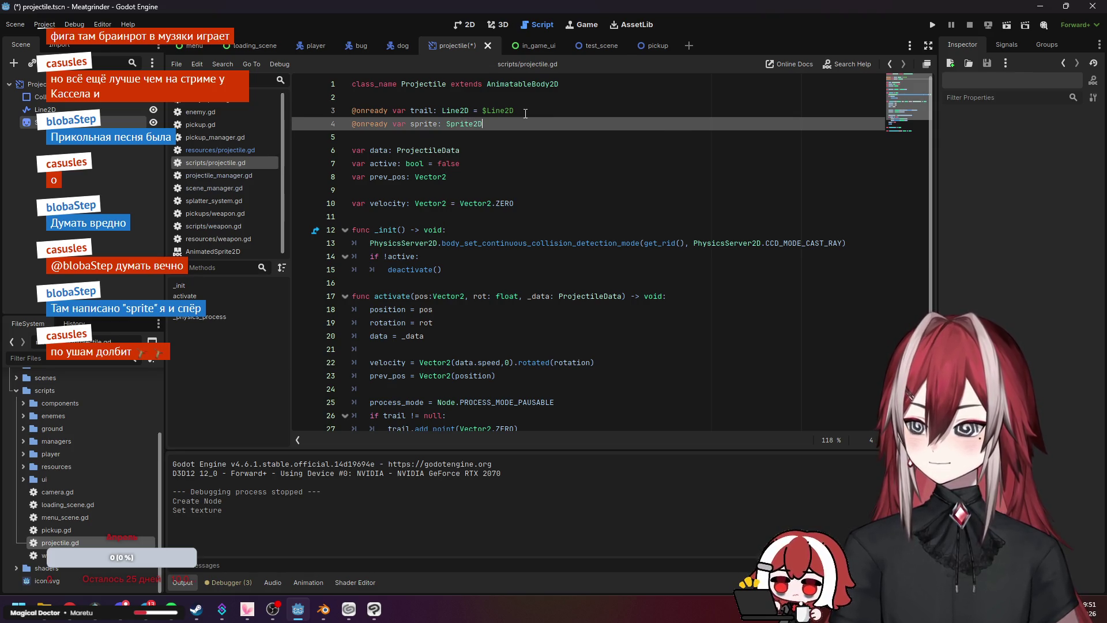
text(= @s)
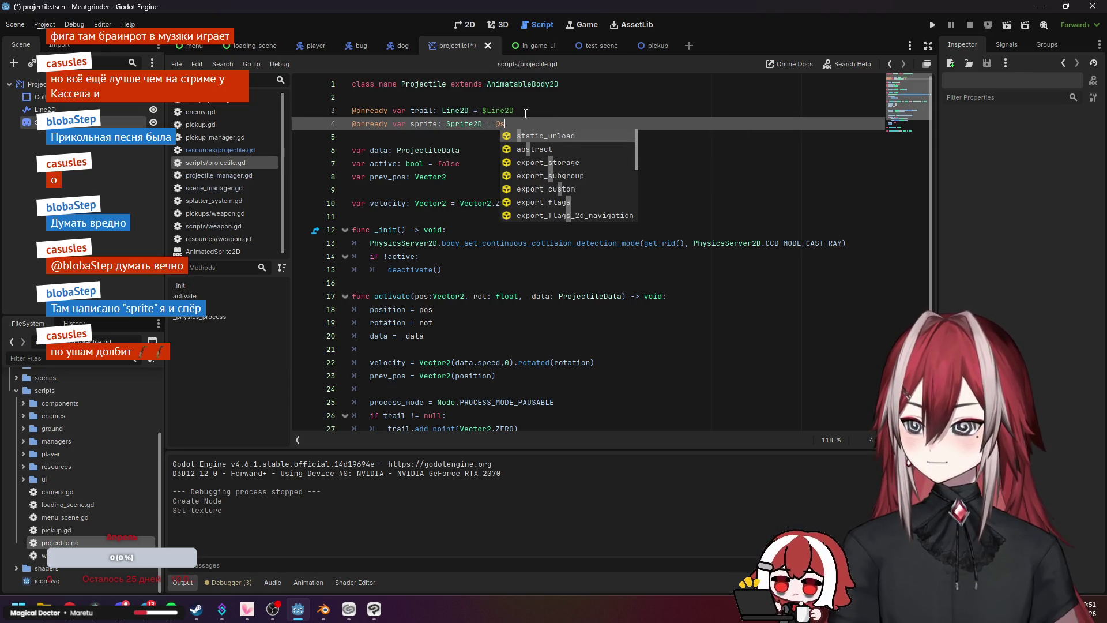
key(BackSpace)
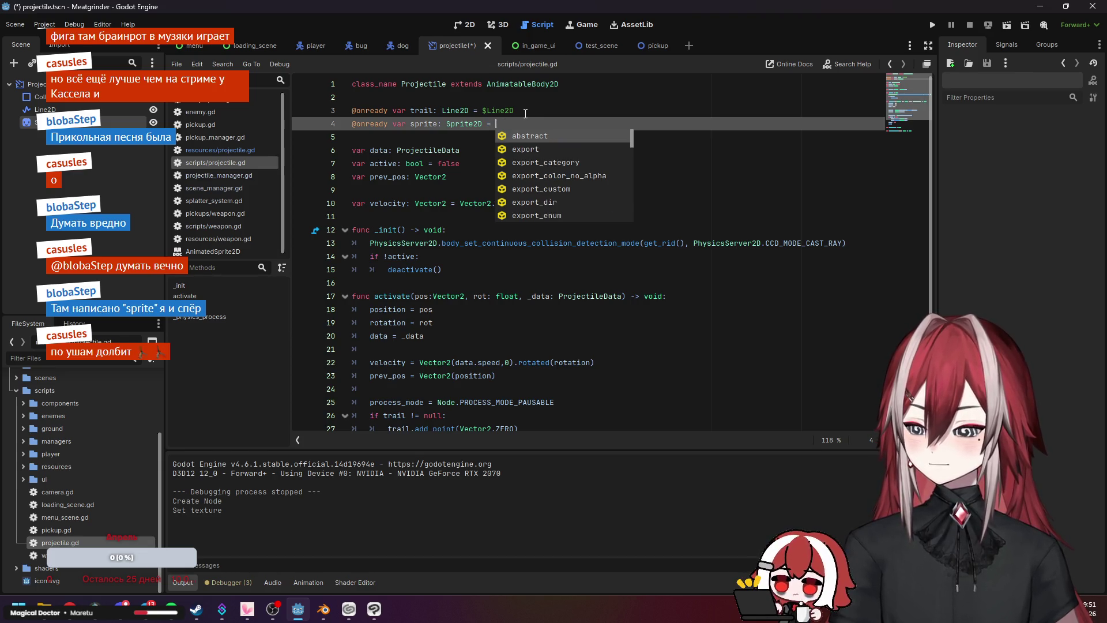
text($S)
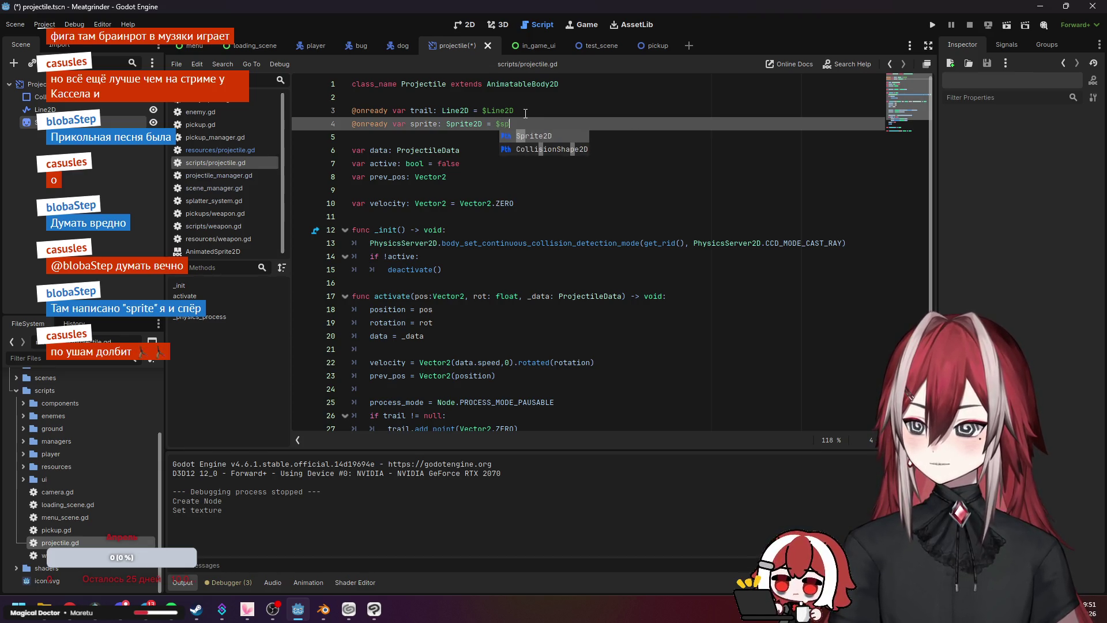
key(Return)
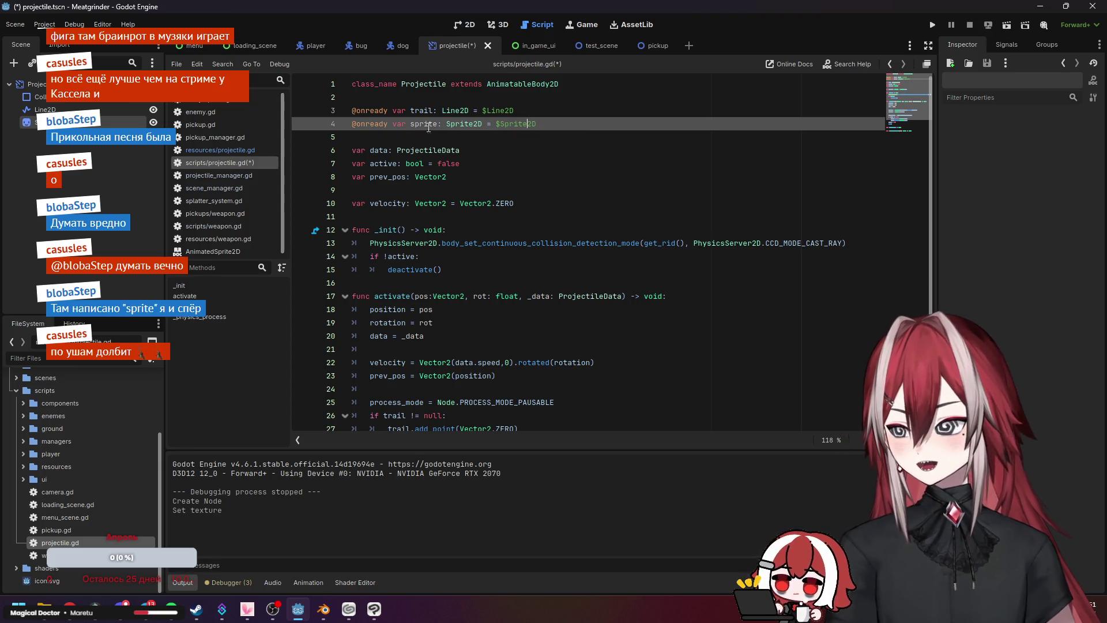
drag(410, 124, 434, 124)
key(Down)
key(Down)
key(Down)
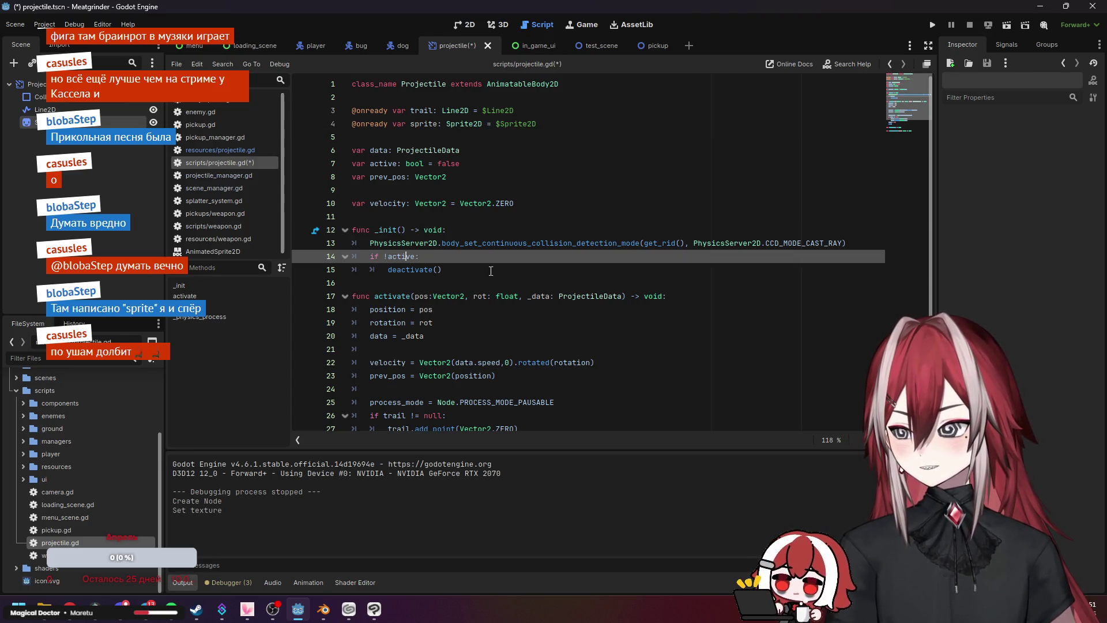
- Start an 'if data.sprite:' block in activate() after the data assignment
scroll(749, 248, down, 1)
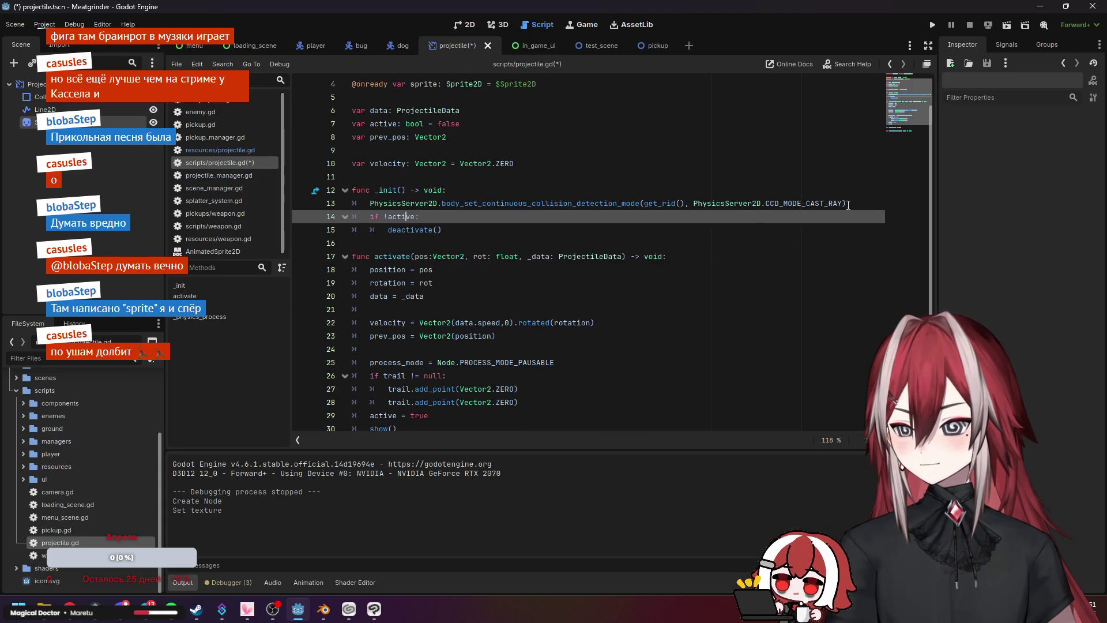
click(853, 205)
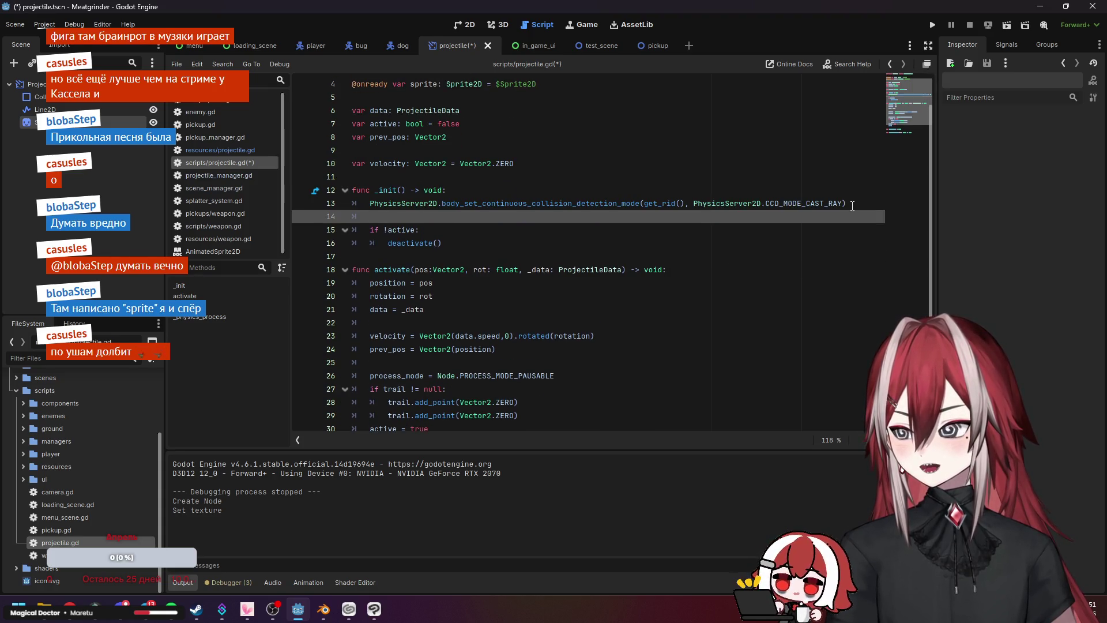
click(451, 257)
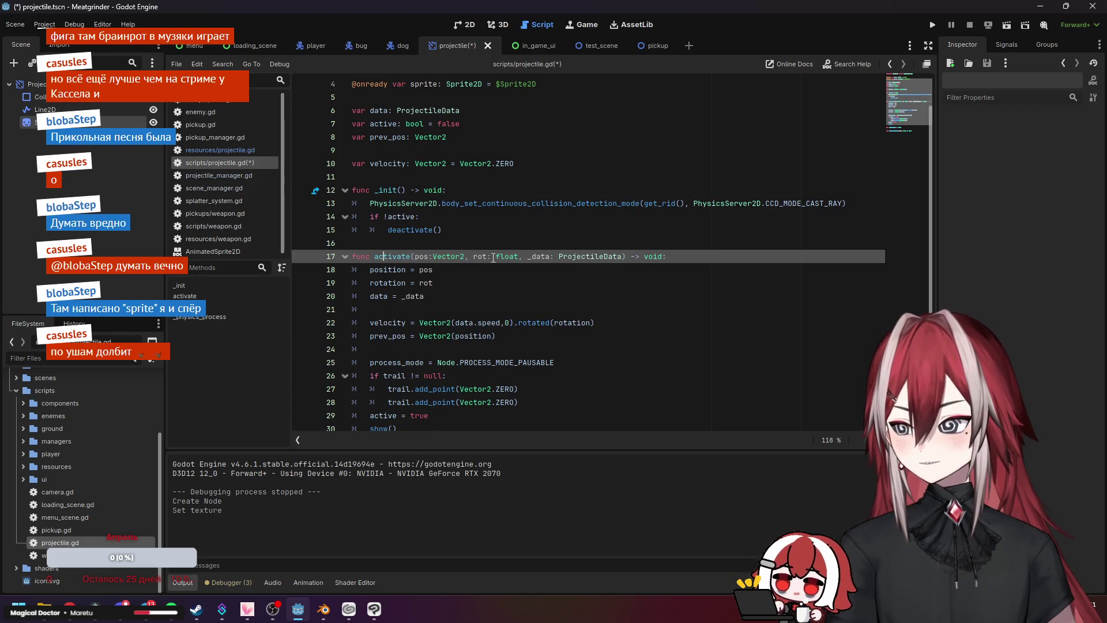
scroll(484, 256, down, 2)
click(380, 231)
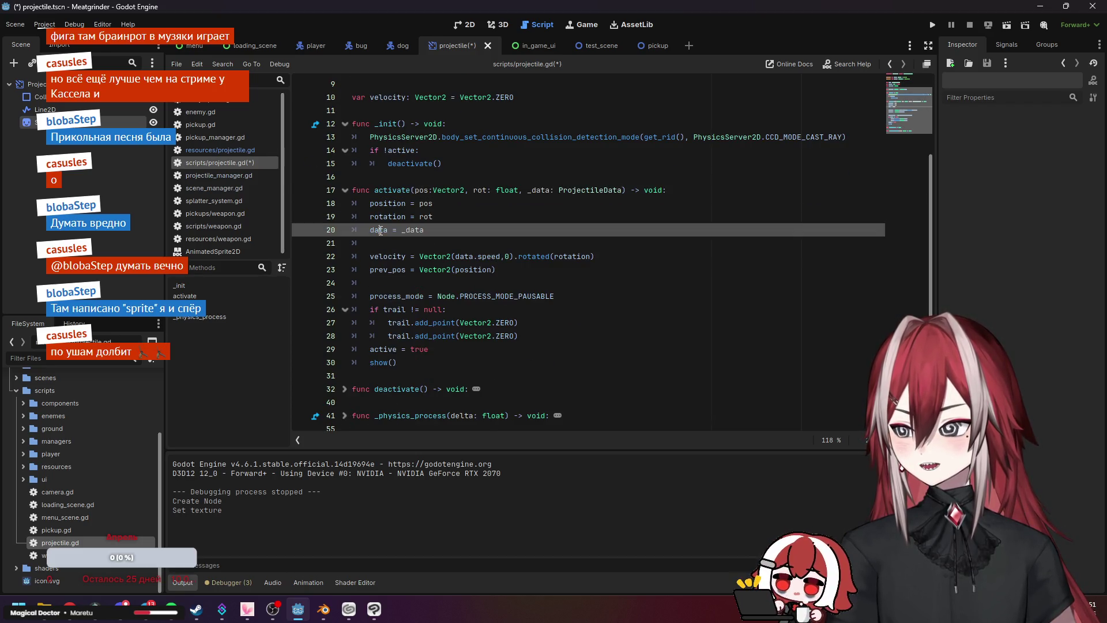
click(485, 245)
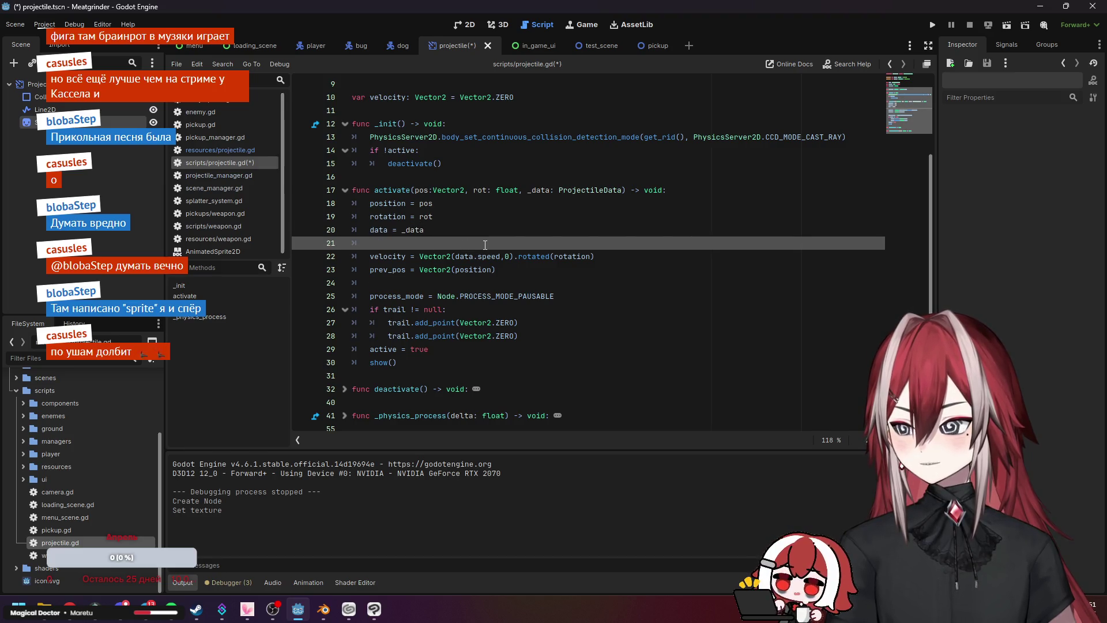
key(Return)
key(Up)
key(Return)
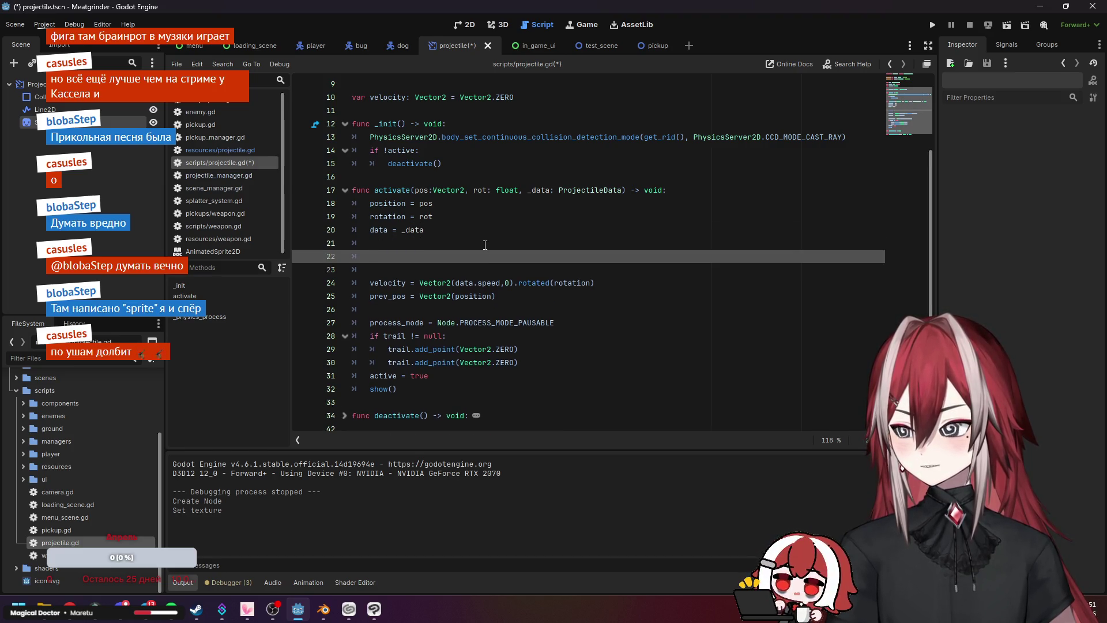
text(data.)
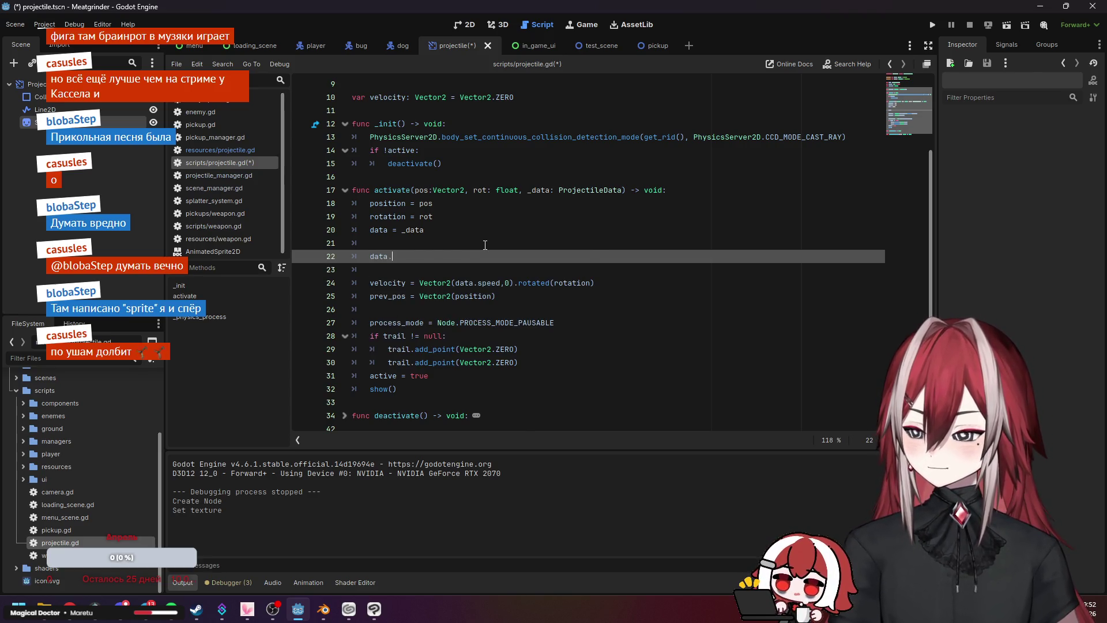
text(spr)
key(Return)
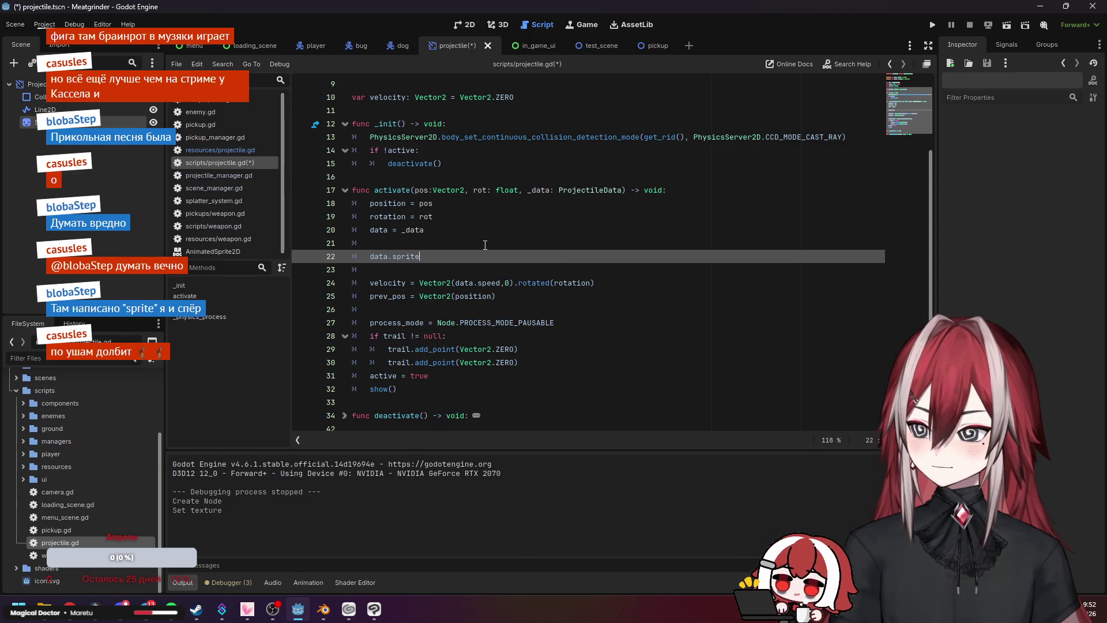
key(Home)
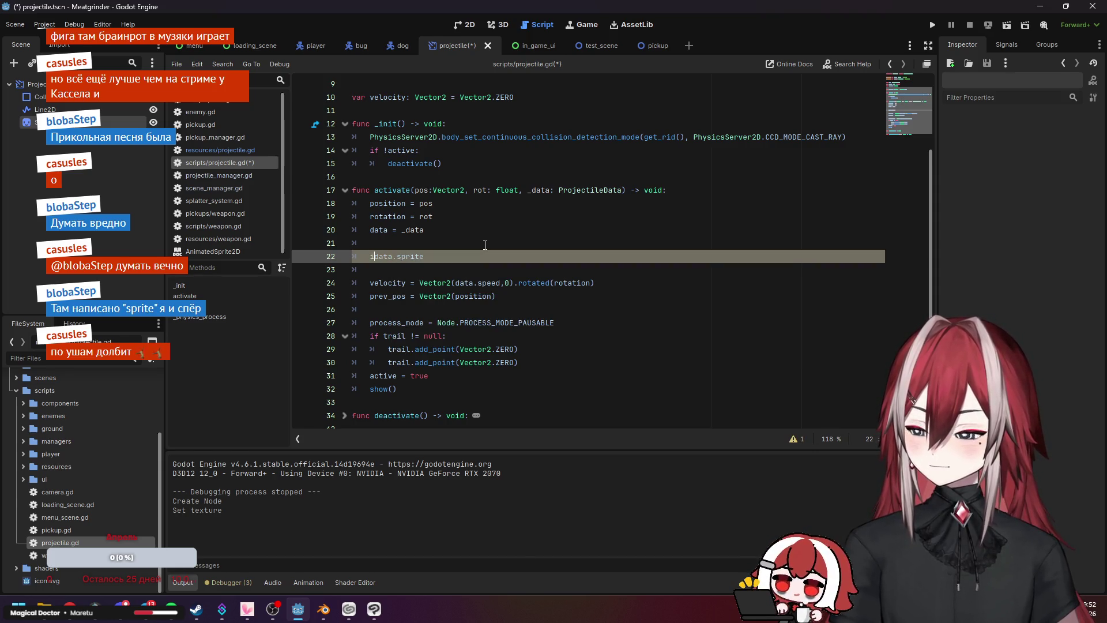
text(if)
key(End)
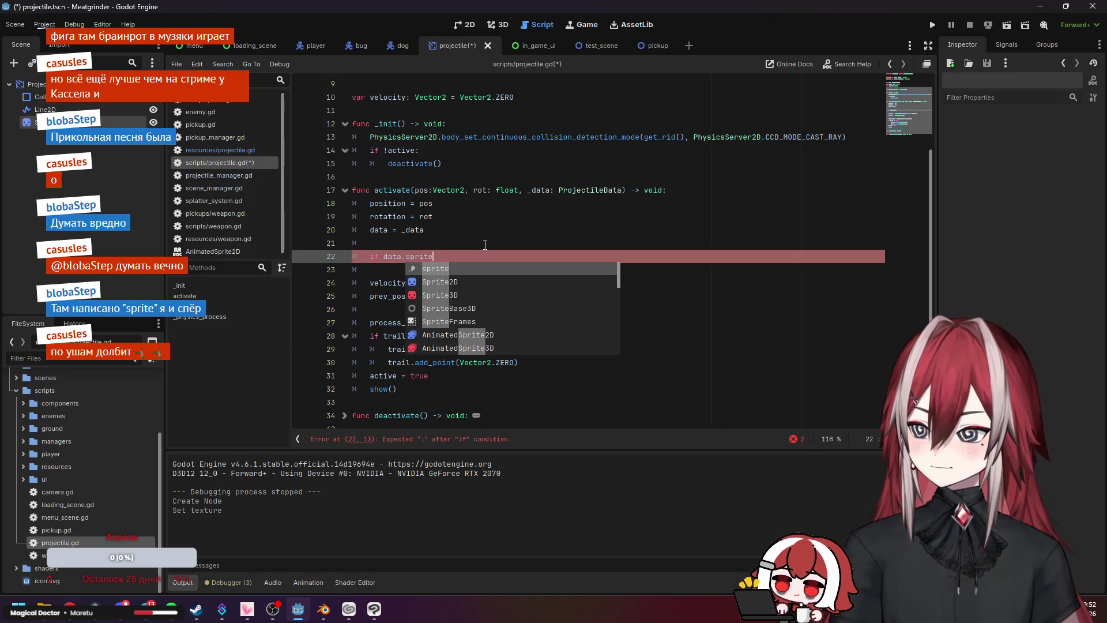
text(:)
key(Return)
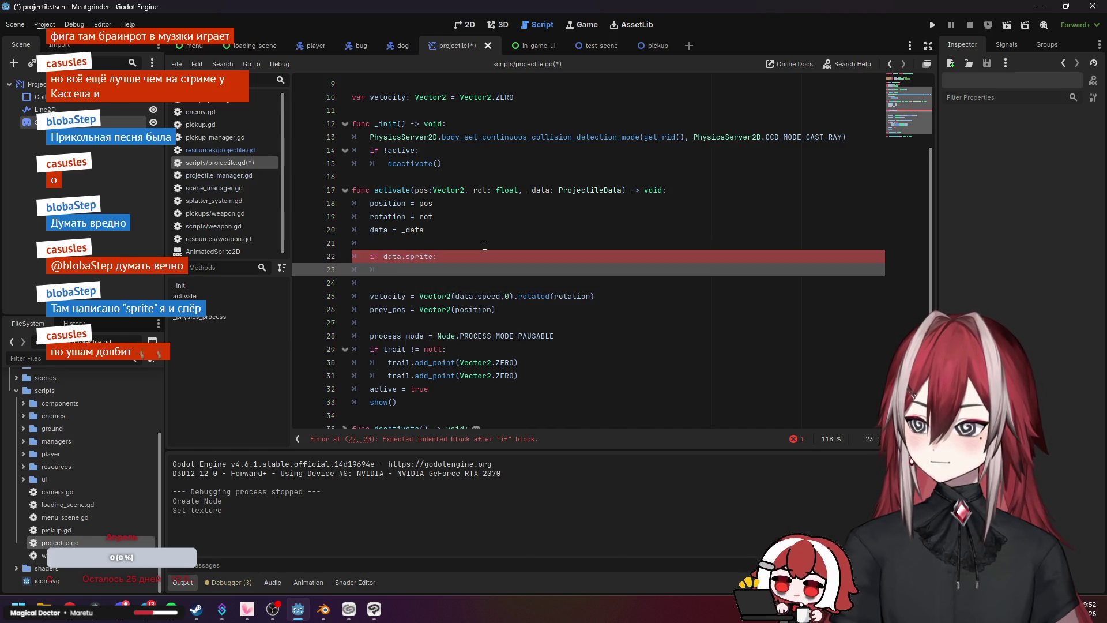
- Try sprite method completions inside the if block, then clear them
text(sprite)
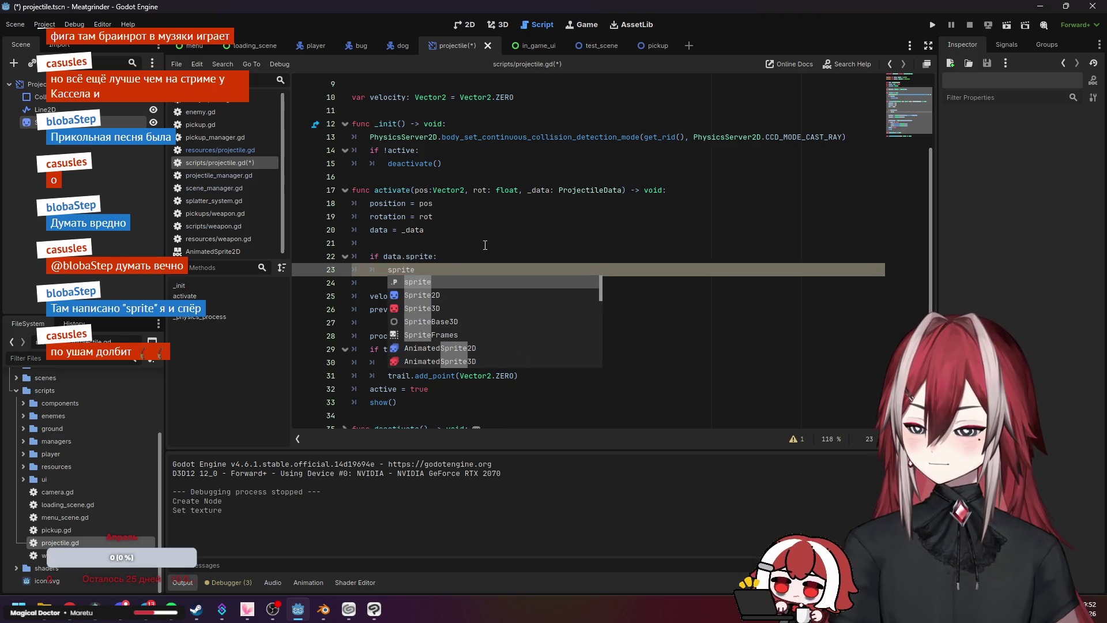
text(.)
key(BackSpace)
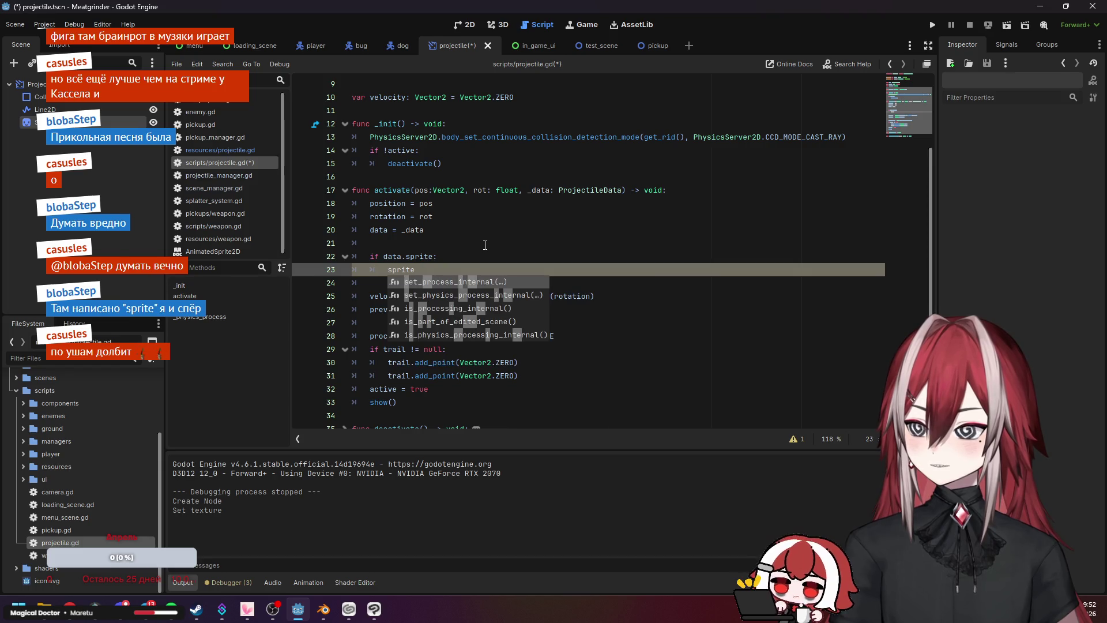
text(.ac)
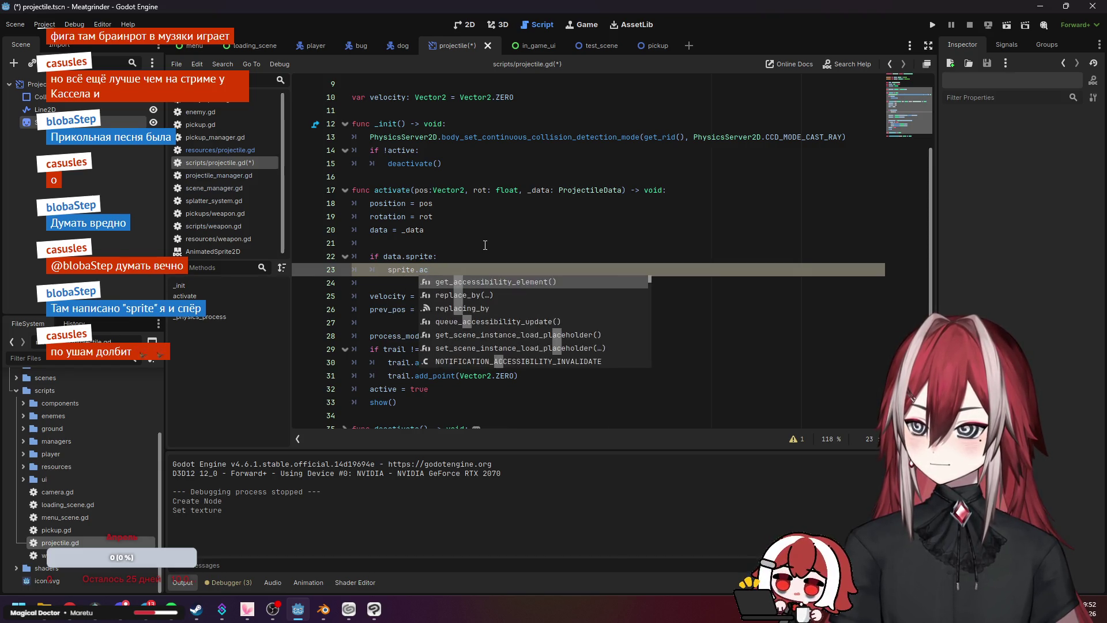
key(BackSpace)
text(sh)
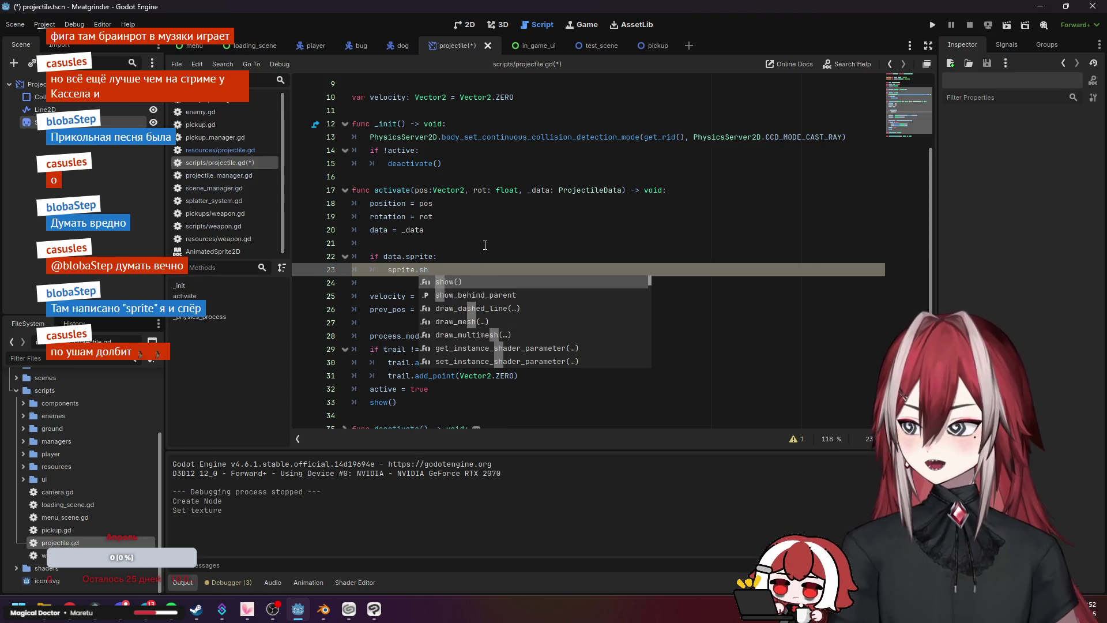
key(BackSpace)
key(BackSpace)
key(BackSpace)
key(BackSpace)
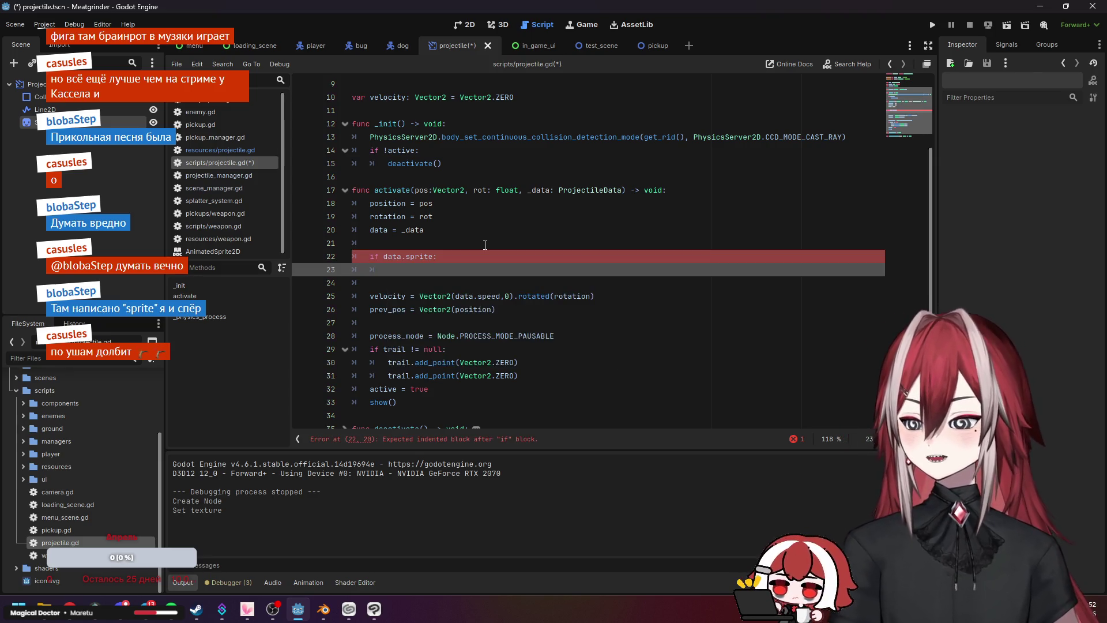
- Unfold and refold deactivate and _physics_process to review them, returning to the sprite check
scroll(346, 365, down, 1)
click(344, 380)
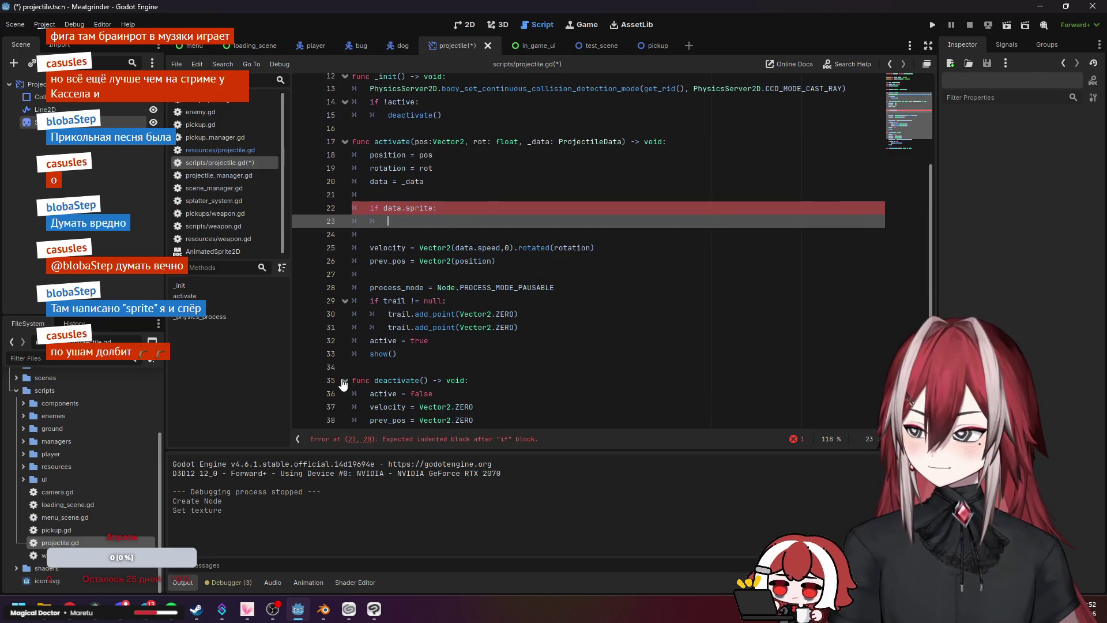
scroll(375, 358, down, 3)
click(414, 366)
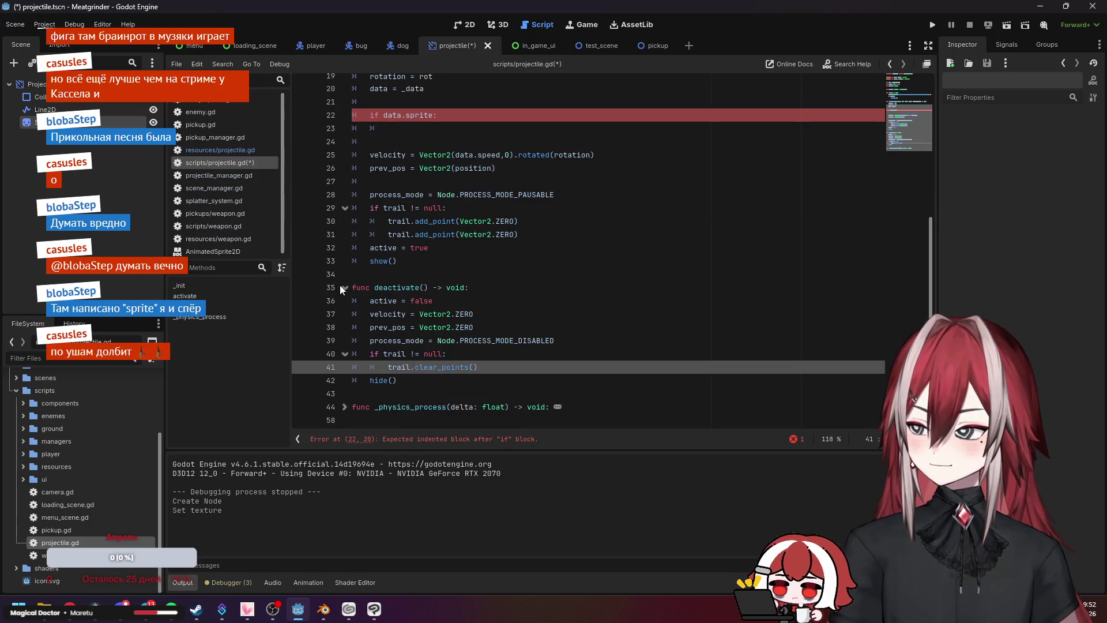
click(345, 287)
click(344, 313)
scroll(392, 309, down, 1)
scroll(392, 308, down, 2)
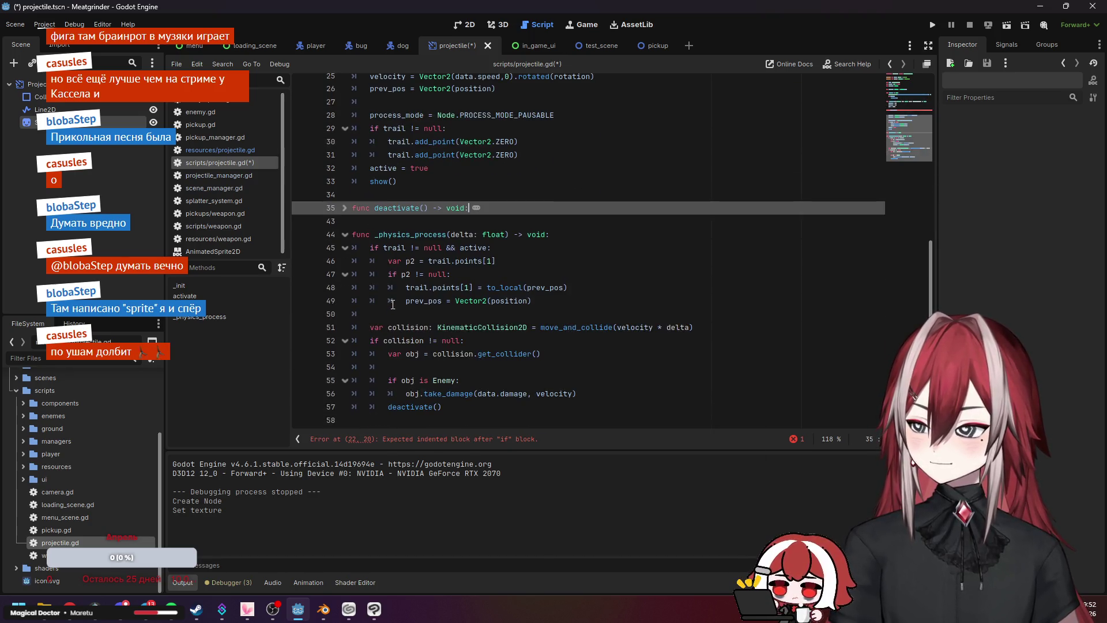
click(344, 234)
scroll(404, 230, up, 8)
scroll(413, 225, down, 3)
click(443, 298)
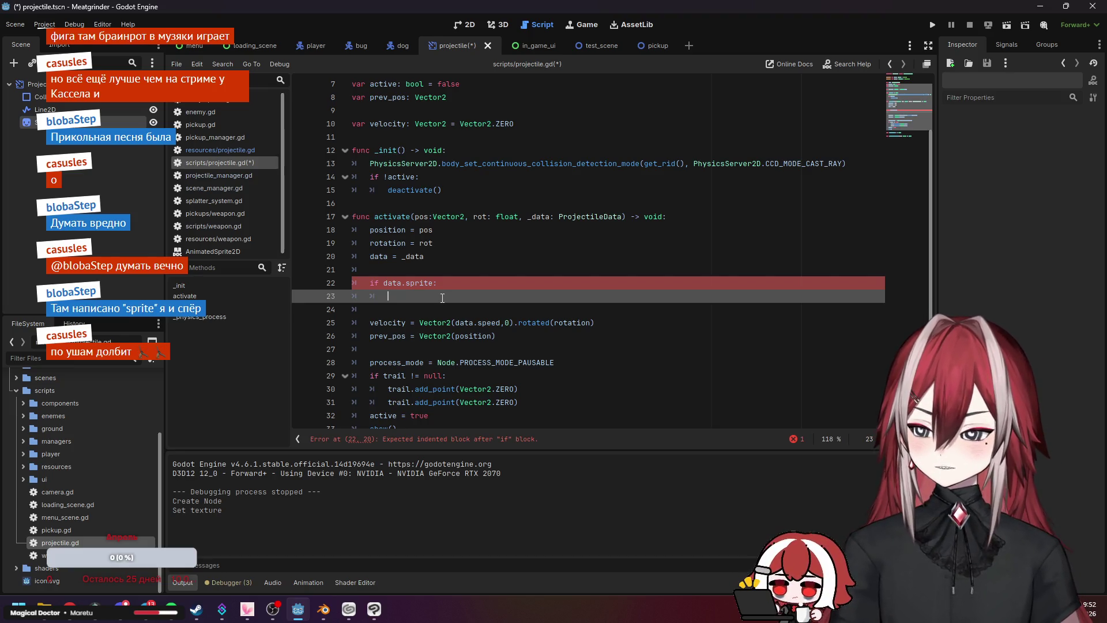
scroll(442, 297, down, 2)
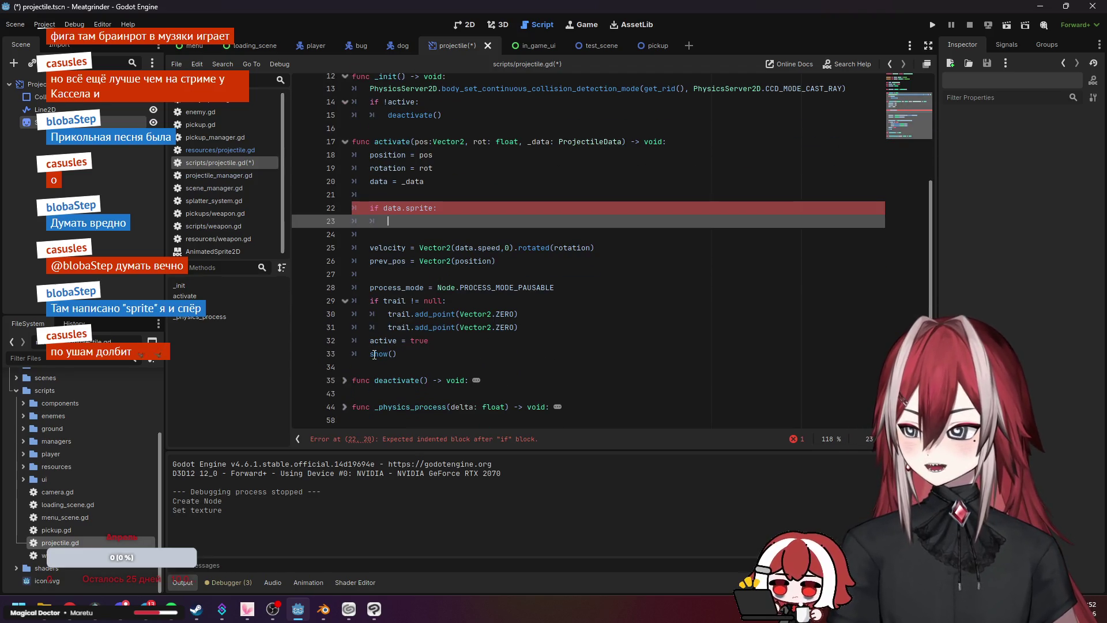
- Write sprite.show() in the if branch and add an else: line
mouse_move(374, 355)
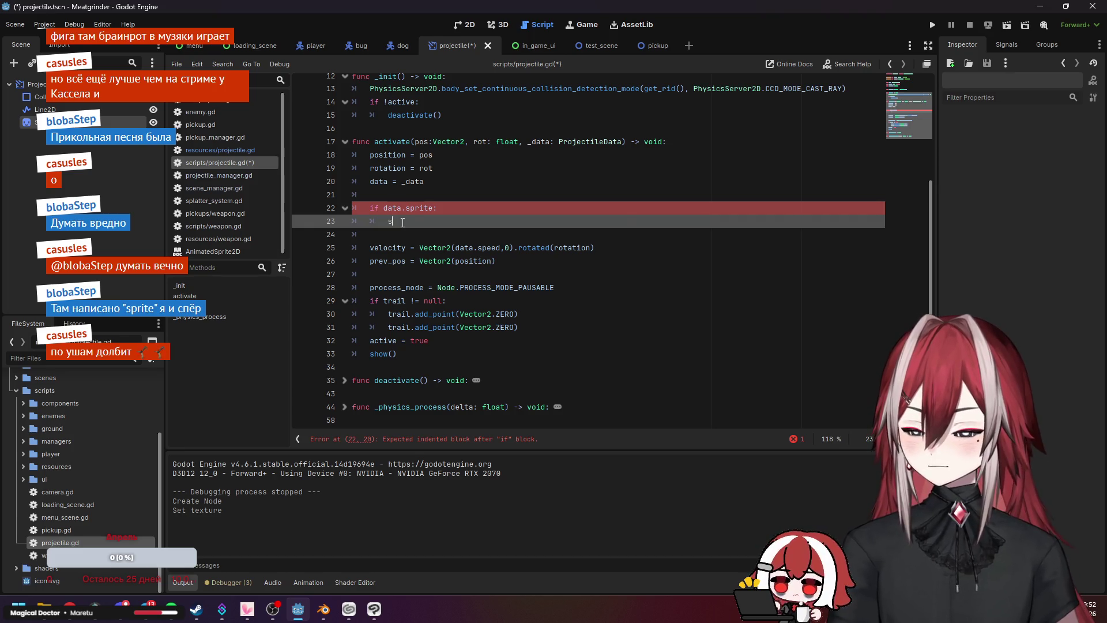
text(sp)
key(Return)
text(.s)
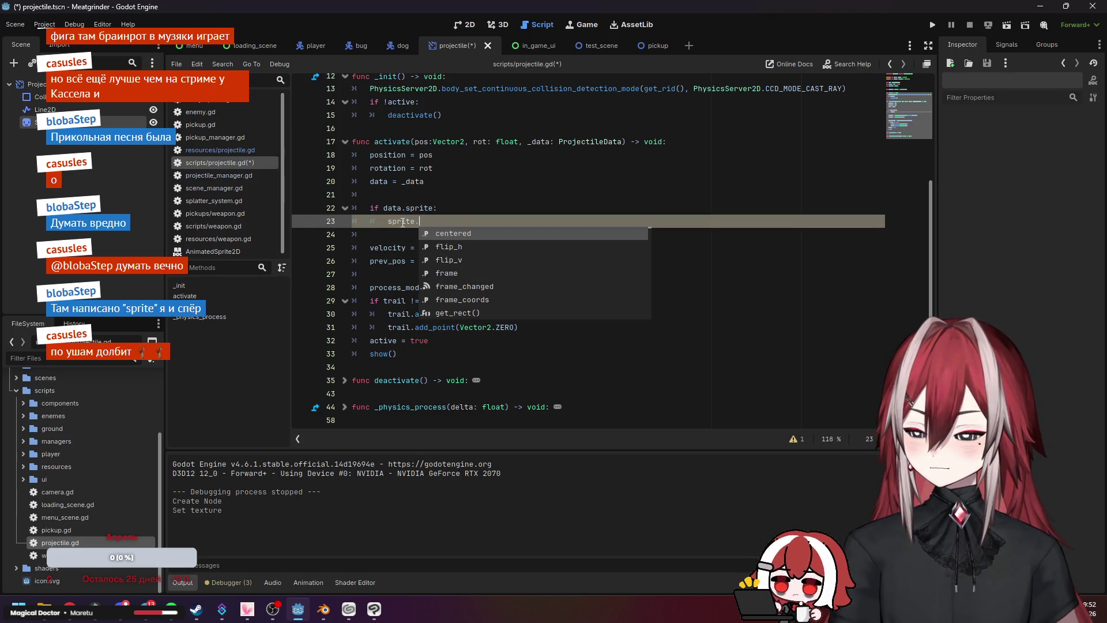
text(h)
key(Return)
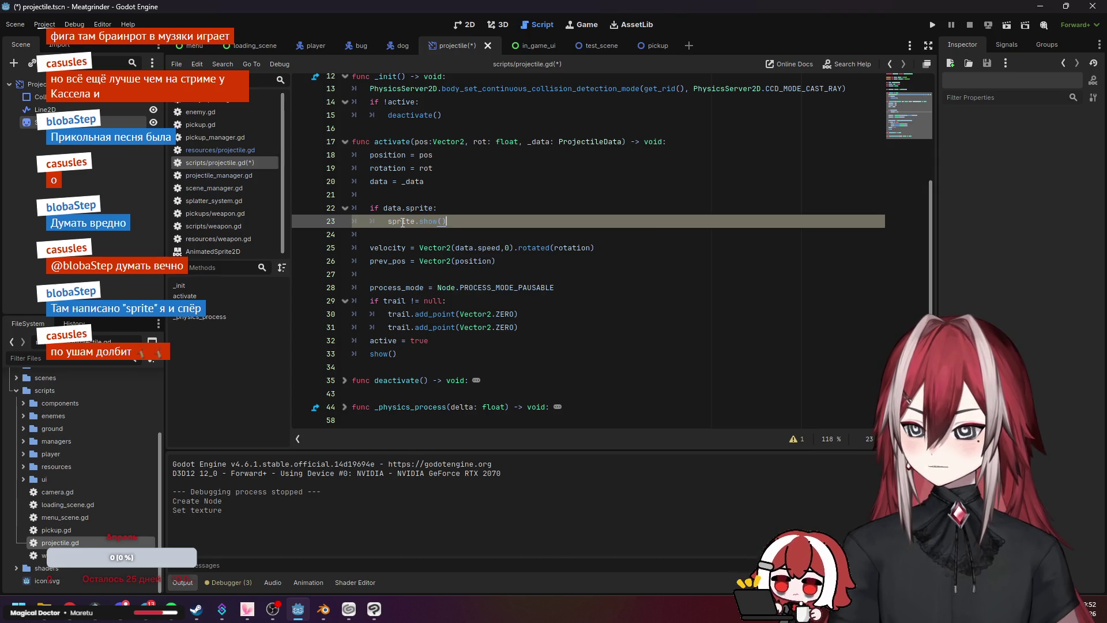
key(Return)
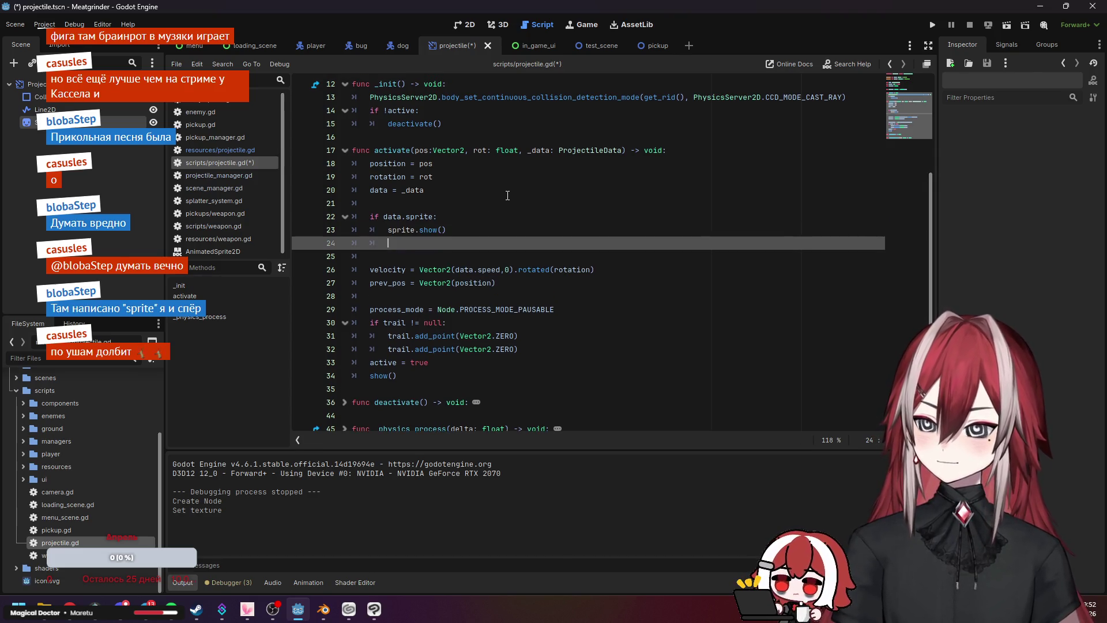
key(BackSpace)
text(e)
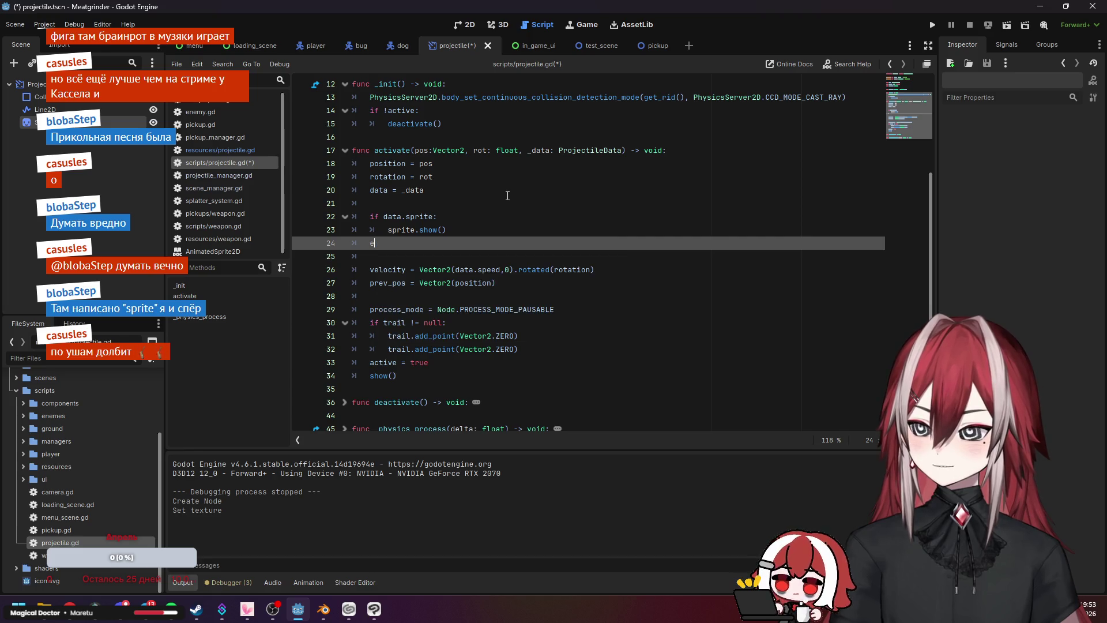
text(lse)
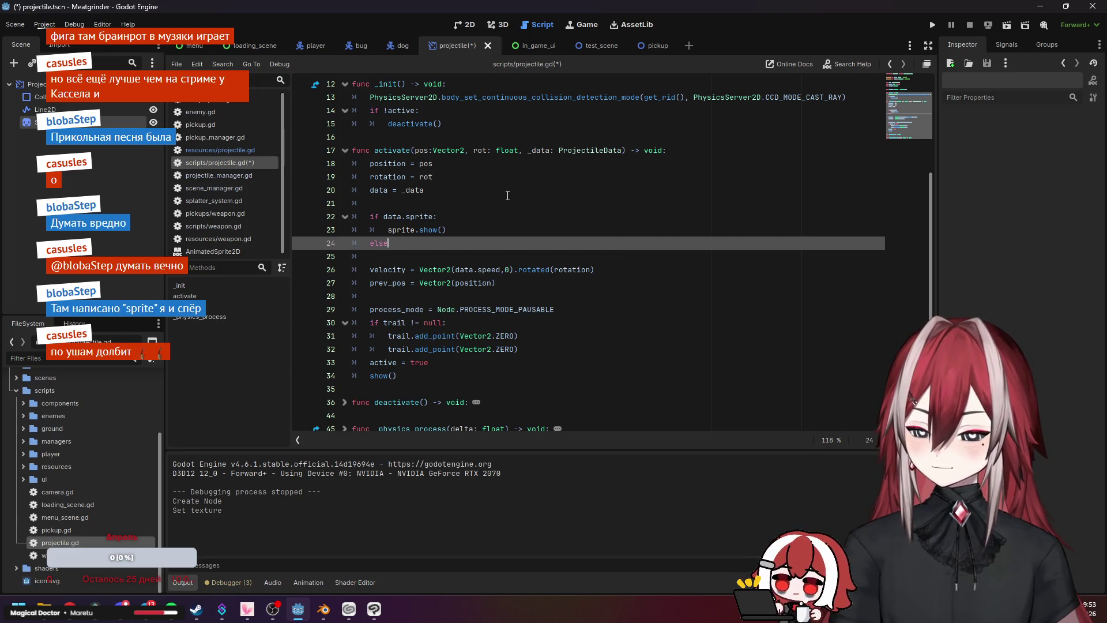
text(:)
key(Return)
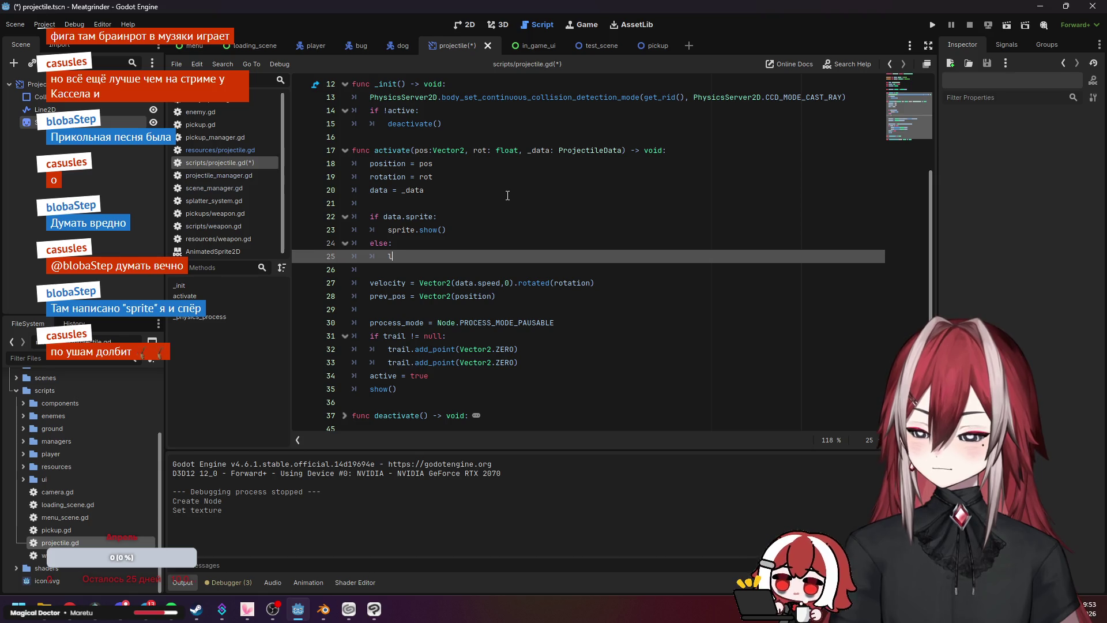
- Add trail.show() inside the else branch
text(i)
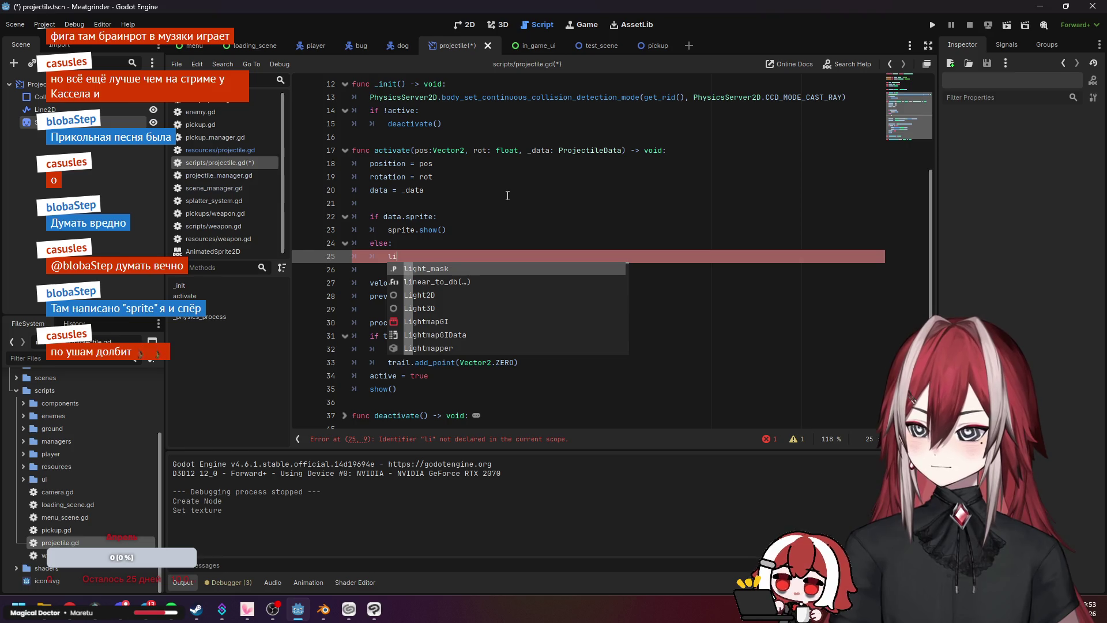
key(BackSpace)
key(BackSpace)
scroll(508, 194, up, 4)
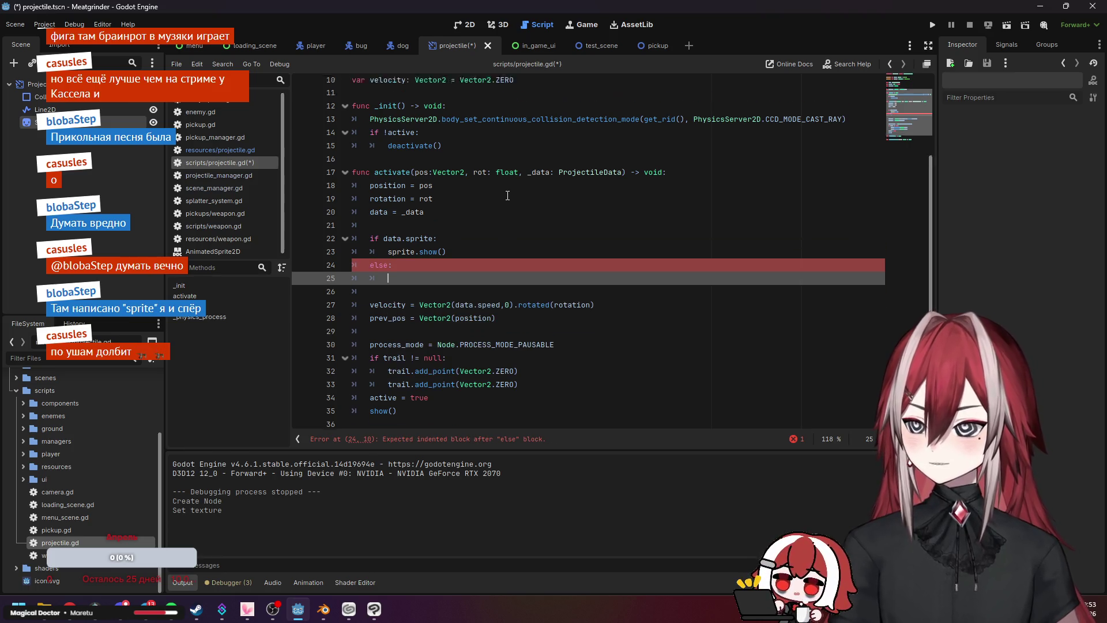
mouse_move(510, 193)
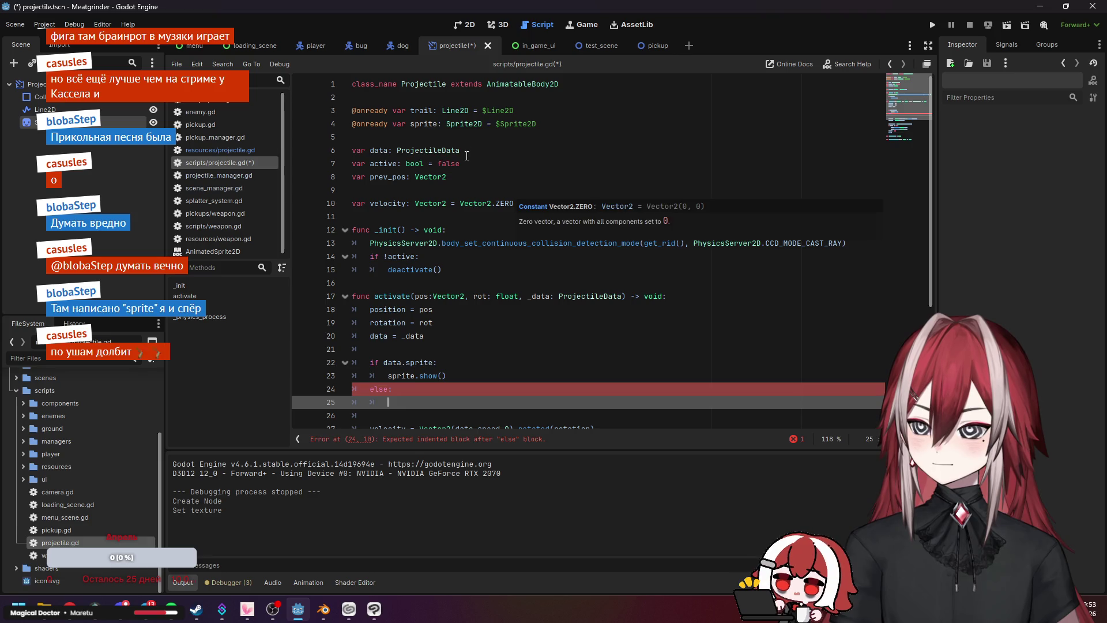
scroll(467, 155, down, 4)
text(tr)
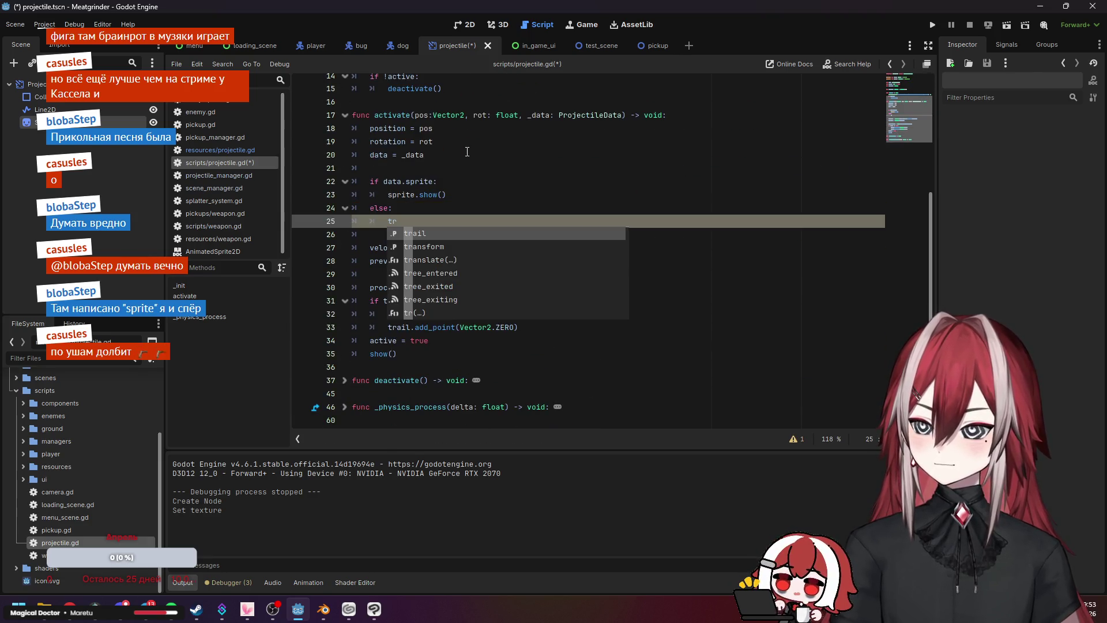
key(Return)
text(.sh)
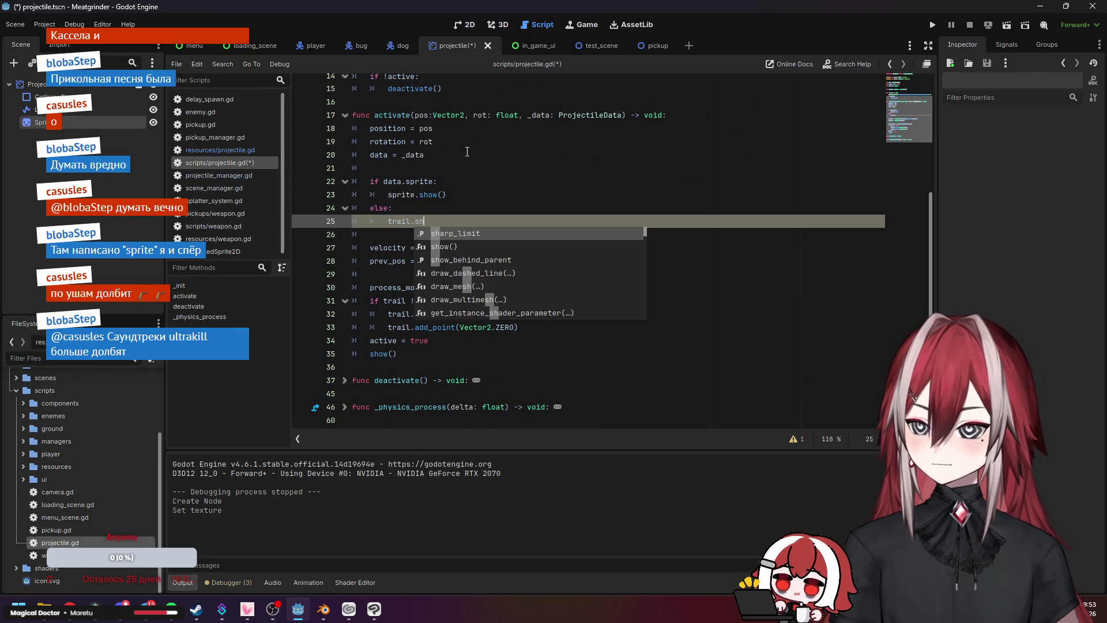
key(Down)
key(Return)
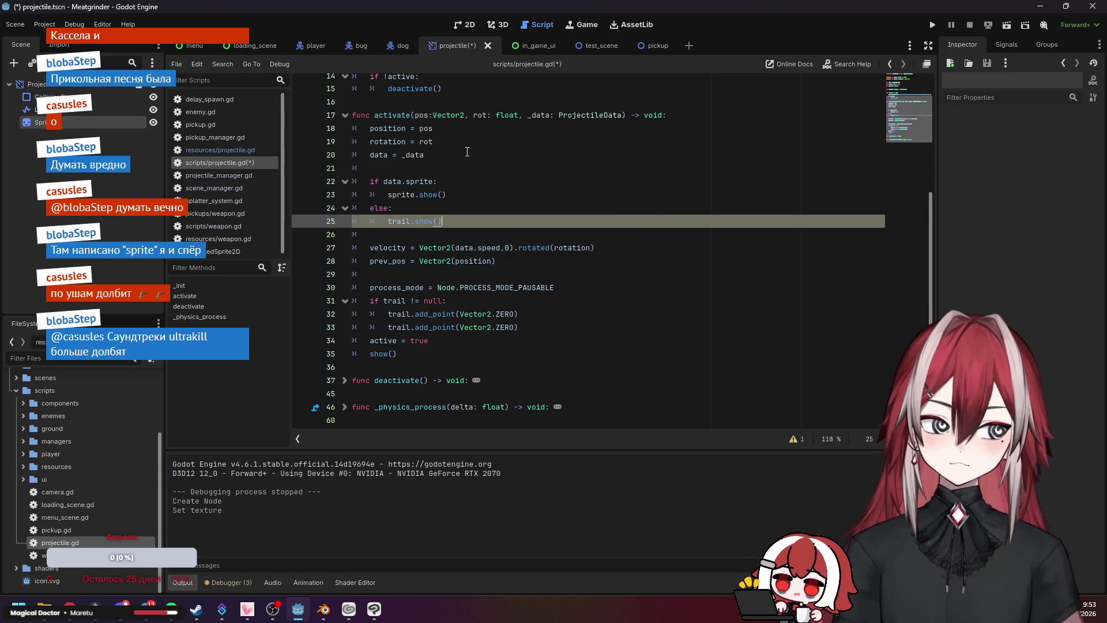
- Add trail.hide() after sprite.show() in the if branch
scroll(467, 152, up, 1)
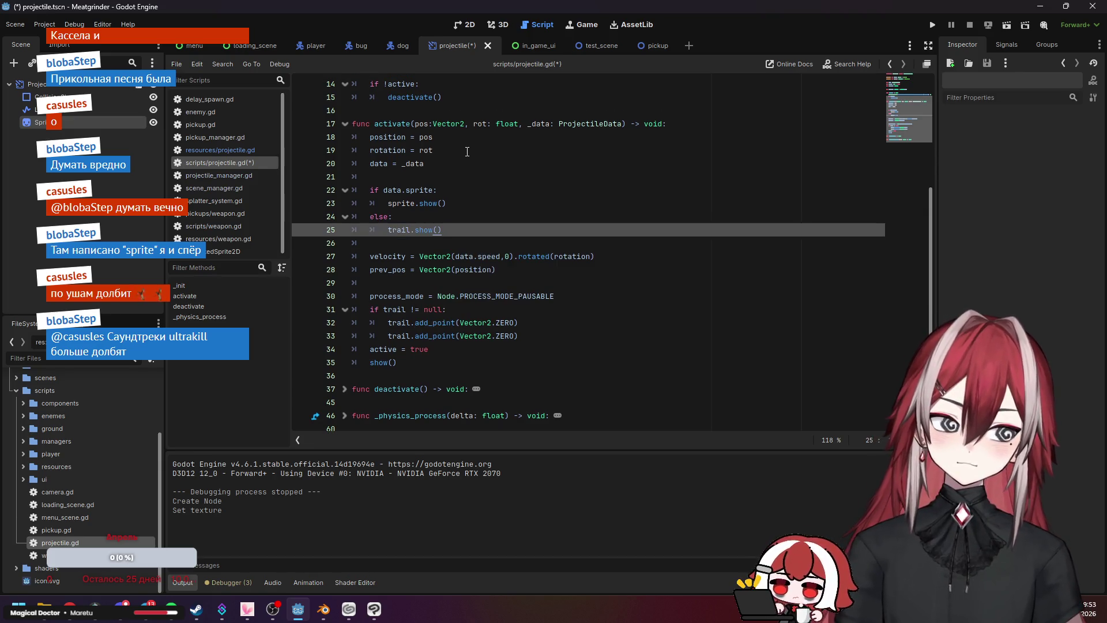
click(480, 208)
key(Return)
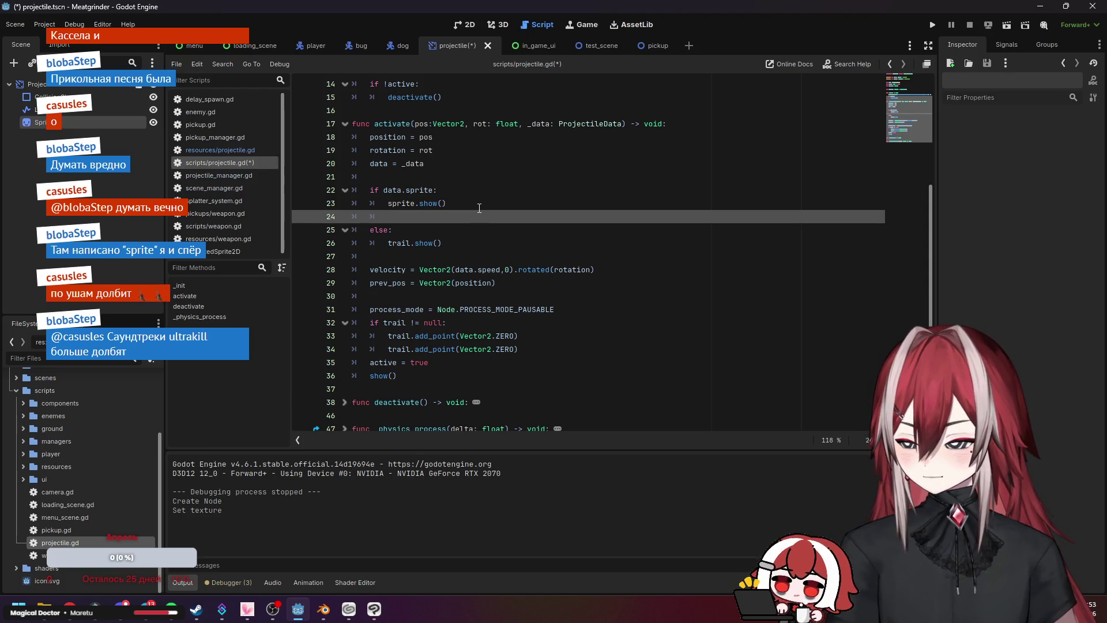
text(trail)
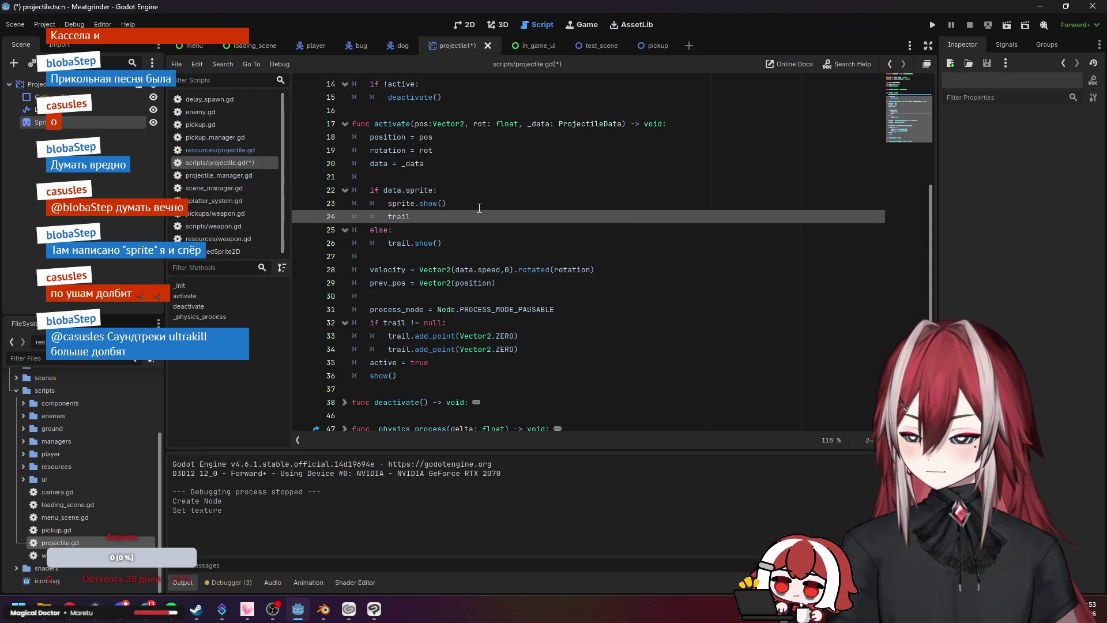
text(.)
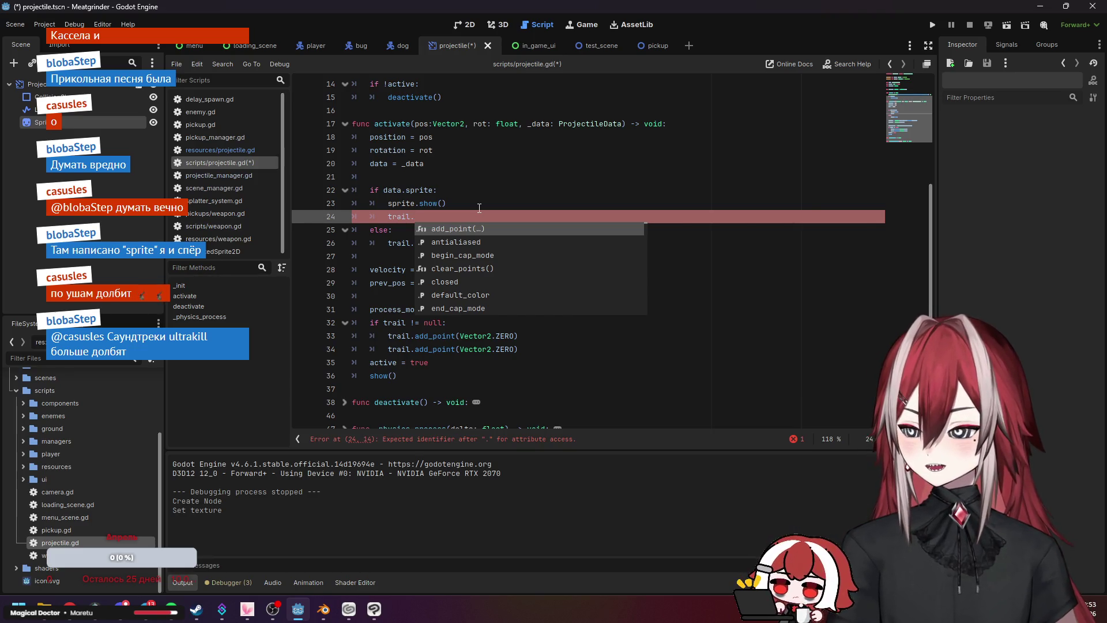
text(hi)
key(Return)
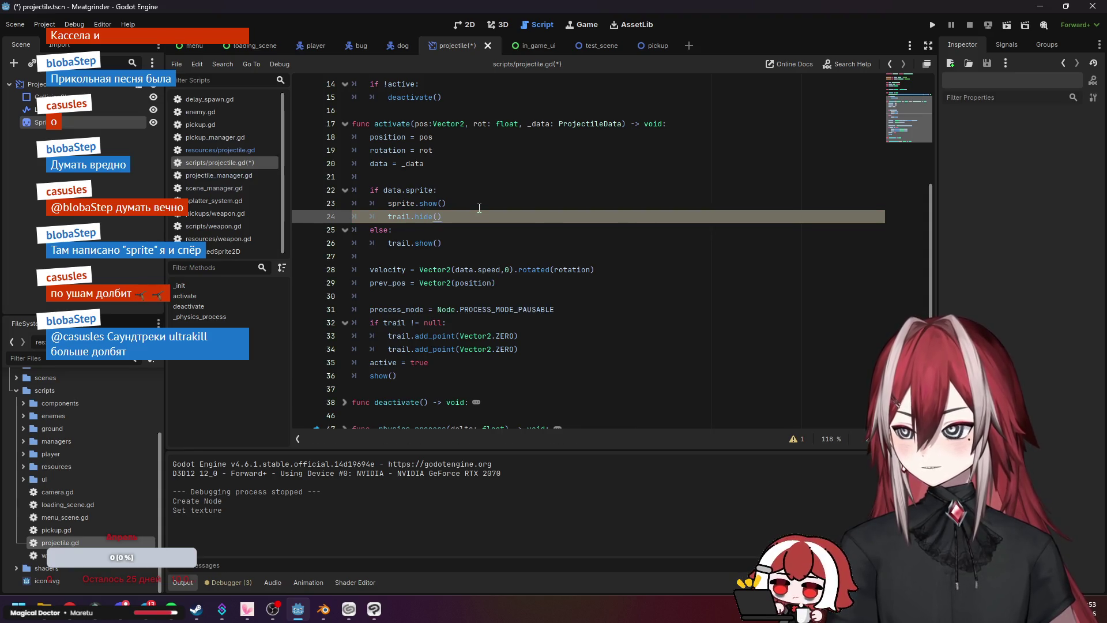
- Add sprite.hide() as the first line of the else branch
click(461, 204)
key(Down)
key(Down)
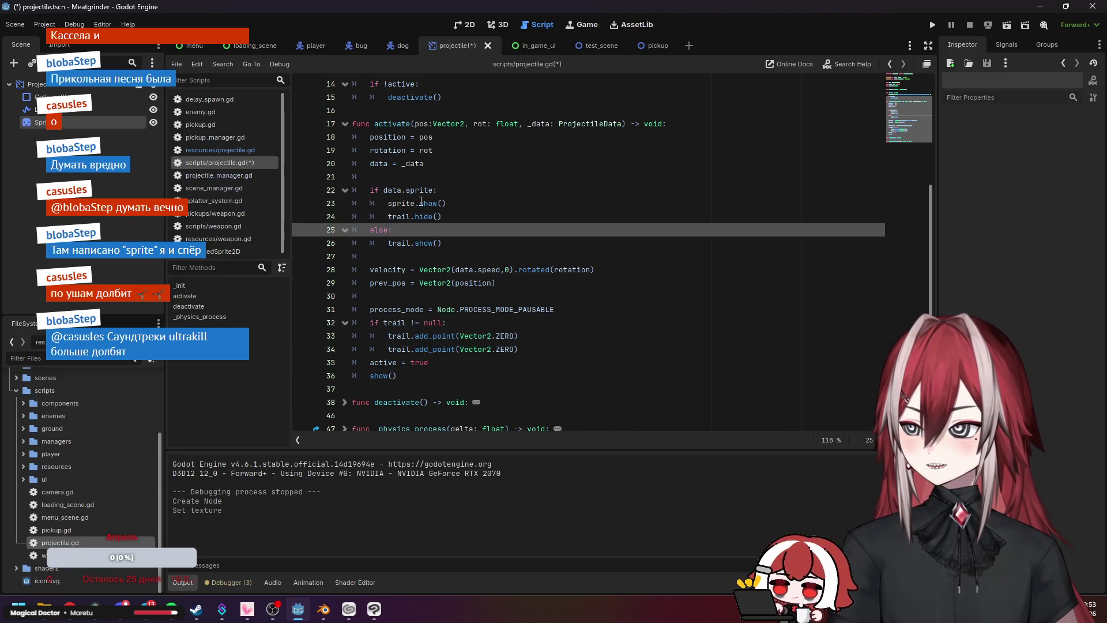
click(421, 203)
click(429, 229)
key(Return)
text(sprite.s)
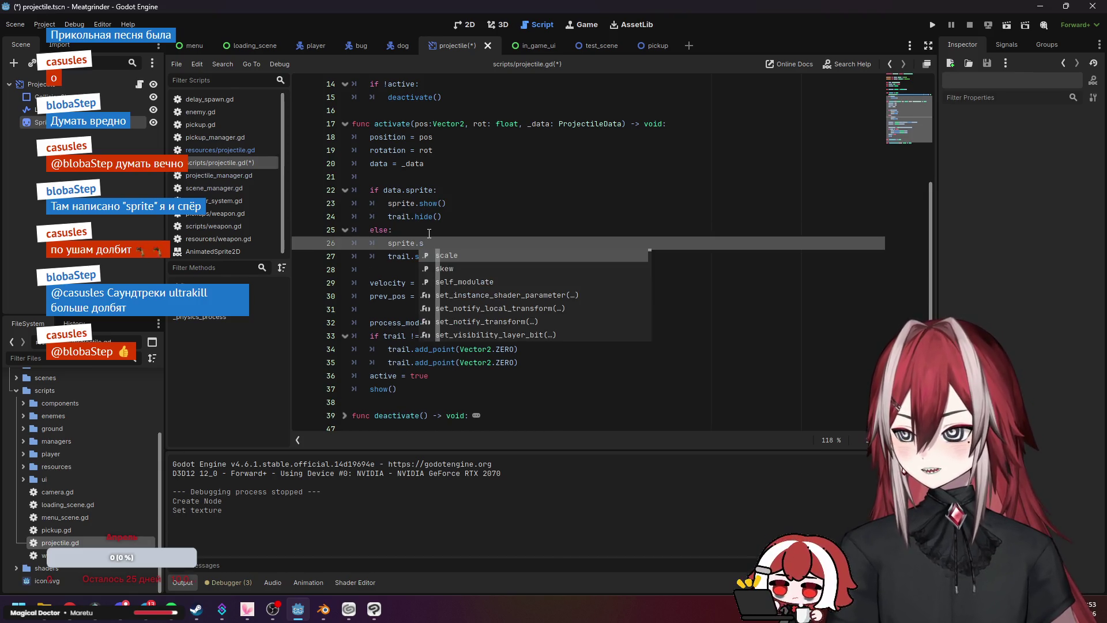
key(BackSpace)
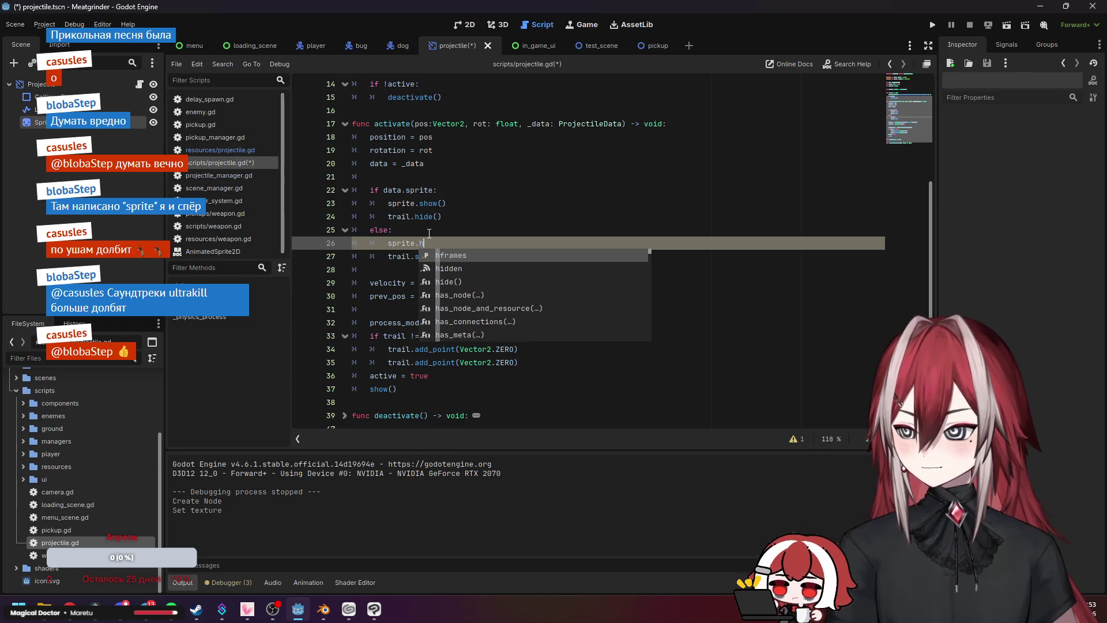
text(hi)
key(Return)
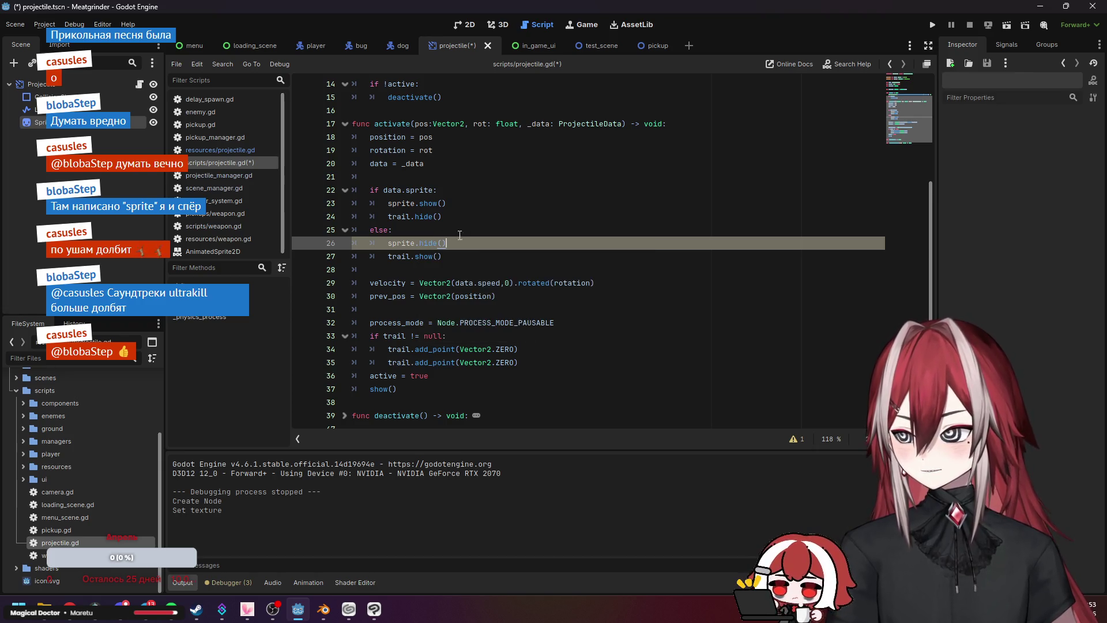
click(429, 231)
click(439, 257)
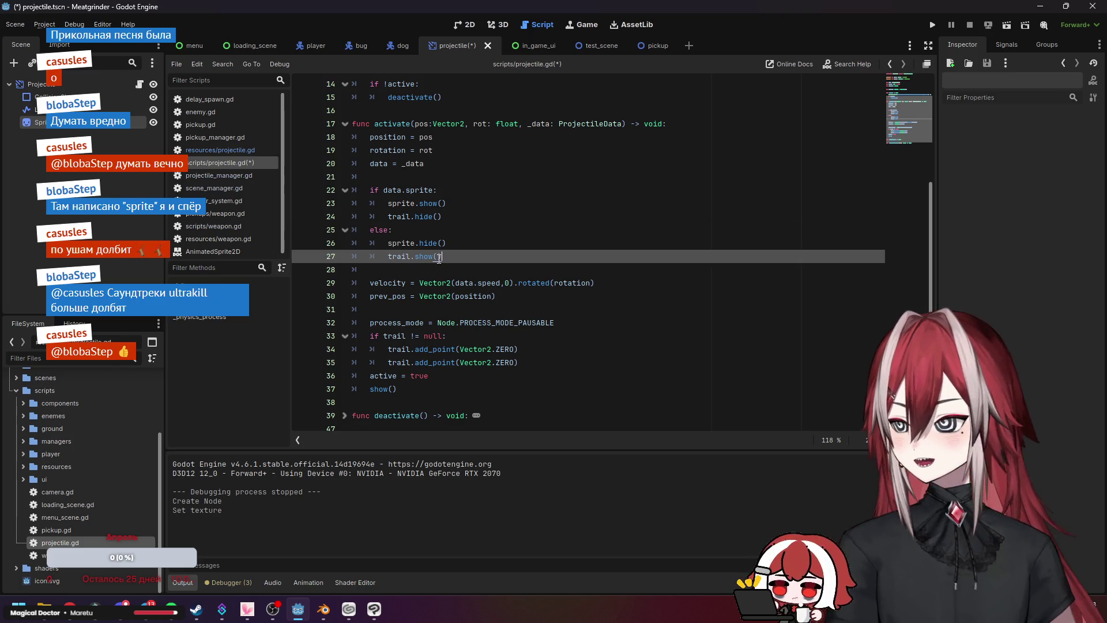
scroll(439, 288, down, 1)
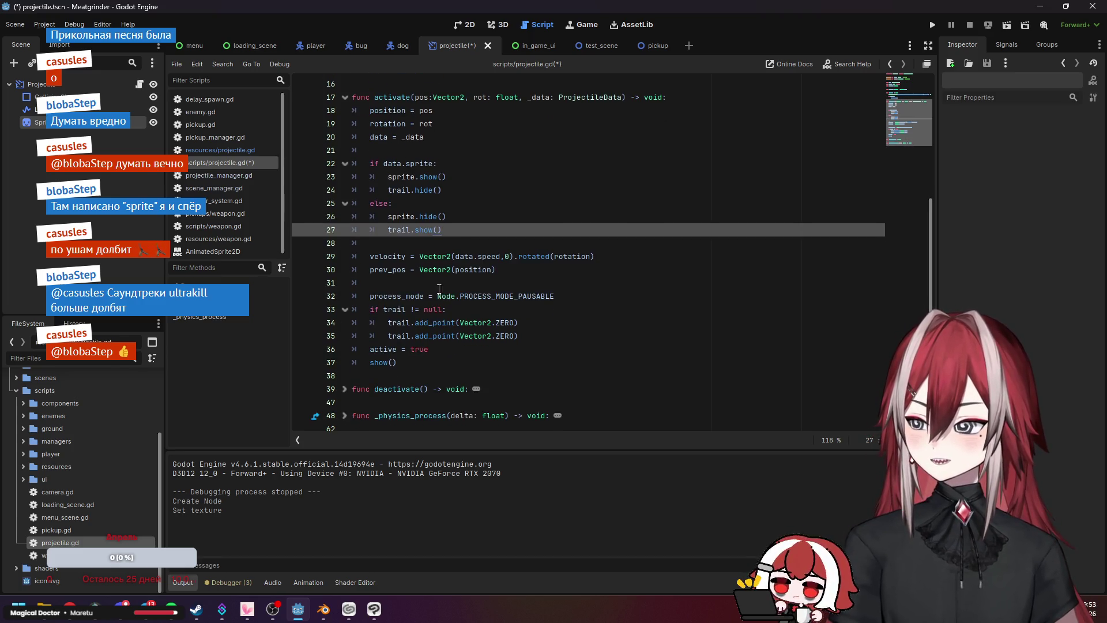
click(344, 389)
scroll(481, 297, down, 3)
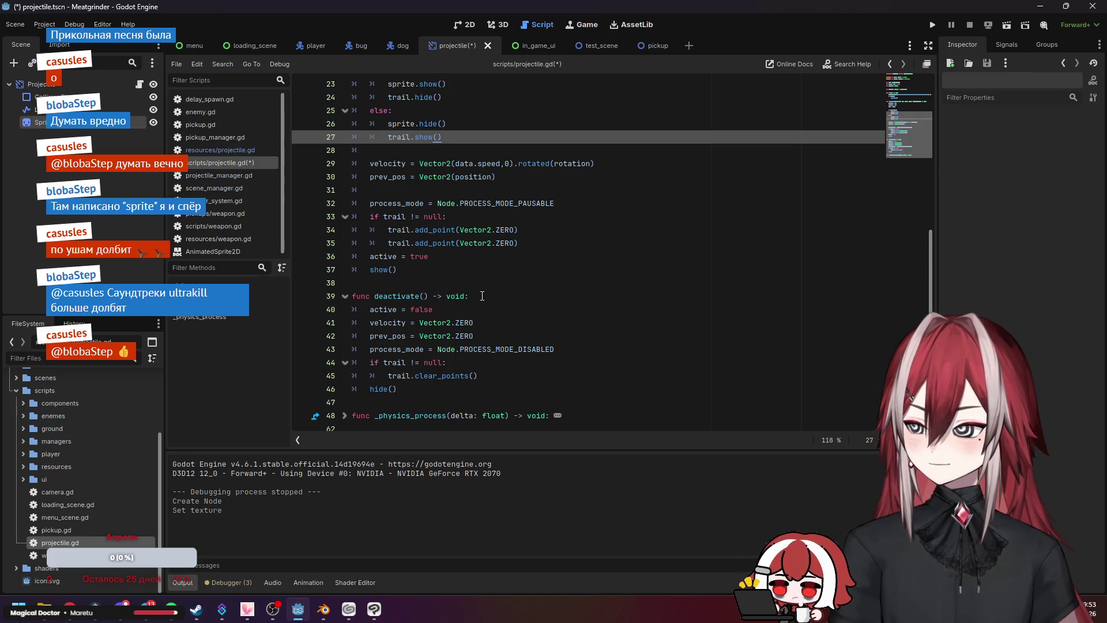
click(383, 390)
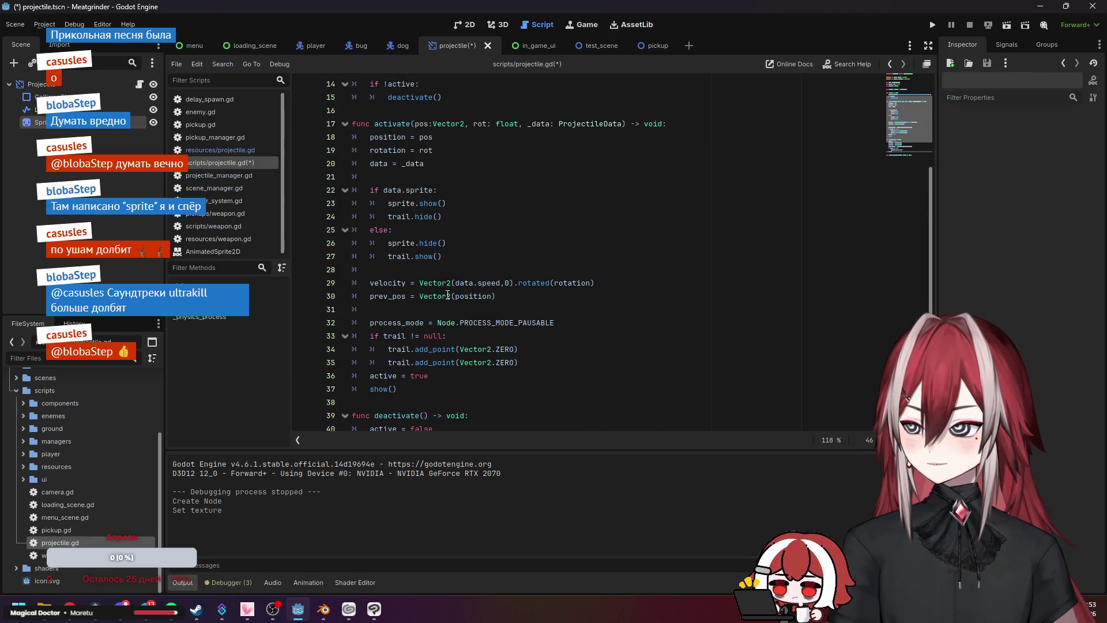
drag(396, 390, 379, 390)
click(429, 256)
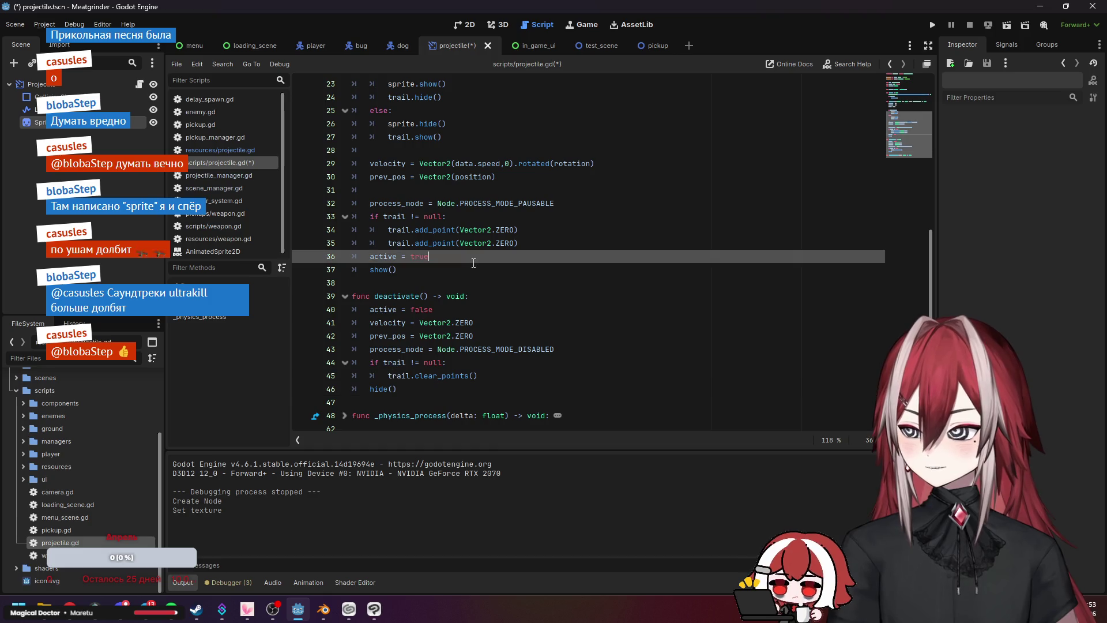
click(345, 296)
scroll(454, 248, up, 5)
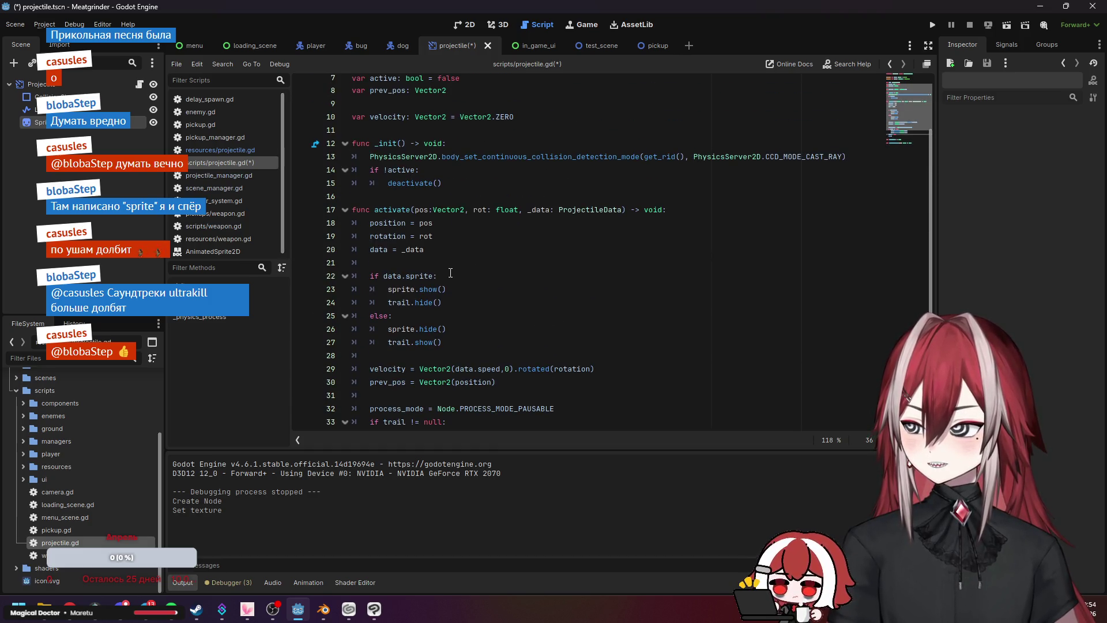
click(451, 272)
scroll(438, 242, down, 3)
click(417, 187)
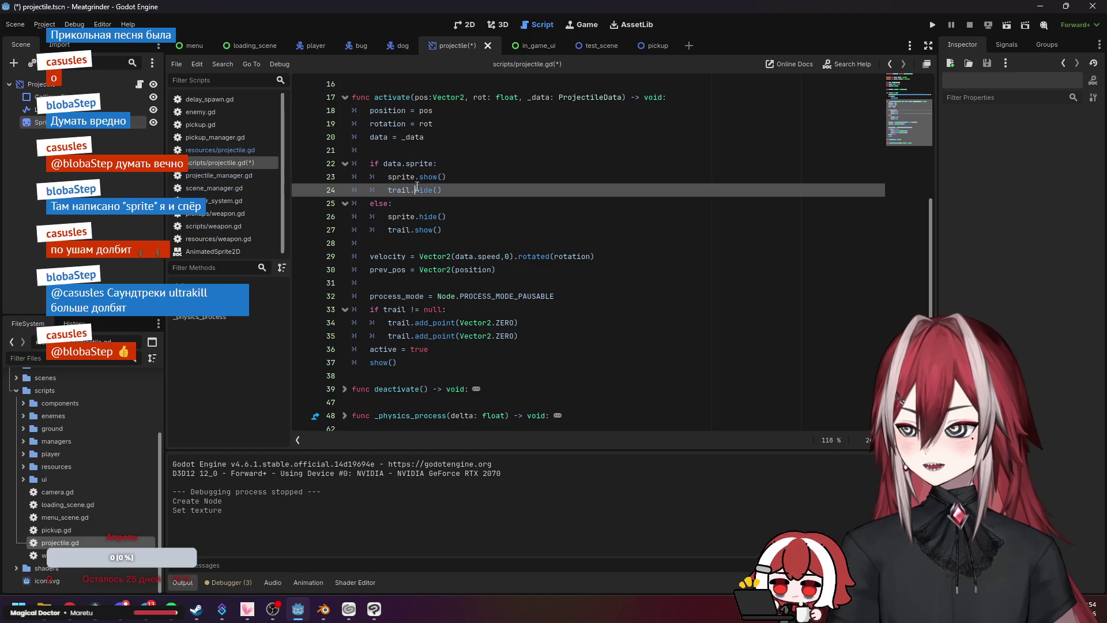
key(Down)
key(Down)
key(Down)
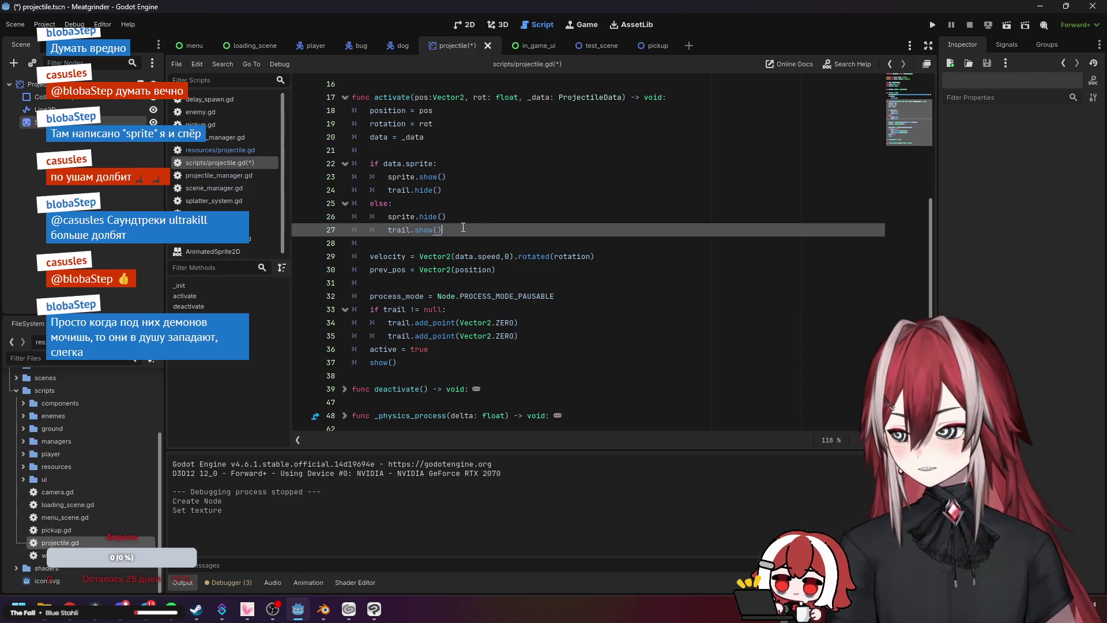
click(196, 609)
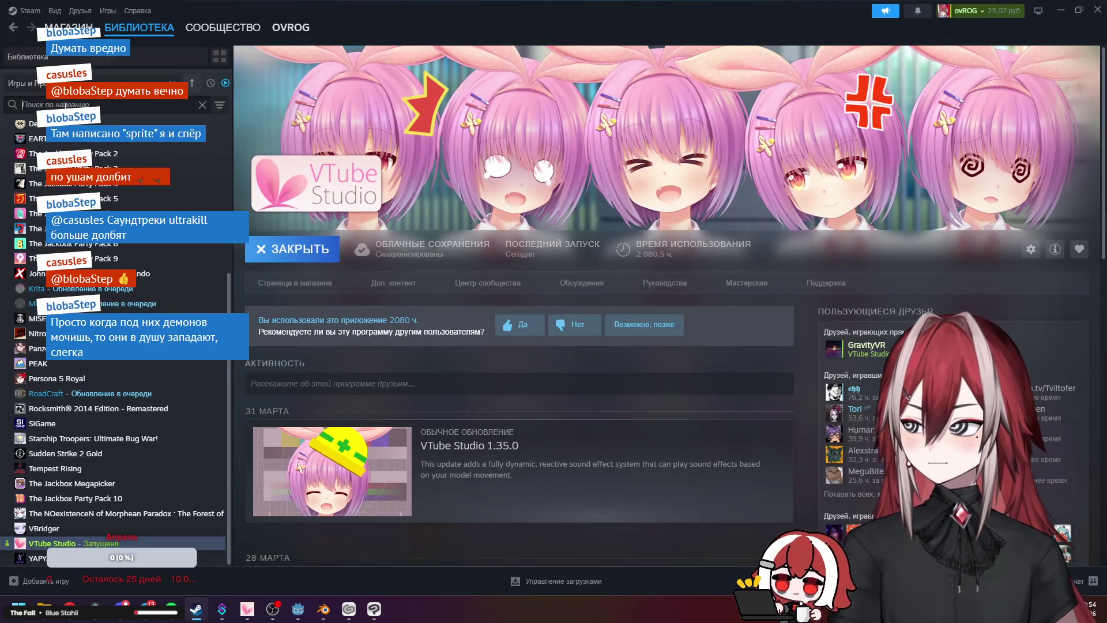
- Search the Steam library for 'ultra', open ULTRAKILL, then minimise Steam back to Godot
text(гдекф)
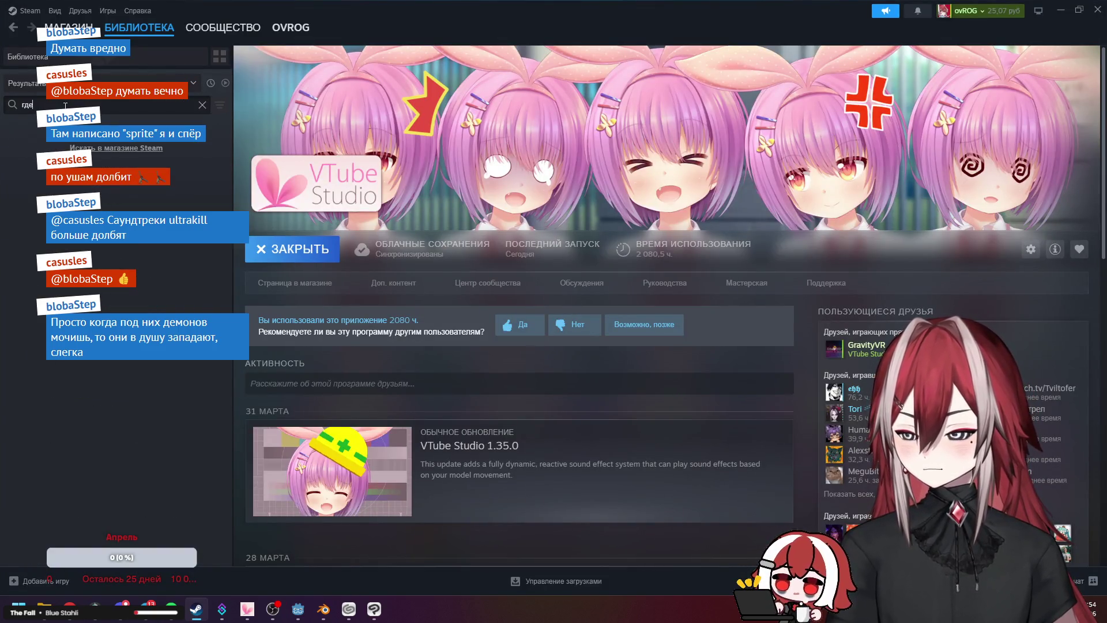
key(BackSpace)
key(BackSpace)
key(BackSpace)
text(ul)
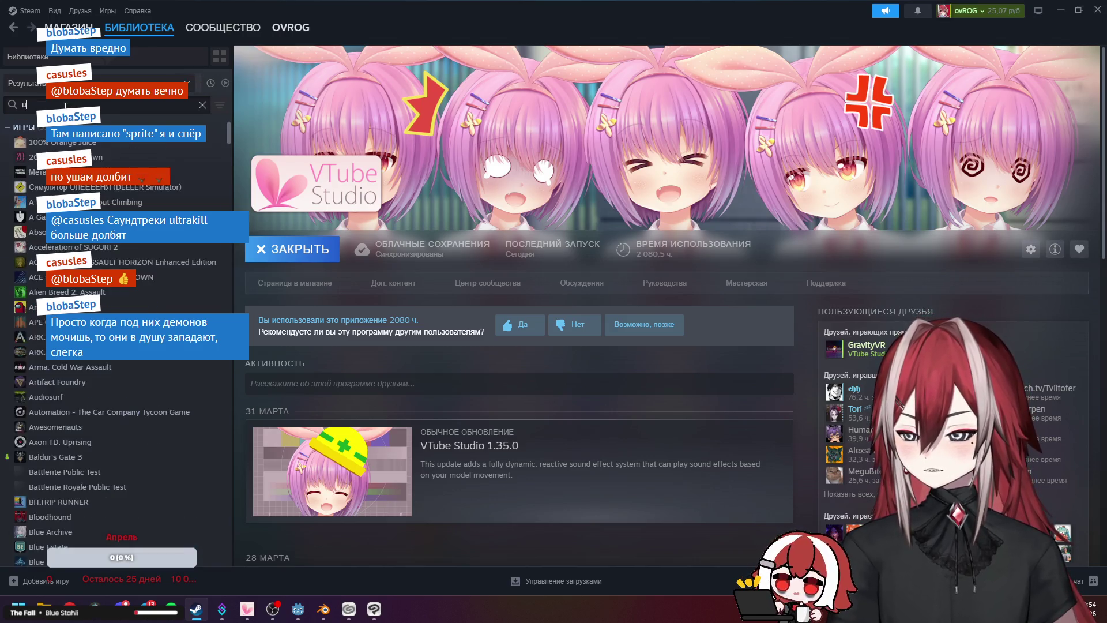
text(tra)
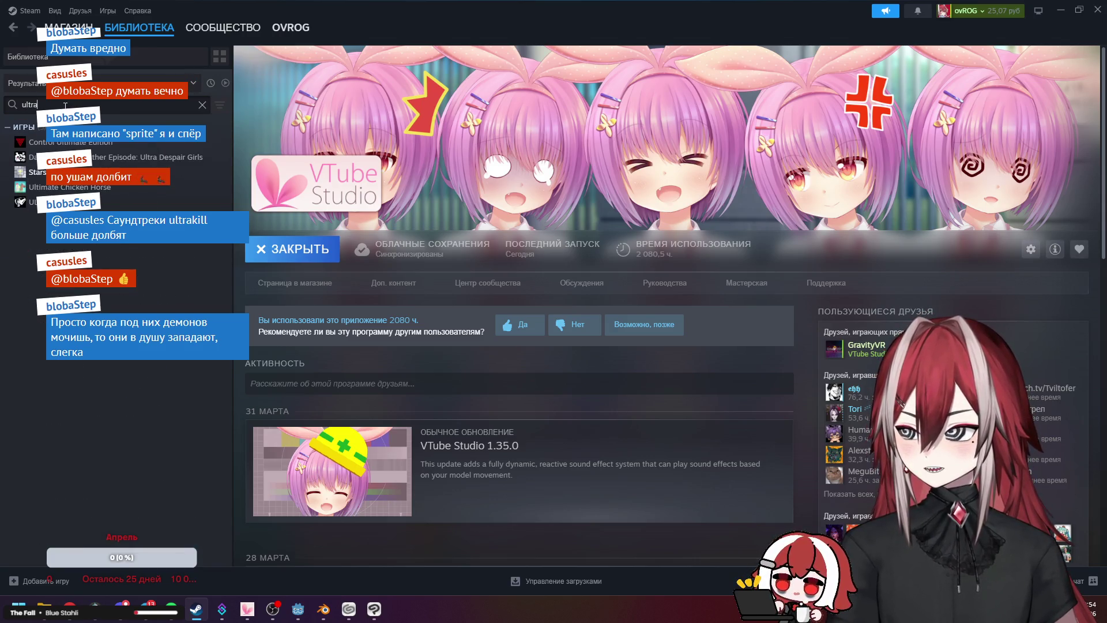
click(63, 157)
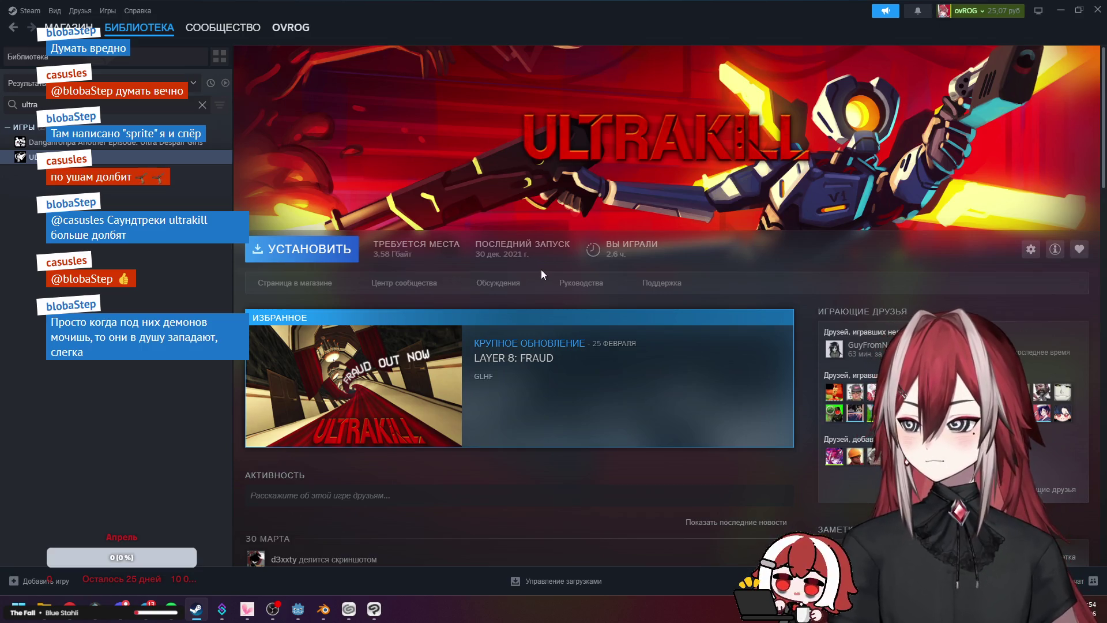
click(1060, 10)
click(513, 256)
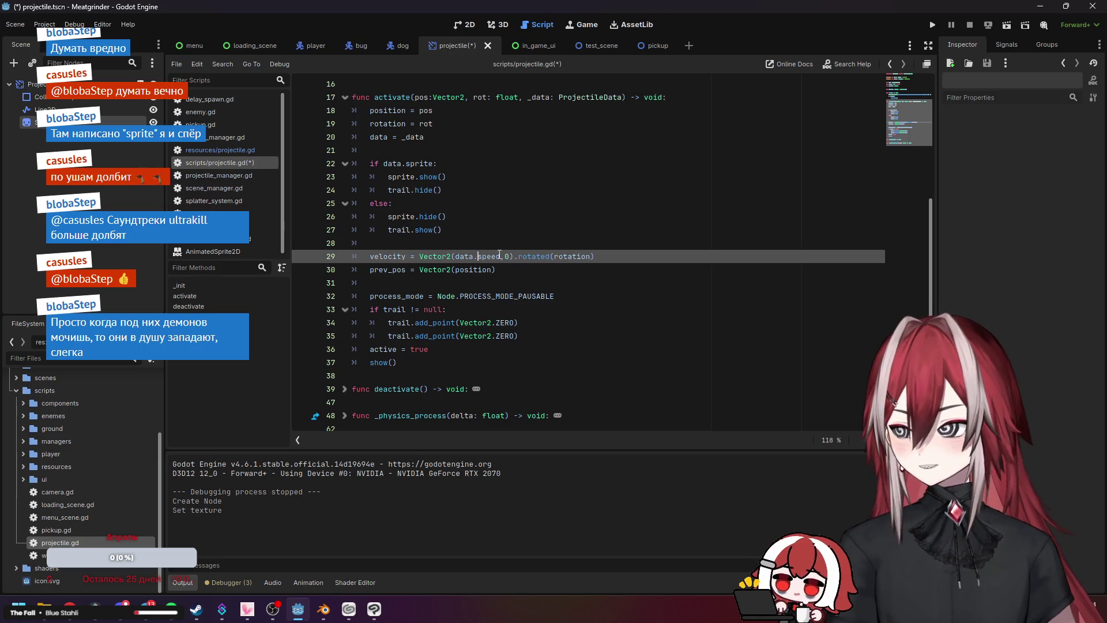
click(522, 273)
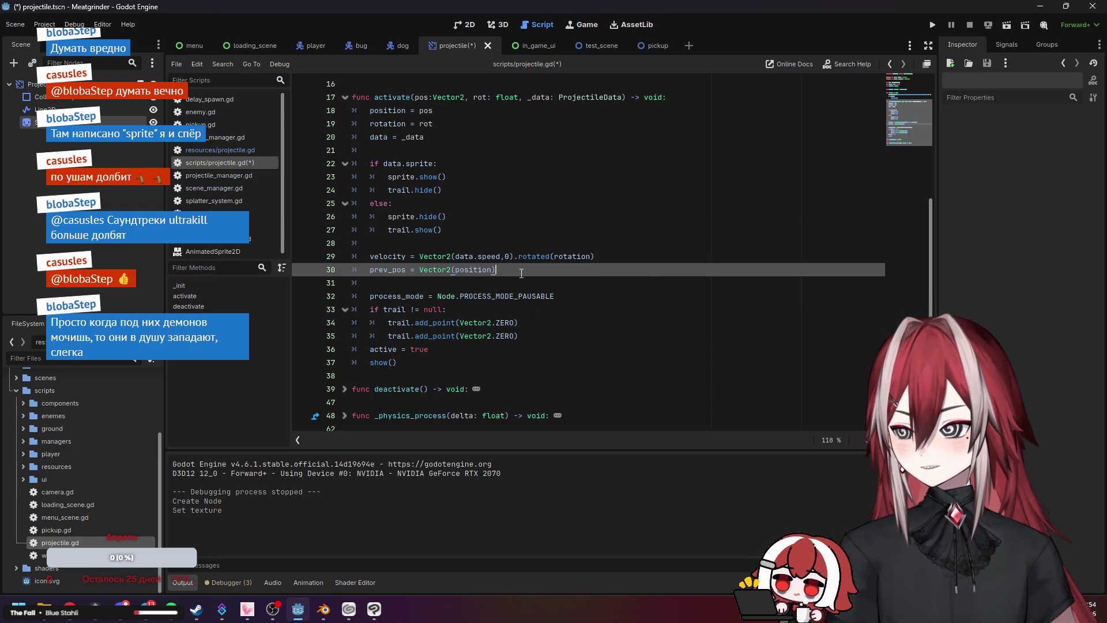
click(544, 305)
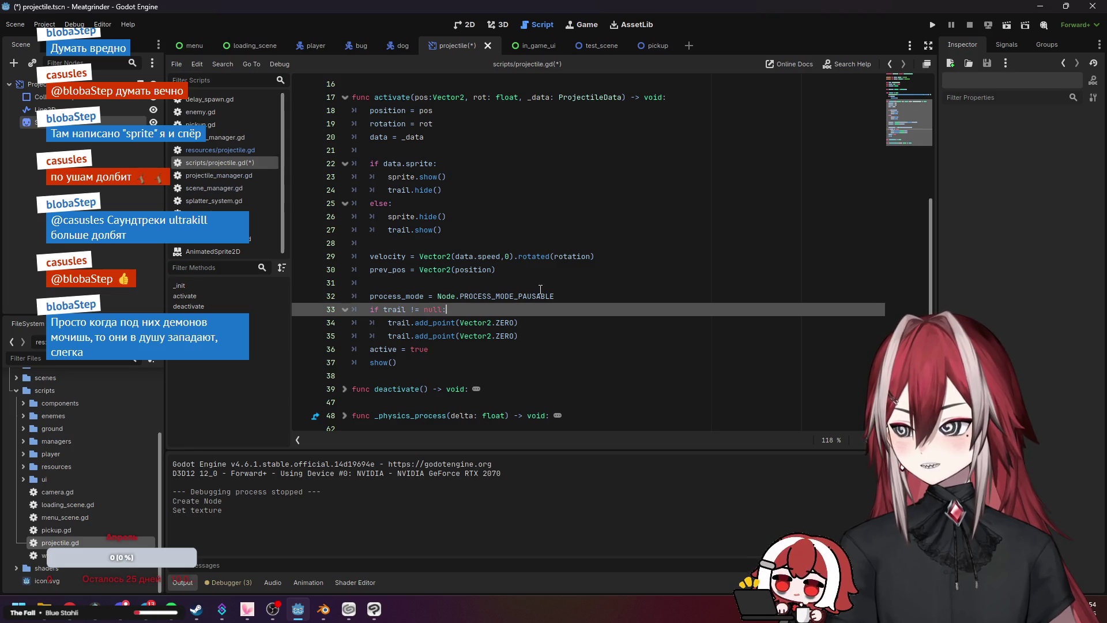
scroll(539, 285, up, 6)
scroll(536, 279, down, 6)
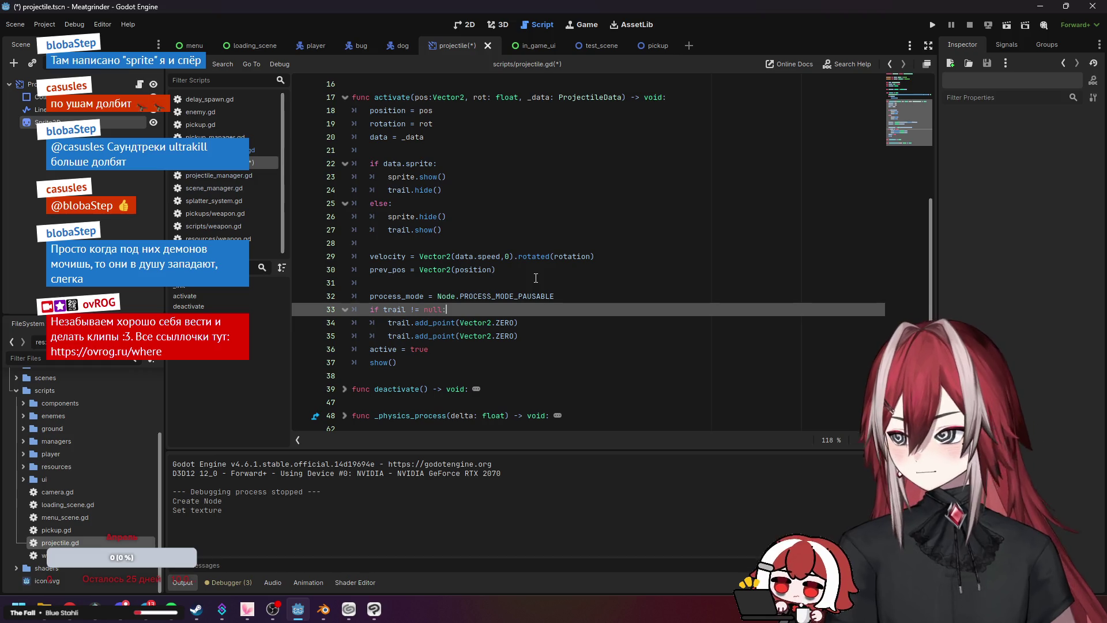
click(486, 217)
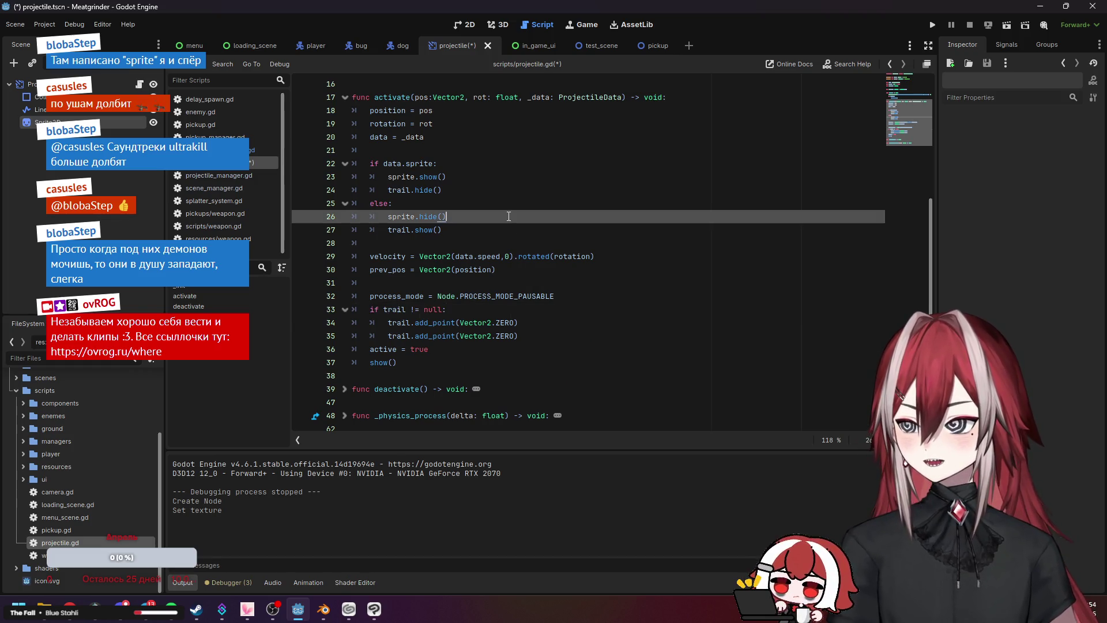
click(487, 225)
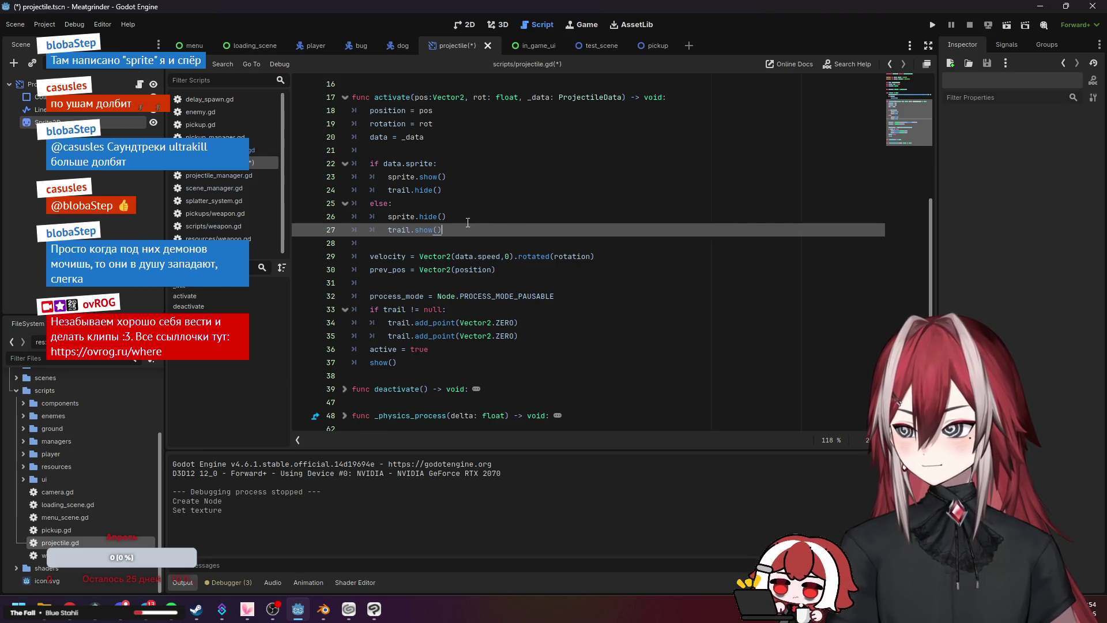
click(472, 190)
click(472, 174)
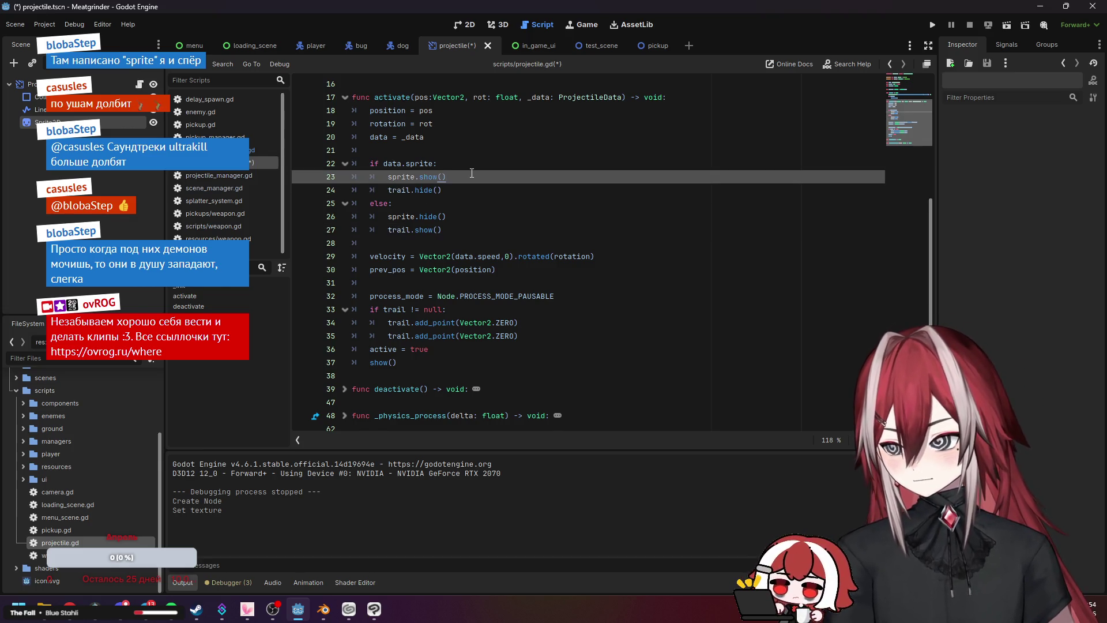
- Open a new empty line below trail.hide() in activate's data.sprite branch
key(Return)
text(p)
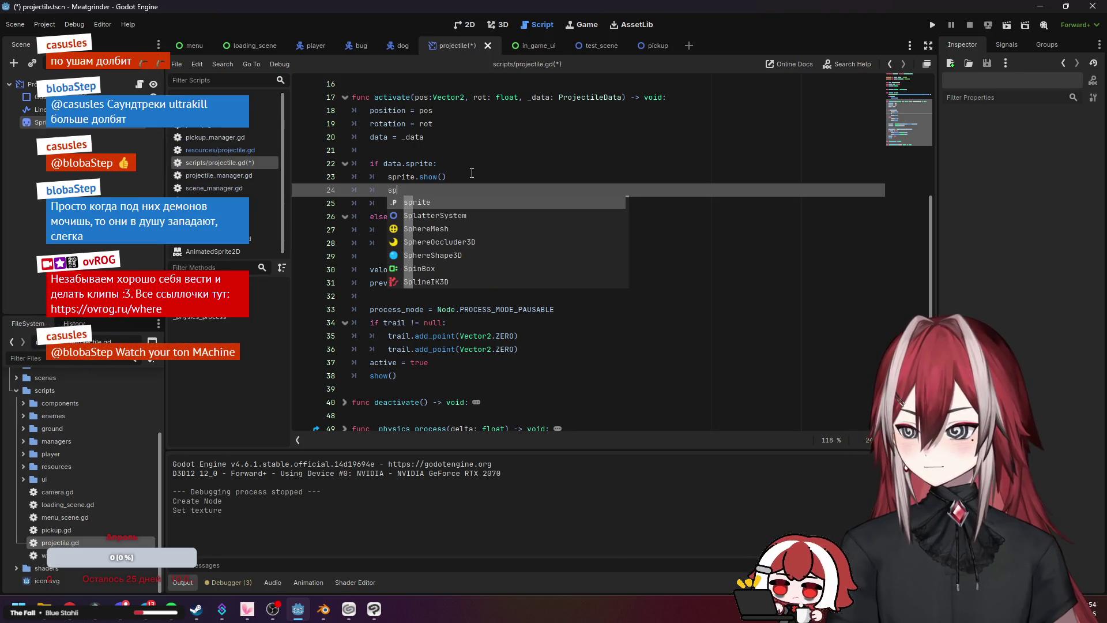
key(BackSpace)
key(BackSpace)
key(BackSpace)
key(Down)
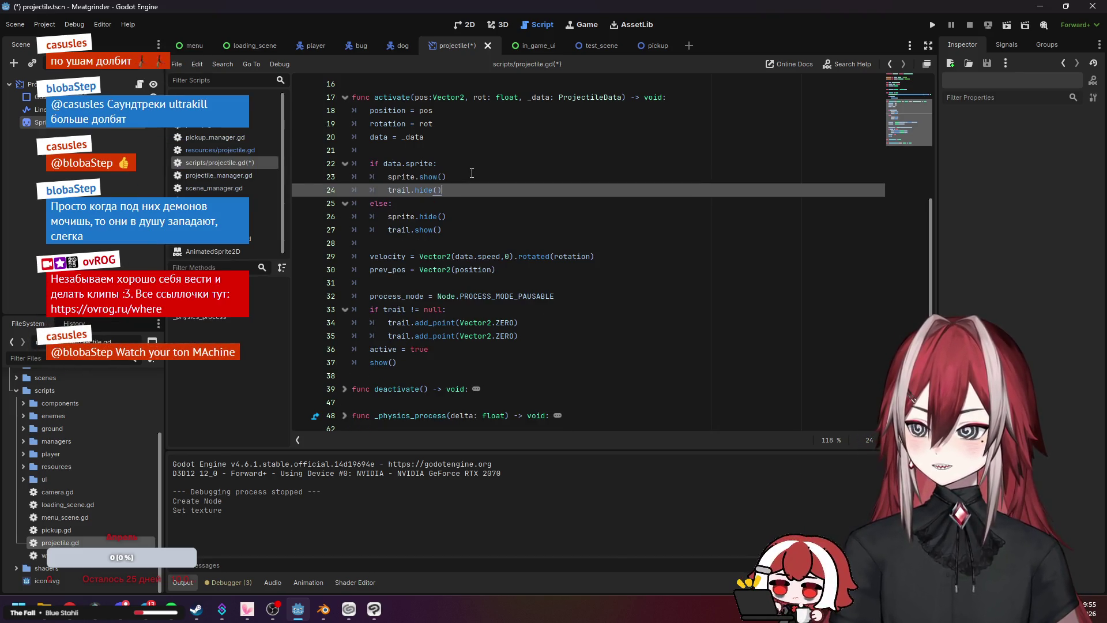
key(Return)
key(Return)
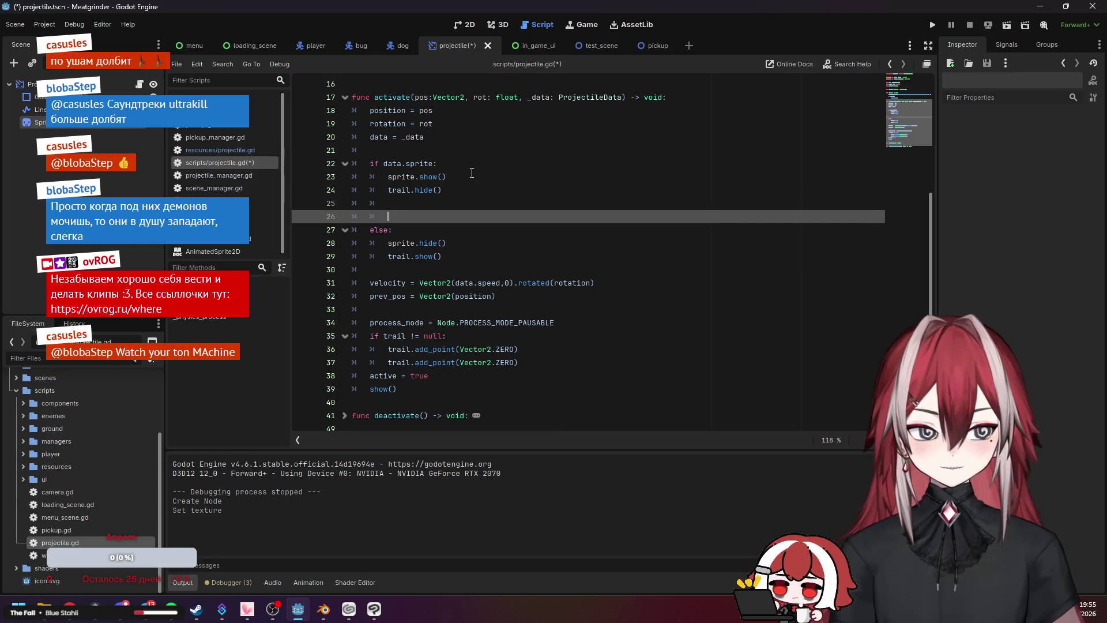
text(r)
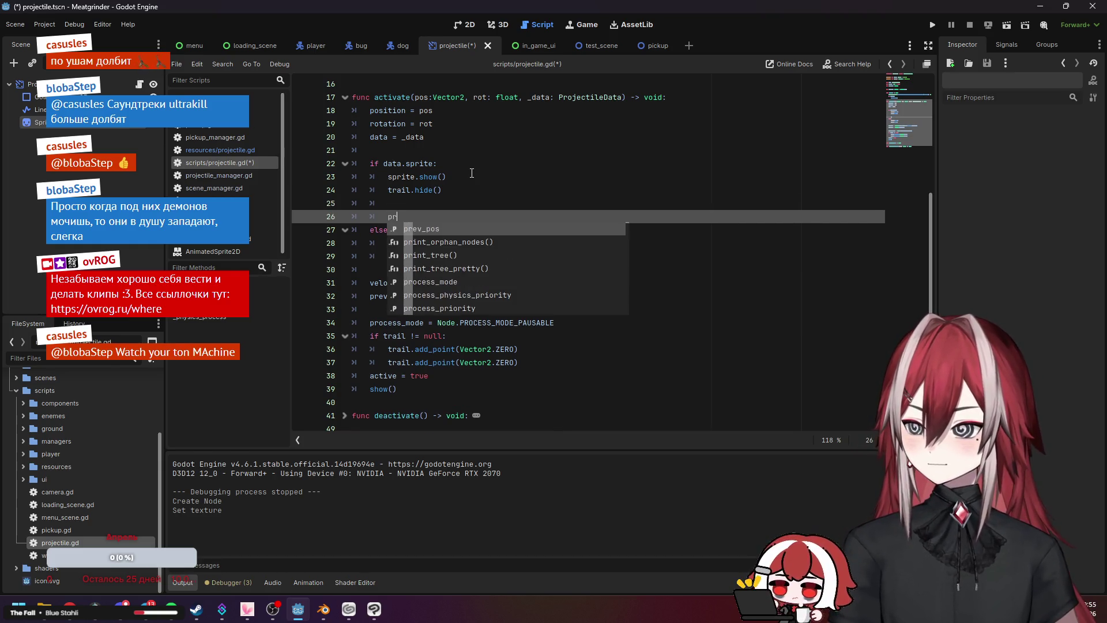
key(BackSpace)
key(BackSpace)
- Write sprite.texture = data.sprite on that line and save projectile.gd
text(spri)
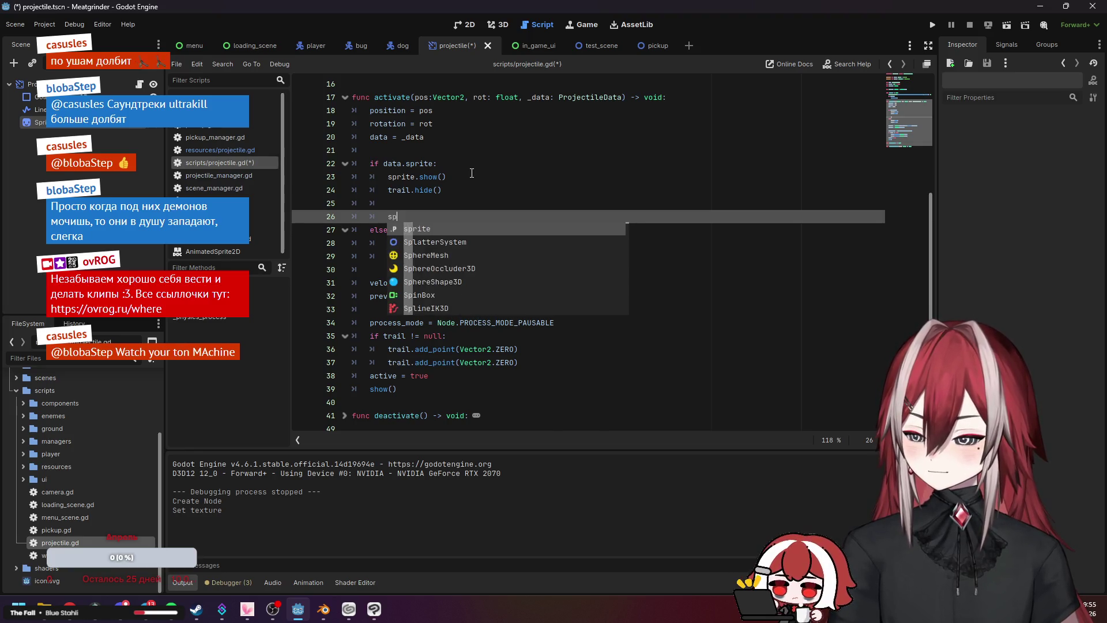
key(Return)
text(te.t)
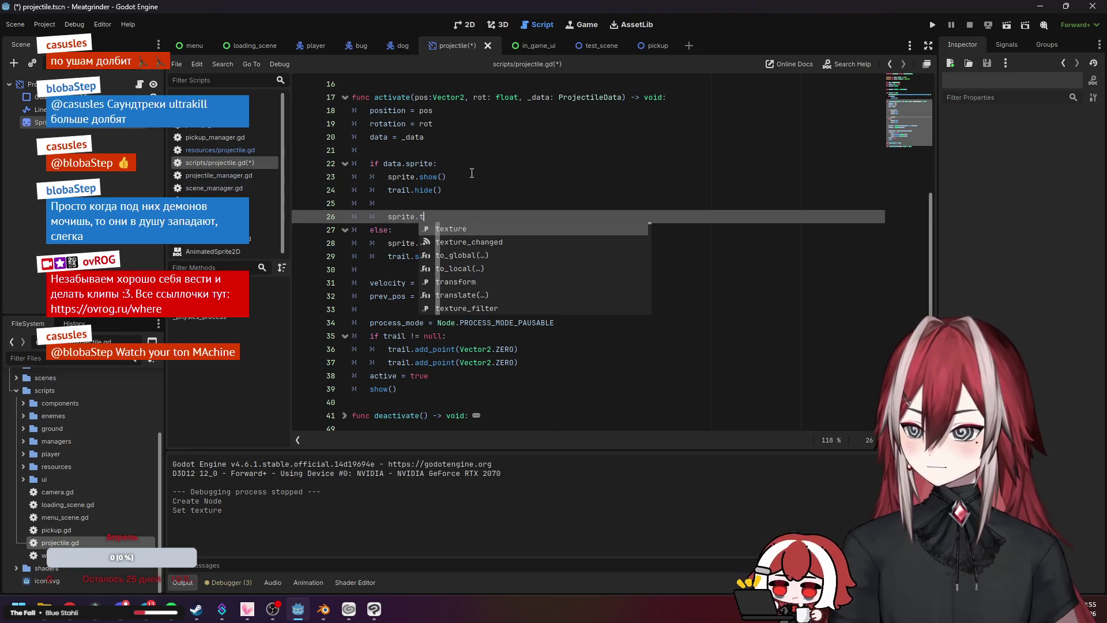
key(Return)
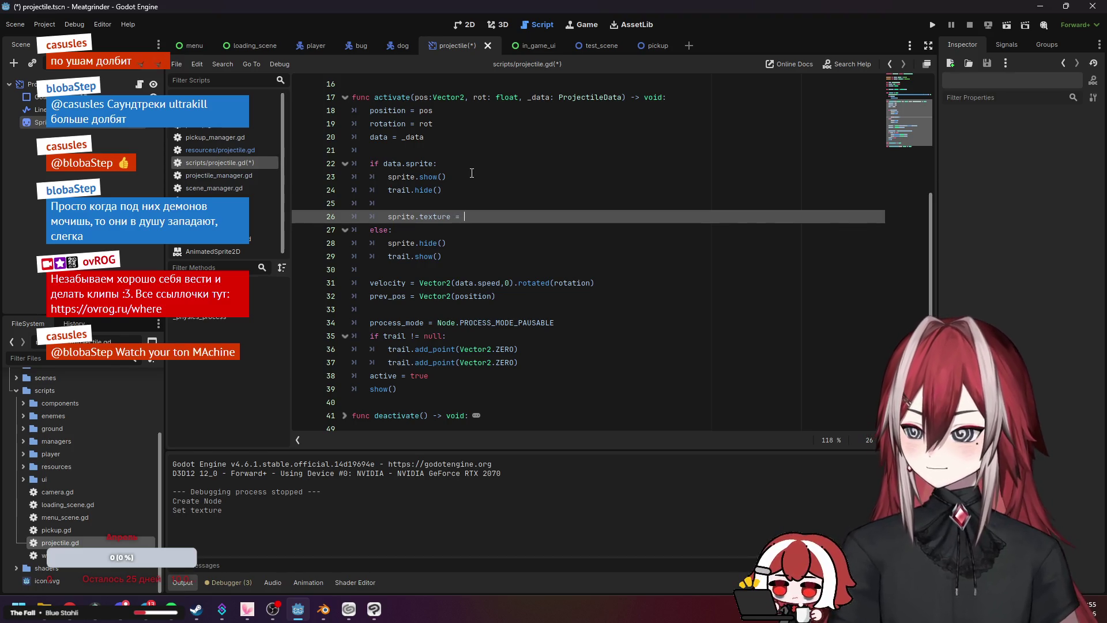
text(= )
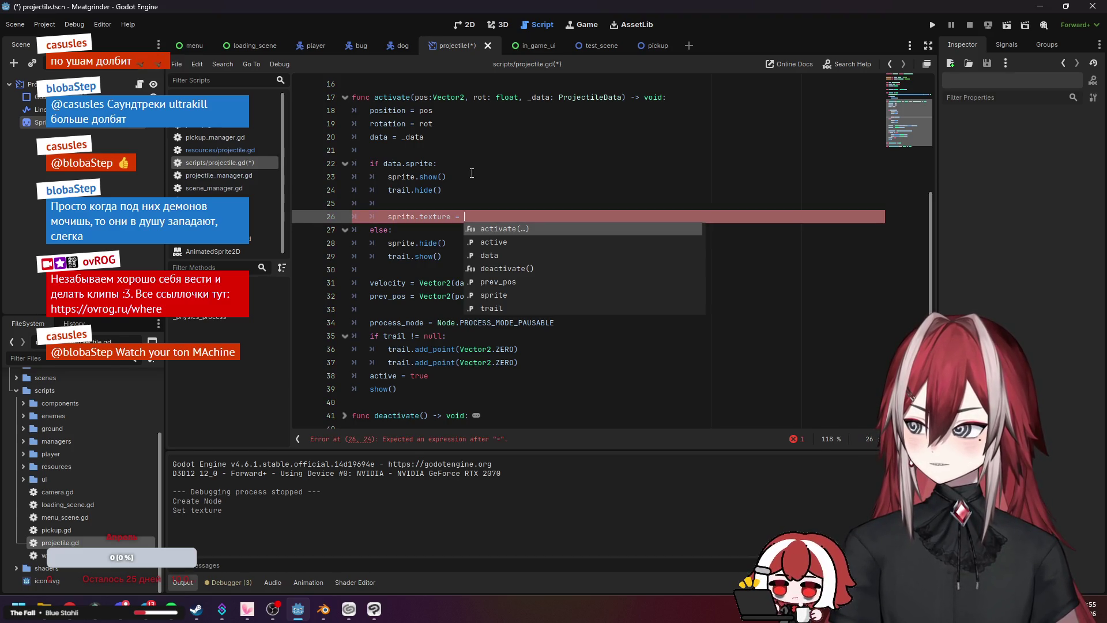
text(data.s)
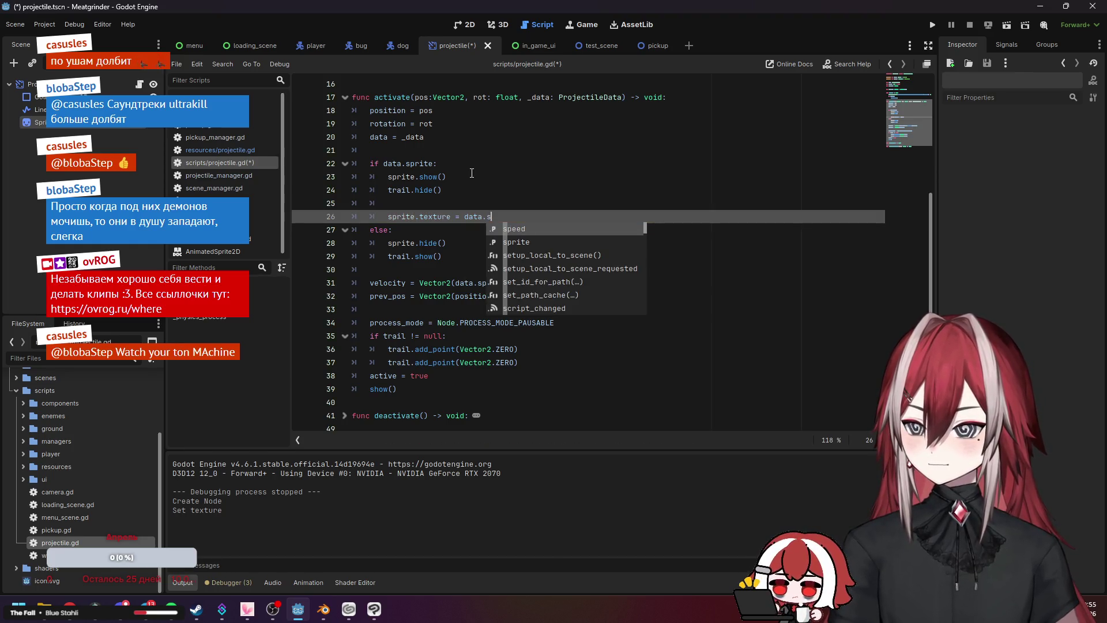
key(Down)
key(Return)
click(472, 173)
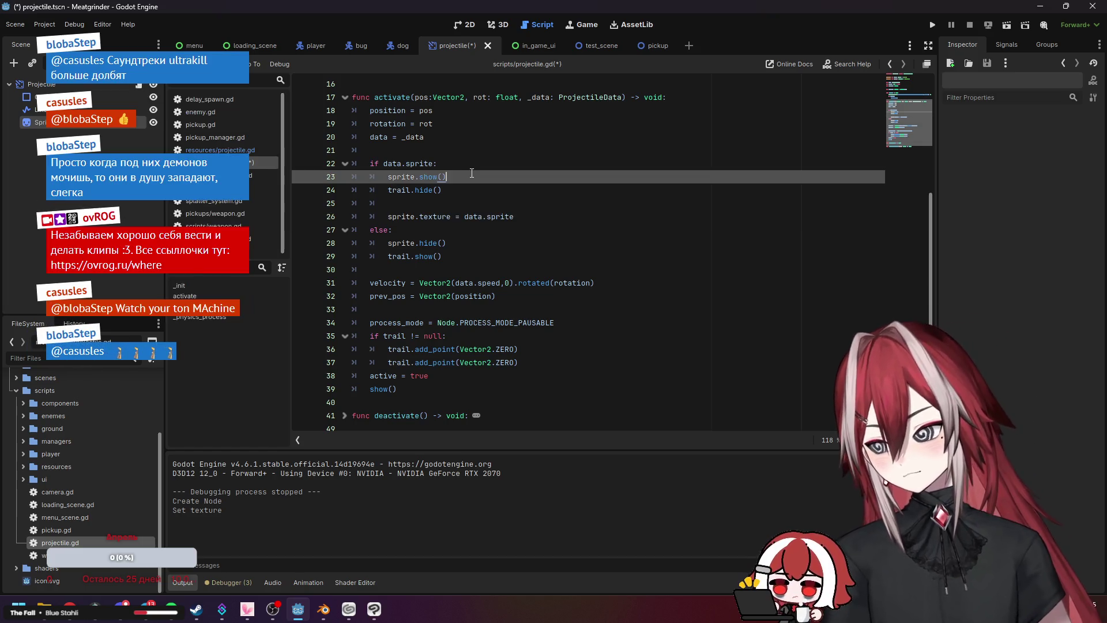
key(ctrl+s)
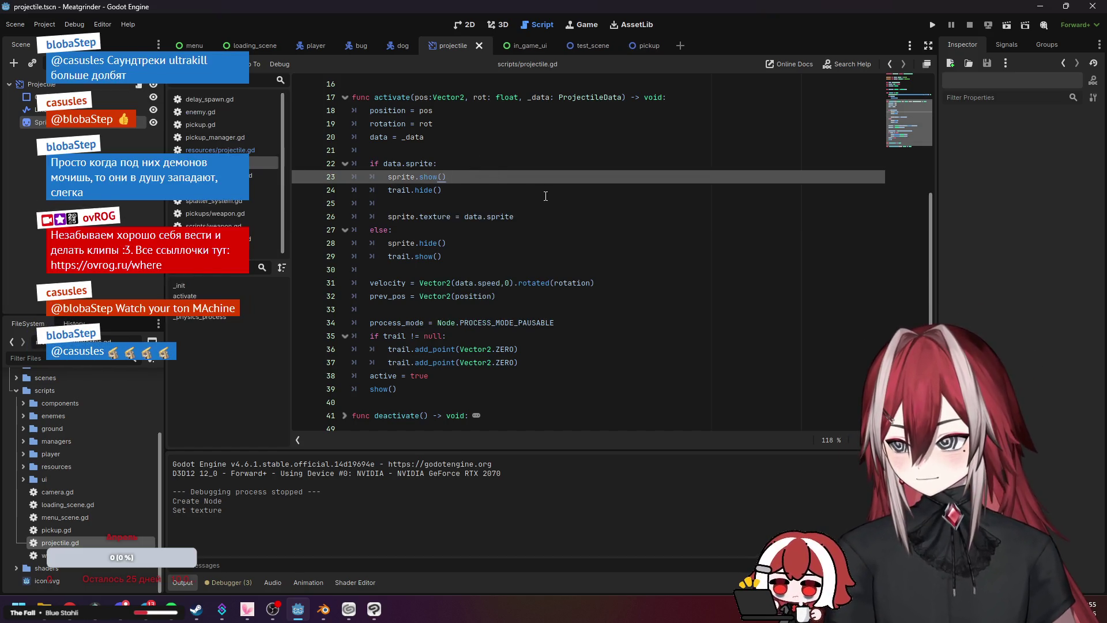
scroll(526, 194, up, 1)
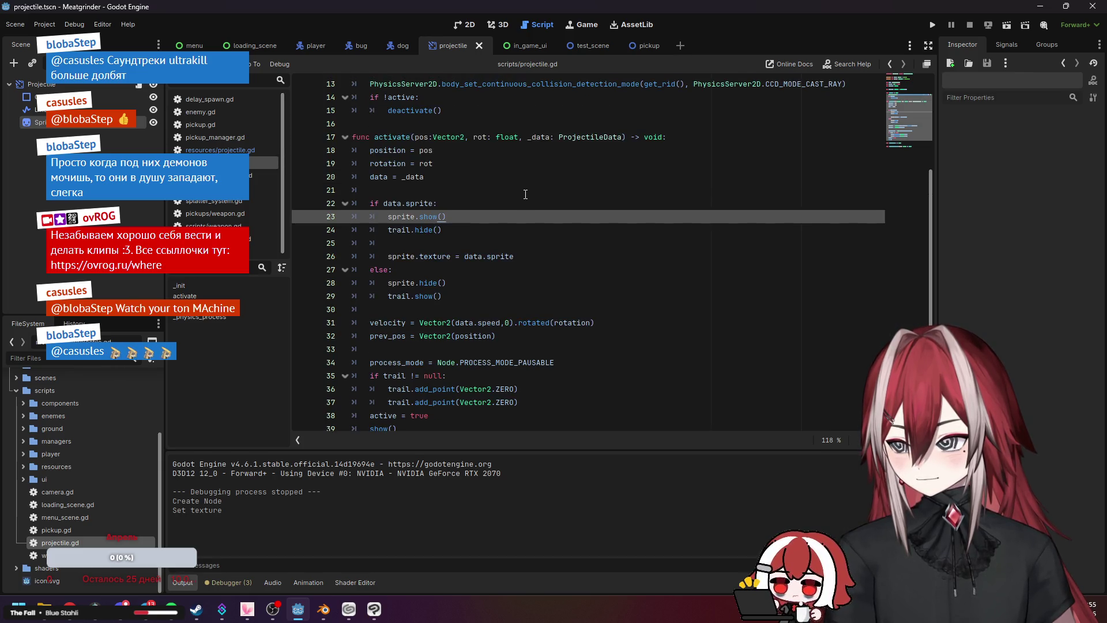
scroll(526, 195, up, 2)
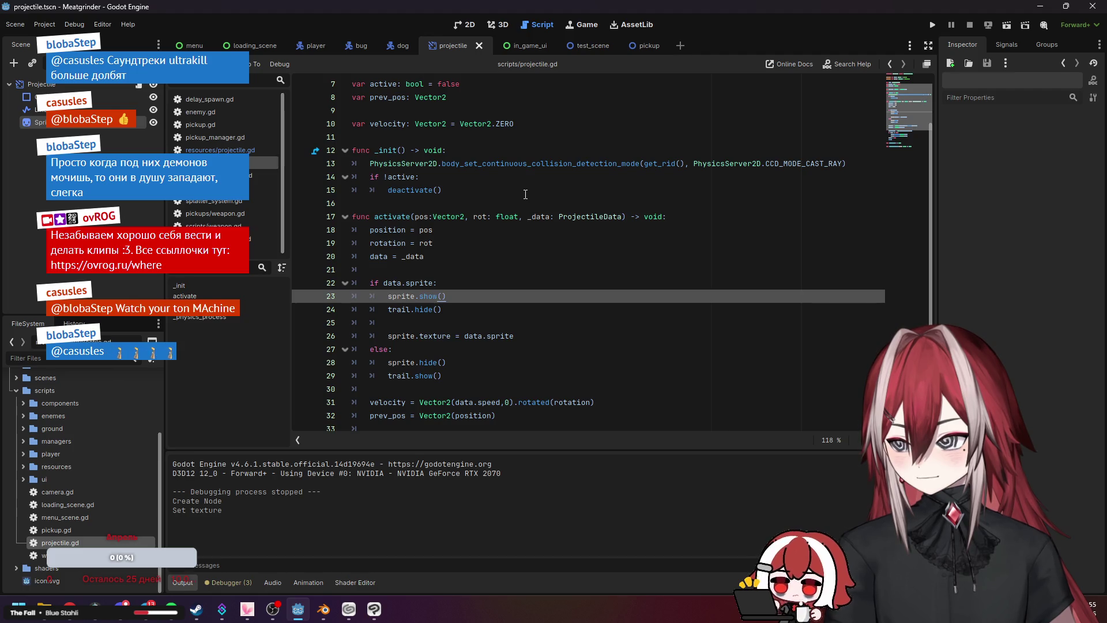
scroll(525, 195, down, 2)
scroll(525, 194, down, 2)
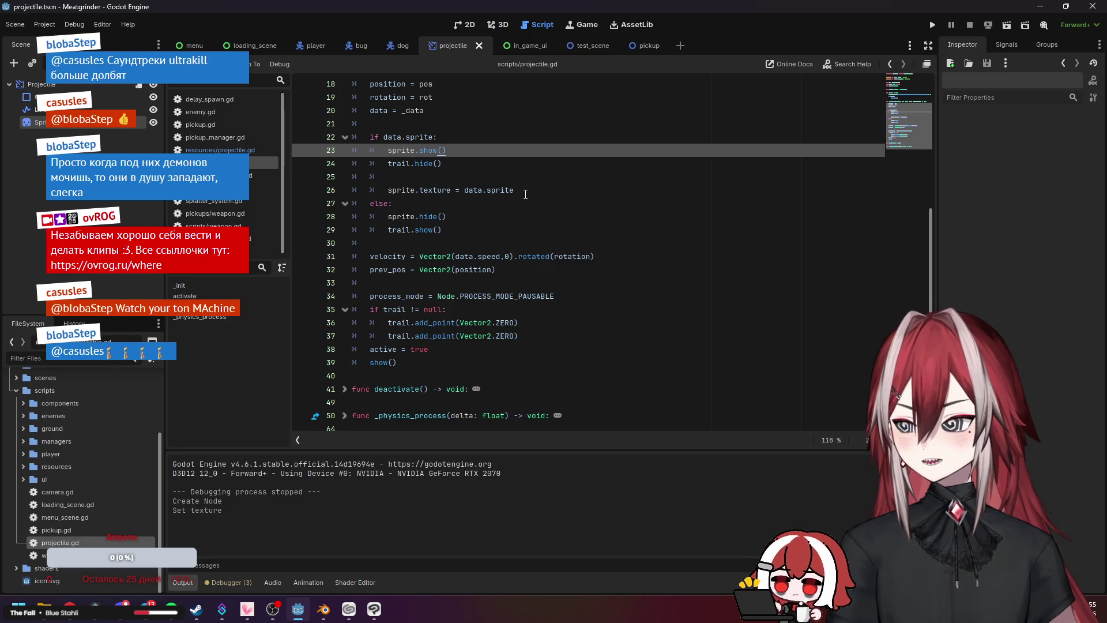
click(520, 203)
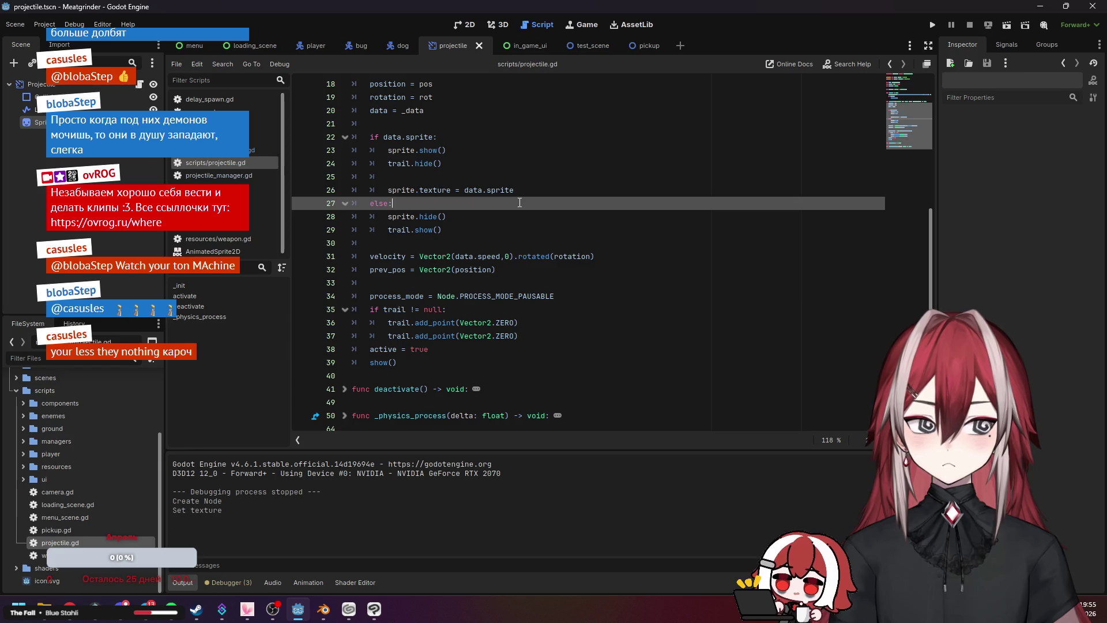
scroll(520, 202, up, 3)
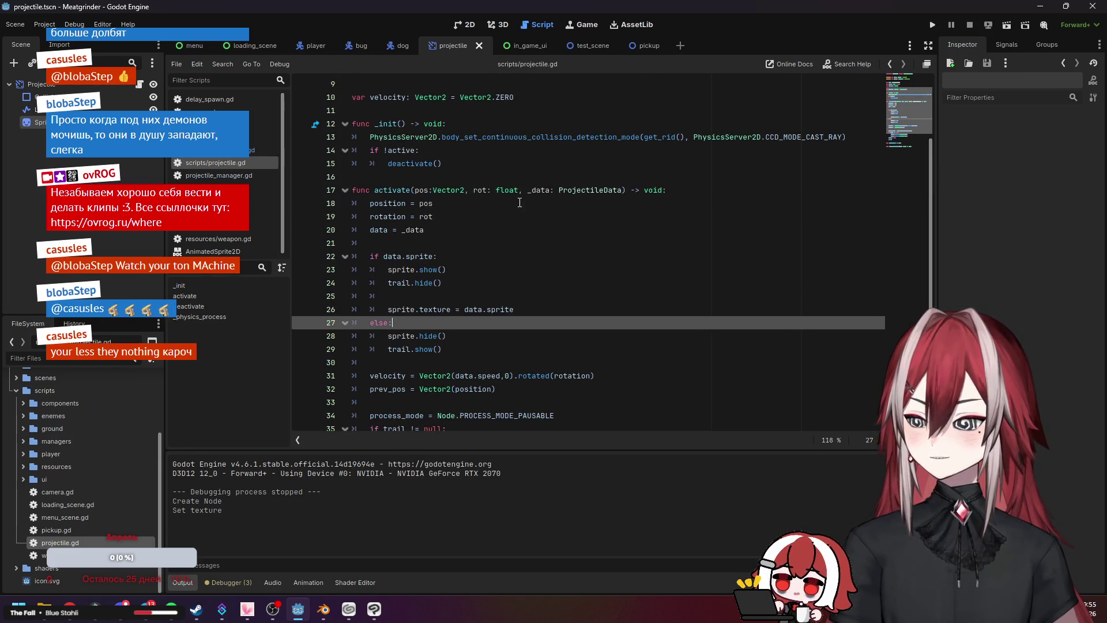
scroll(520, 202, up, 2)
click(557, 229)
scroll(558, 221, up, 1)
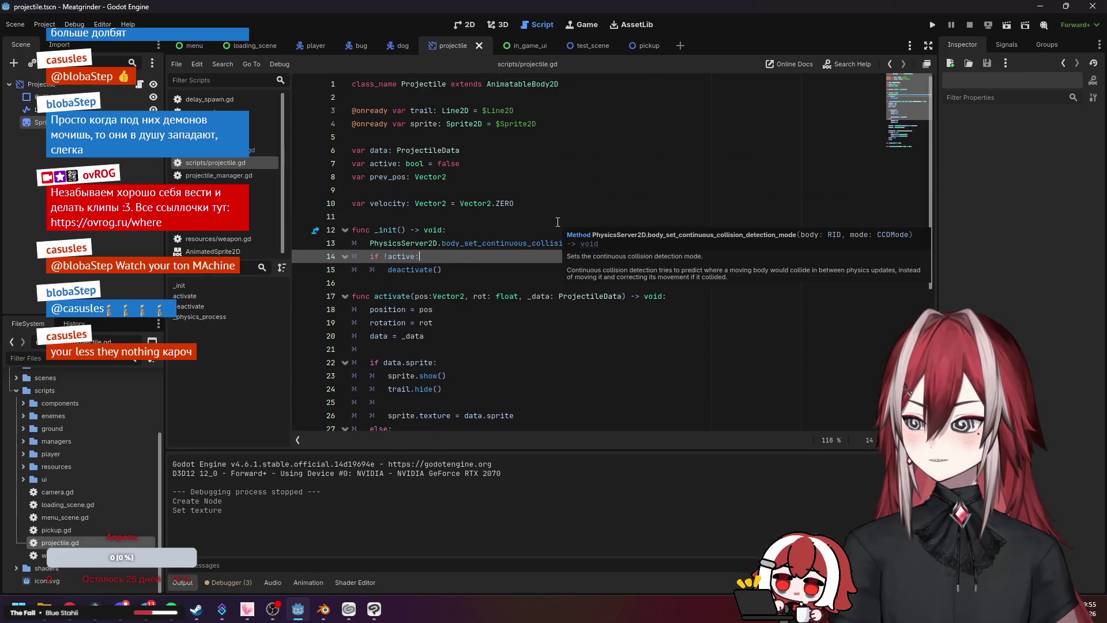
scroll(558, 222, down, 3)
click(533, 239)
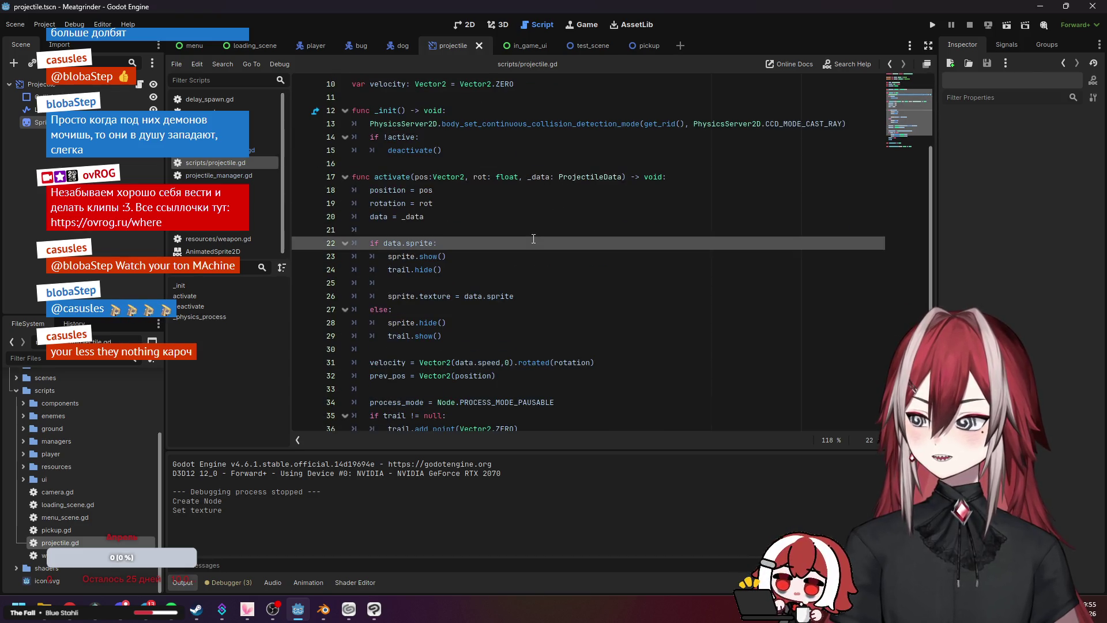
- Expand the resources/weapons folder in the FileSystem dock
click(496, 230)
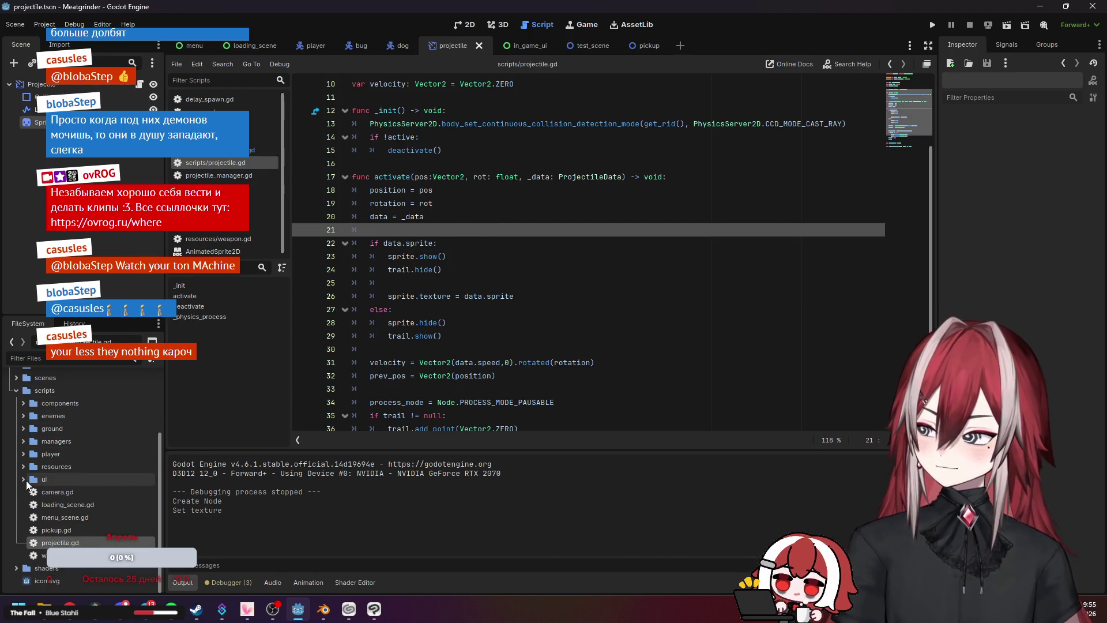
scroll(26, 484, up, 4)
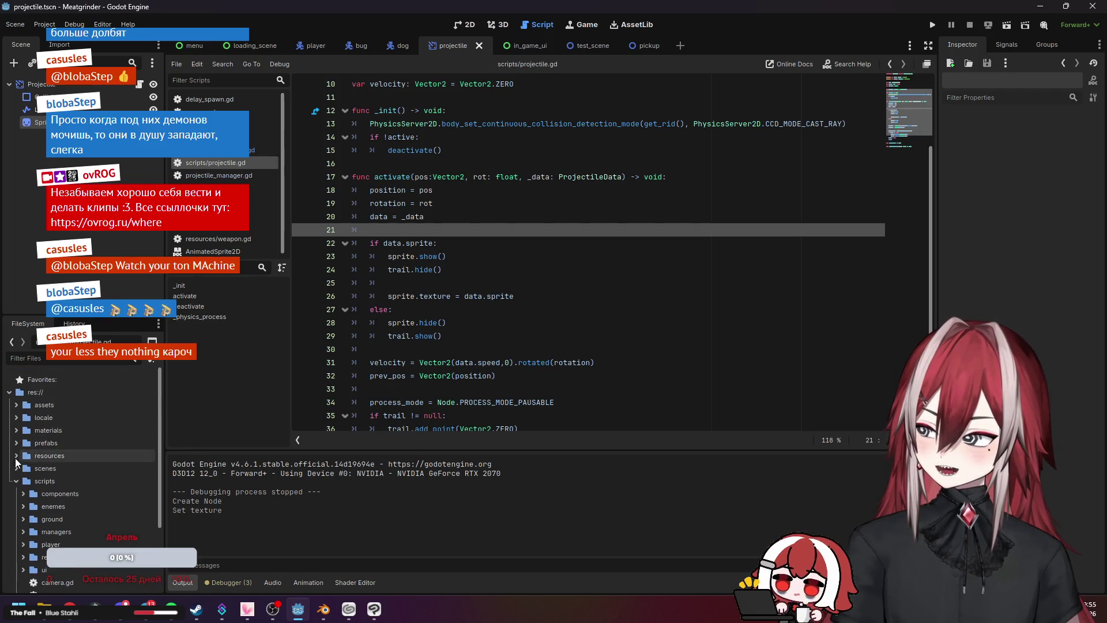
click(16, 456)
click(32, 519)
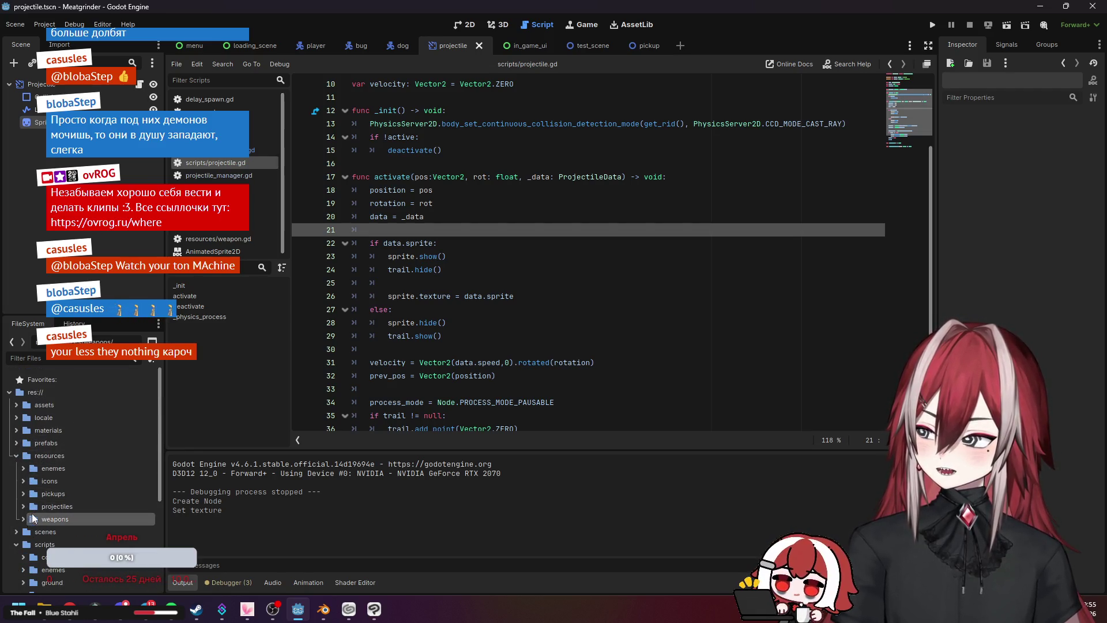
click(23, 518)
- Create a WeaponData resource named rpg.tres in resources/weapons and select it
right_click(67, 439)
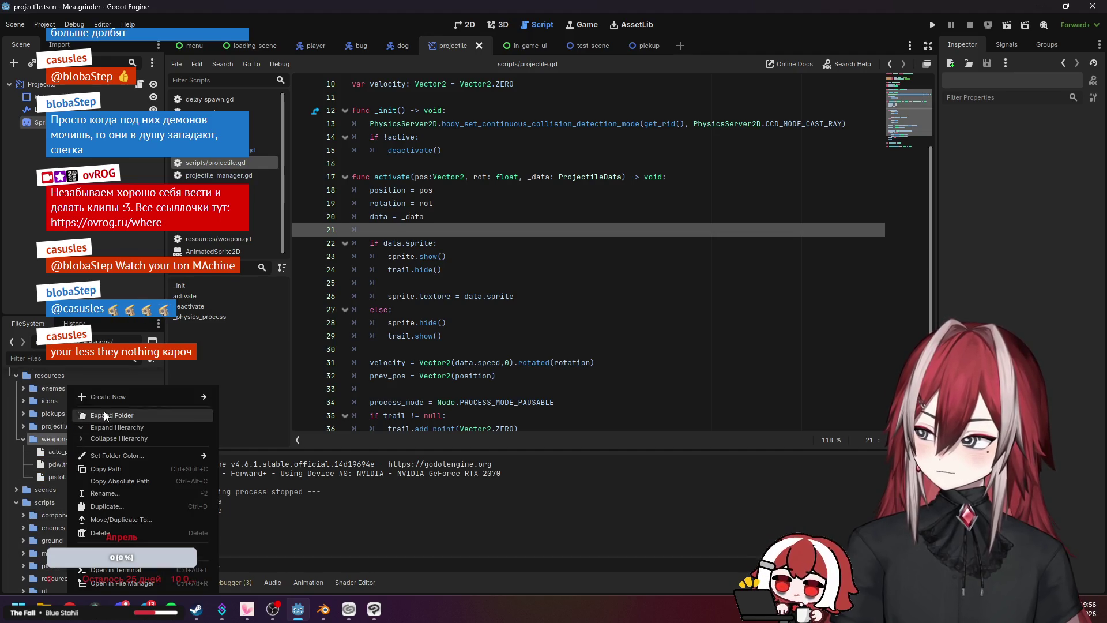
mouse_move(119, 402)
click(265, 441)
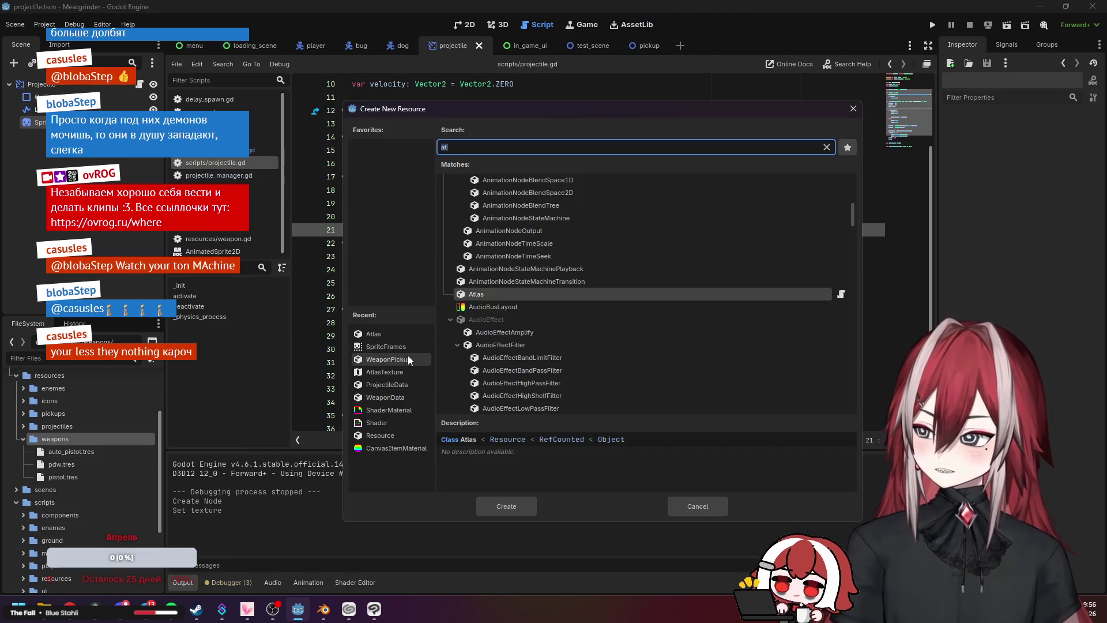
text(wea)
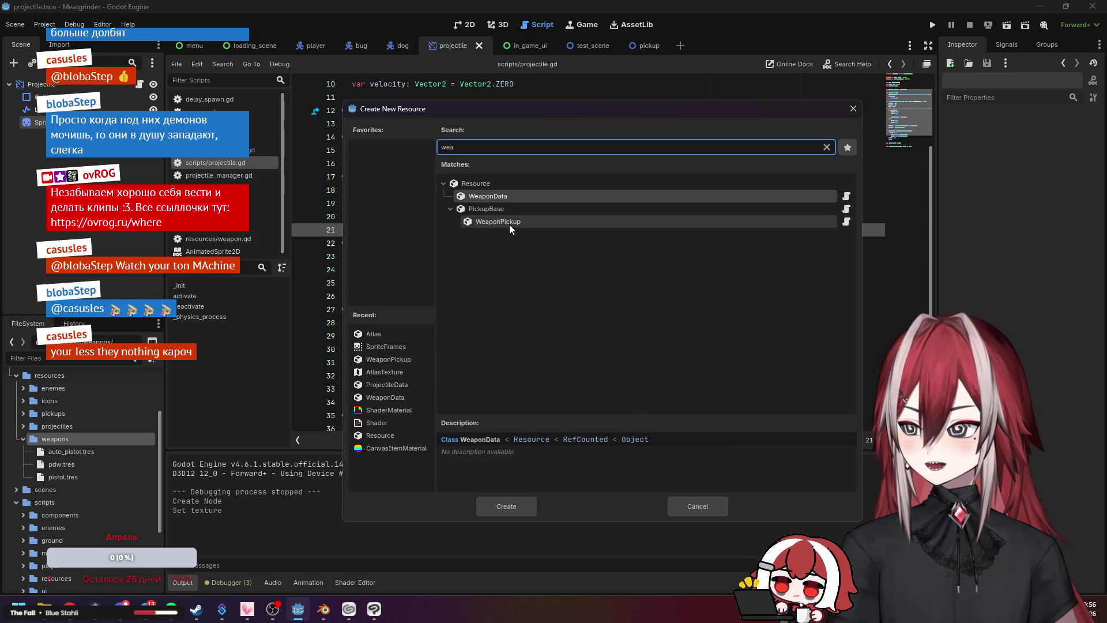
click(508, 199)
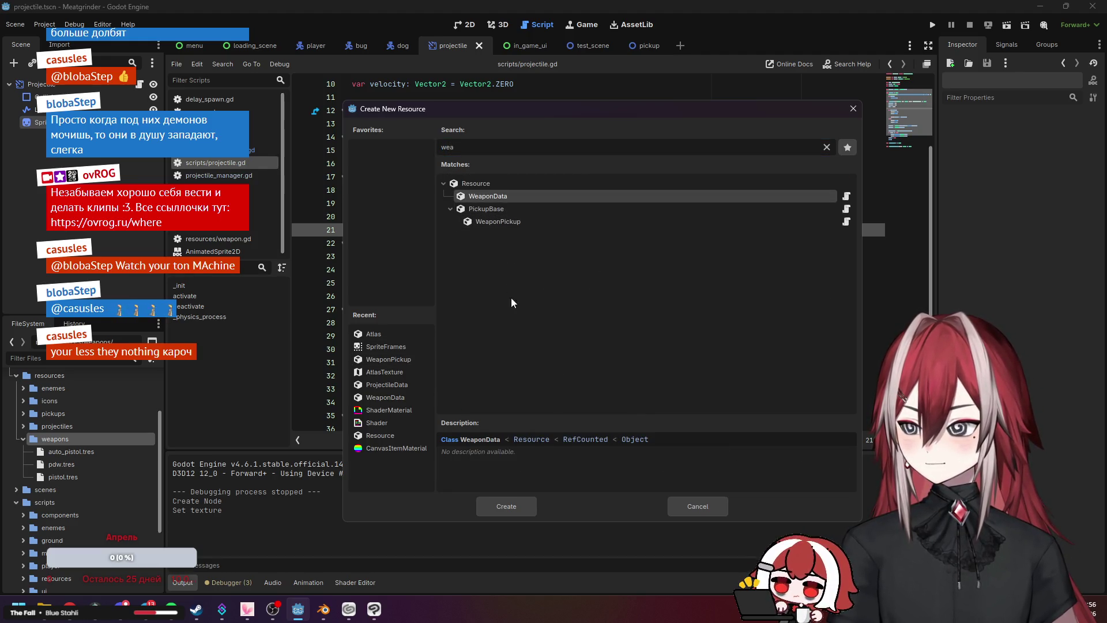
click(505, 501)
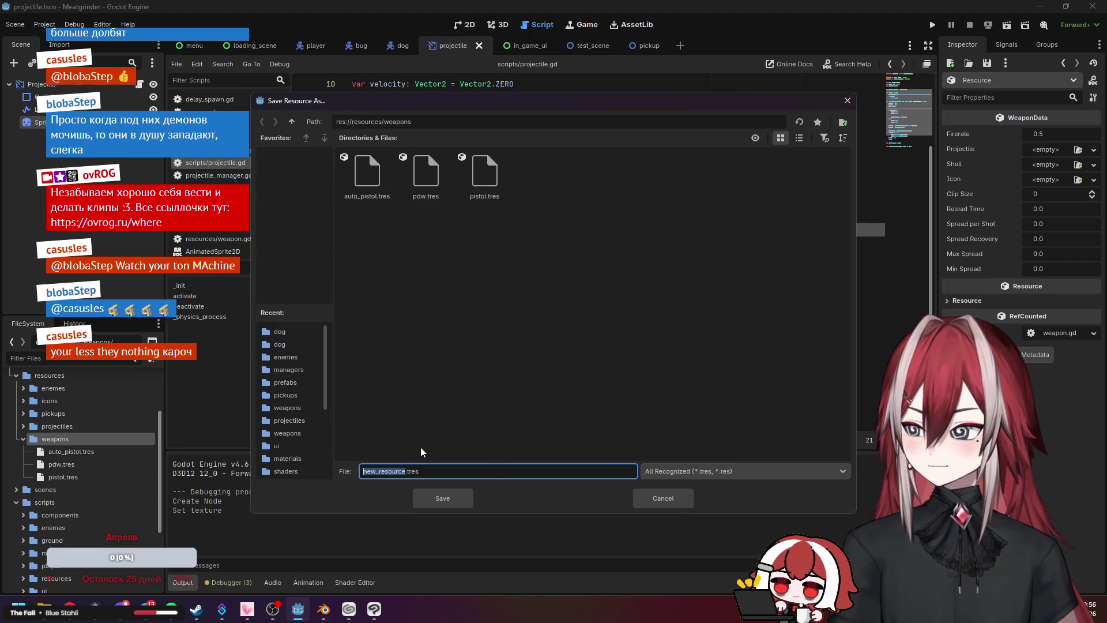
text(rpg)
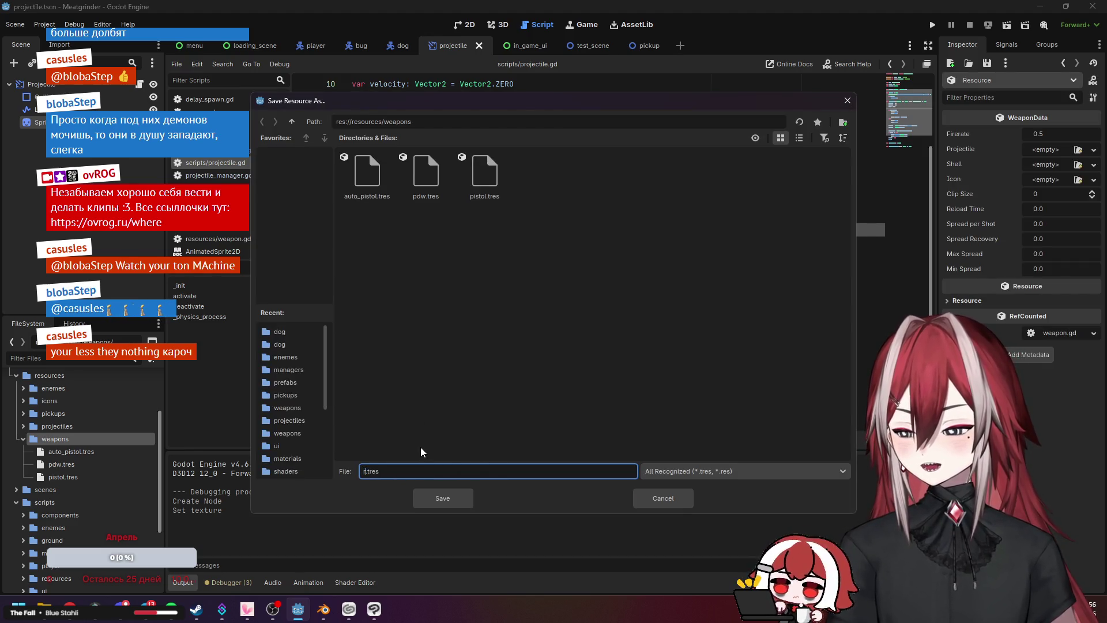
click(462, 503)
click(74, 488)
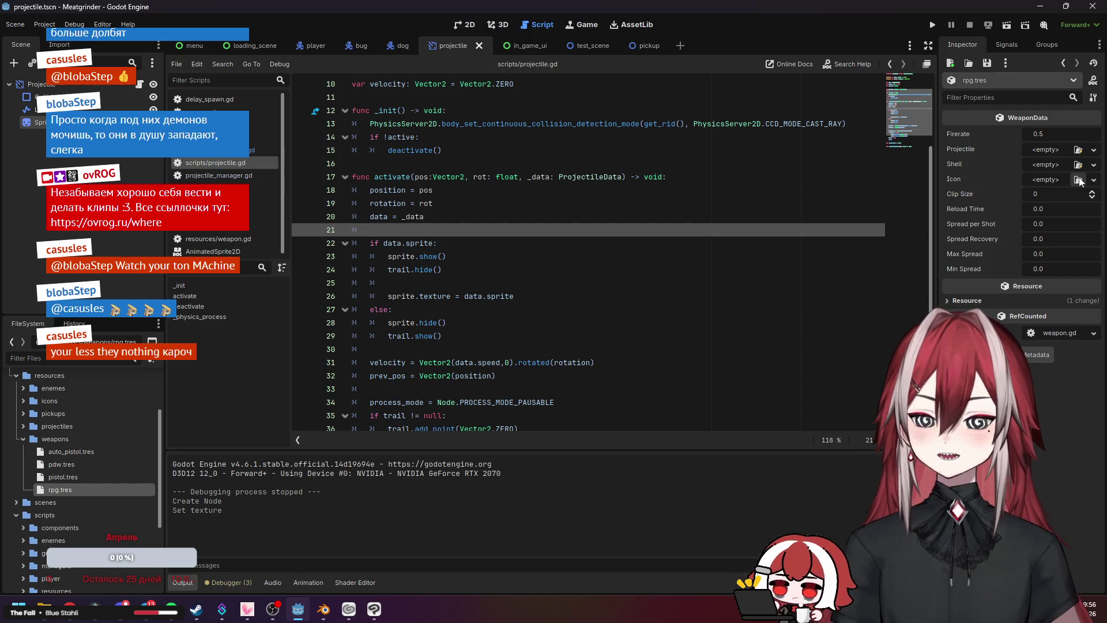
- Review the pistol, pdw and auto_pistol weapon resources for reference
click(1078, 180)
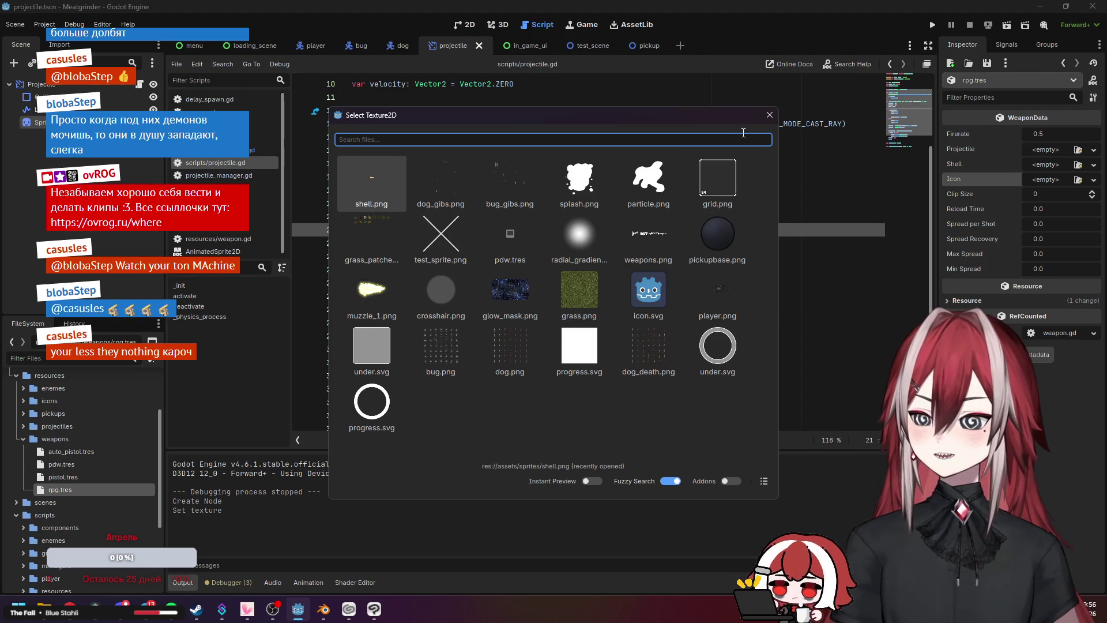
click(770, 116)
click(72, 478)
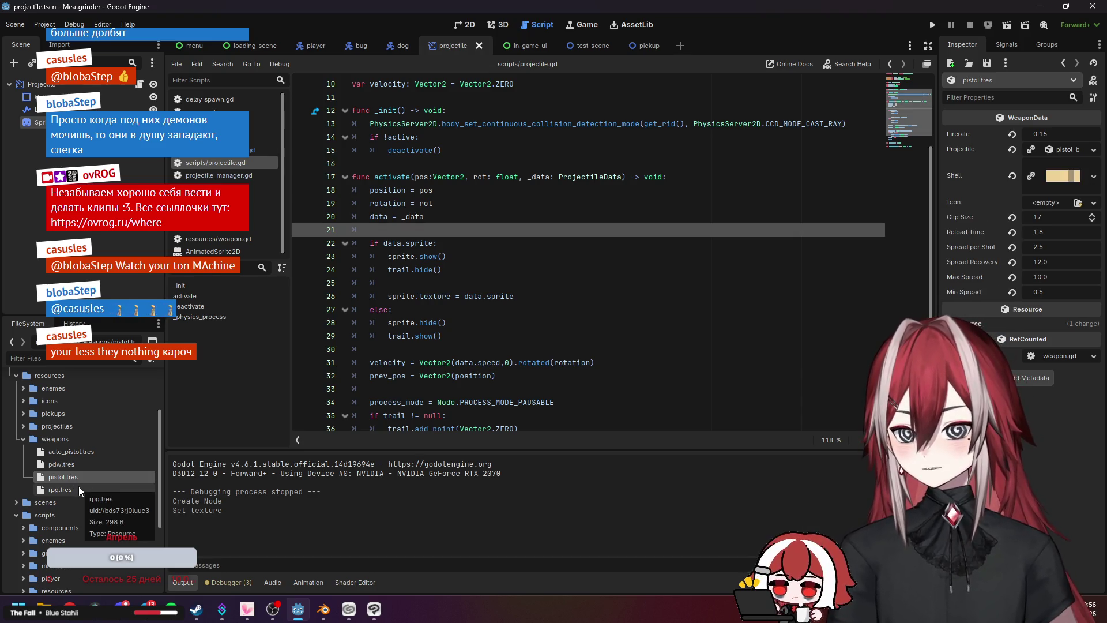
click(60, 465)
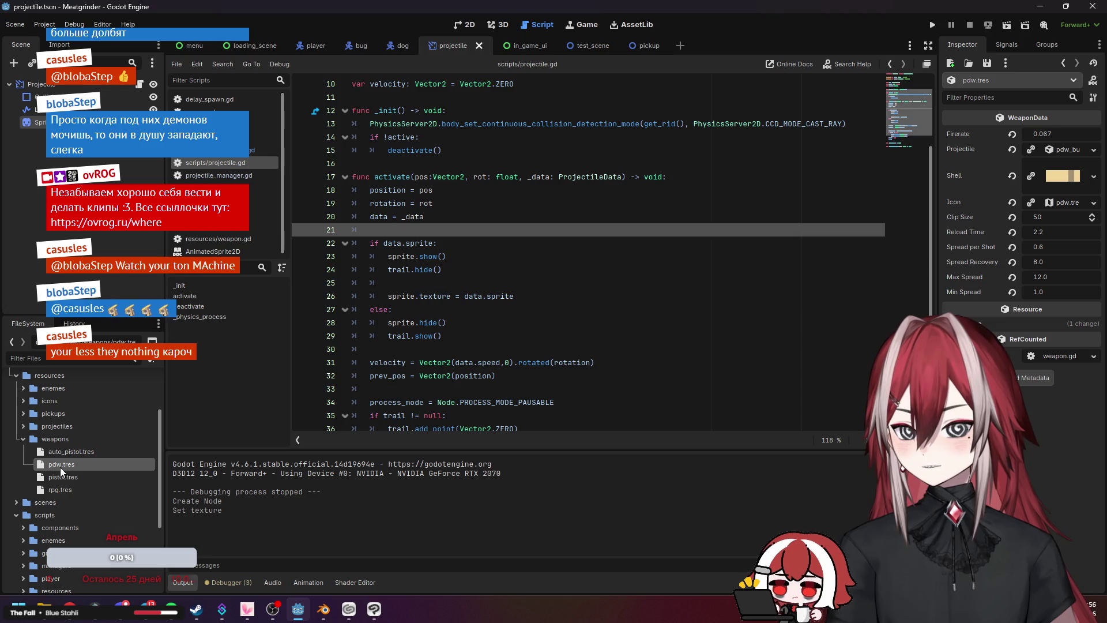
click(83, 451)
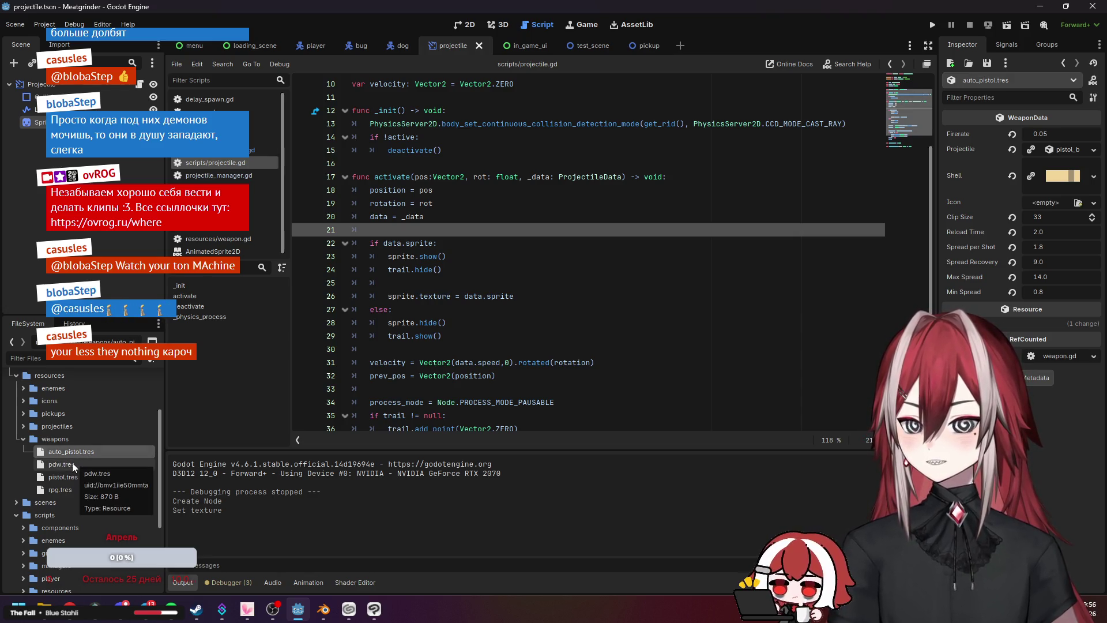
click(72, 465)
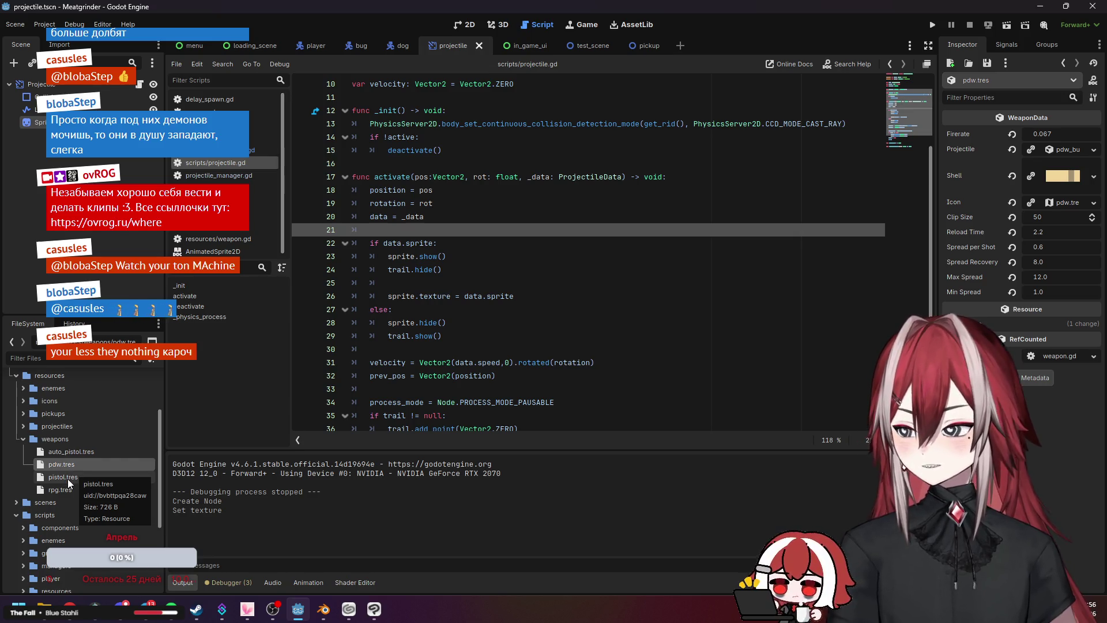
scroll(67, 438, up, 2)
click(25, 426)
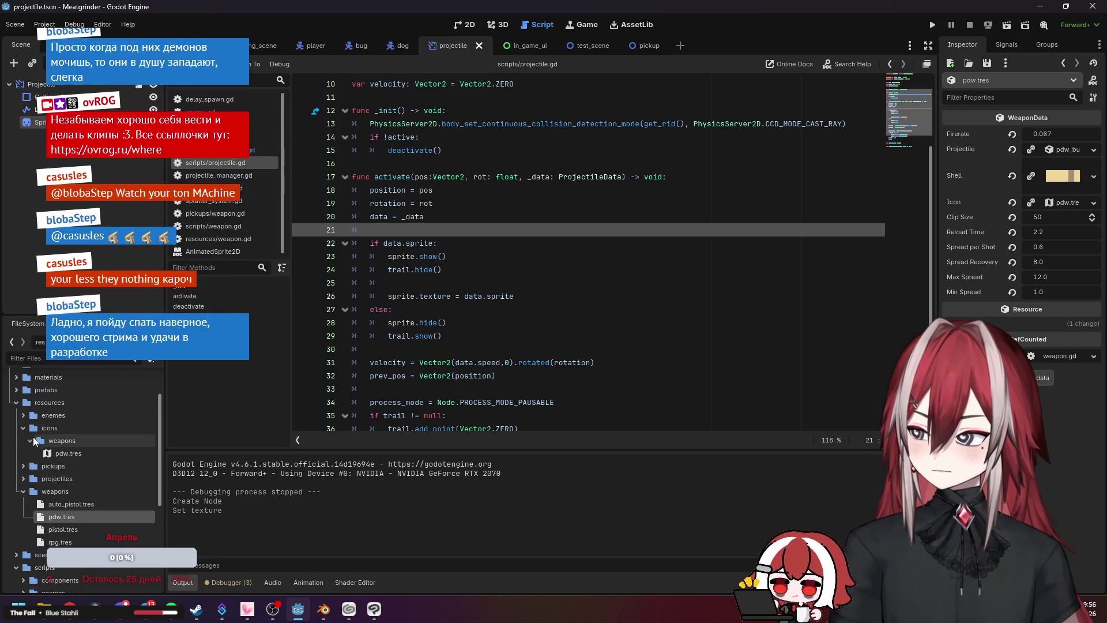
- Set rpg.tres Clip Size to 1 and Reload Time to 100.0
click(61, 541)
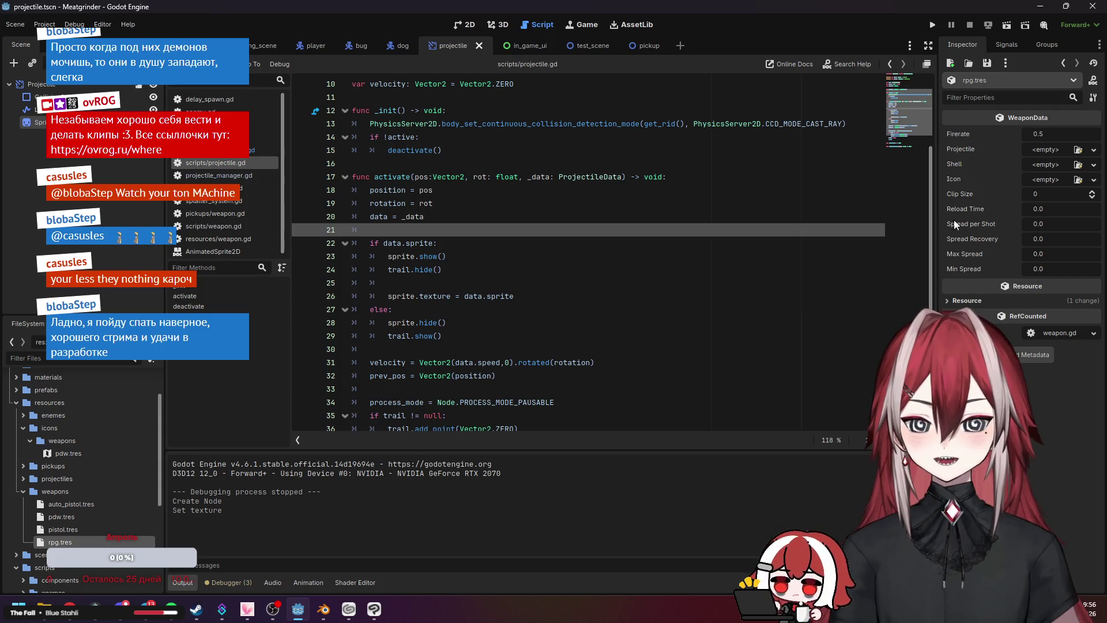
click(1041, 196)
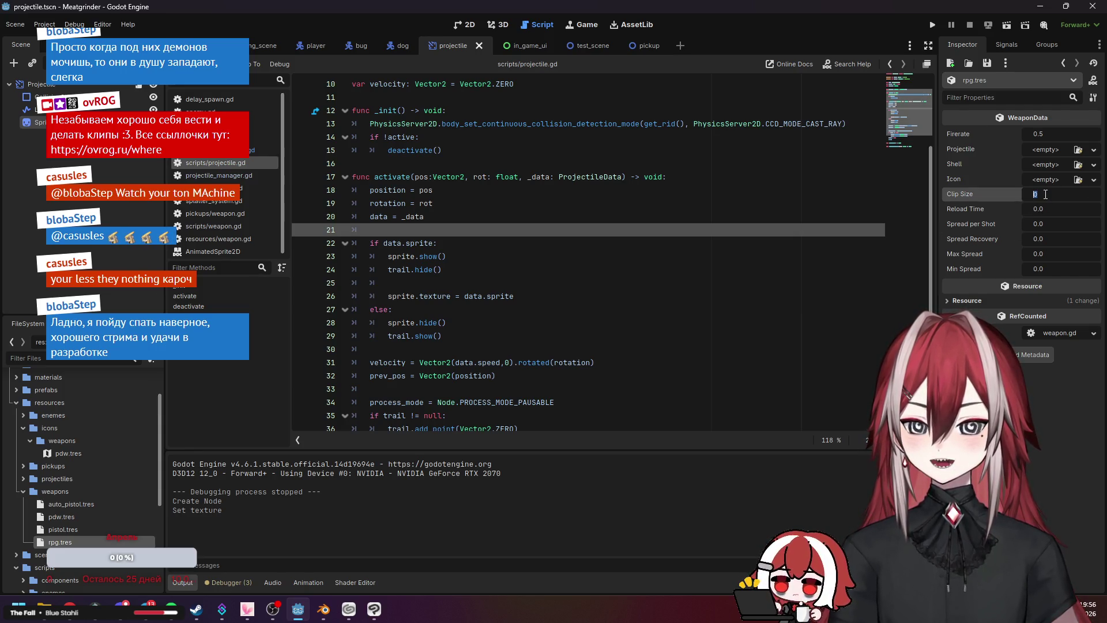
text(1)
key(Return)
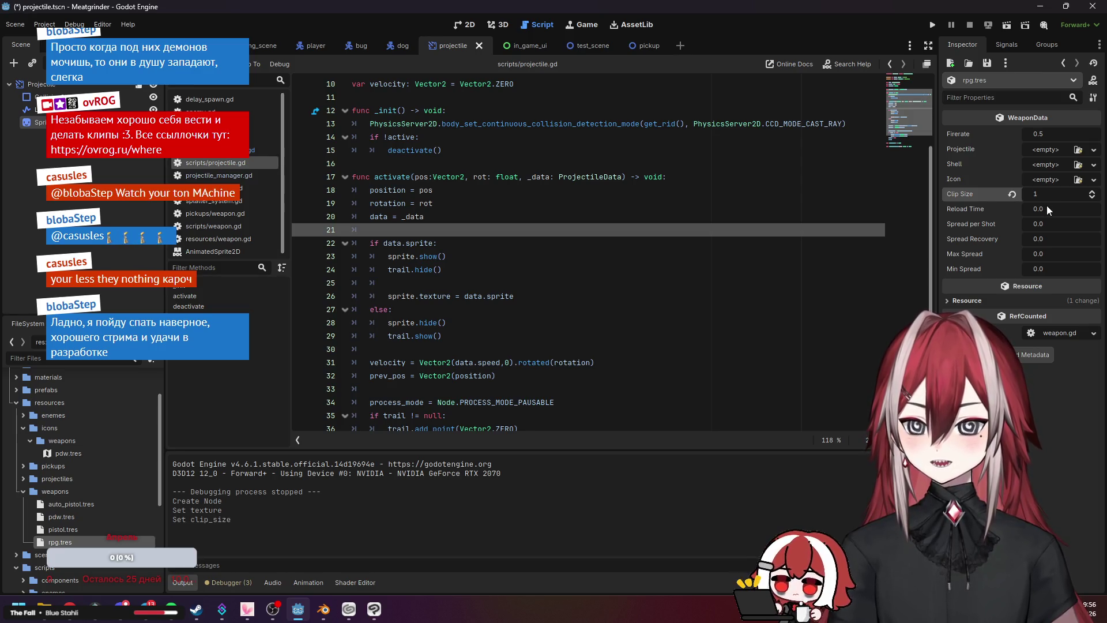
click(1046, 205)
text(100)
key(Return)
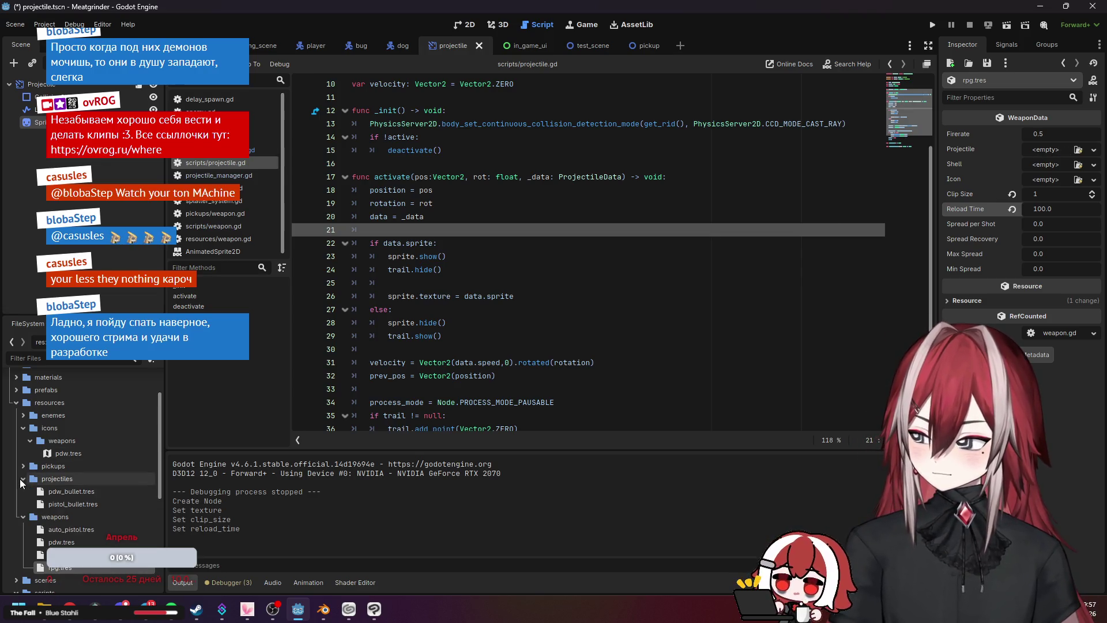
right_click(46, 479)
- Start a new ProjectileData resource in the projectiles folder
mouse_move(185, 400)
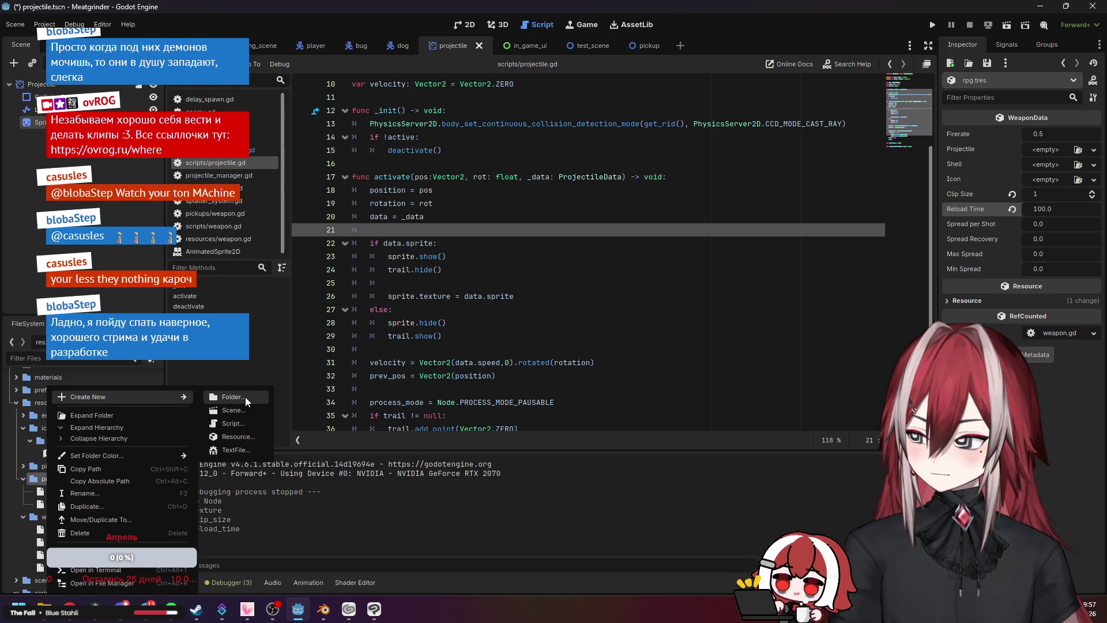
click(250, 434)
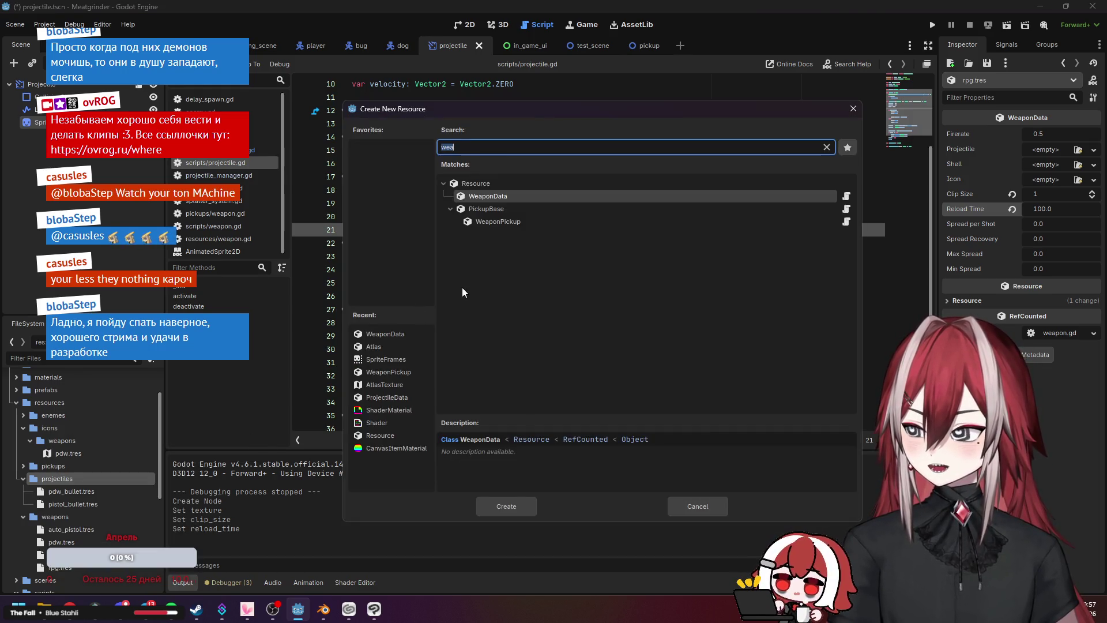
text(proje)
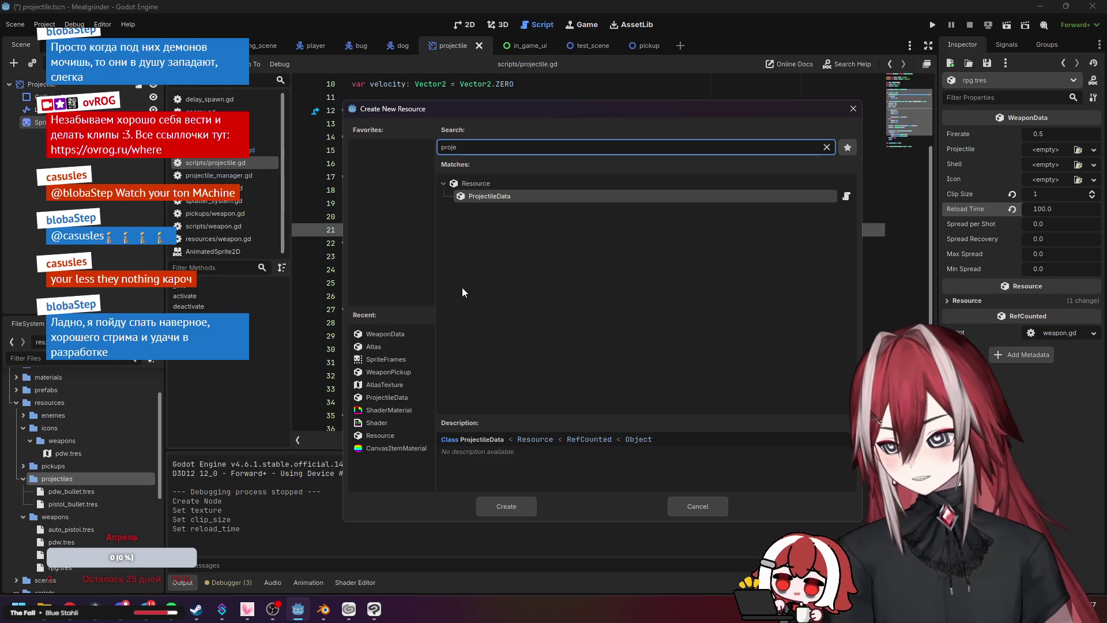
double_click(513, 202)
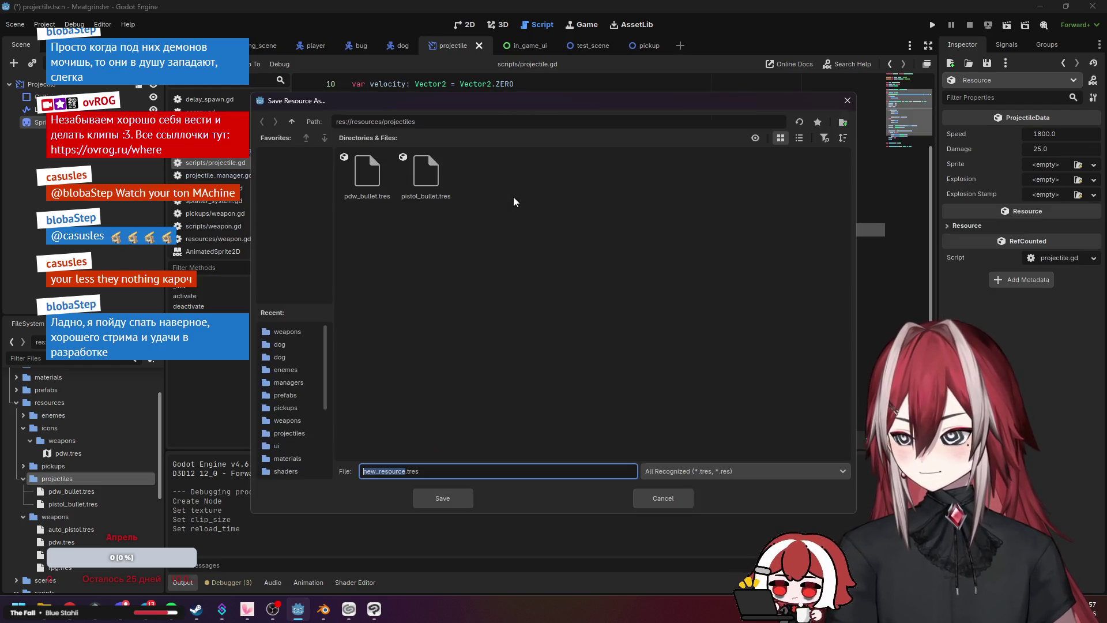
- Save it as rpg_rocket.tres and select it in the FileSystem dock
click(404, 472)
double_click(404, 472)
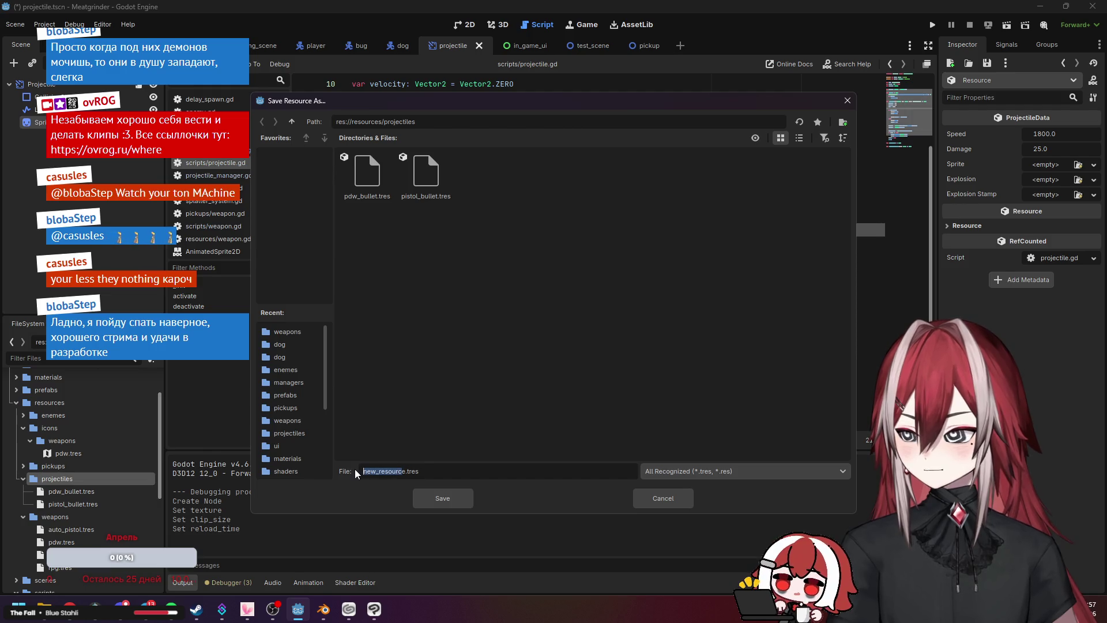
key(BackSpace)
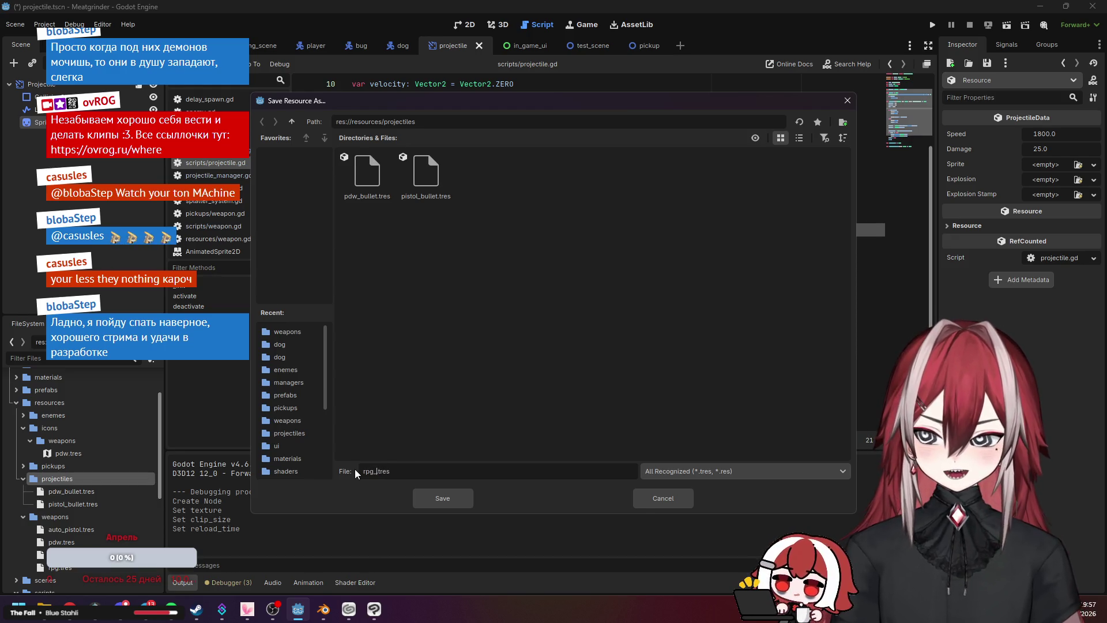
text(bullet)
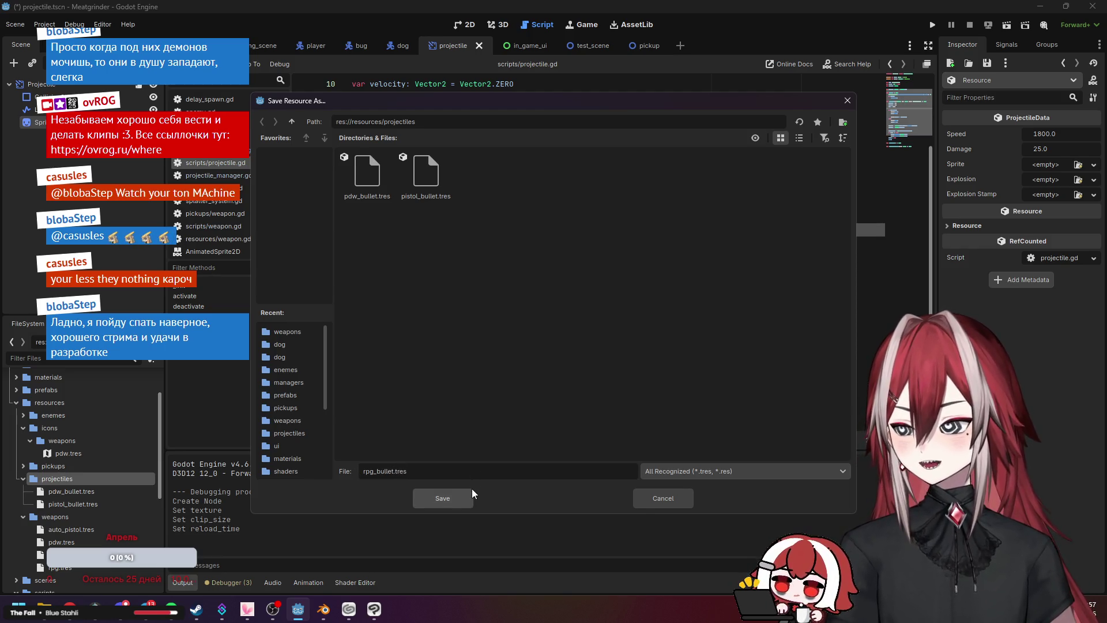
key(BackSpace)
key(BackSpace)
key(BackSpace)
text(rocke)
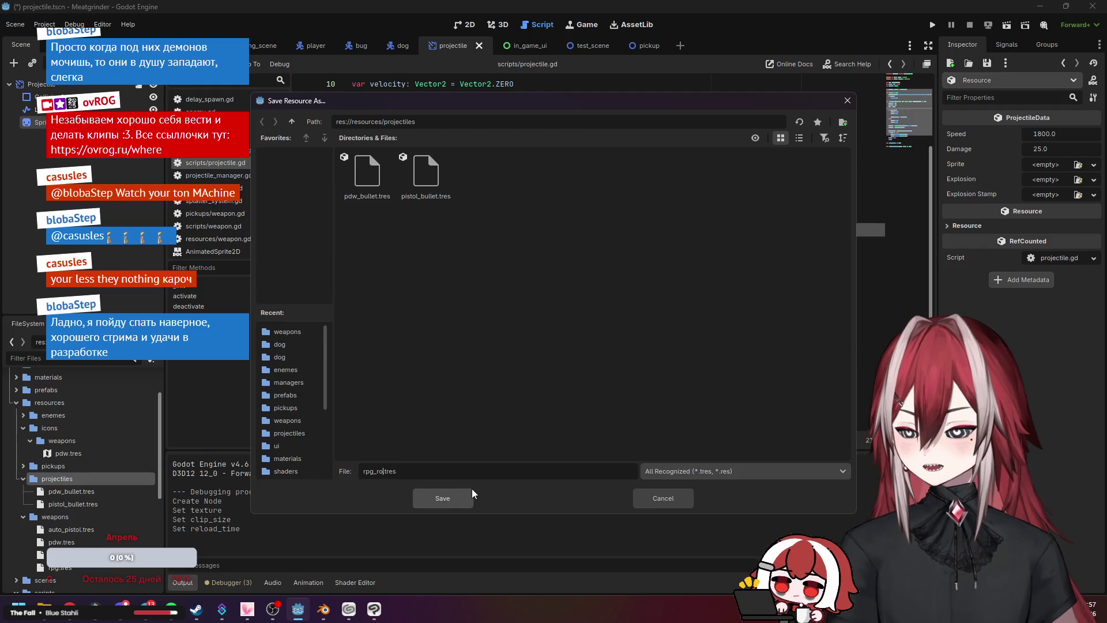
text(t)
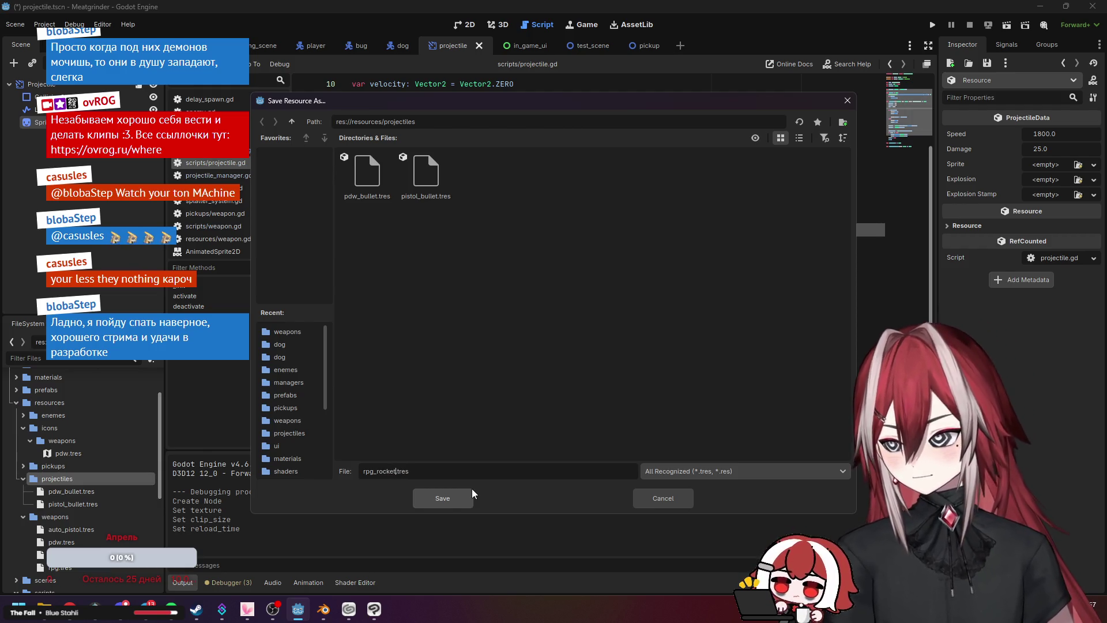
click(434, 497)
click(44, 519)
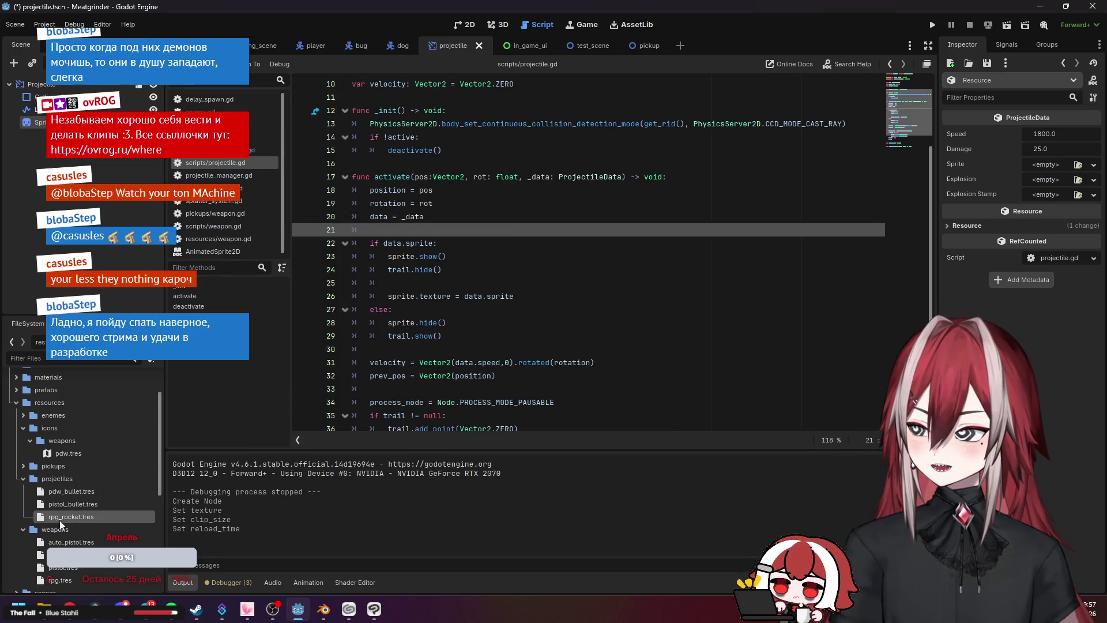
- Set rpg_rocket.tres Speed to 800 and Damage to 500
click(69, 519)
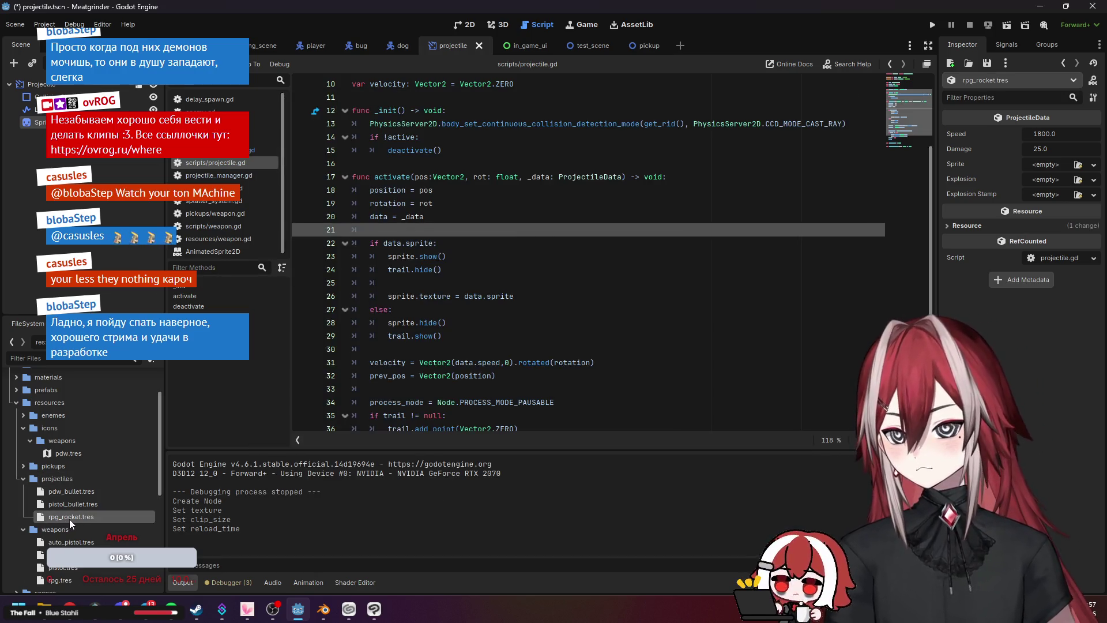
click(1063, 138)
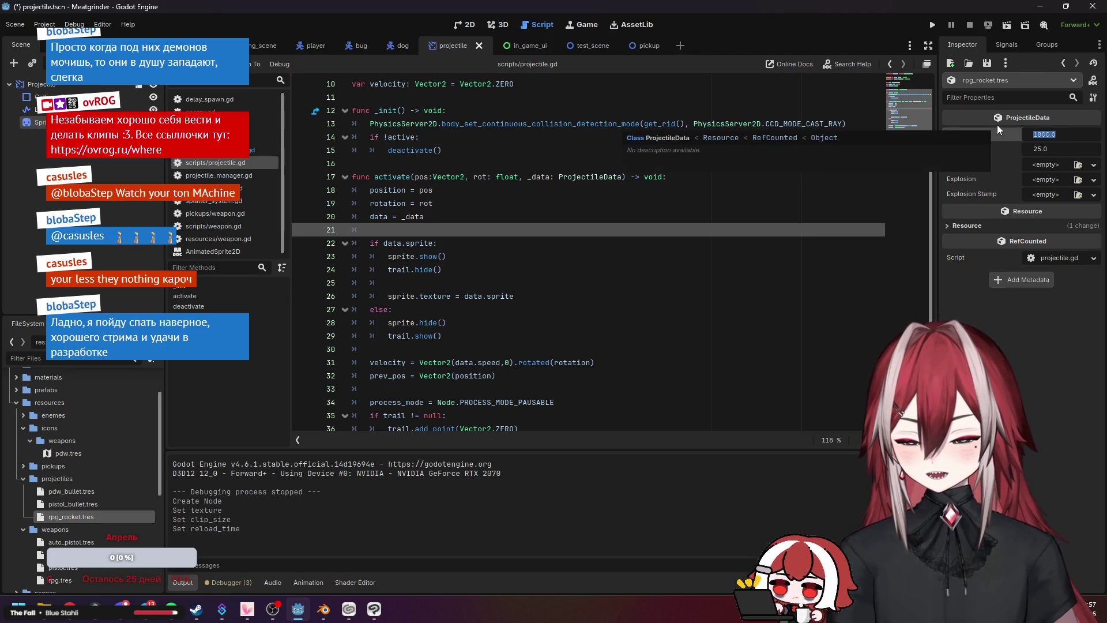
text(800)
key(Return)
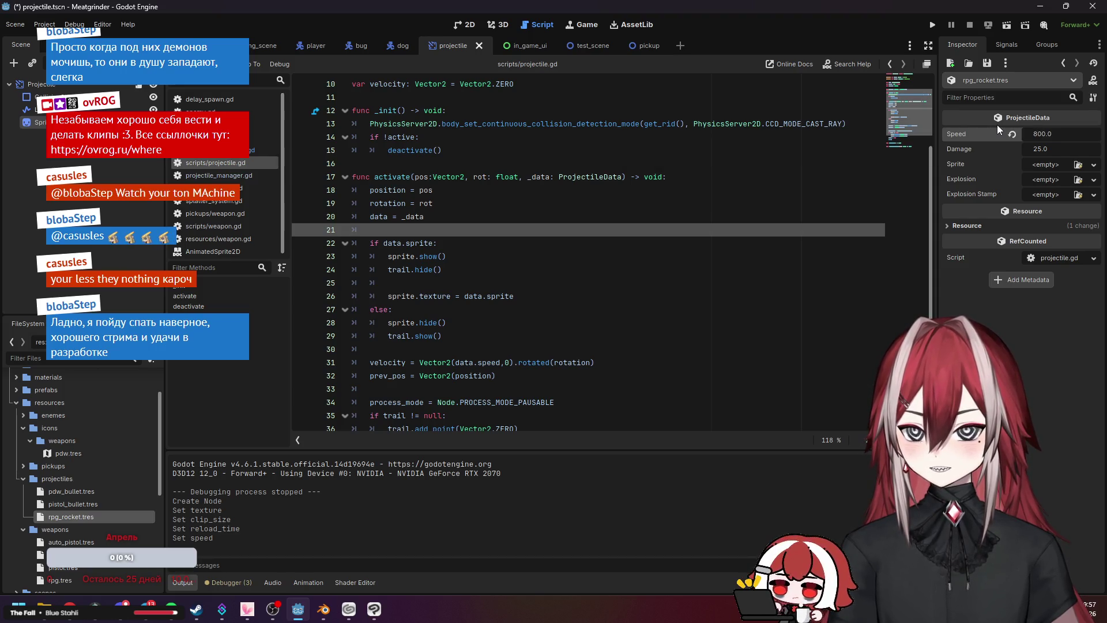
click(1057, 148)
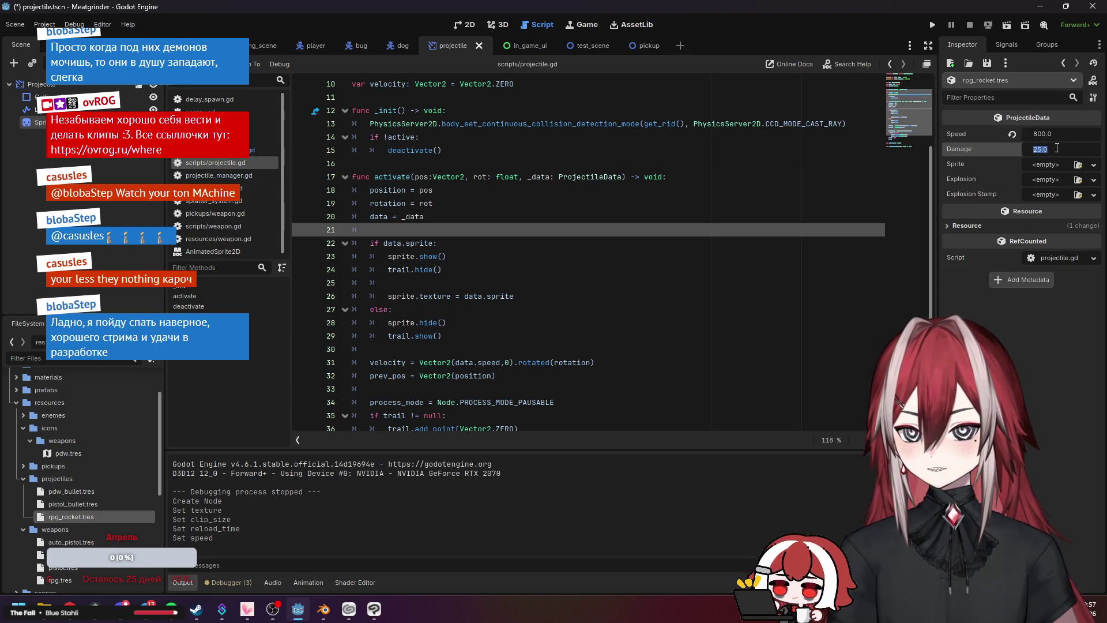
key(Return)
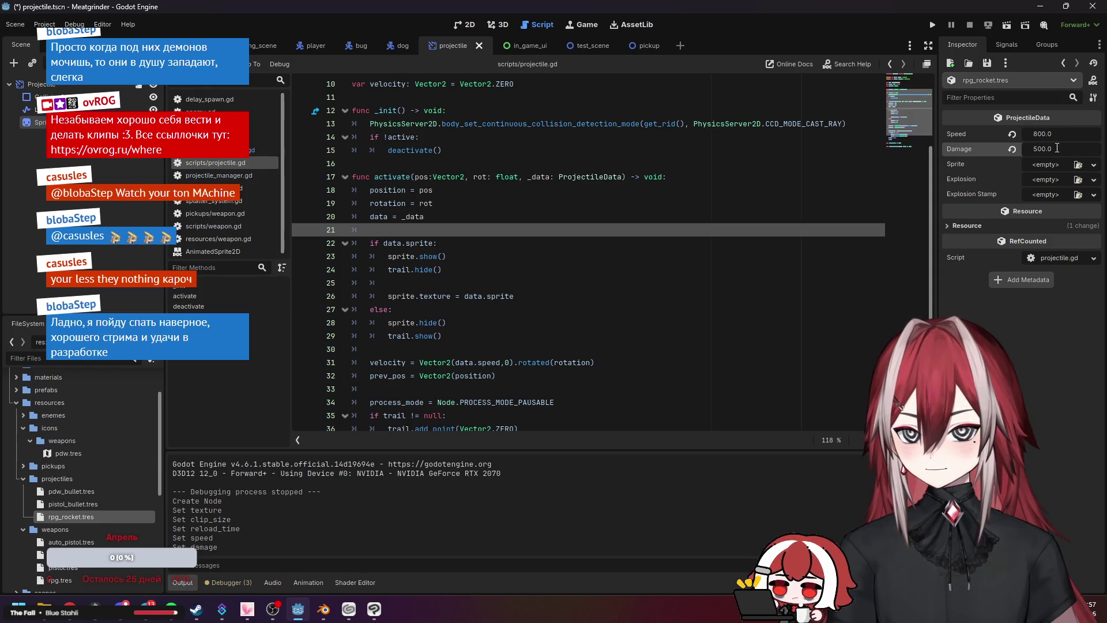
- Open and close the Sprite texture picker, then switch to File Explorer
click(1072, 164)
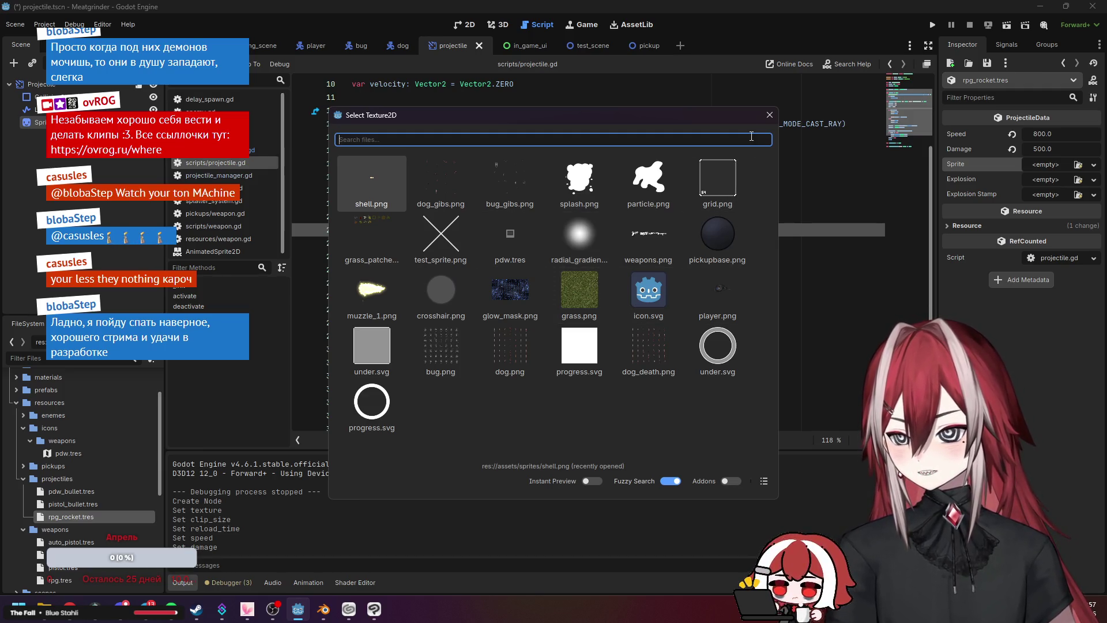
click(766, 119)
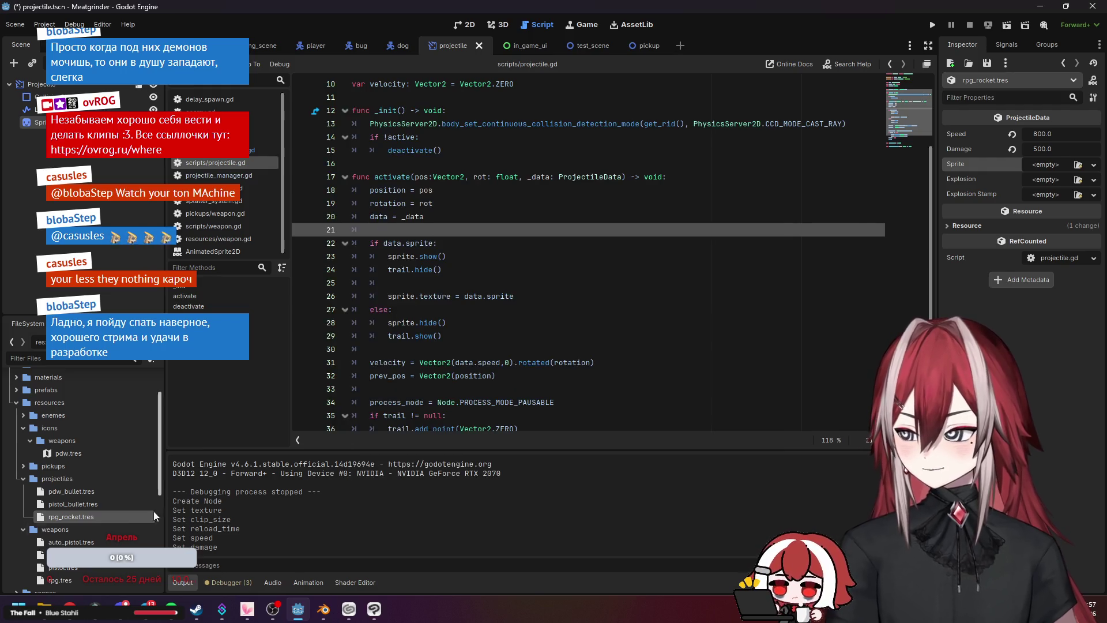
click(44, 609)
- In File Explorer, browse to Meatgrinder's assets/sprites folder and select rocket_a.png
scroll(479, 423, down, 3)
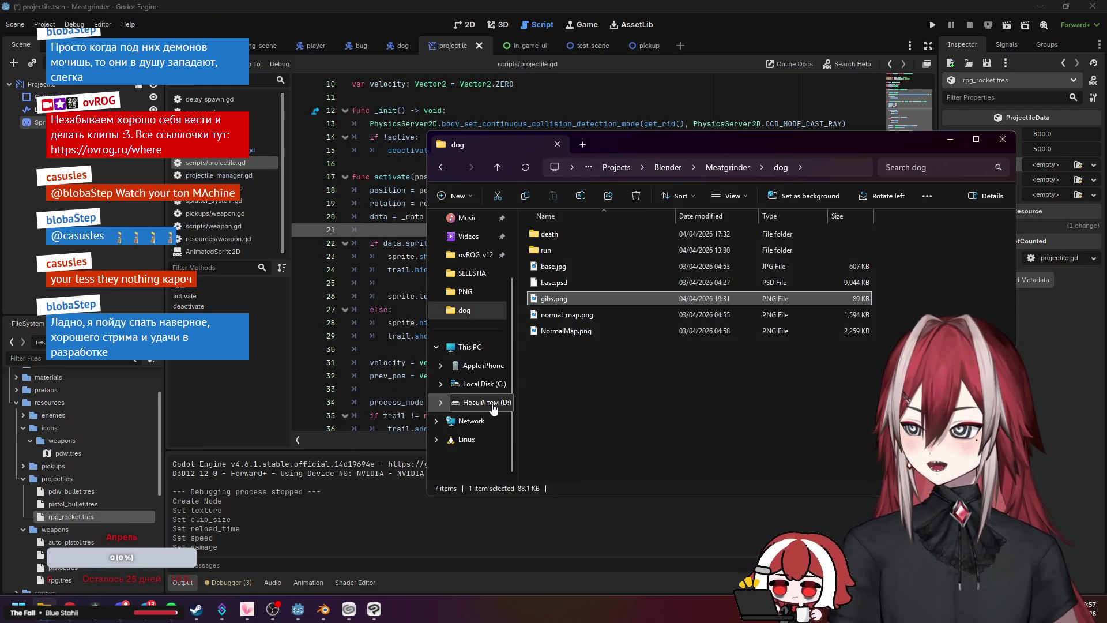
click(481, 402)
double_click(560, 283)
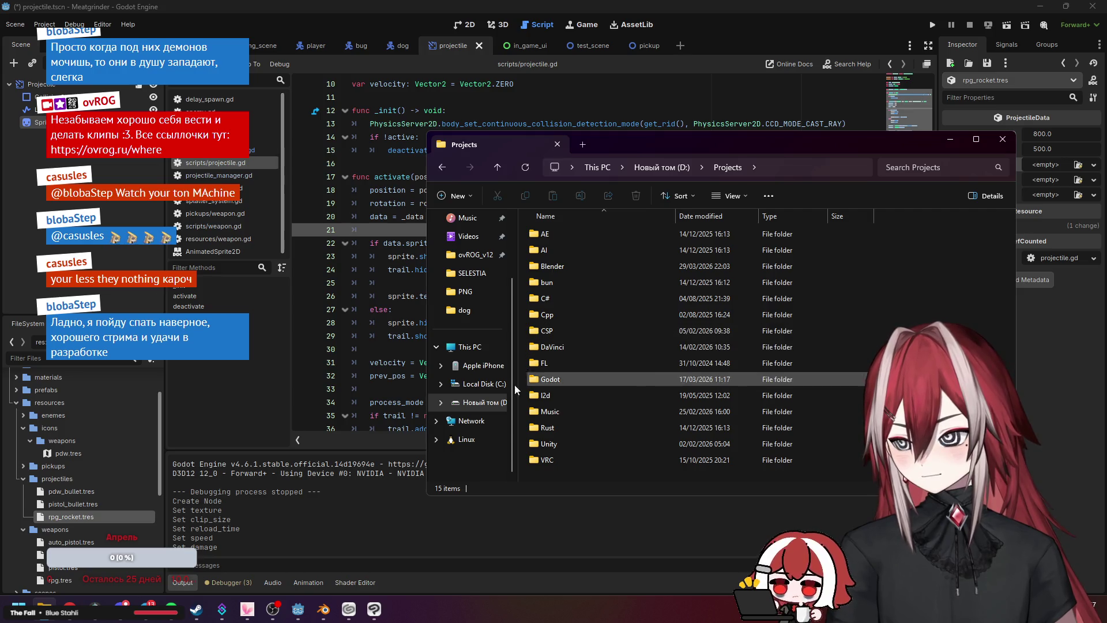
click(463, 444)
click(569, 230)
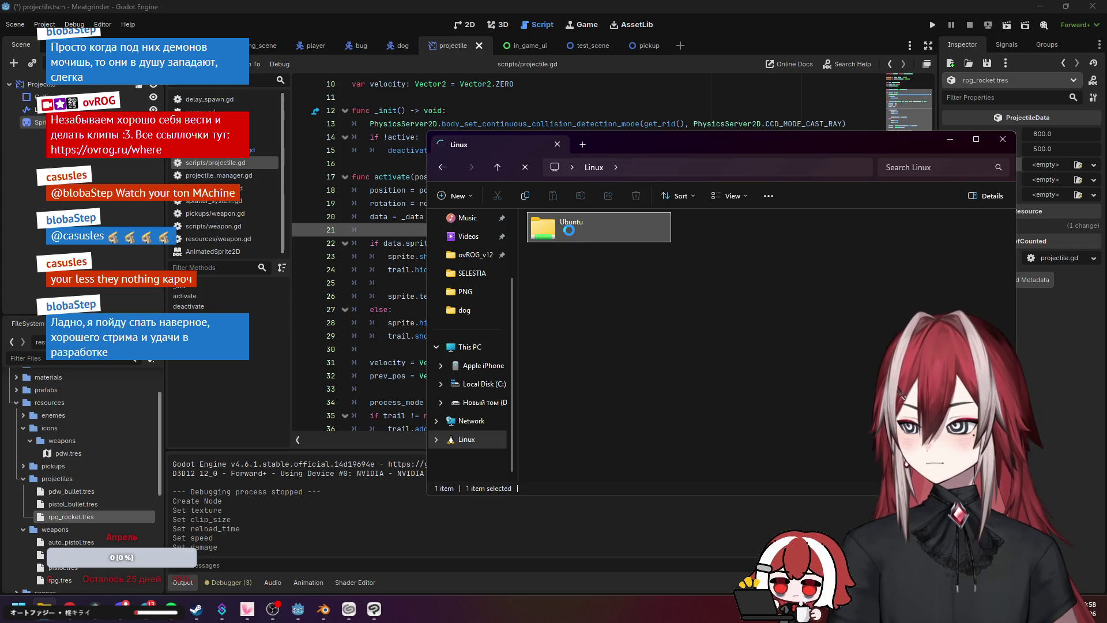
double_click(555, 298)
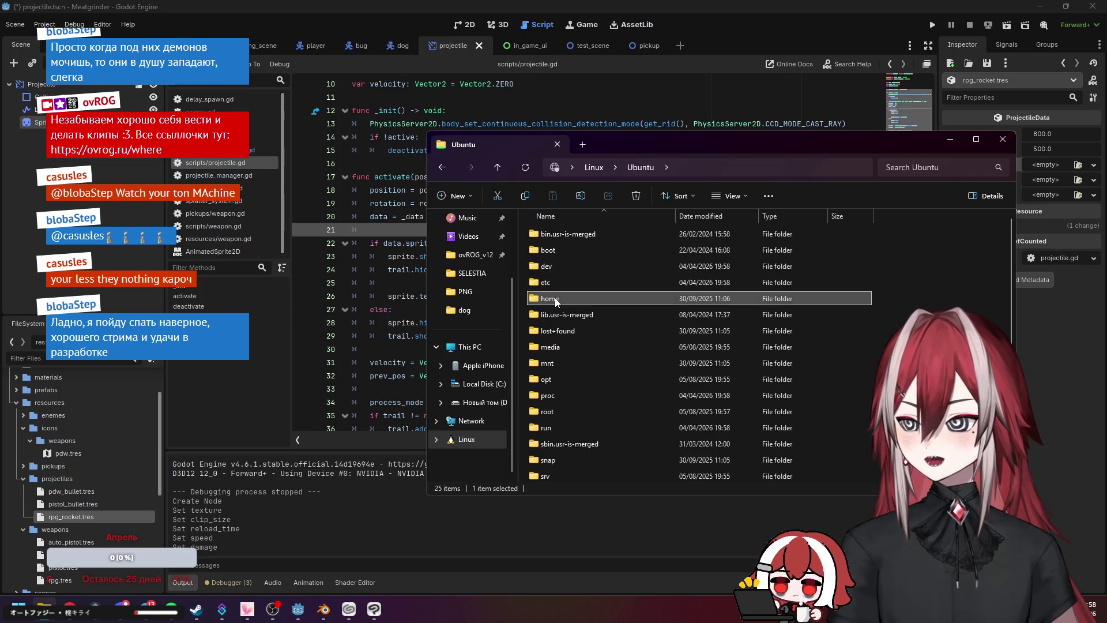
double_click(567, 235)
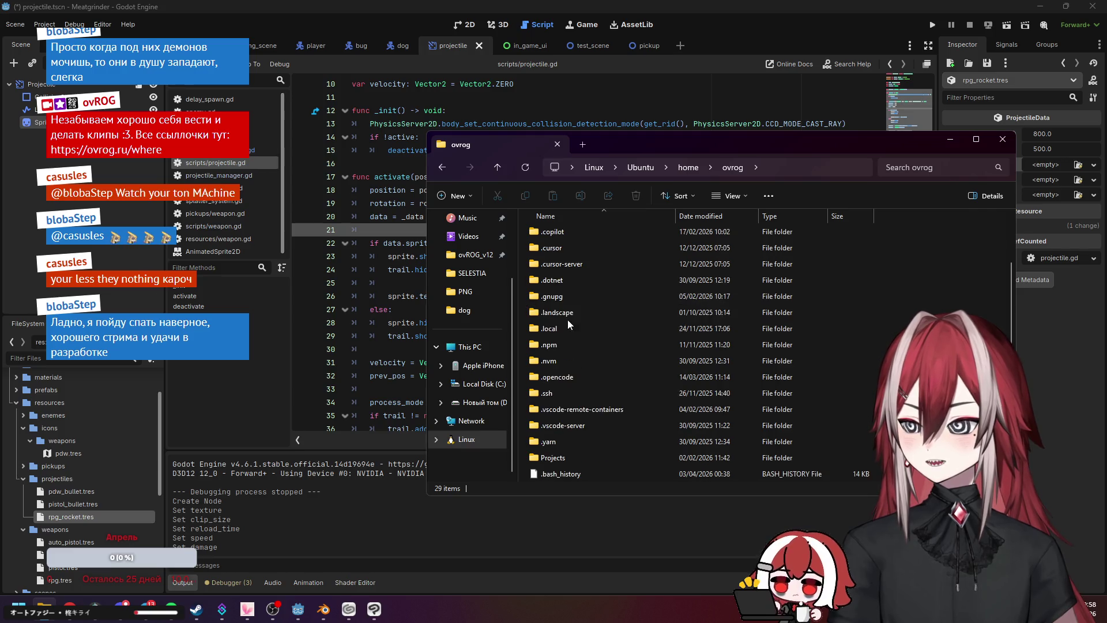
double_click(560, 456)
double_click(574, 251)
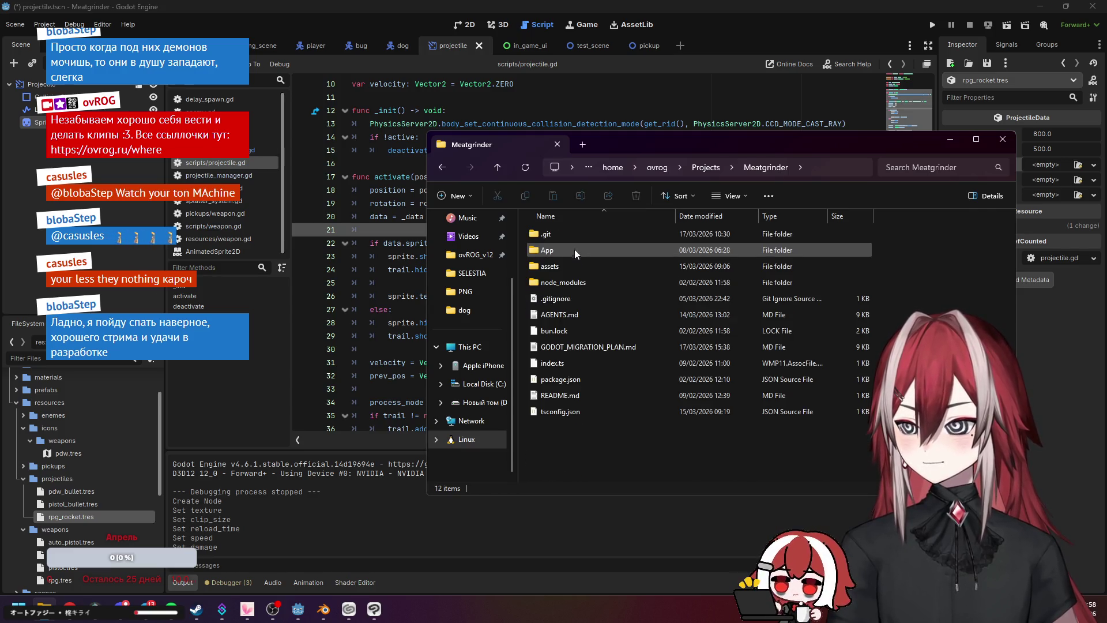
double_click(571, 266)
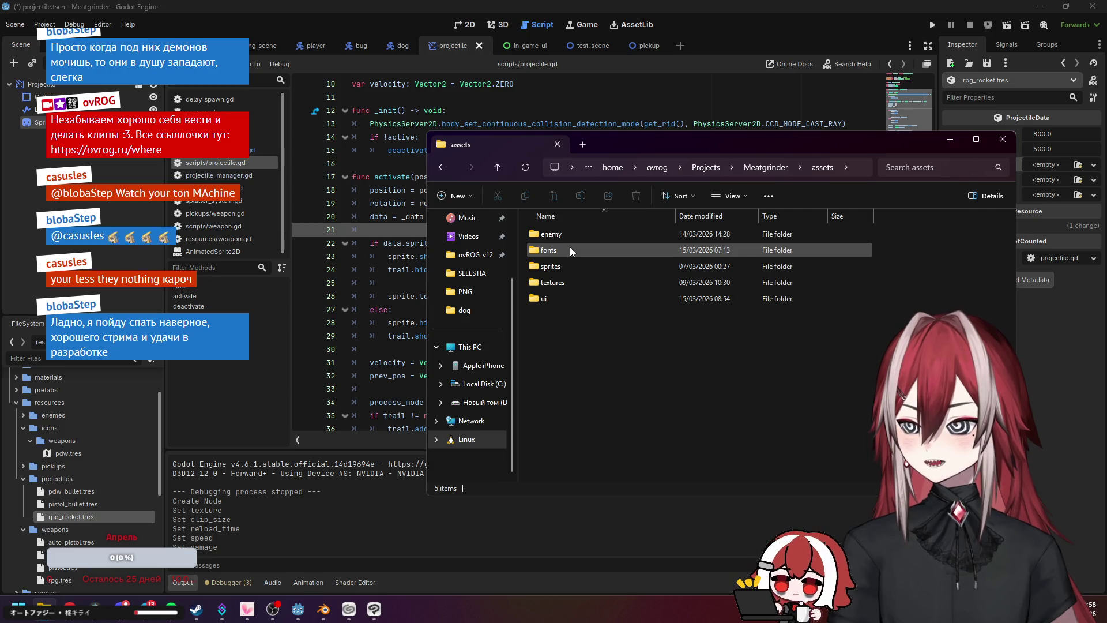
double_click(563, 265)
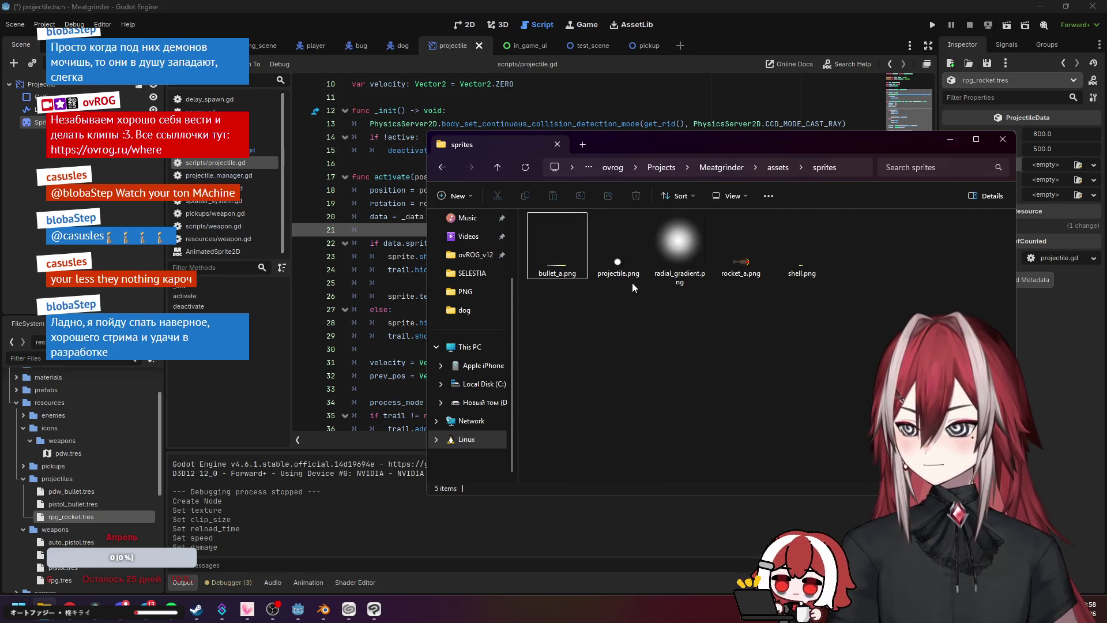
click(622, 260)
click(728, 255)
- Expand assets/sprites in Godot's FileSystem dock and minimize File Explorer
scroll(92, 455, up, 3)
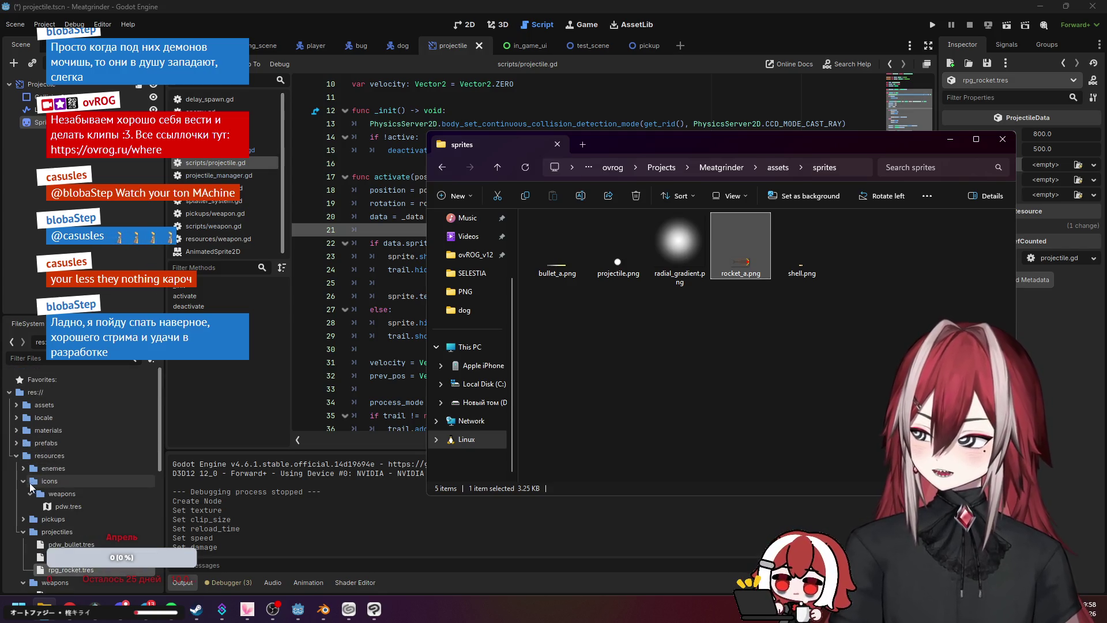
click(22, 483)
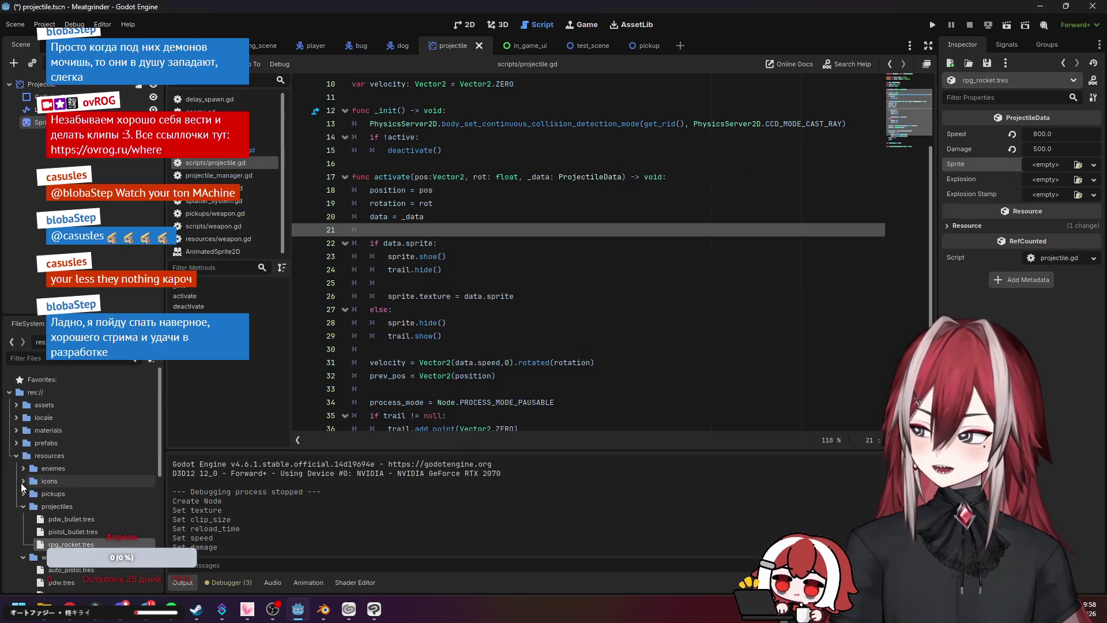
click(16, 405)
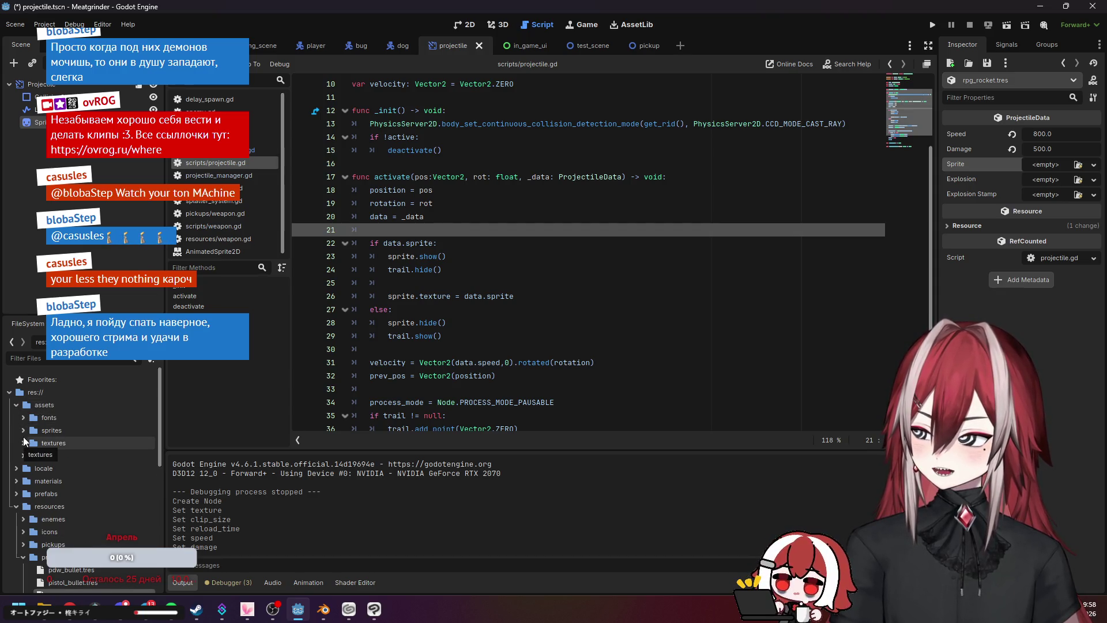
click(23, 431)
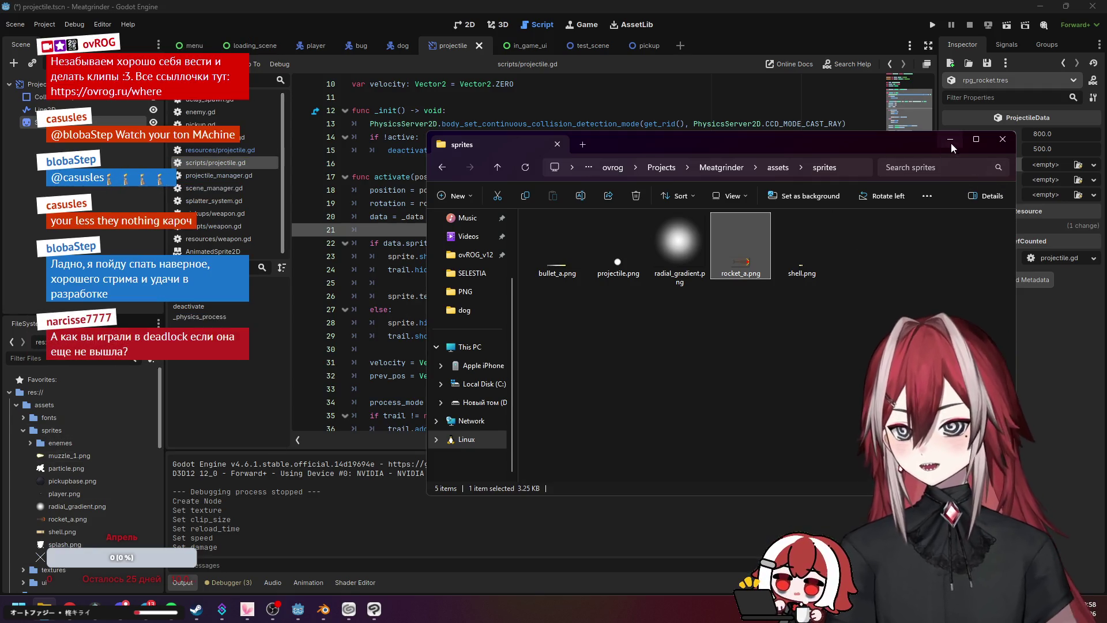
click(949, 144)
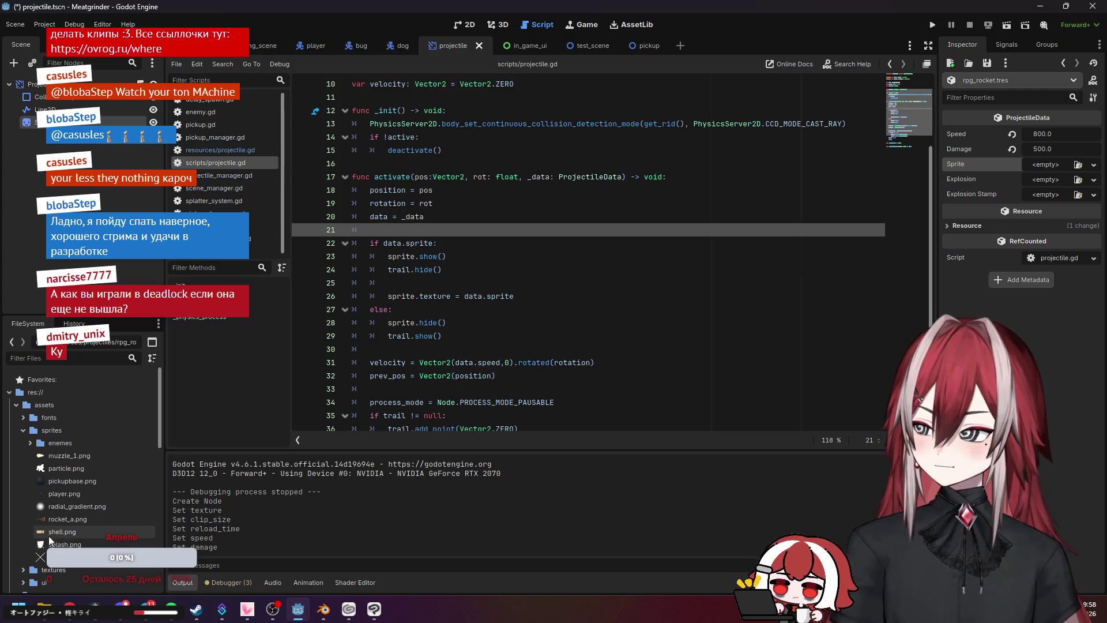
- Assign rocket_a.png as the rpg_rocket projectile's Sprite
mouse_move(68, 544)
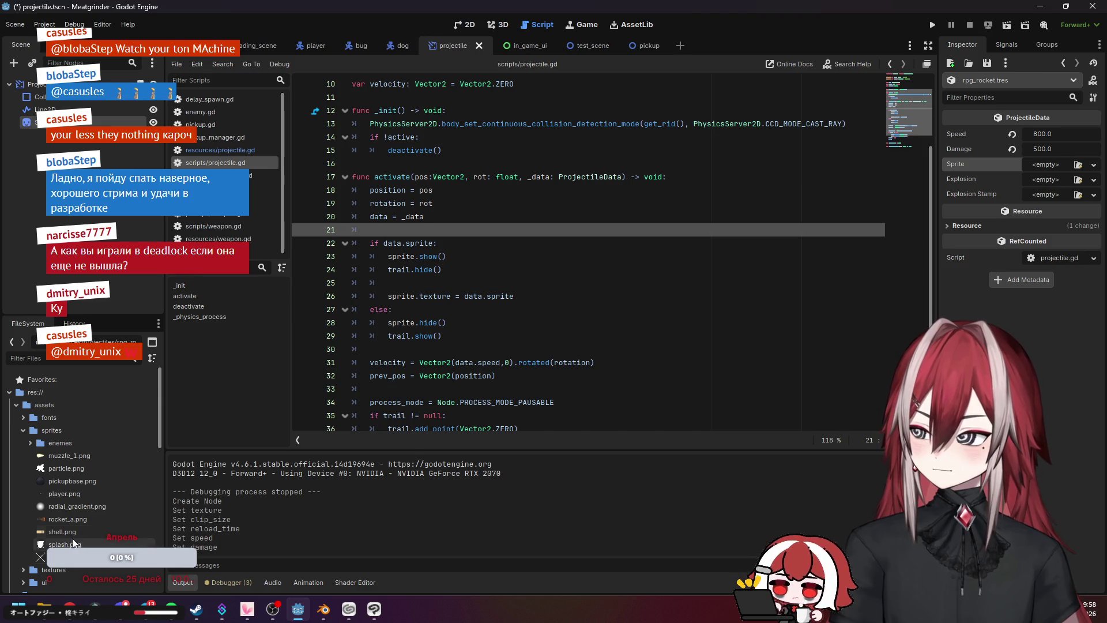
click(1078, 165)
click(343, 337)
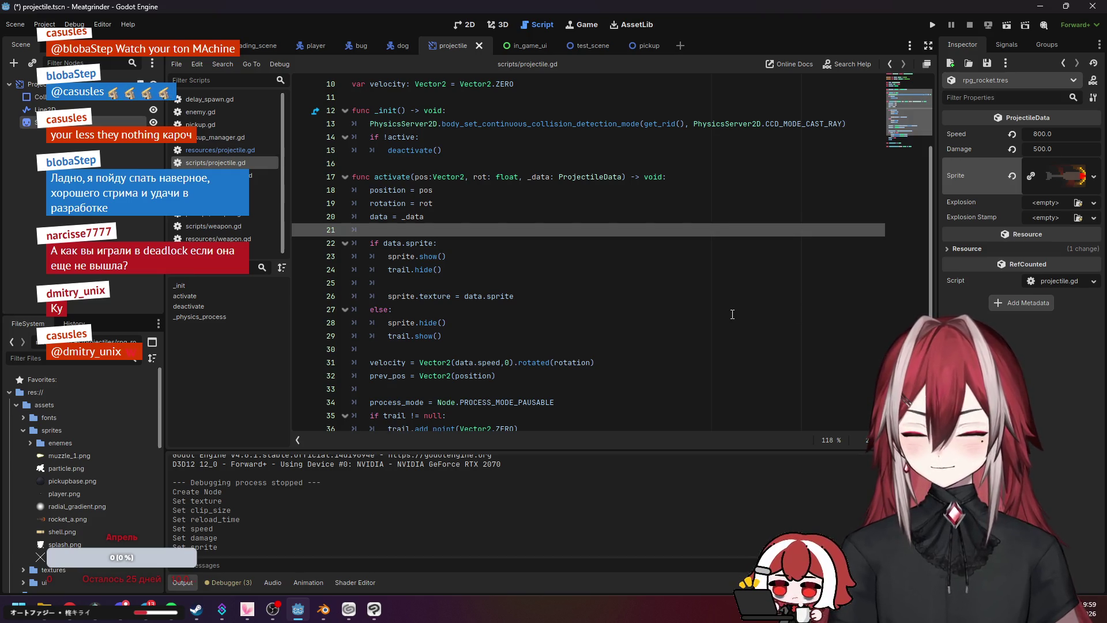
- Locate the weapons.png icon sheet, then inspect the pdw.tres weapon icon atlas
click(24, 431)
click(29, 445)
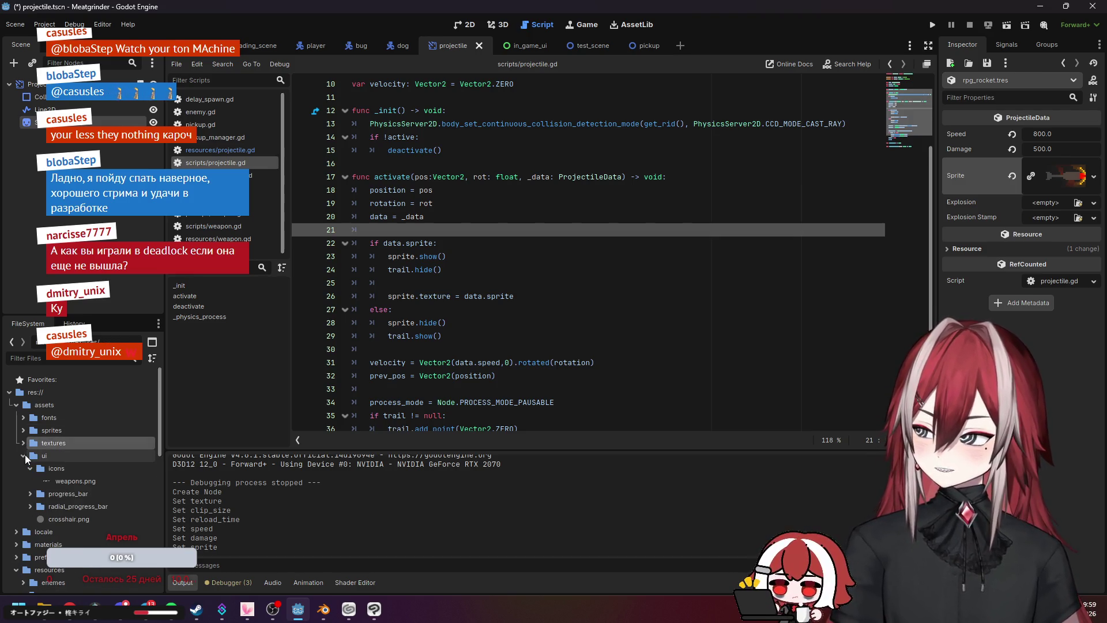
click(25, 455)
click(72, 472)
click(68, 483)
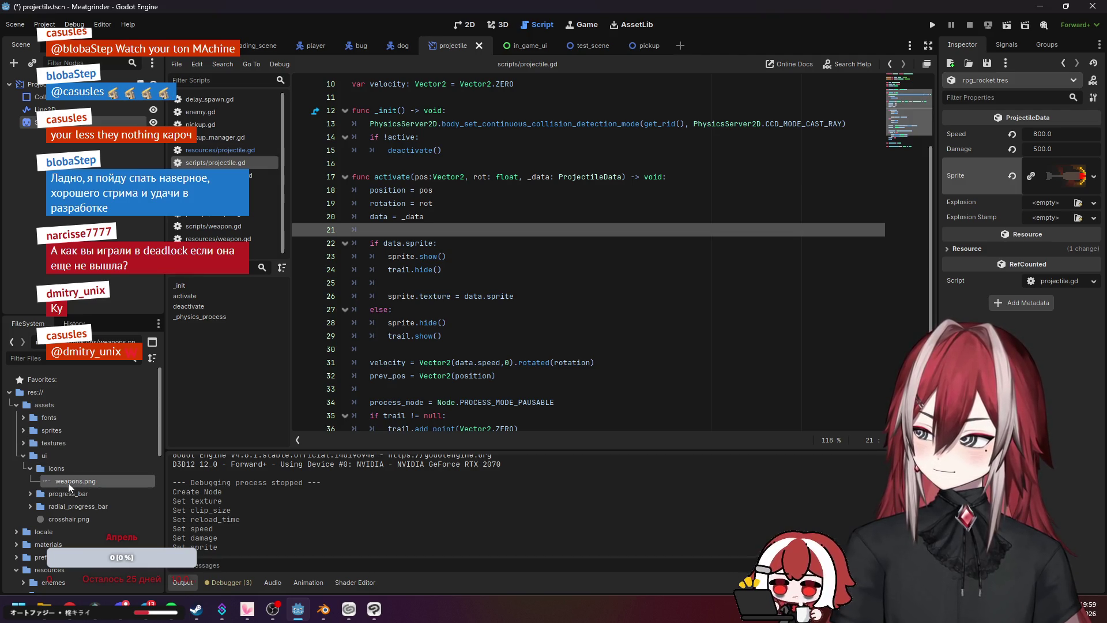
click(26, 455)
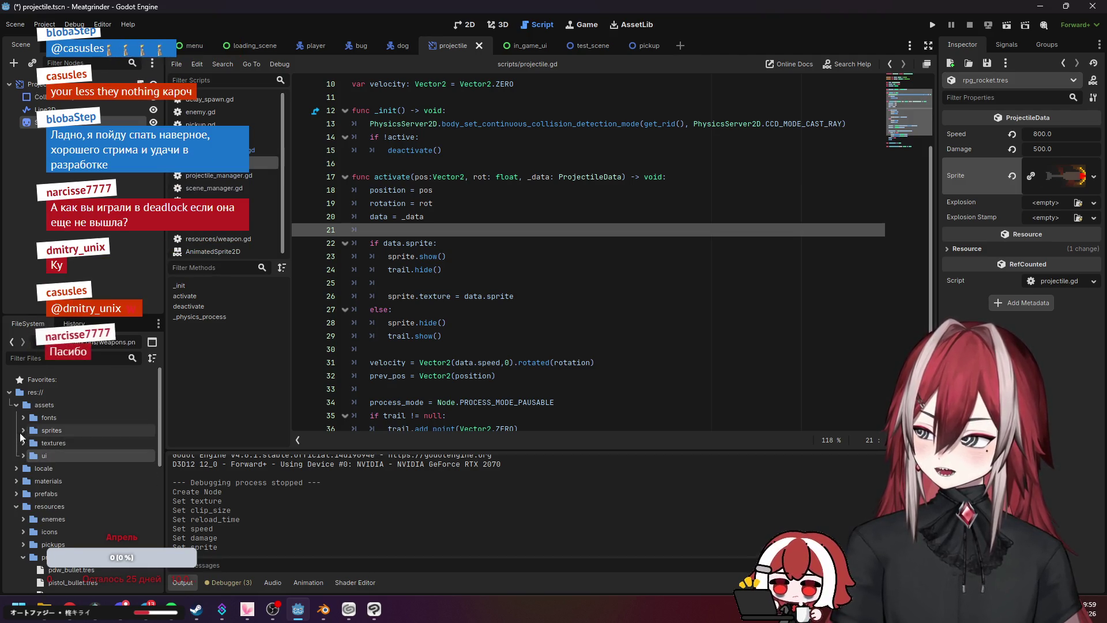
scroll(25, 490, down, 1)
click(26, 507)
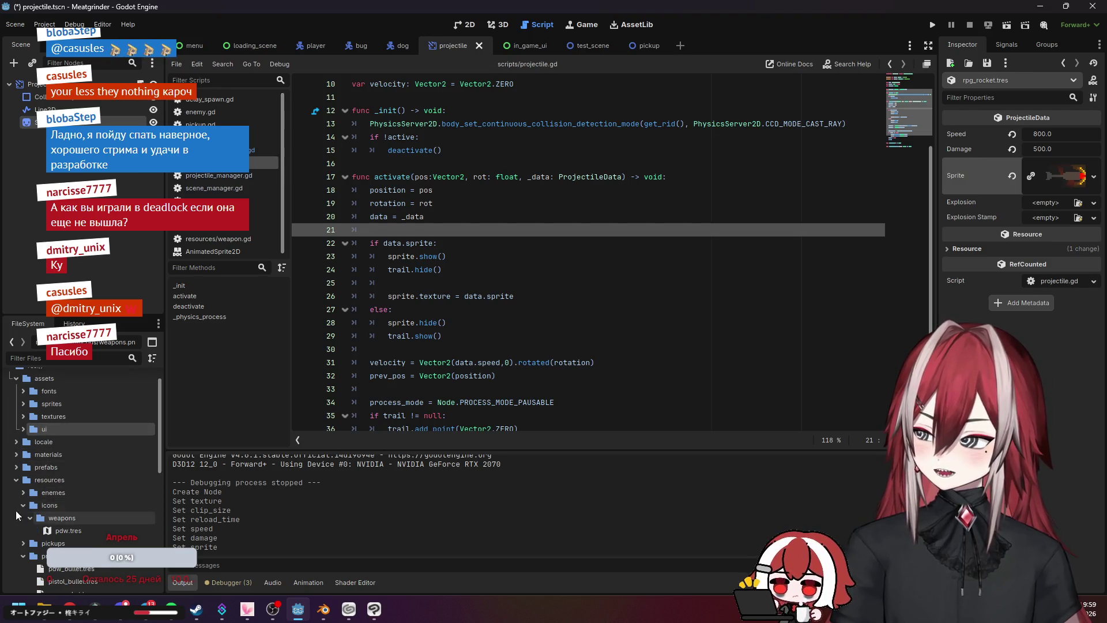
click(54, 515)
right_click(54, 515)
click(38, 503)
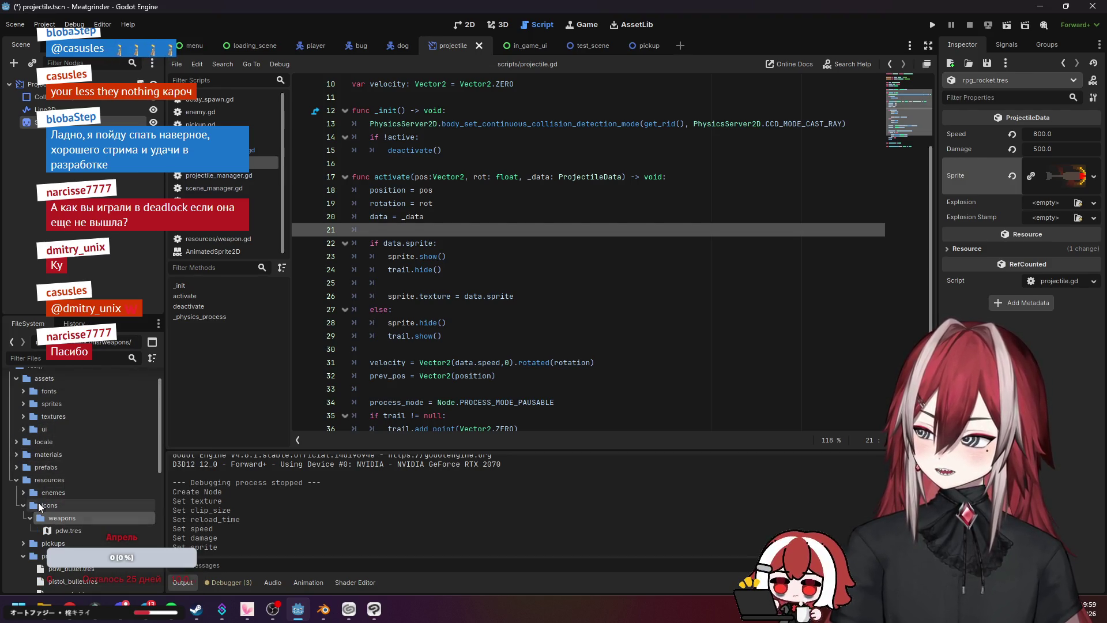
click(61, 530)
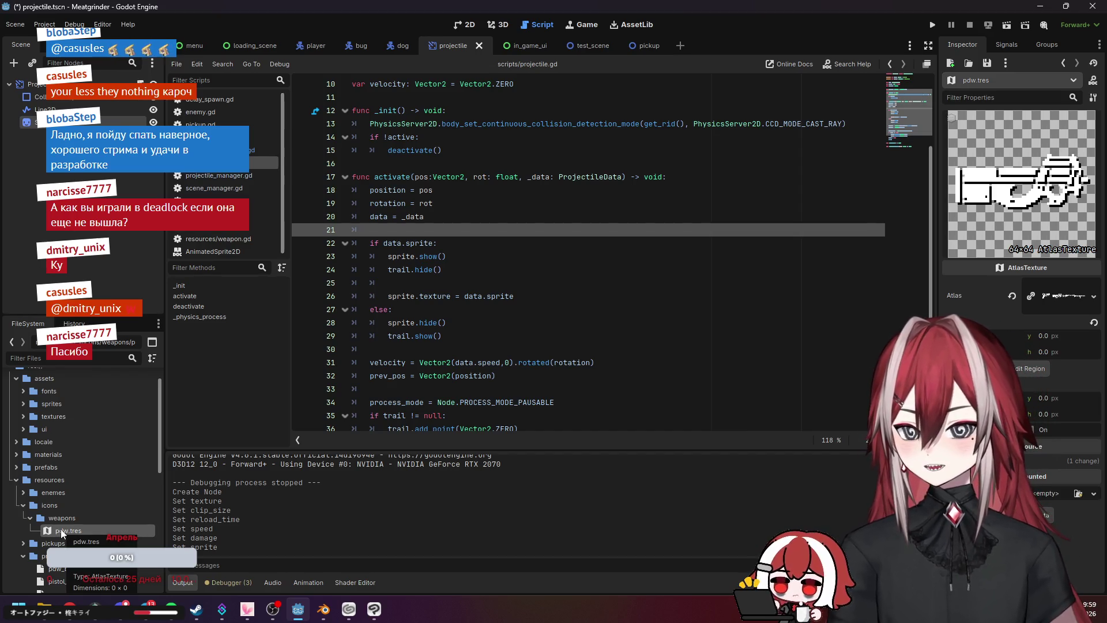
- Create an AtlasTexture named rpg.tres in the resources/icons/weapons folder
click(62, 518)
right_click(66, 517)
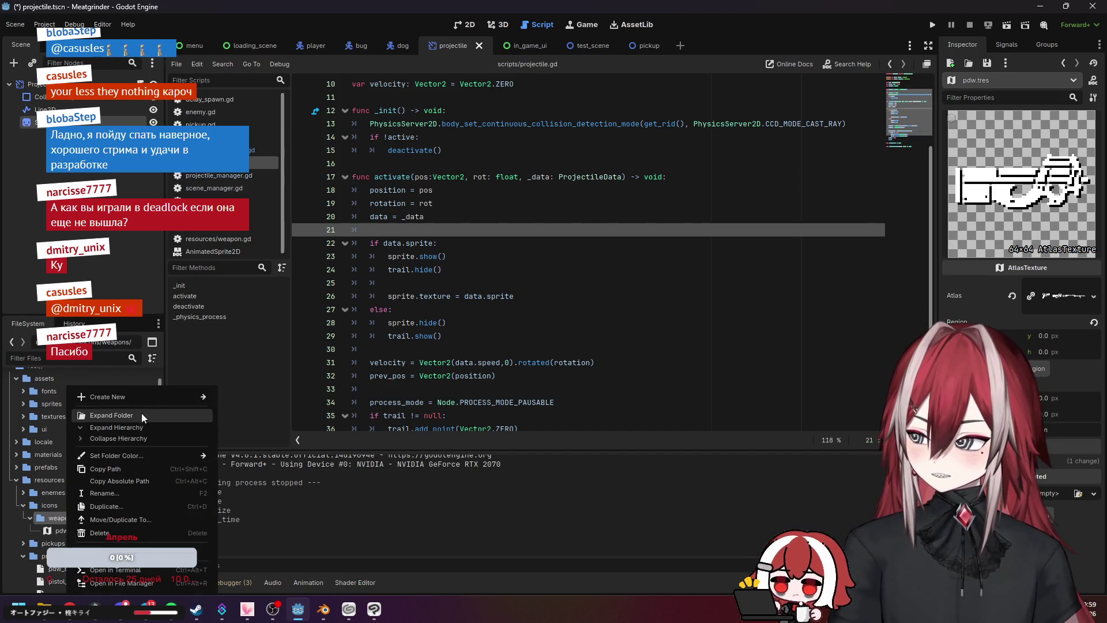
mouse_move(190, 397)
click(265, 438)
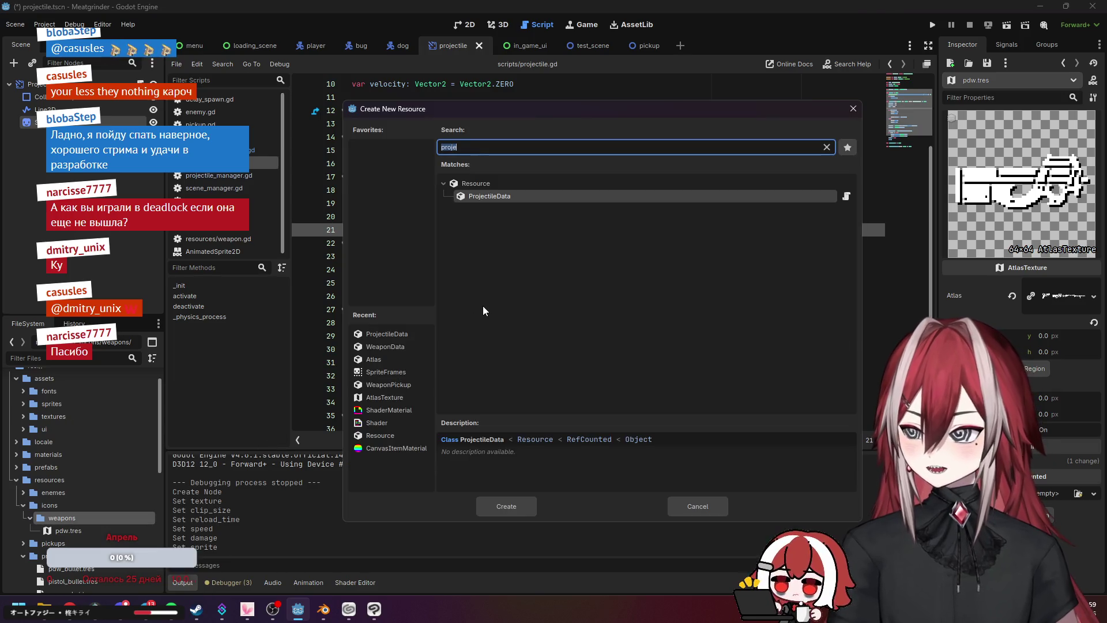
text(atlas)
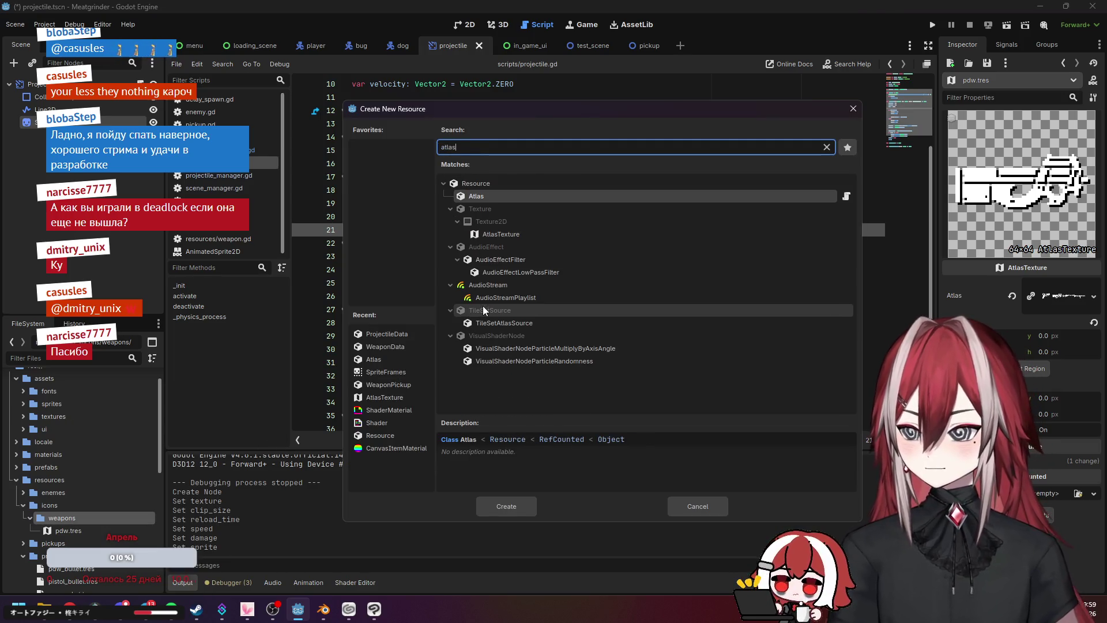
click(531, 234)
click(515, 503)
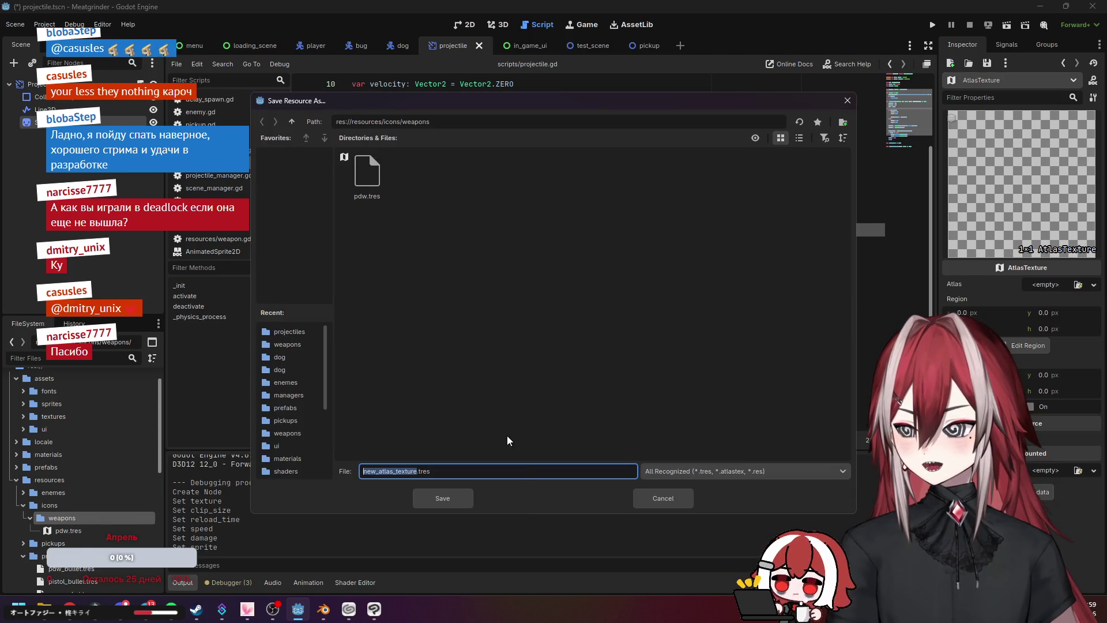
text(rpg)
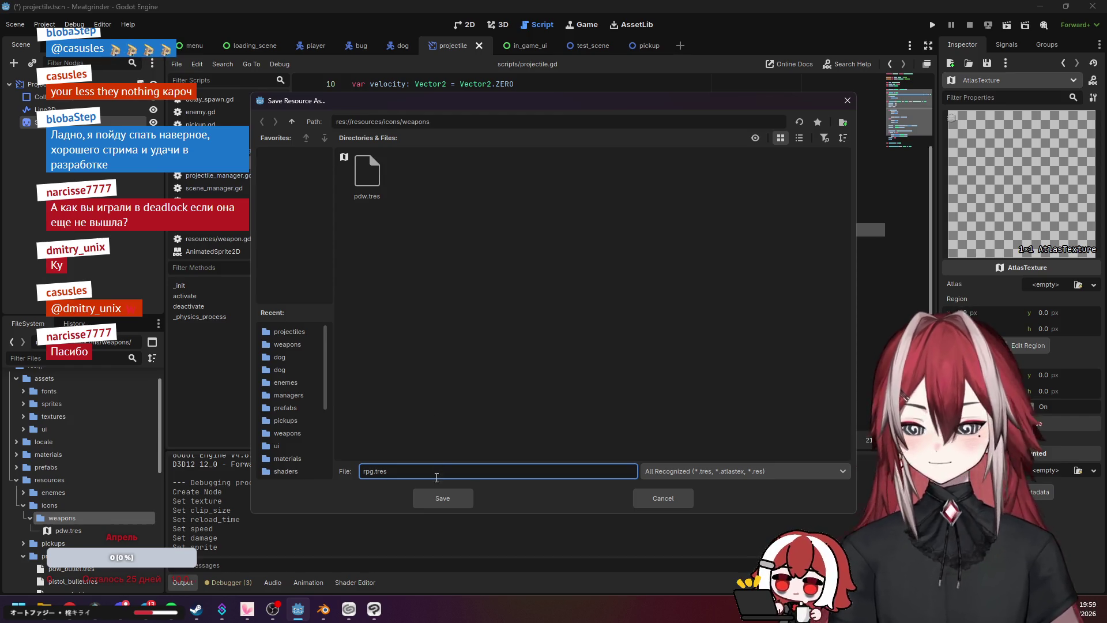
click(442, 498)
- Set its Atlas to weapons.png and crop the region to a 64×64 weapon icon
click(86, 544)
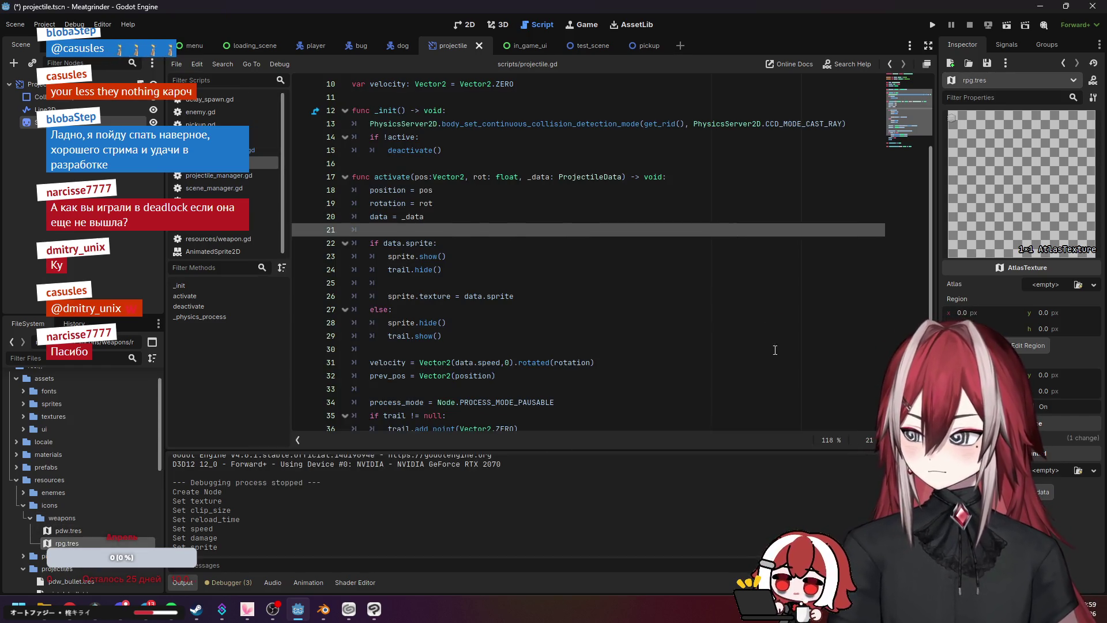
click(1078, 285)
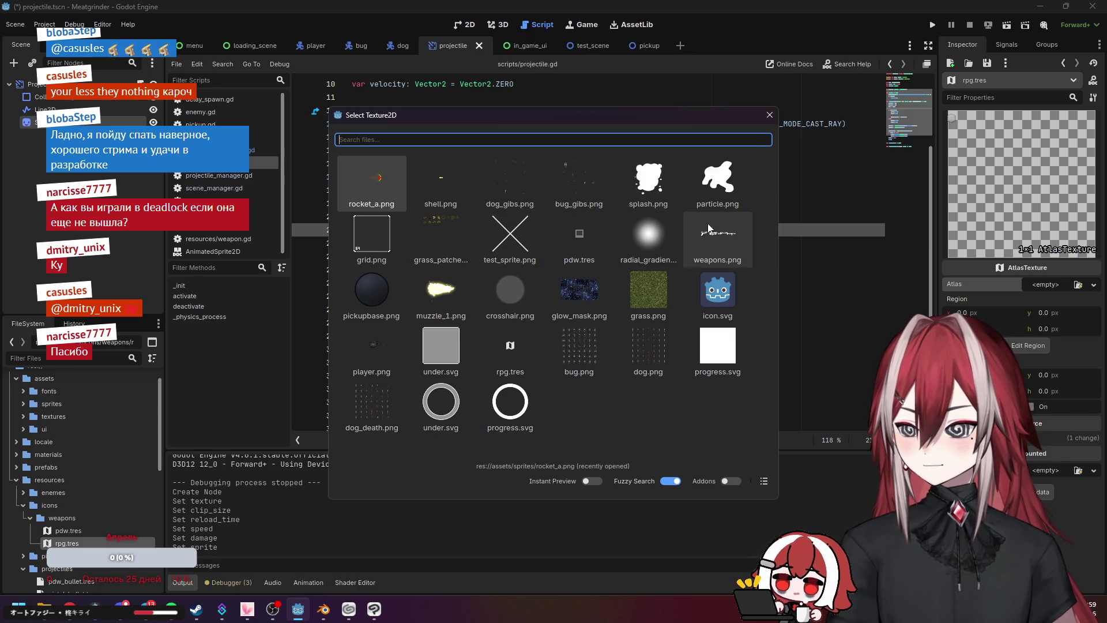
click(719, 232)
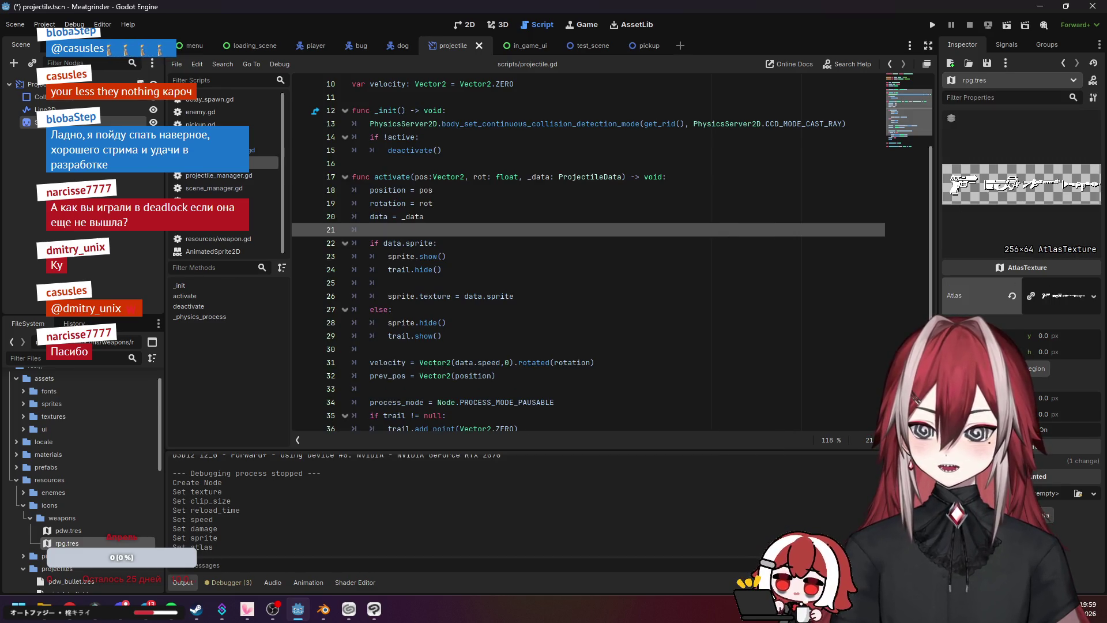
click(1042, 351)
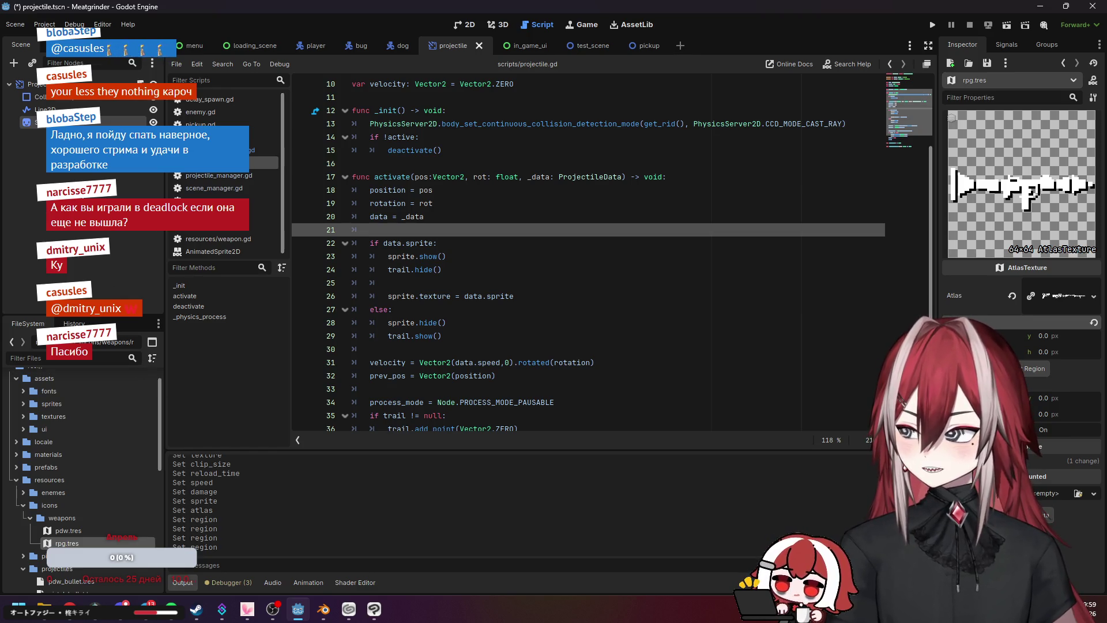
scroll(89, 448, down, 5)
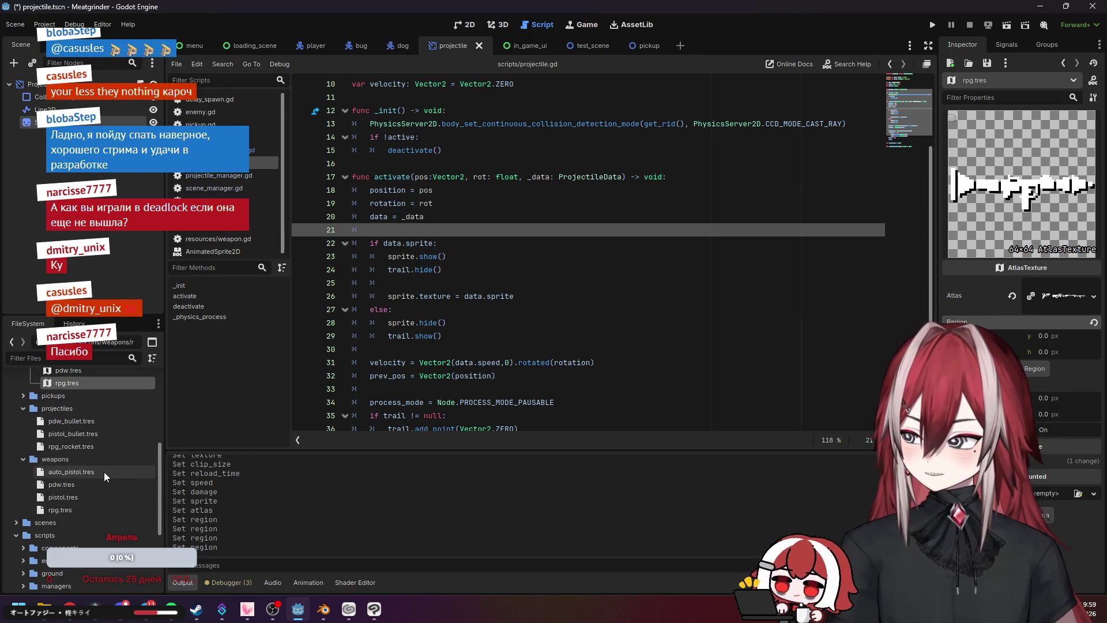
- Assign the icons/weapons rpg.tres atlas as the RPG weapon's Icon
click(68, 506)
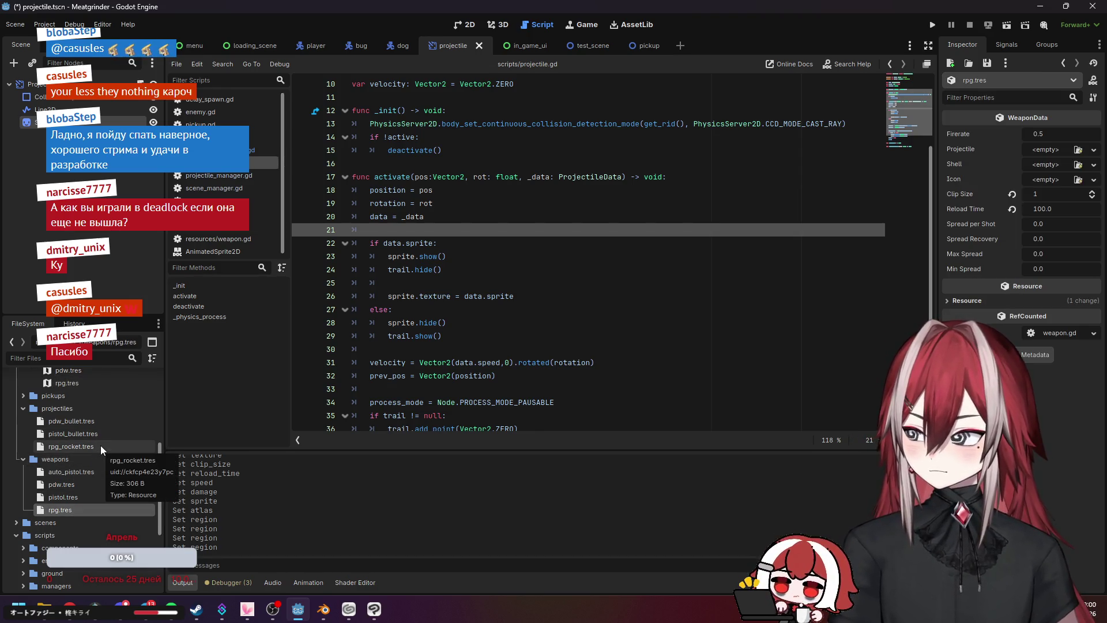
click(100, 446)
click(60, 510)
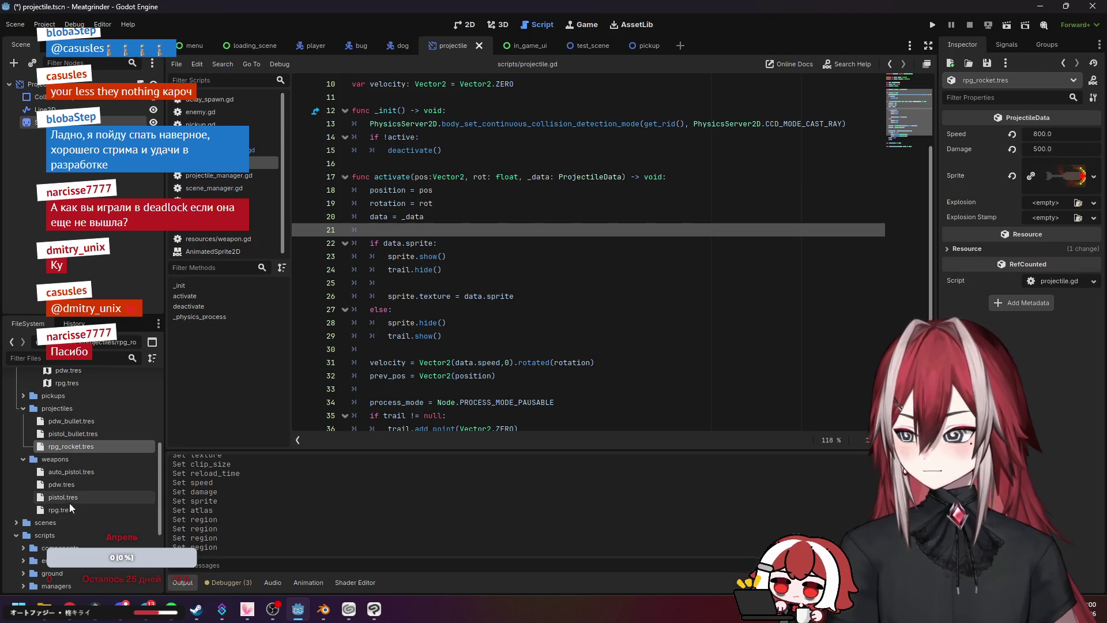
scroll(67, 479, up, 2)
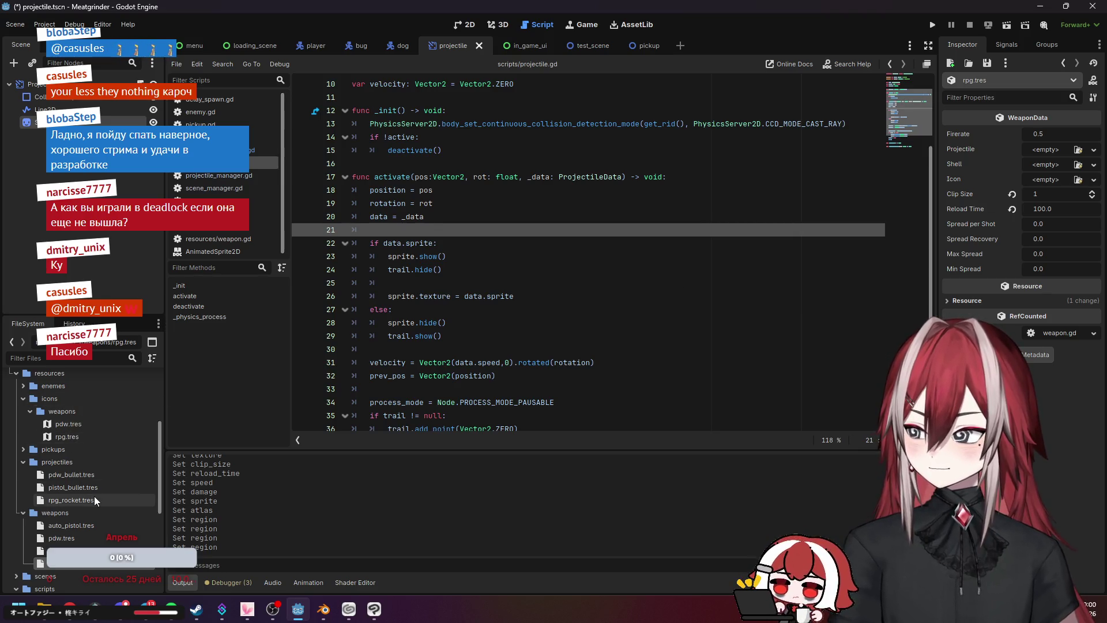
click(1078, 179)
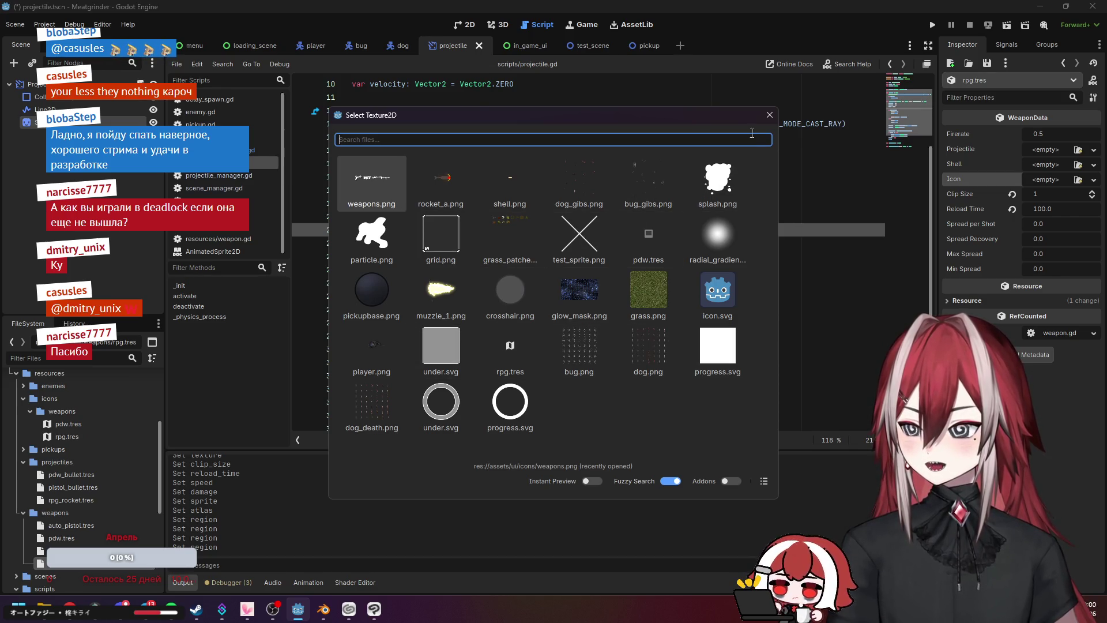
click(770, 115)
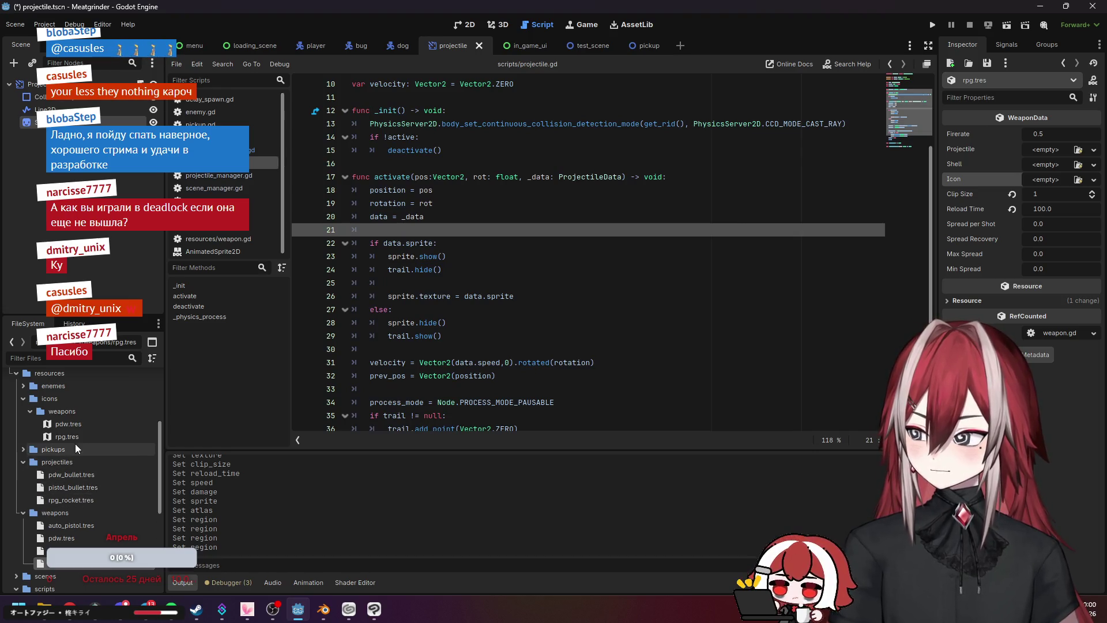
mouse_move(72, 438)
mouse_down()
mouse_move(1063, 205)
mouse_move(1059, 181)
mouse_up()
- Set the weapon's Projectile to rpg_rocket.tres and switch to test_scene
click(1077, 150)
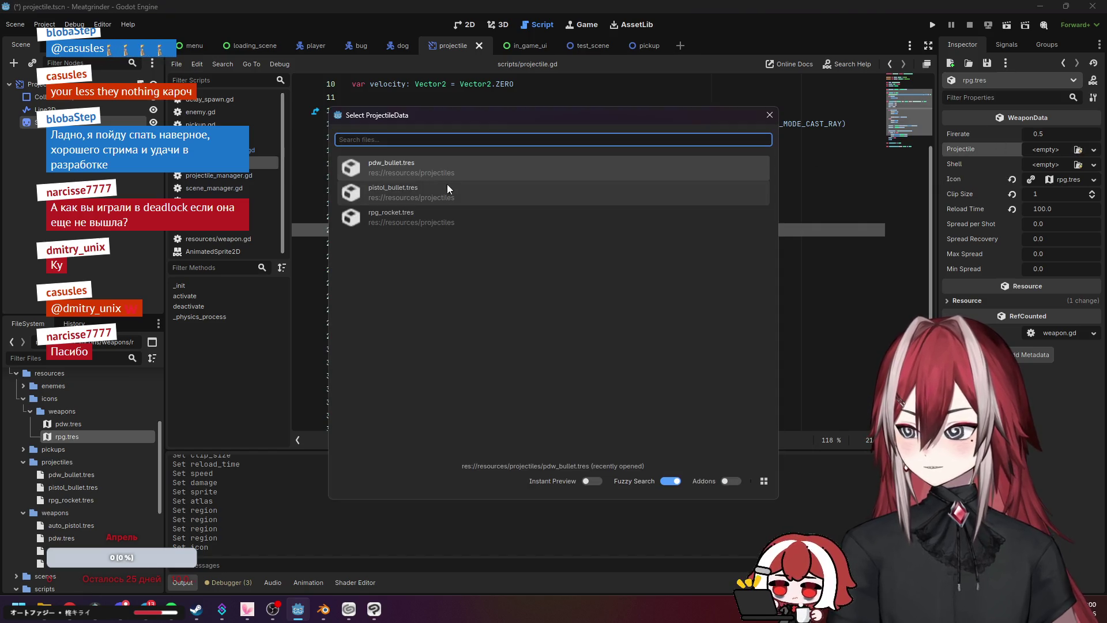
double_click(423, 217)
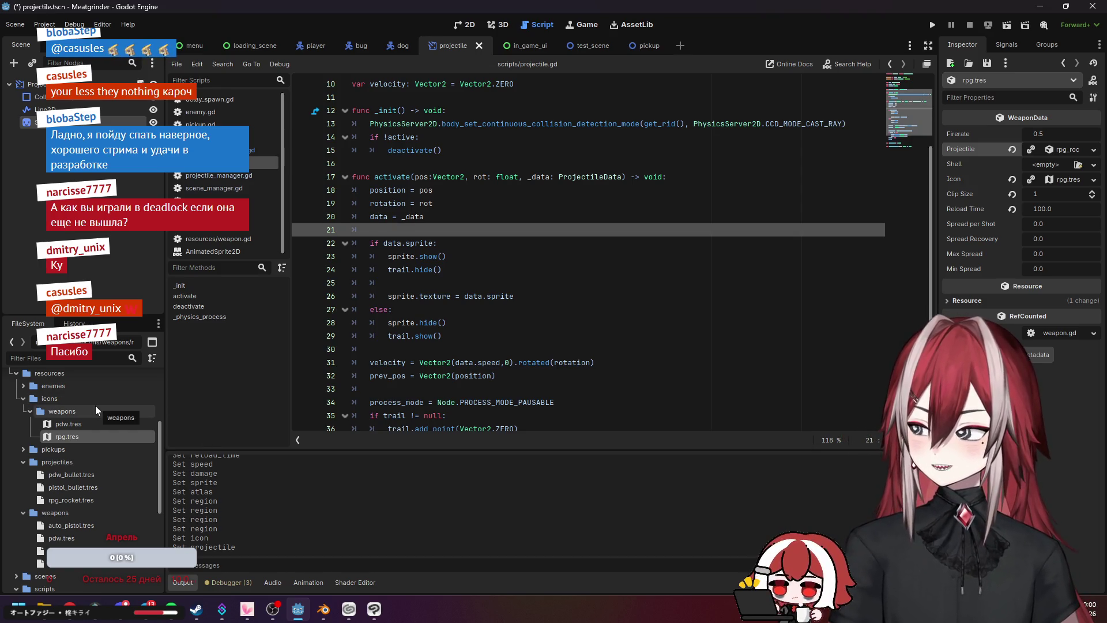
click(578, 46)
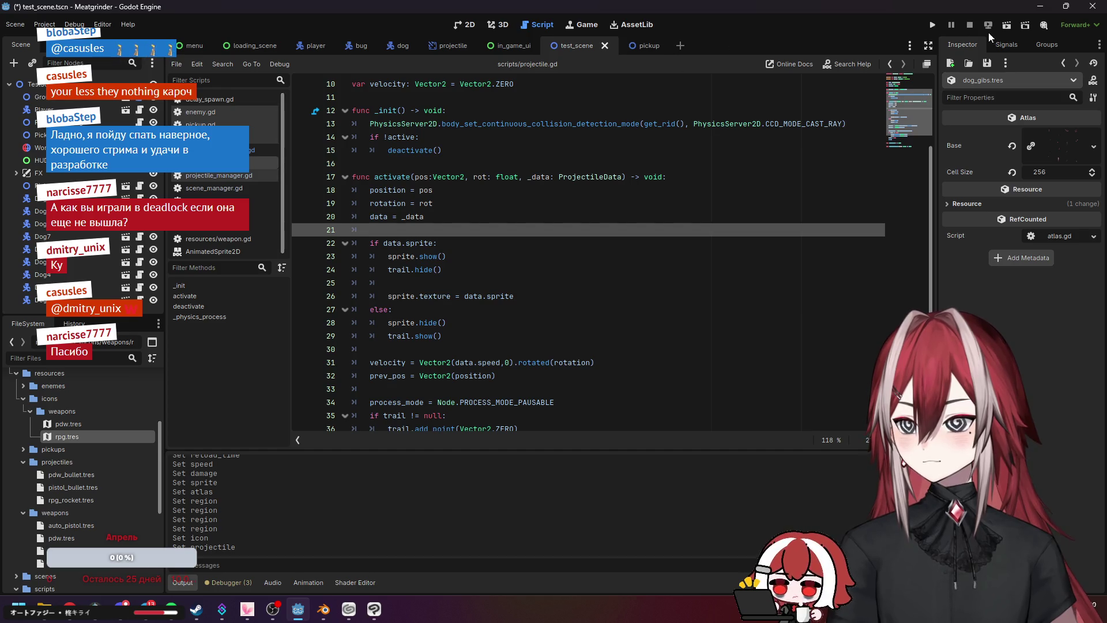
- Show the 2D view and select the Pickup node in the test scene
click(465, 26)
scroll(603, 275, down, 3)
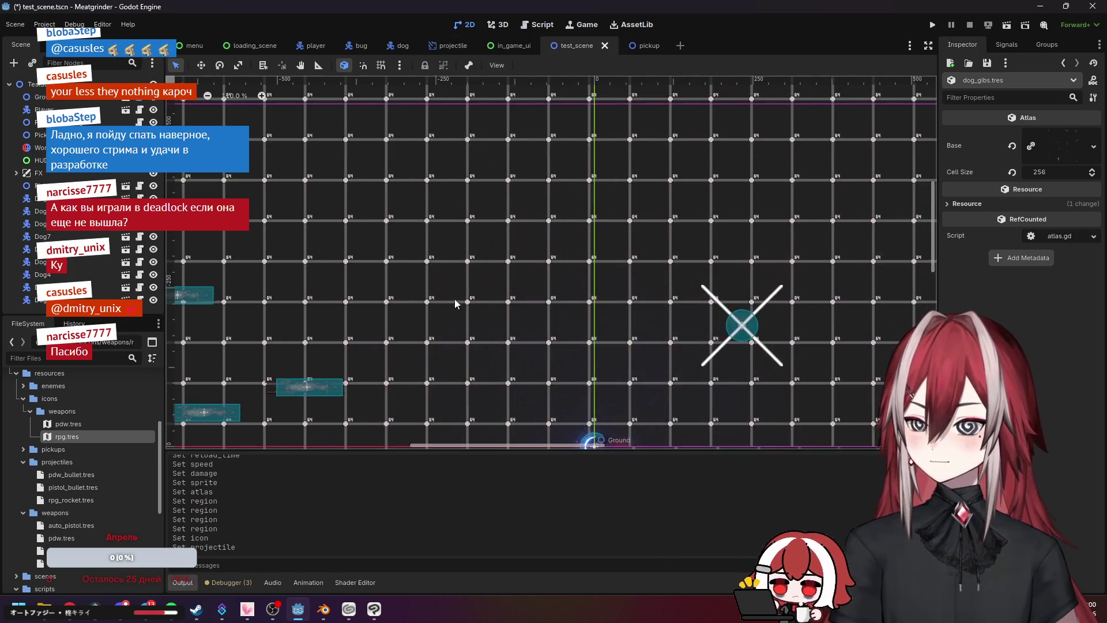
drag(745, 318, 596, 245)
click(592, 252)
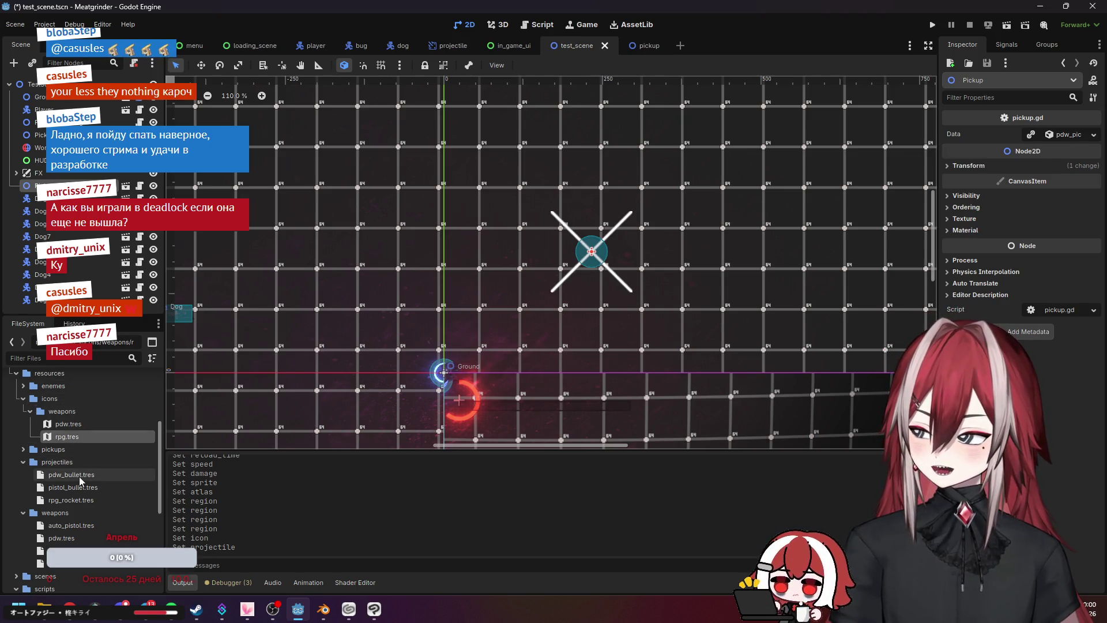
- Expand resources/pickups and open pdw_pickup.tres in the Inspector
double_click(57, 461)
double_click(55, 474)
double_click(53, 449)
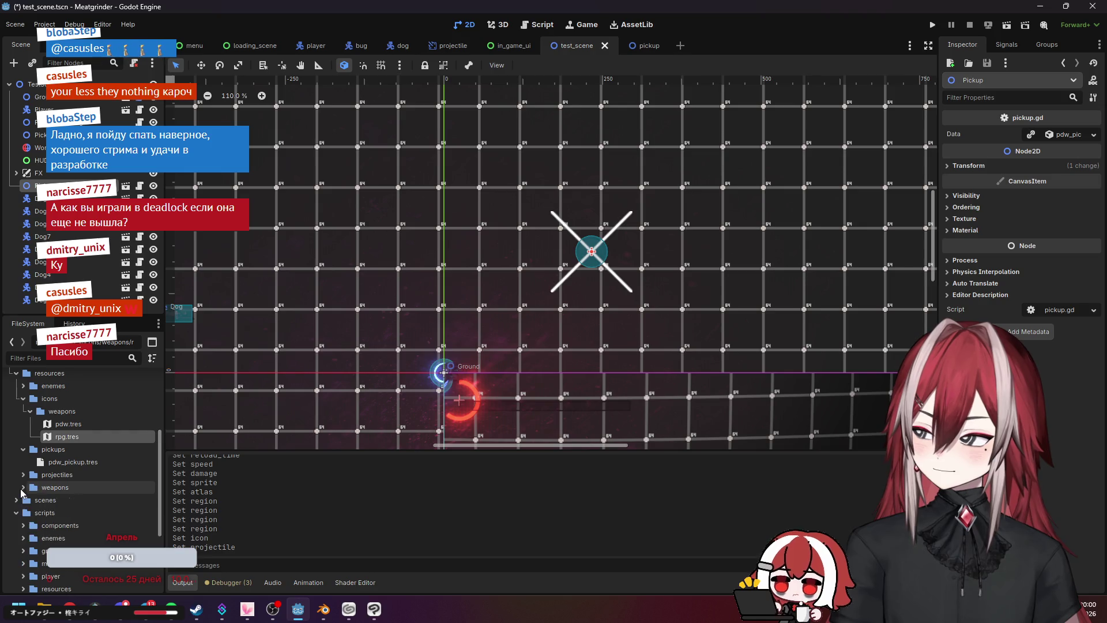
double_click(63, 462)
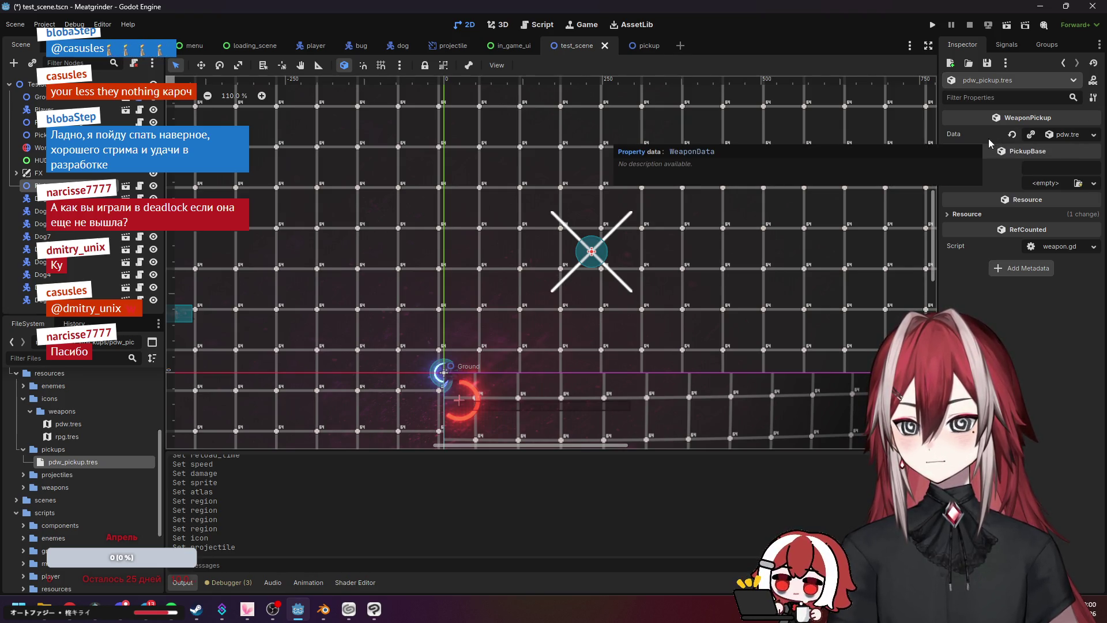
right_click(52, 449)
- Create a new WeaponPickup resource in the pickups folder and save it as rpg_pickup.tres
mouse_move(137, 396)
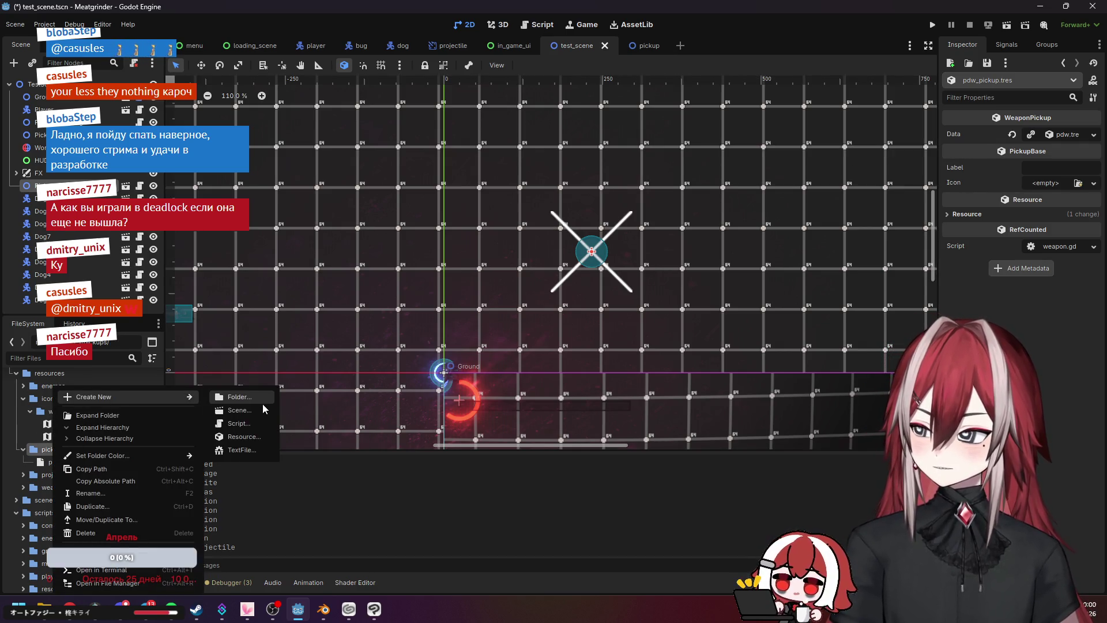
click(258, 438)
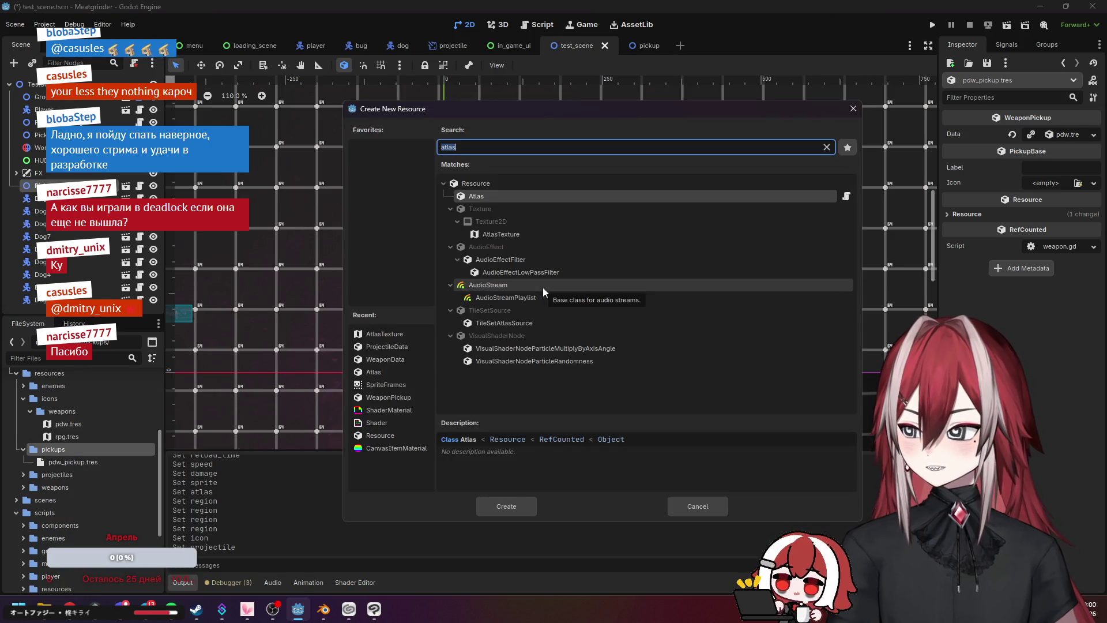
text(wepon)
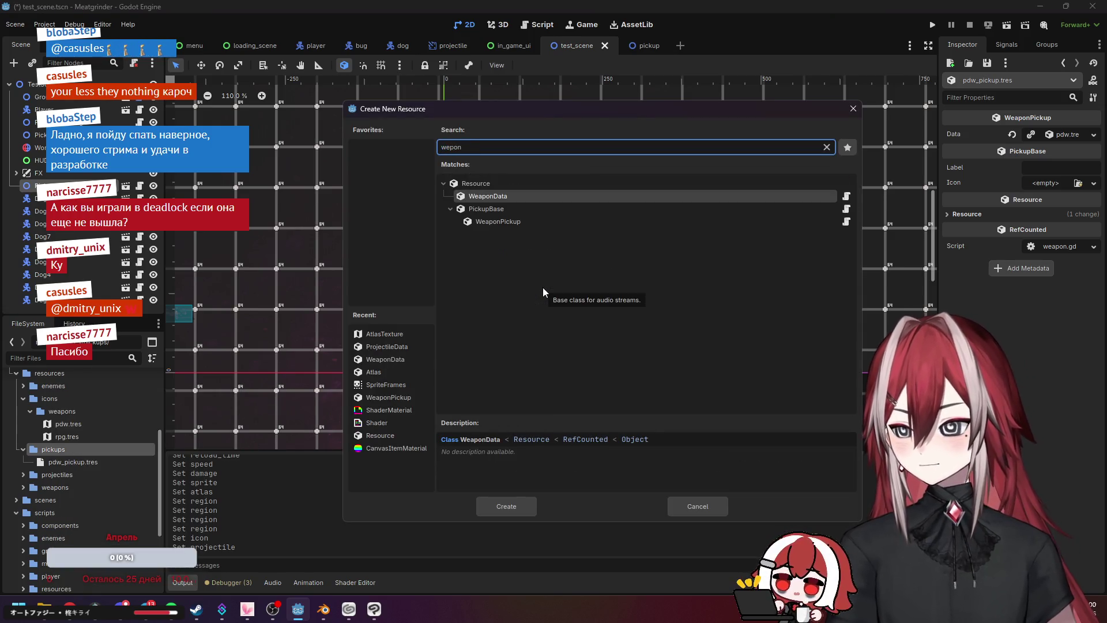
click(530, 222)
click(510, 507)
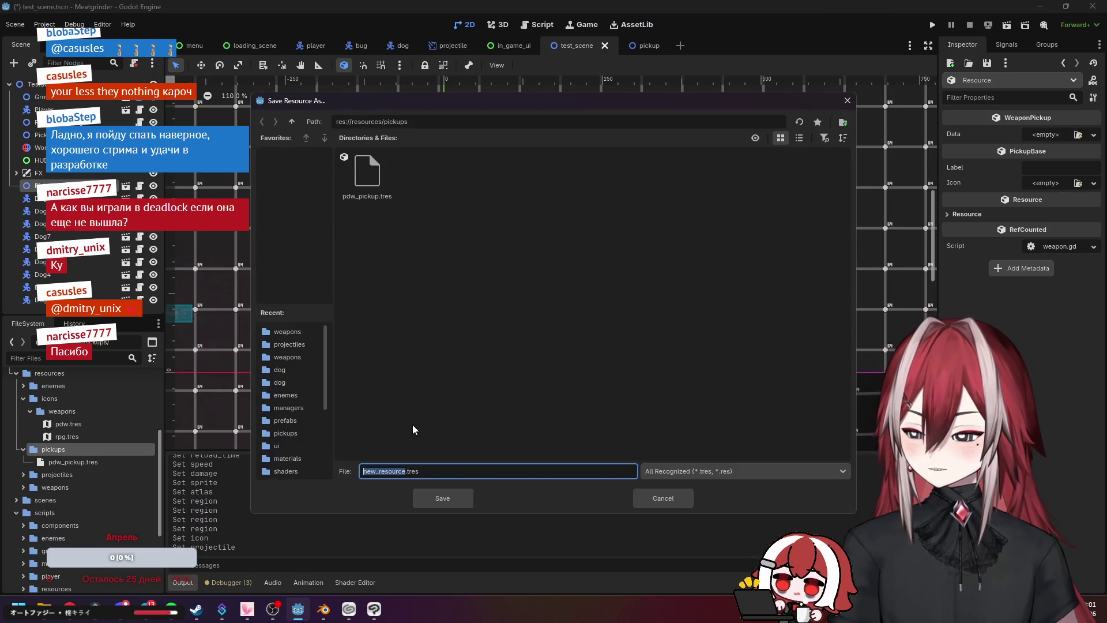
text(rpg_pickup)
click(442, 499)
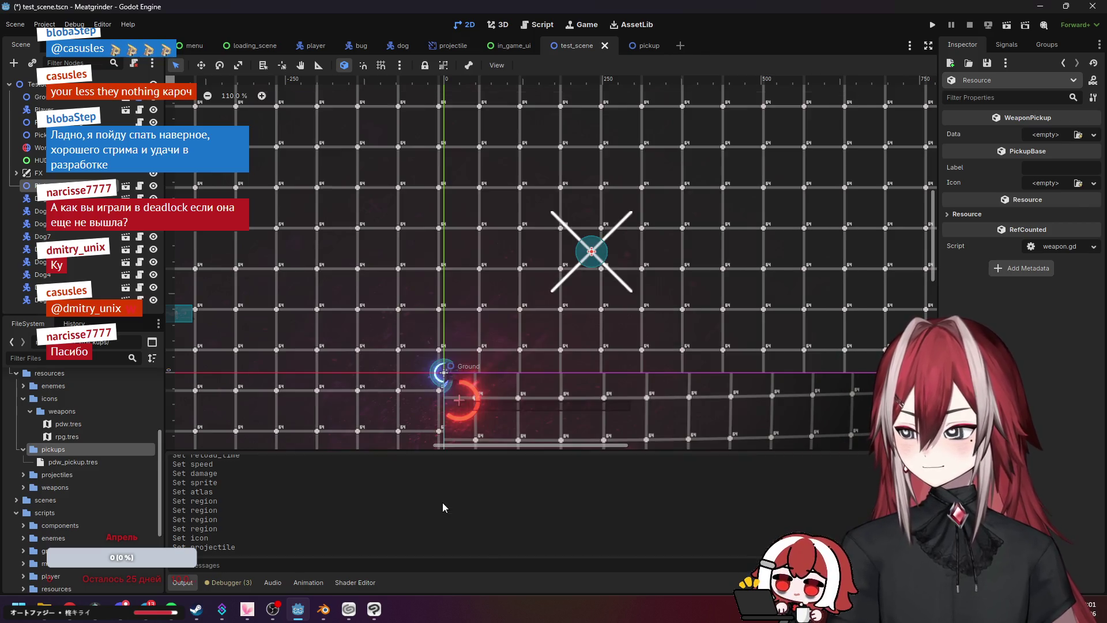
- Set rpg_pickup.tres's Data property to the rpg.tres weapon via Quick Load
click(98, 477)
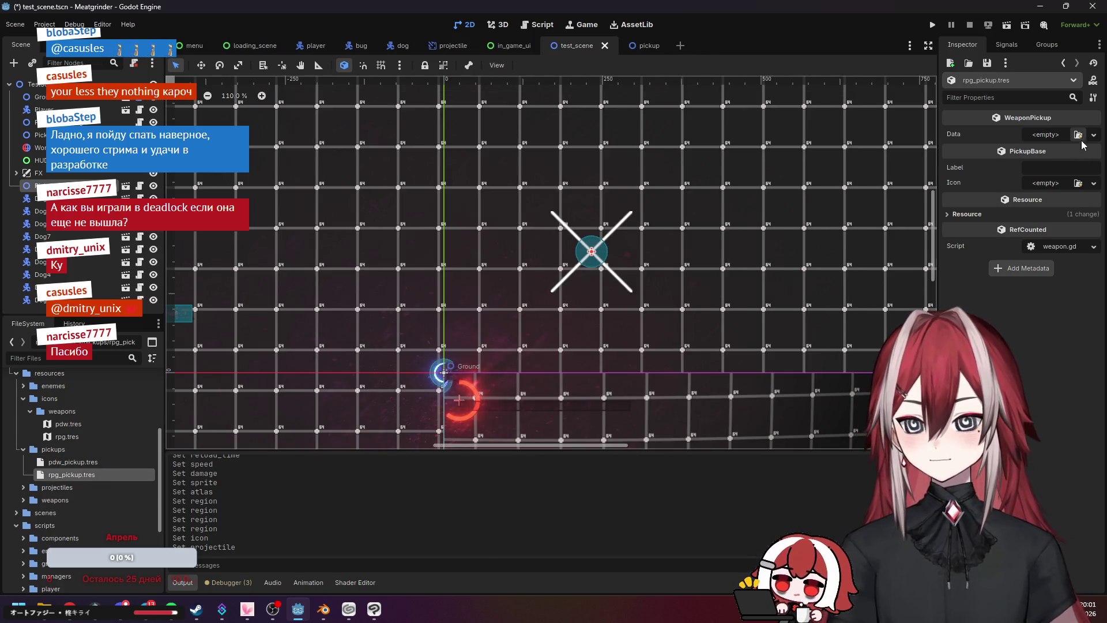
click(1078, 134)
double_click(390, 238)
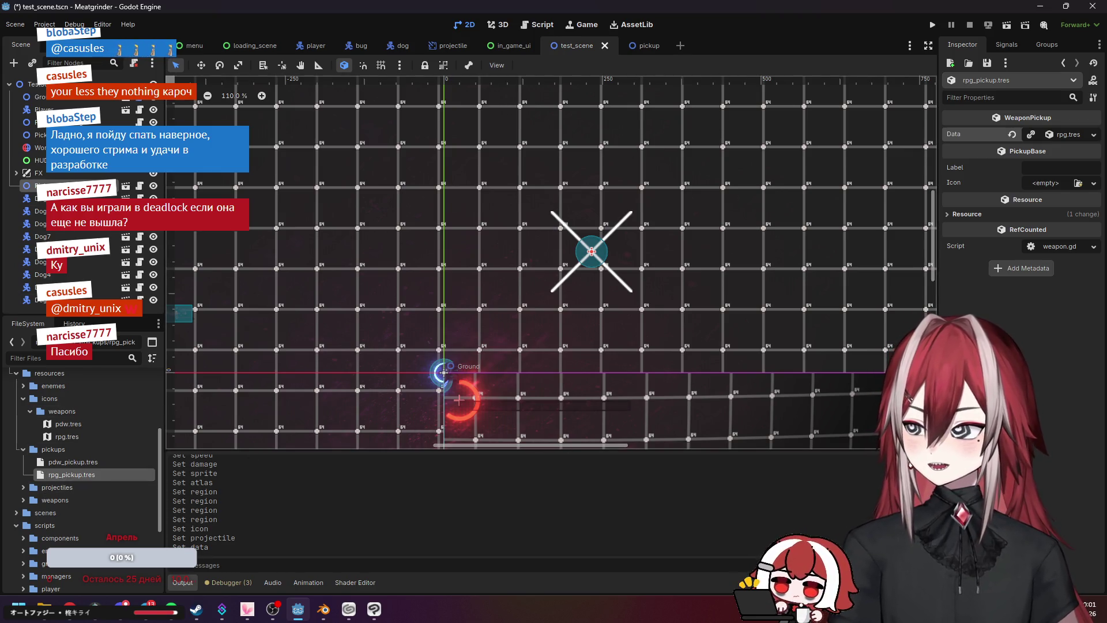
click(37, 185)
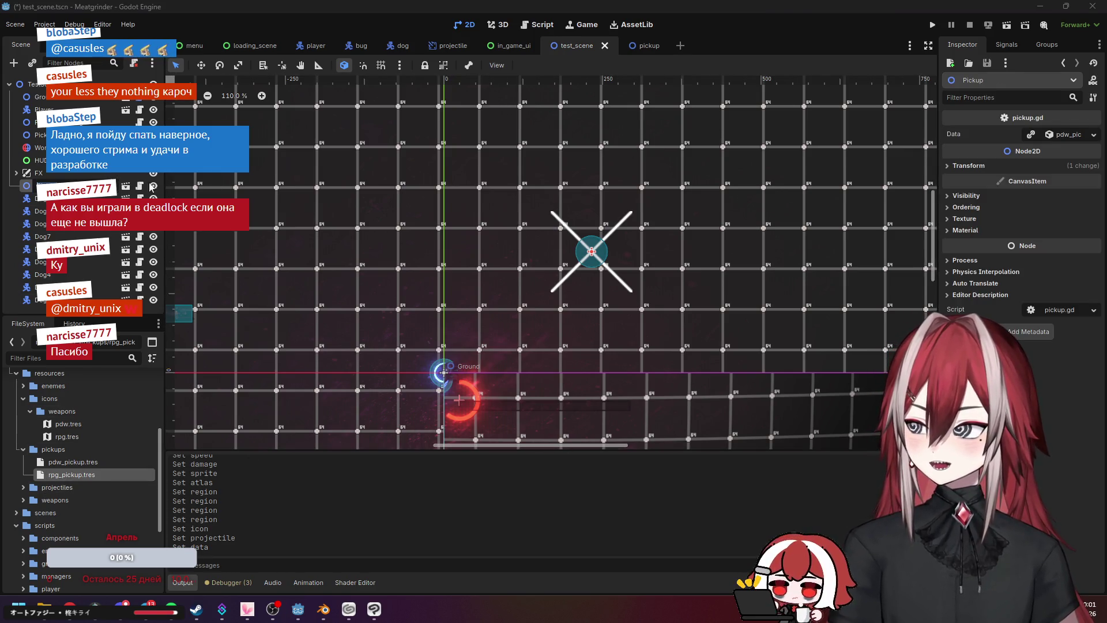
- Quick-load rpg_pickup.tres into the Pickup node's Data property in the test scene
click(1032, 135)
click(1065, 137)
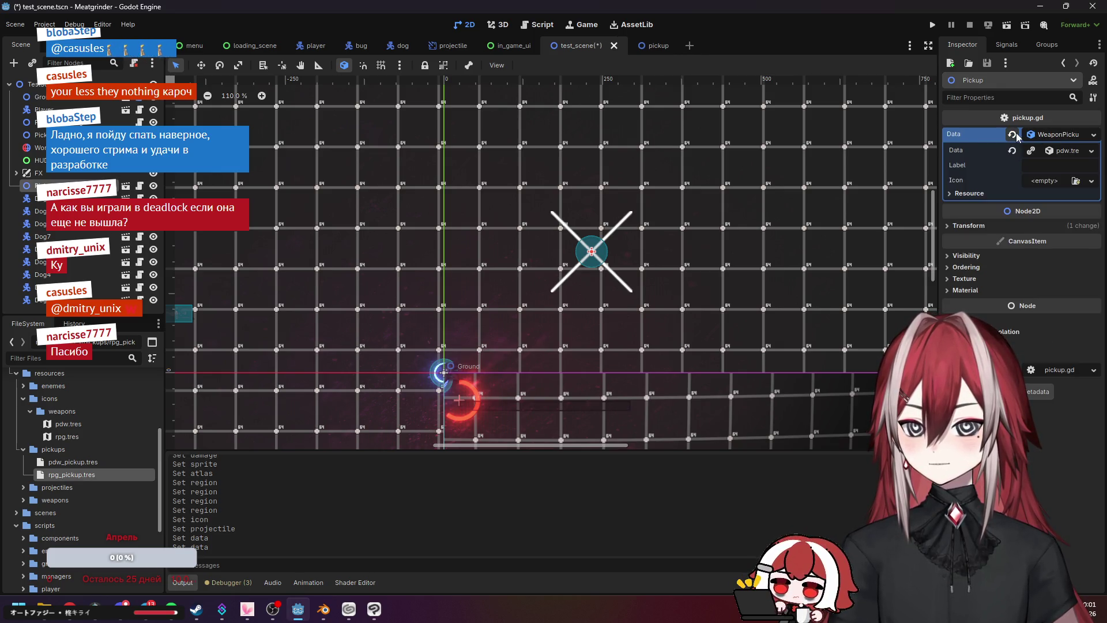
click(1094, 137)
click(1015, 147)
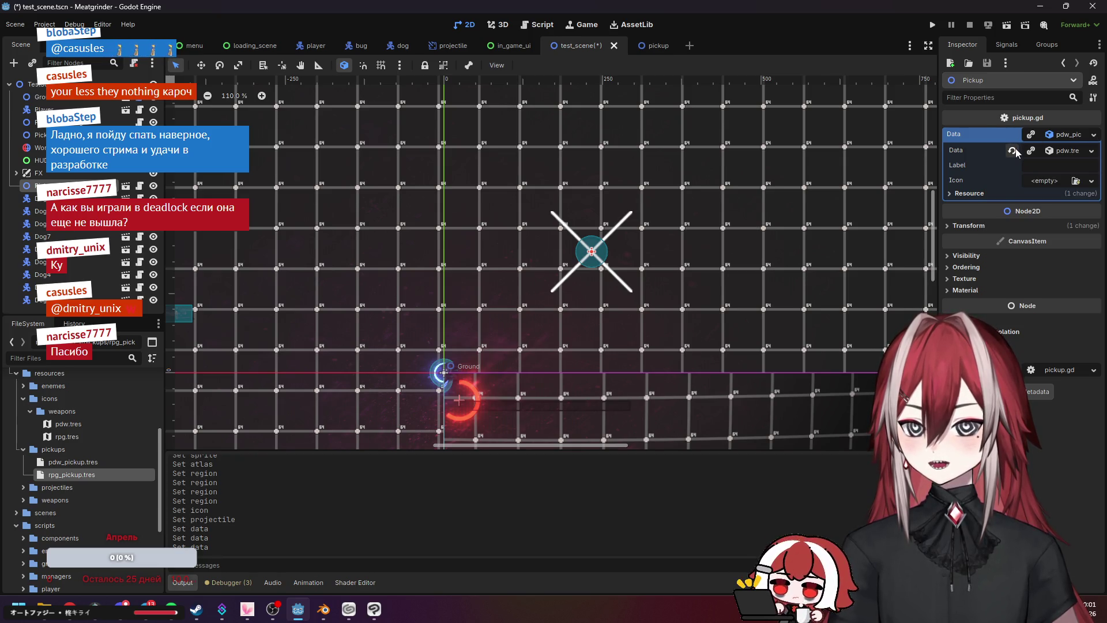
click(1093, 137)
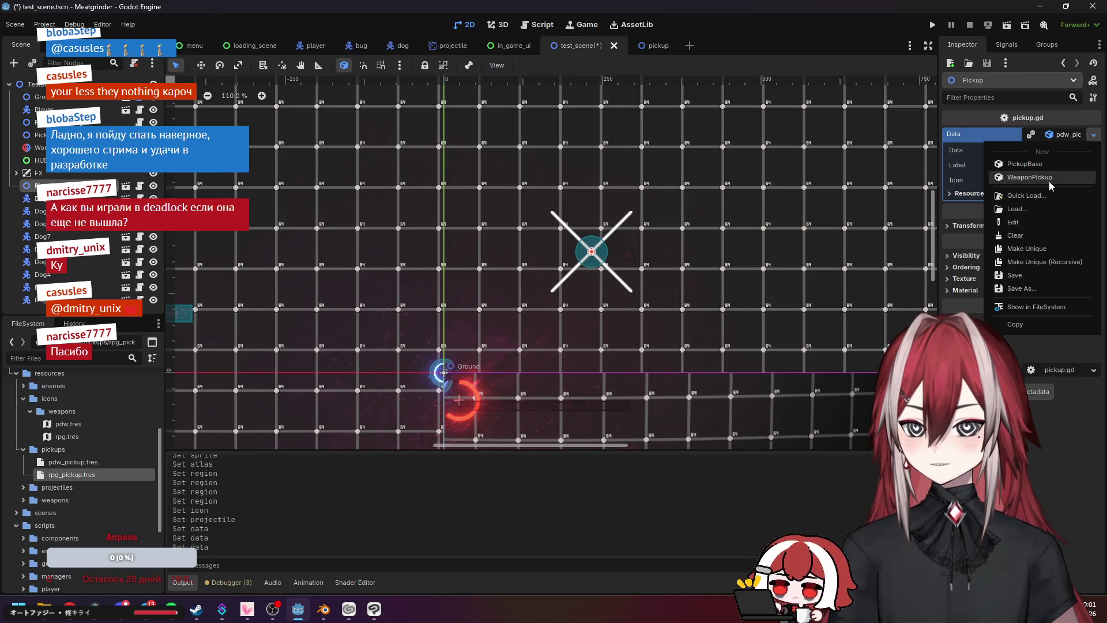
click(1037, 194)
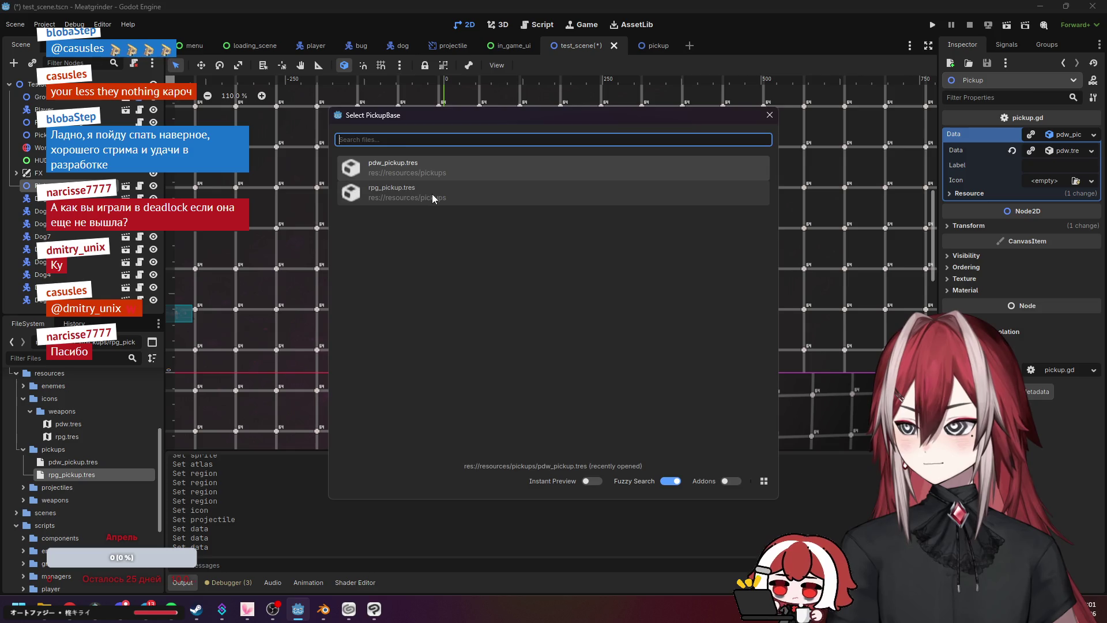
click(433, 195)
click(1097, 140)
click(1105, 139)
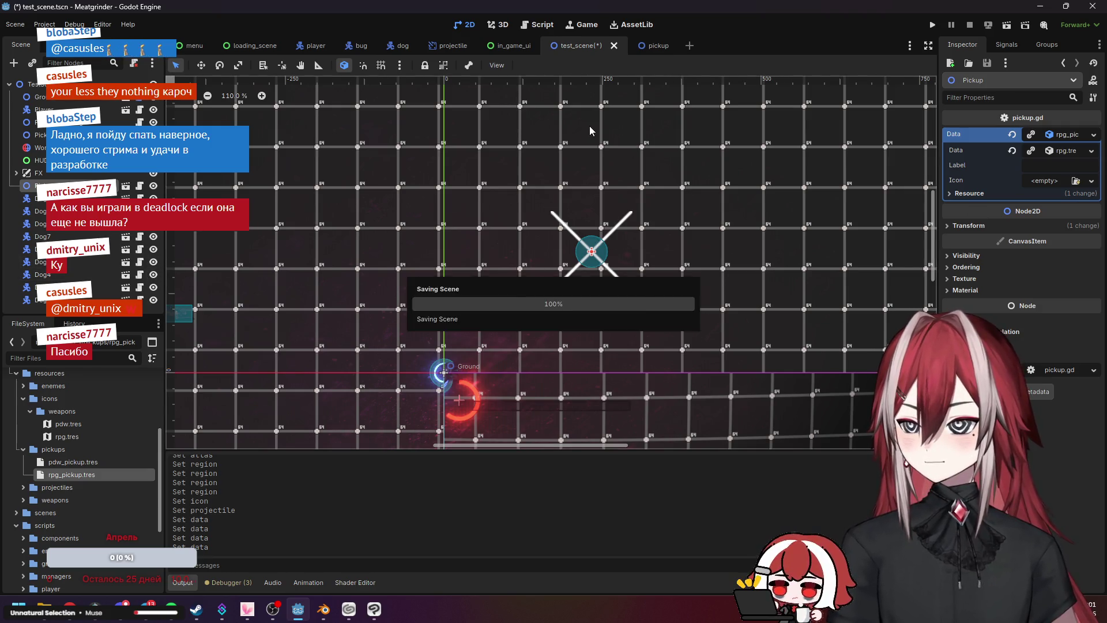
- Run the test scene to try out the RPG pickup, then close the game
click(1007, 26)
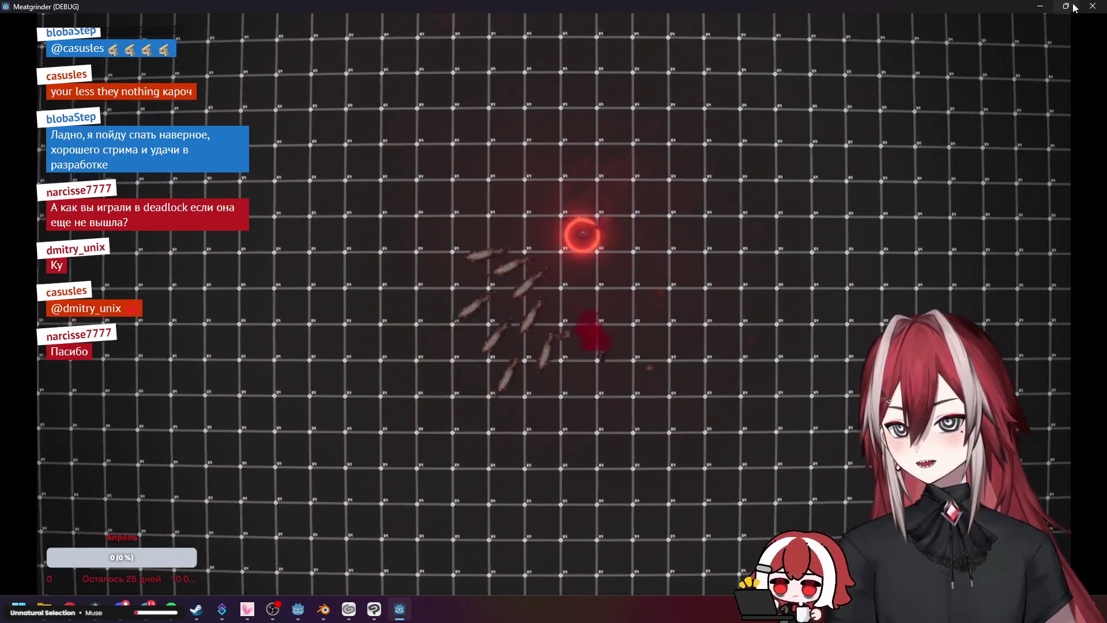
click(1093, 6)
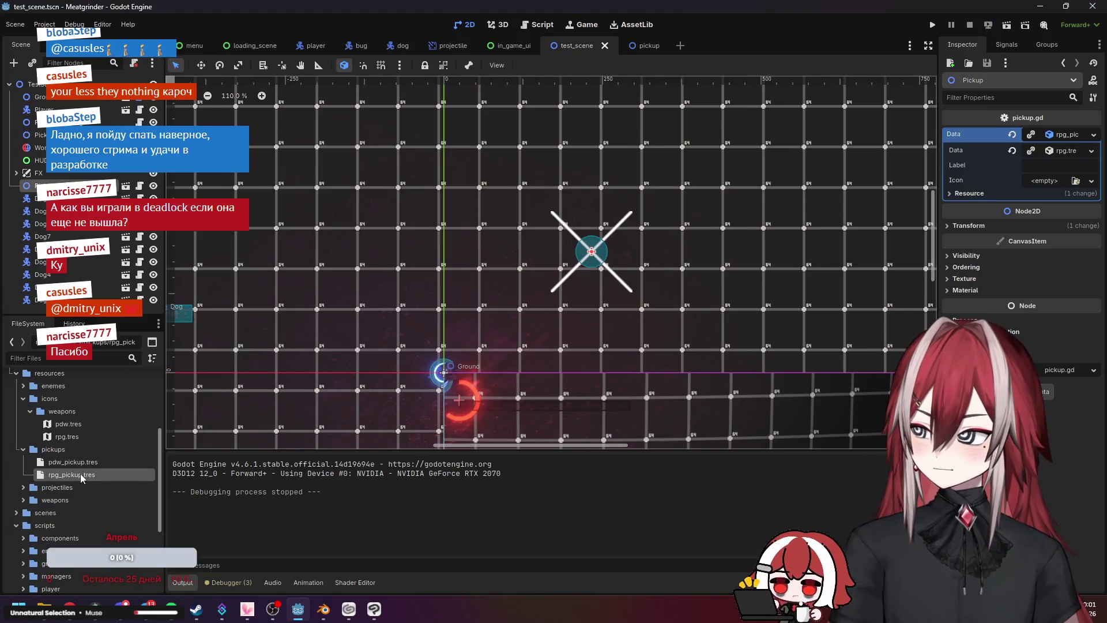
- Change rpg.tres Reload Time from 100.0 to 1.0 and rerun the test scene
scroll(79, 448, down, 5)
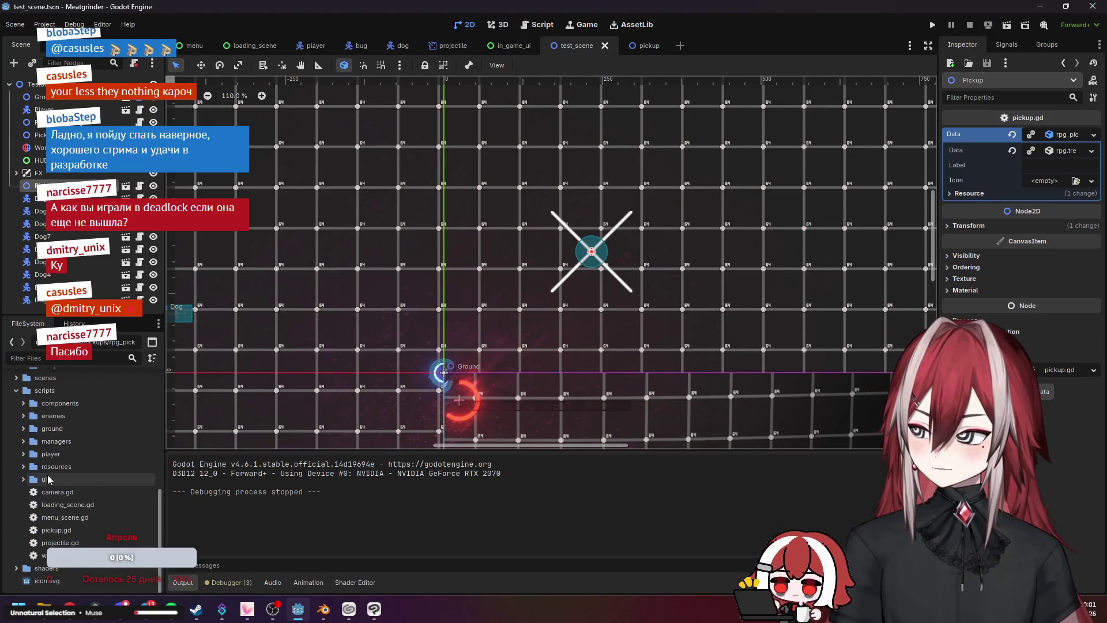
scroll(40, 423, up, 3)
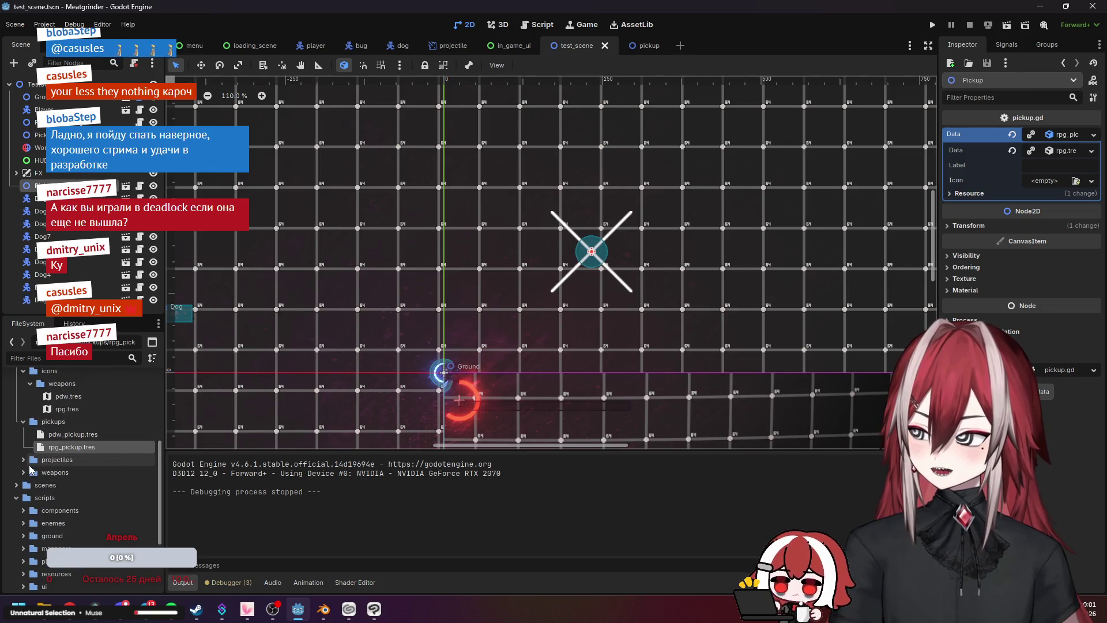
click(60, 524)
double_click(60, 523)
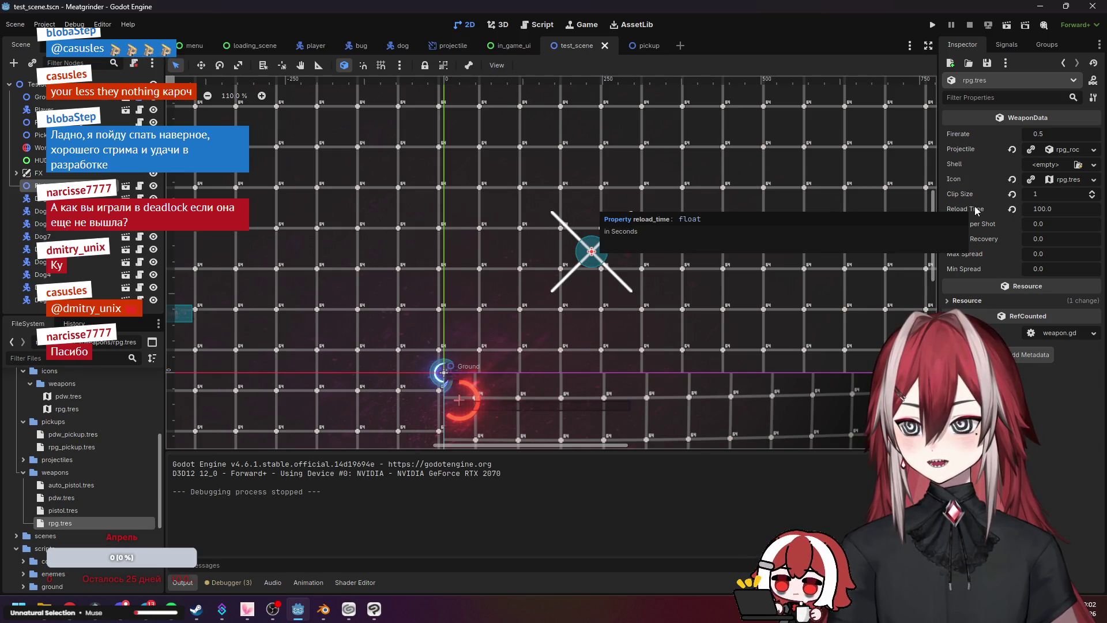
click(1064, 210)
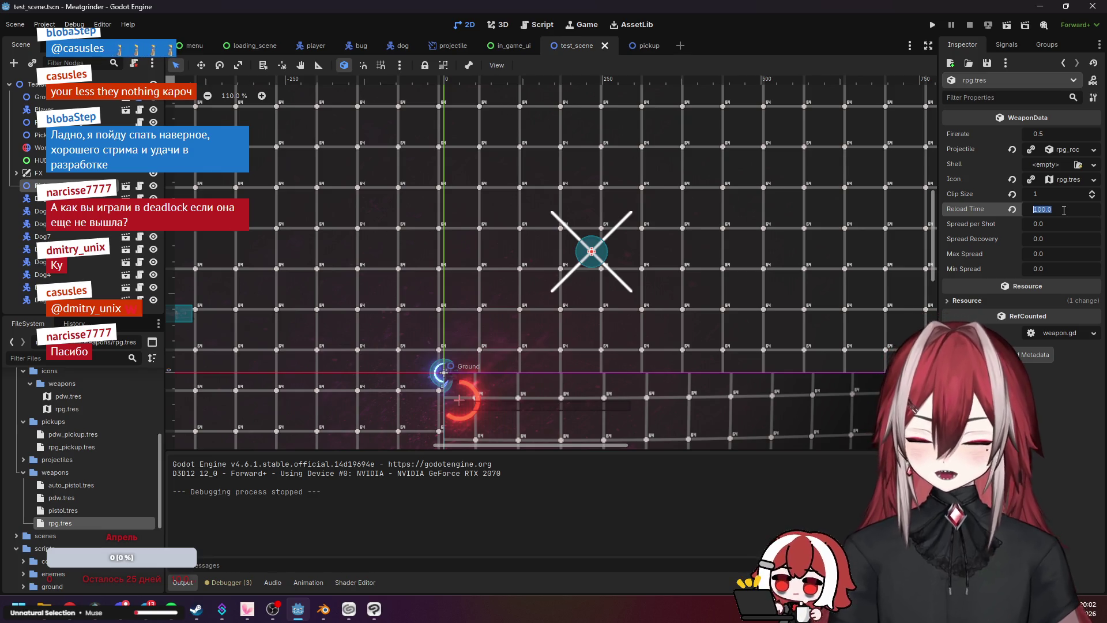
key(Return)
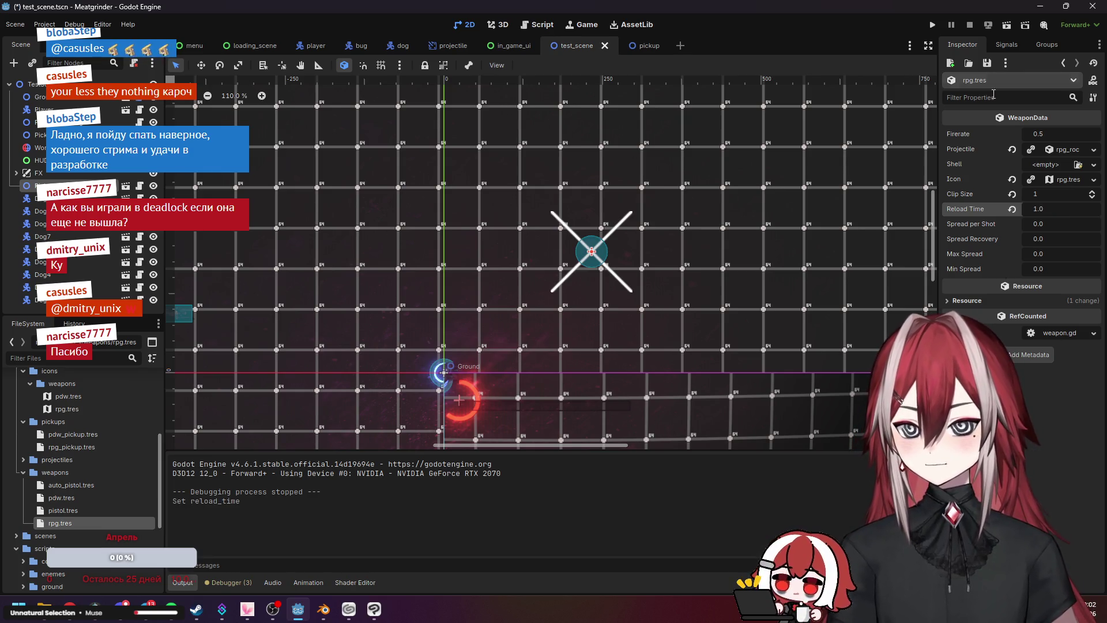
click(1007, 25)
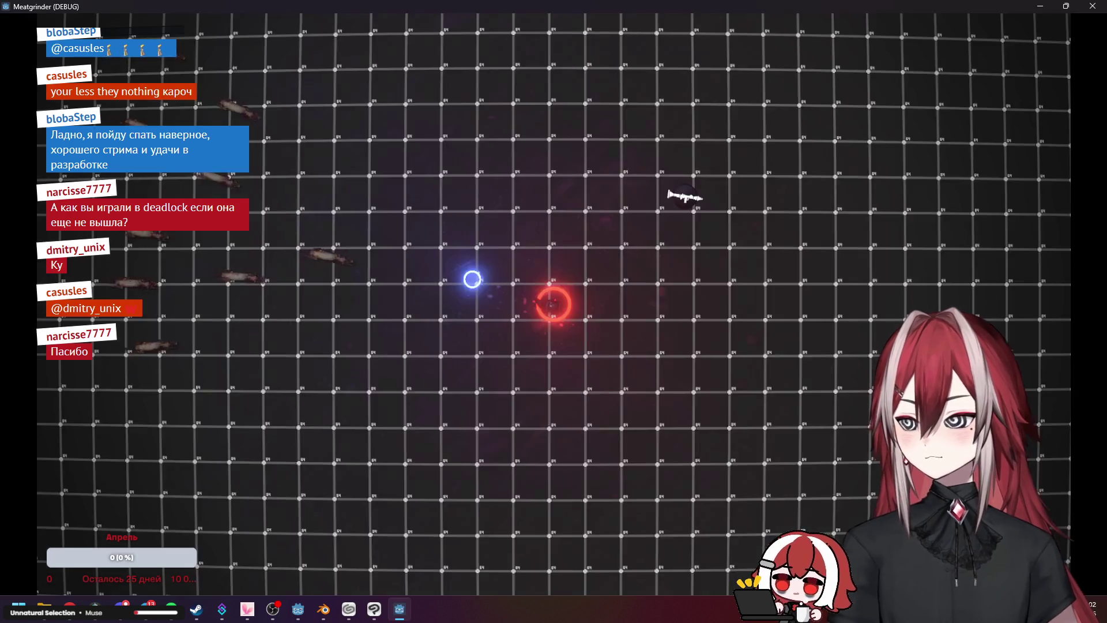
- Move around with WASD while firing RPG rockets at the enemies
key(d)
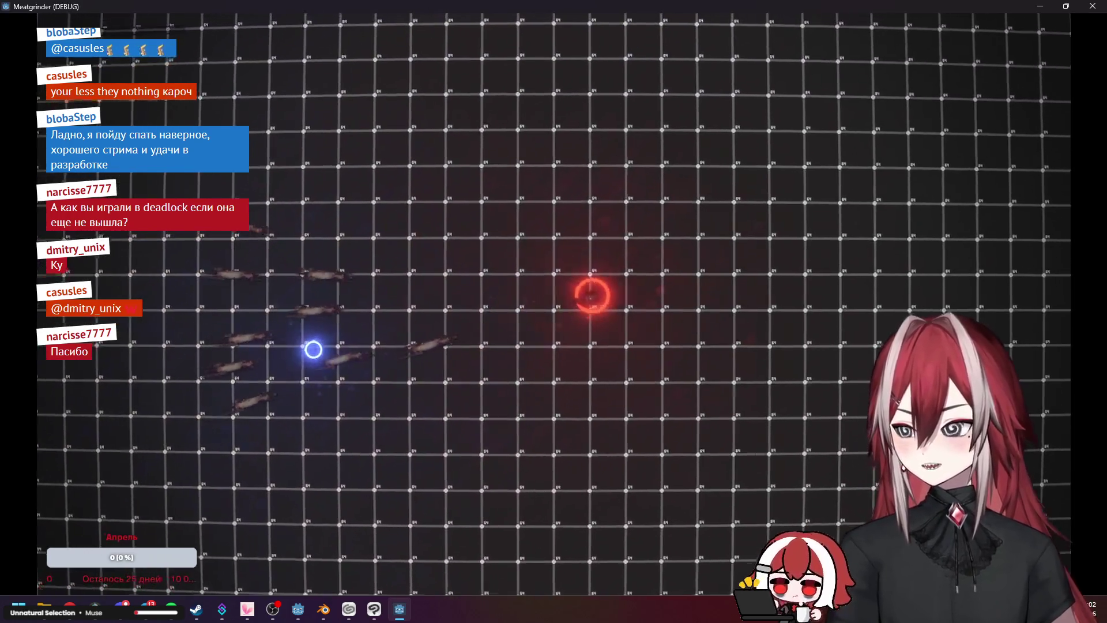
click(312, 349)
key(s)
click(599, 203)
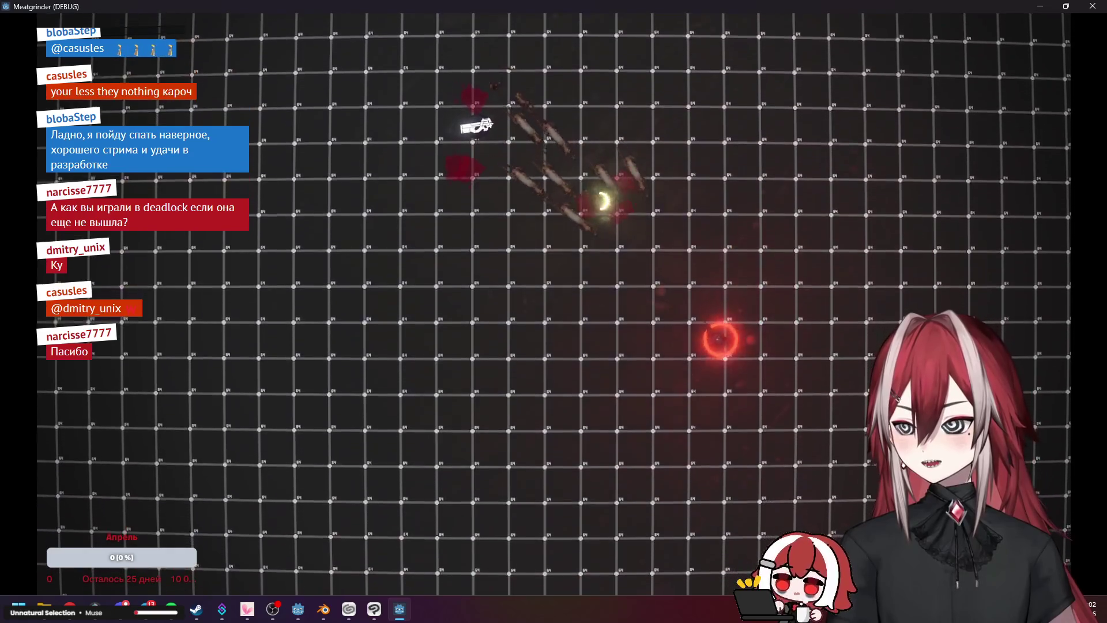
key(a)
click(684, 301)
key(a)
key(w)
click(638, 381)
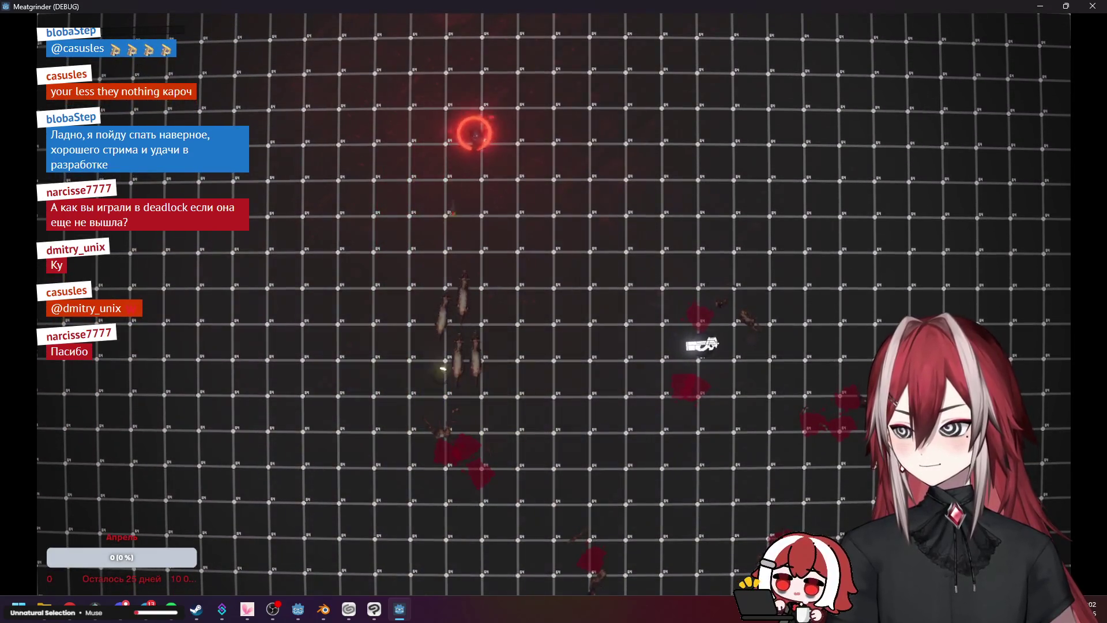
key(d)
click(600, 360)
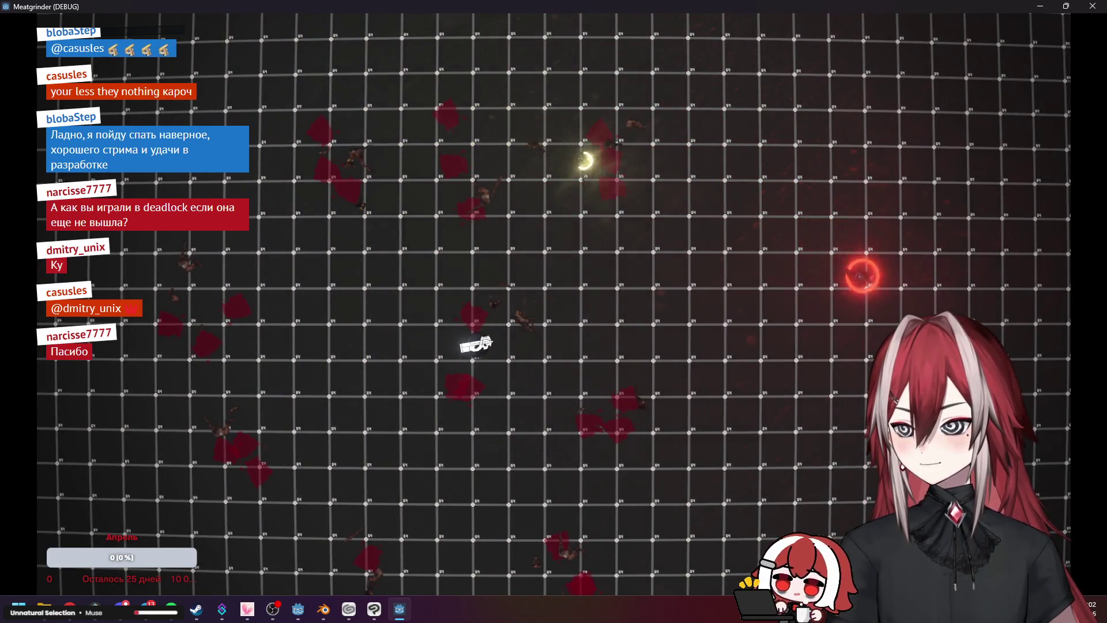
- Keep circling the arena firing at enemies, then close the game window
key(s)
key(d)
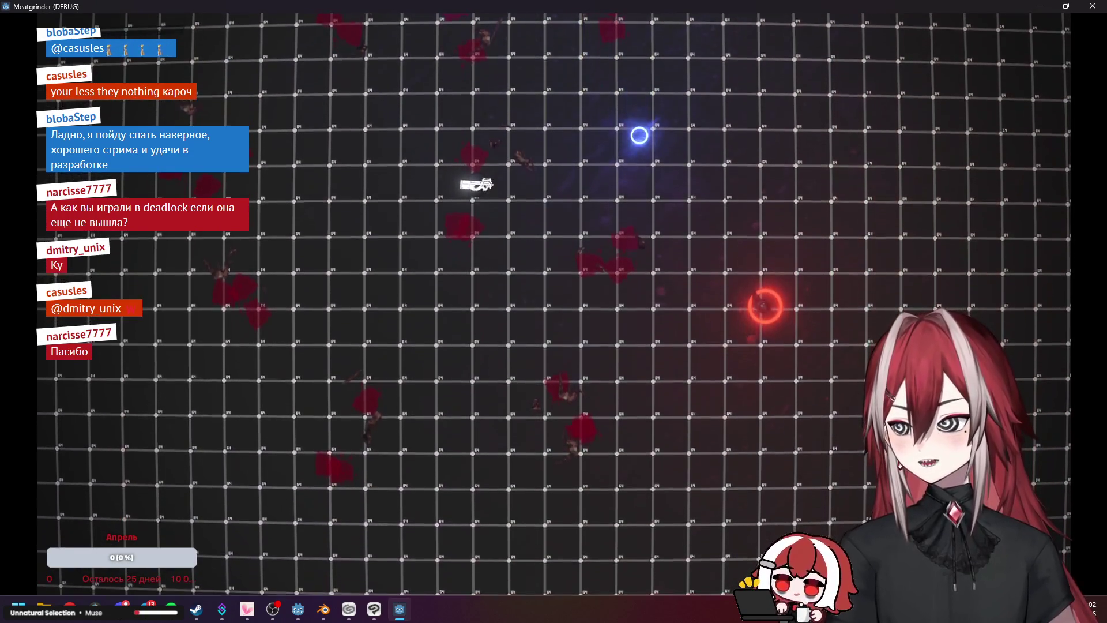
key(d)
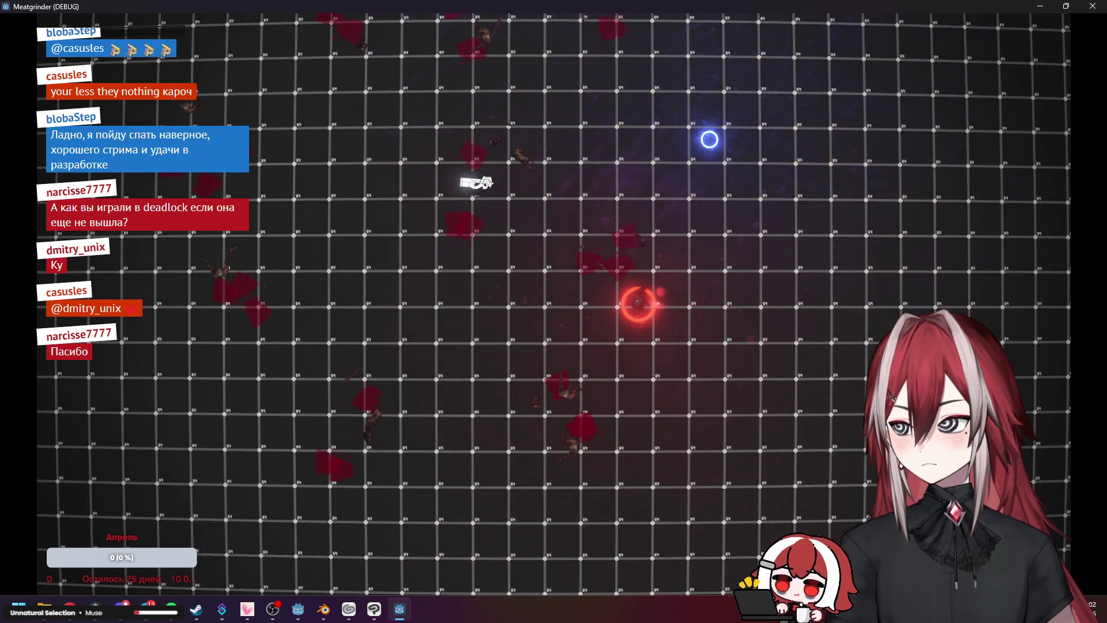
key(a)
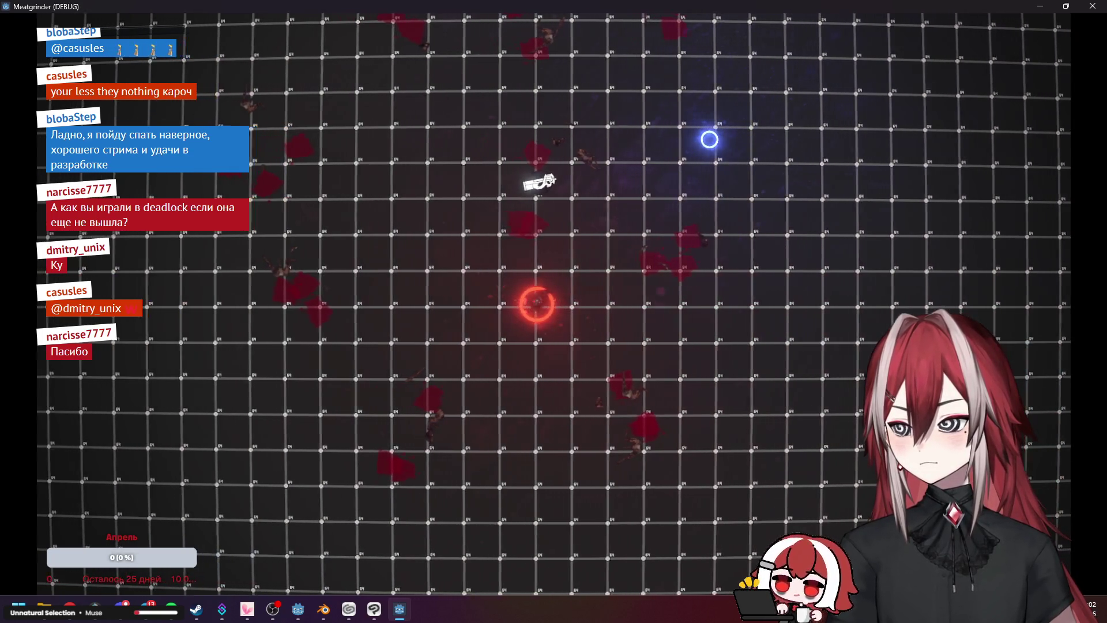
key(w)
key(d)
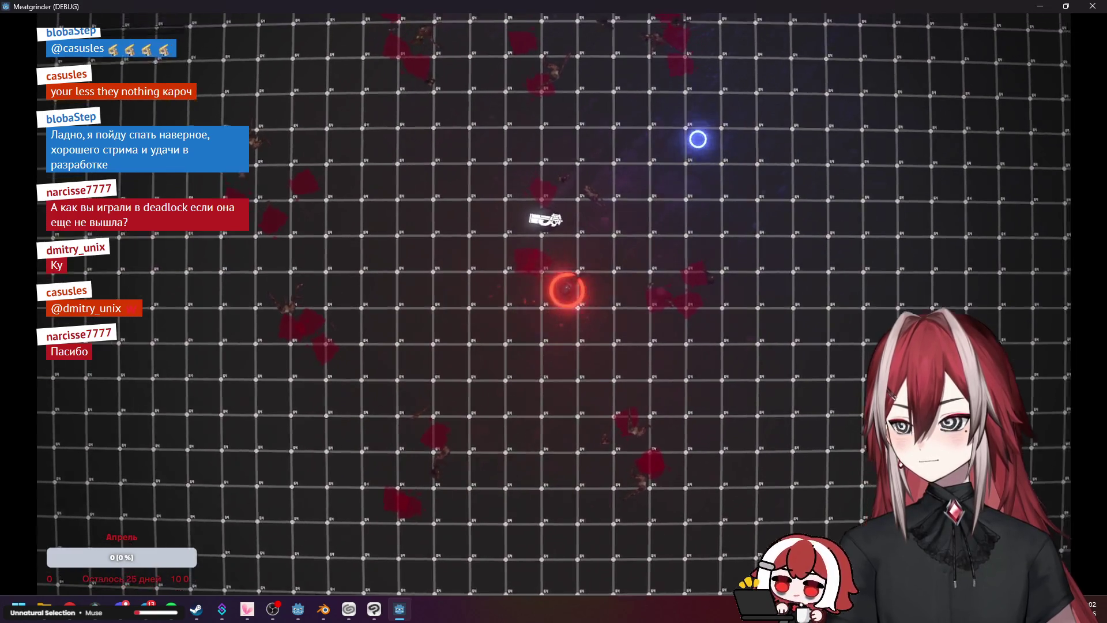
key(w)
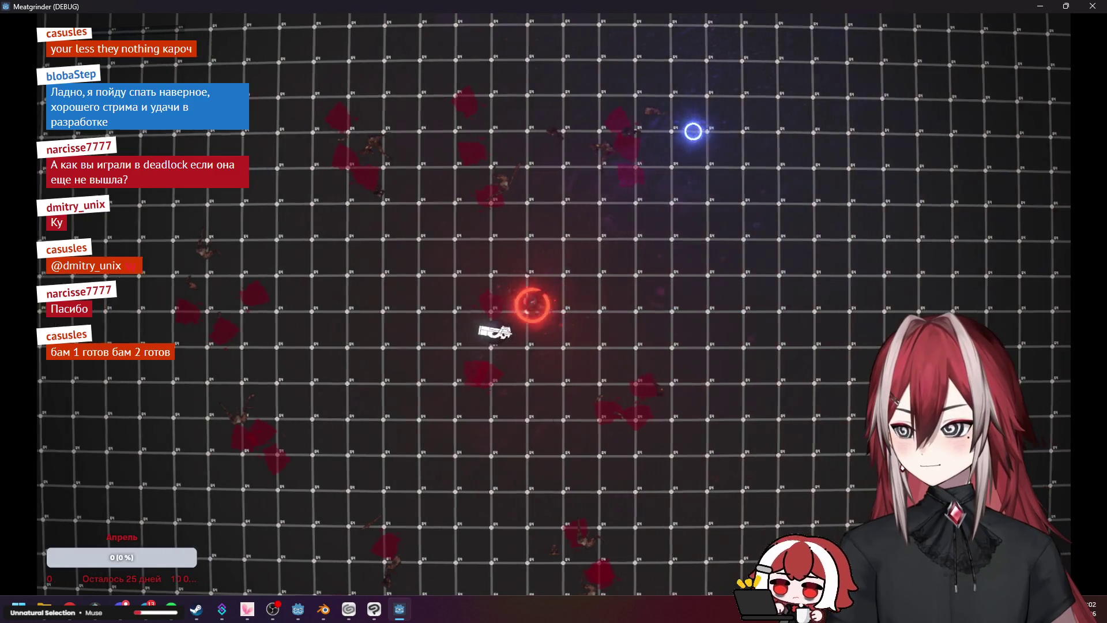
key(d)
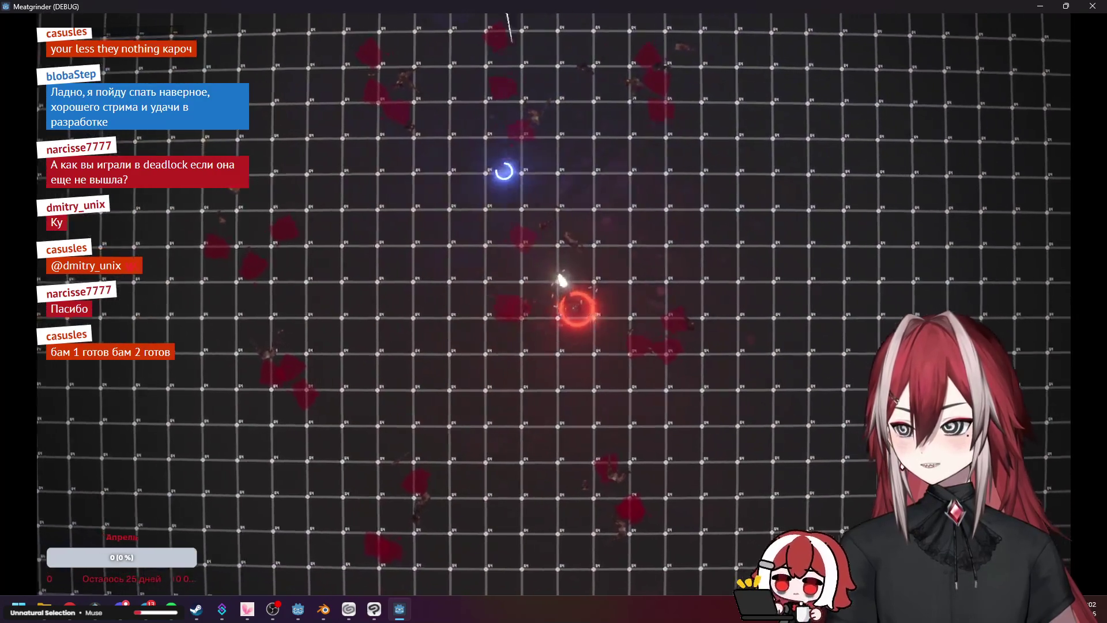
key(d)
mouse_move(504, 171)
mouse_down()
mouse_move(458, 311)
mouse_move(477, 284)
mouse_up()
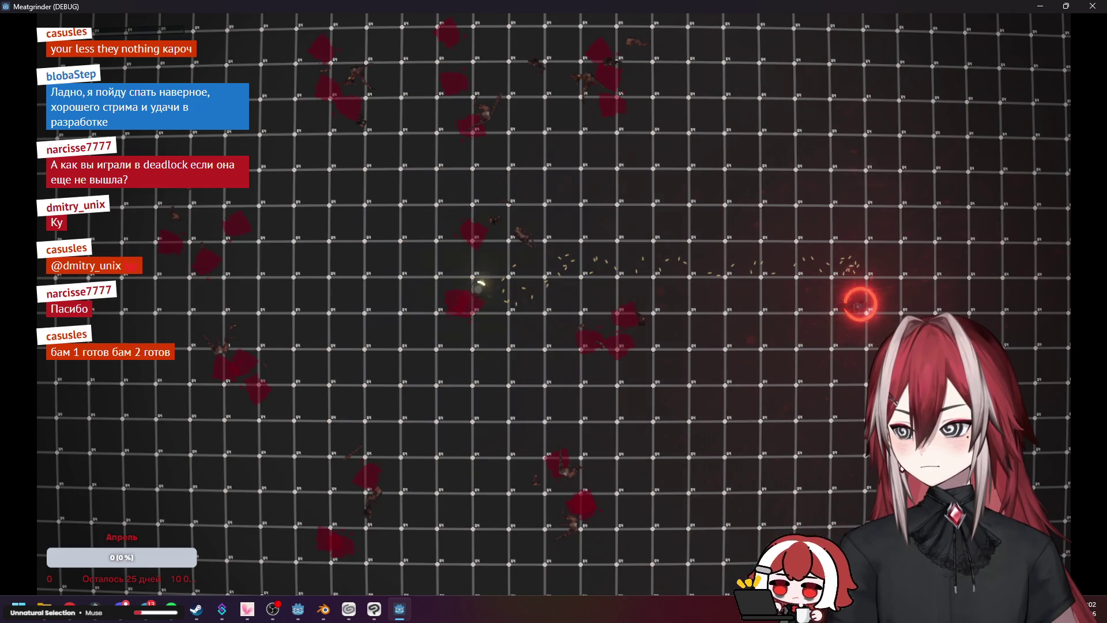
drag(546, 300, 551, 292)
key(a)
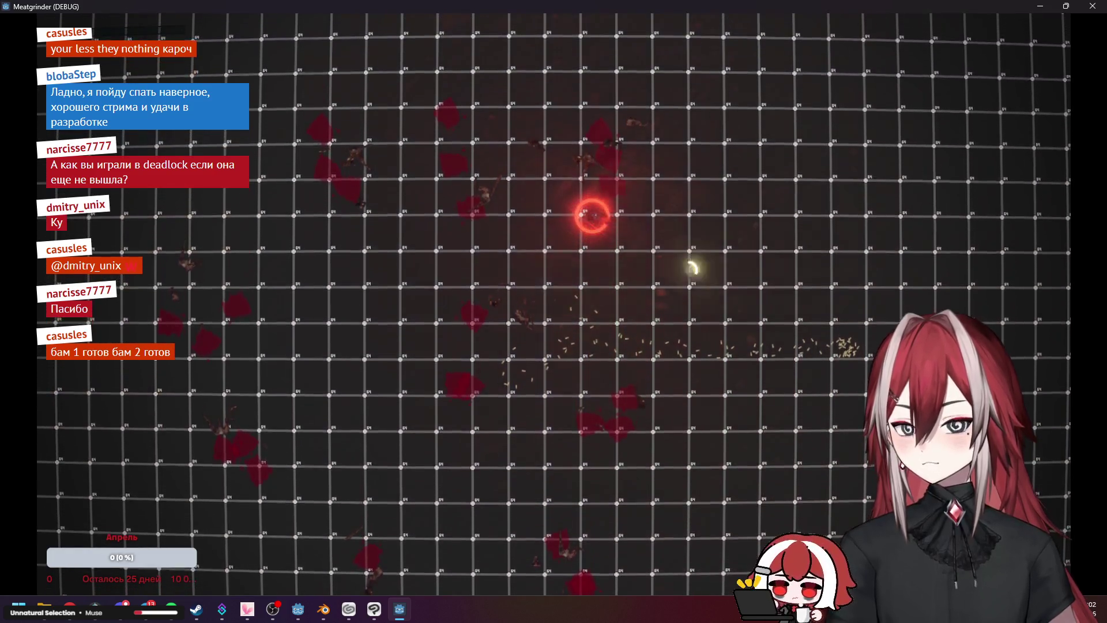
click(1093, 6)
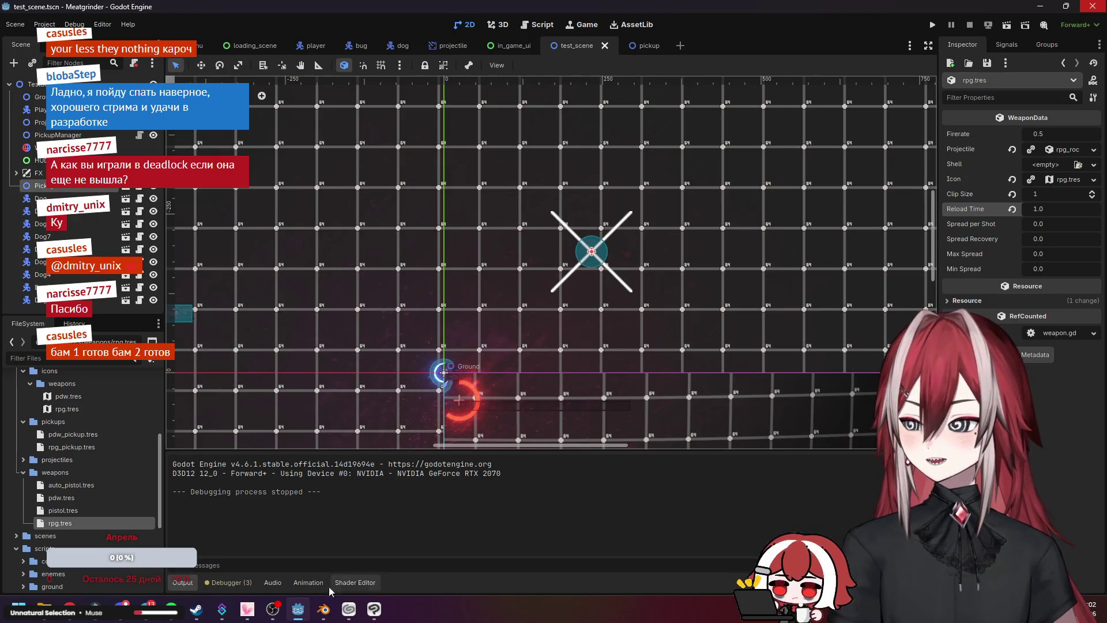
- Switch to the Script workspace and look over projectile.gd
click(536, 28)
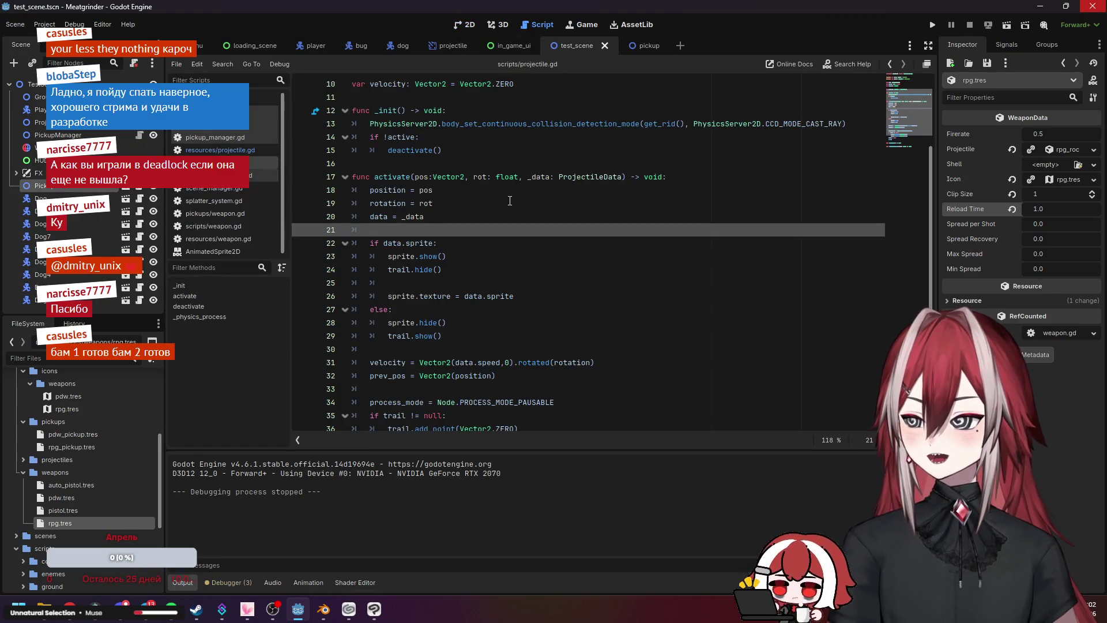
scroll(509, 200, down, 3)
scroll(510, 201, up, 3)
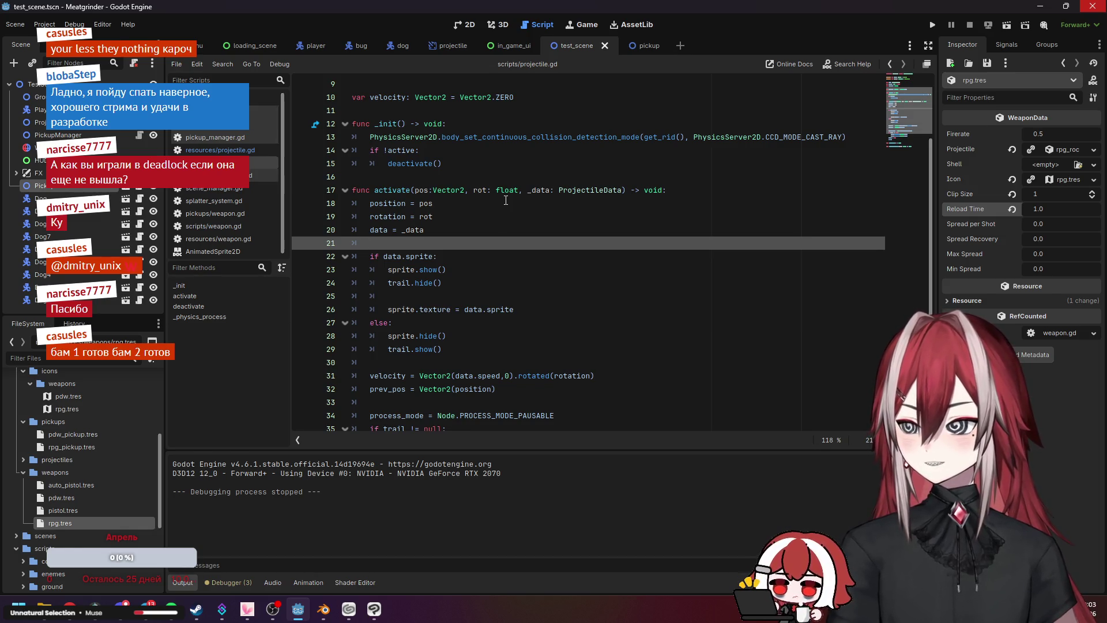
scroll(505, 200, down, 2)
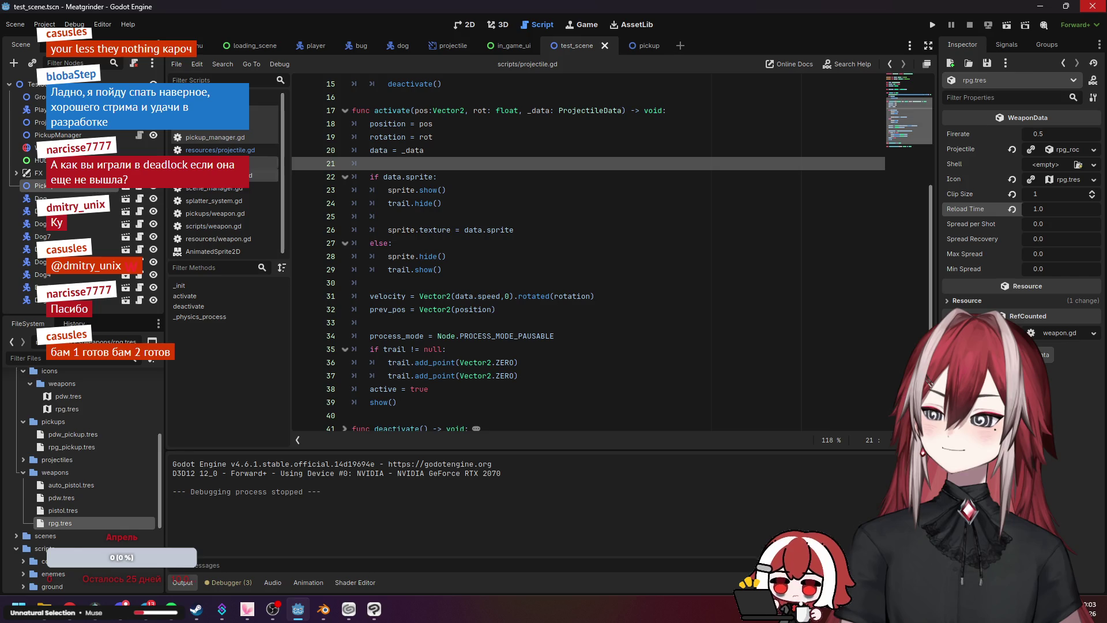
- Browse projectile_manager.gd and resources/weapon.gd, then open resources/projectile.gd
click(222, 175)
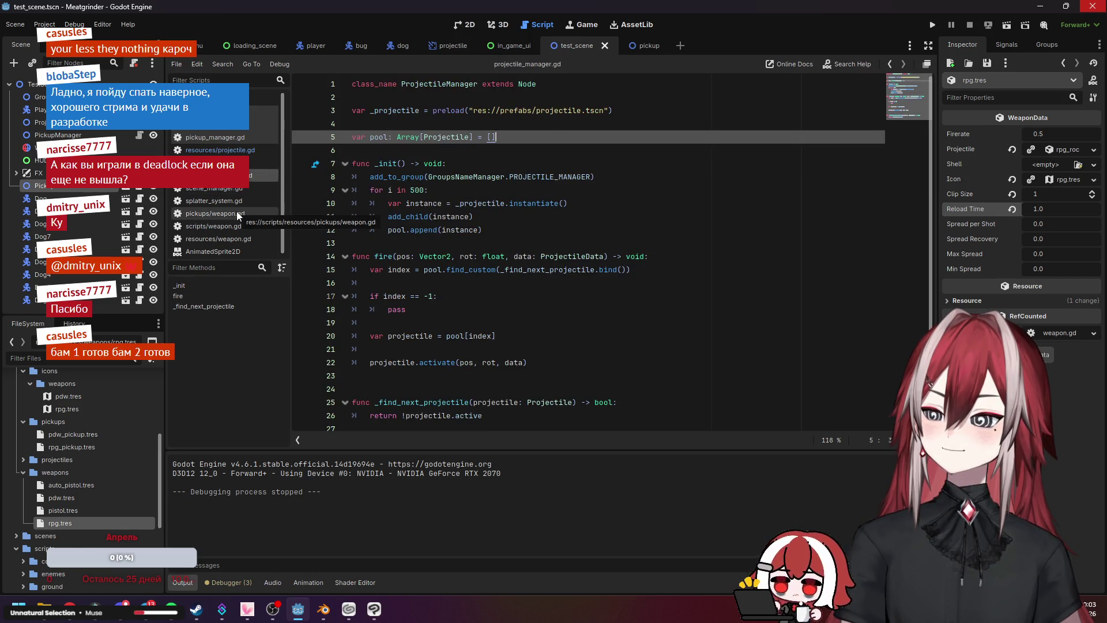
scroll(238, 215, down, 1)
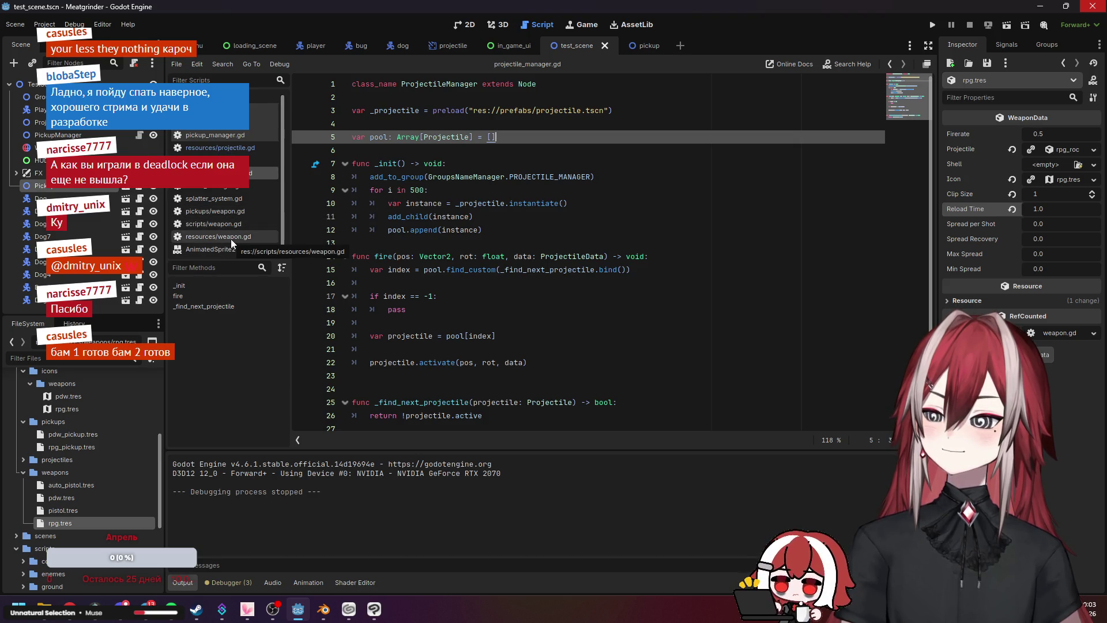
click(230, 239)
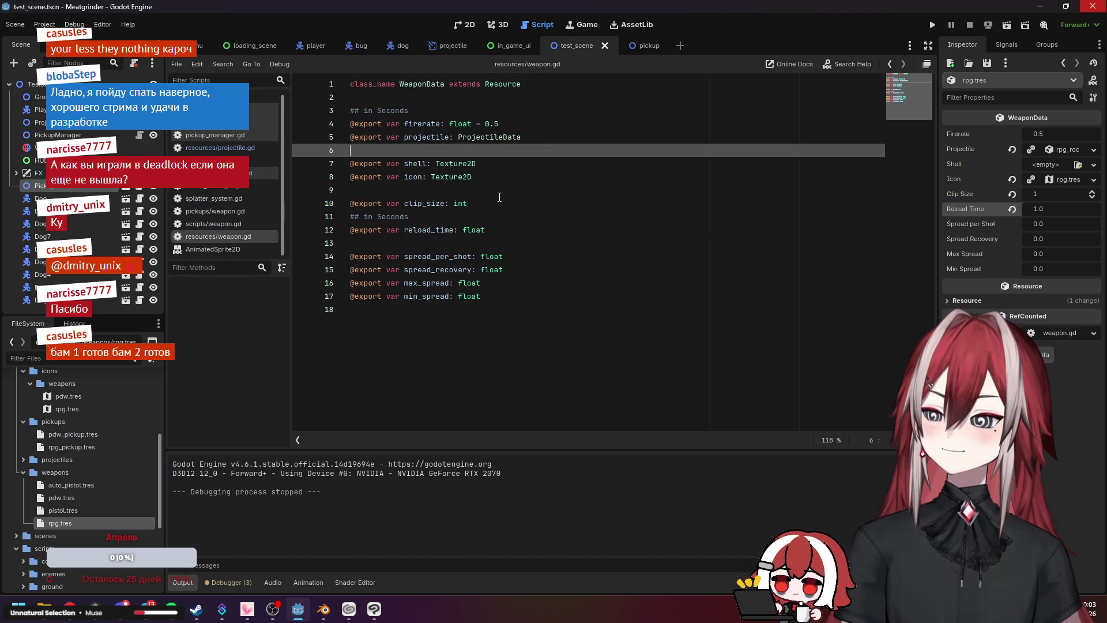
click(487, 212)
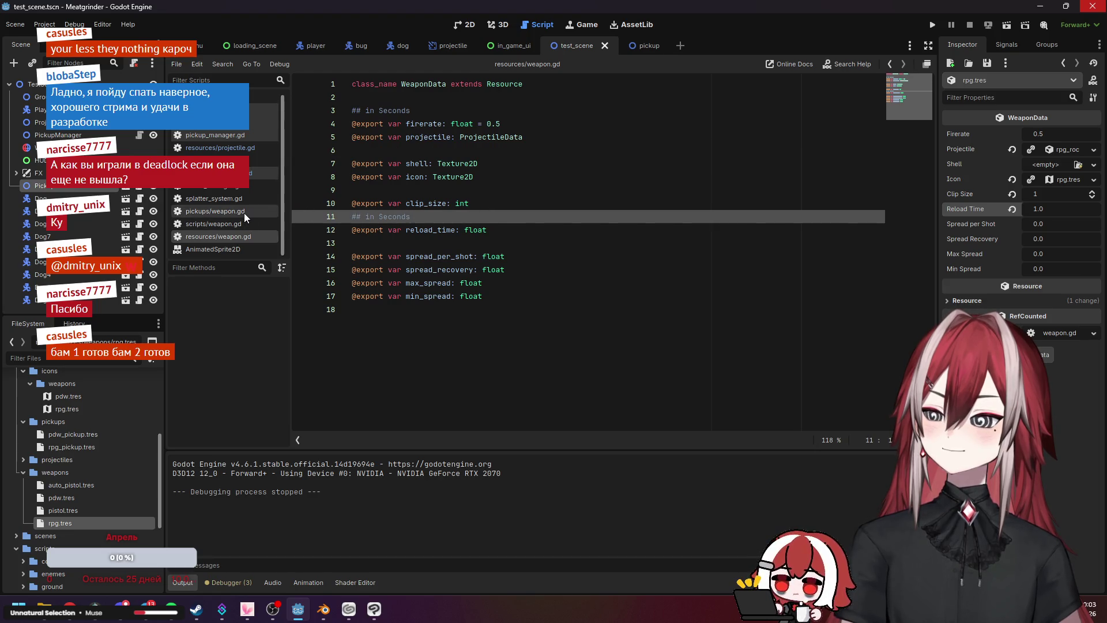
click(249, 173)
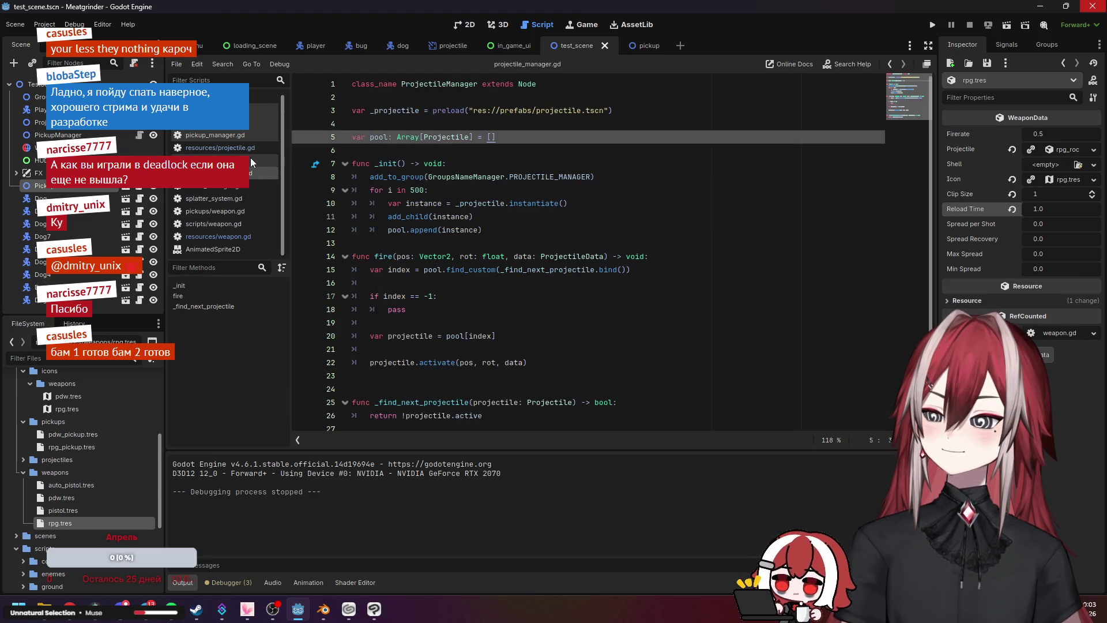
click(244, 148)
click(540, 156)
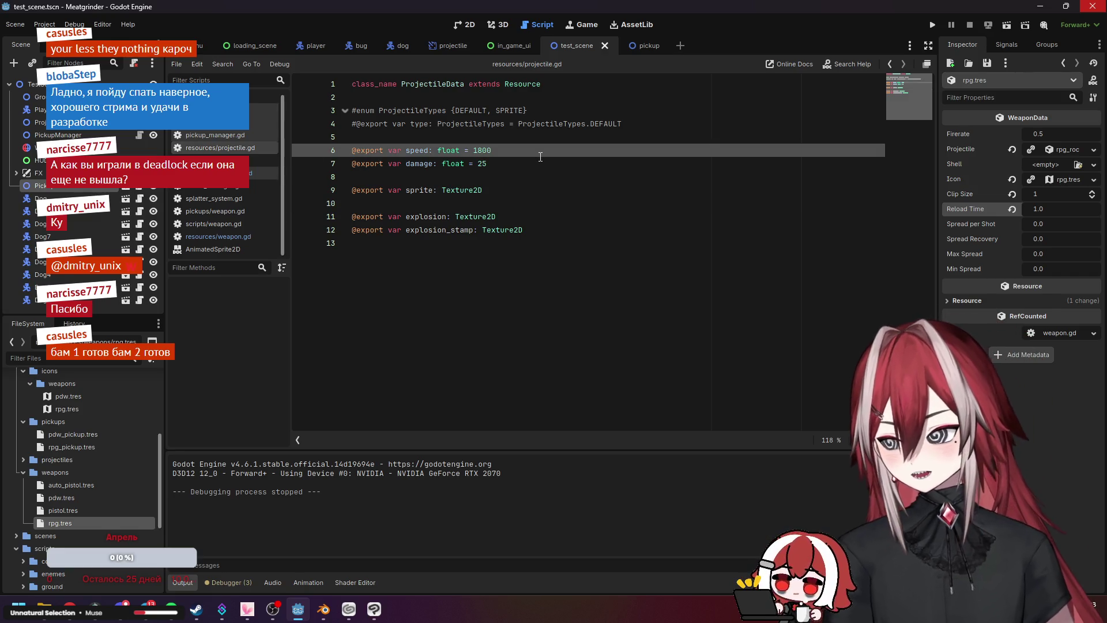
- Open scripts/projectile.gd from the script list and fold its activate function
click(491, 166)
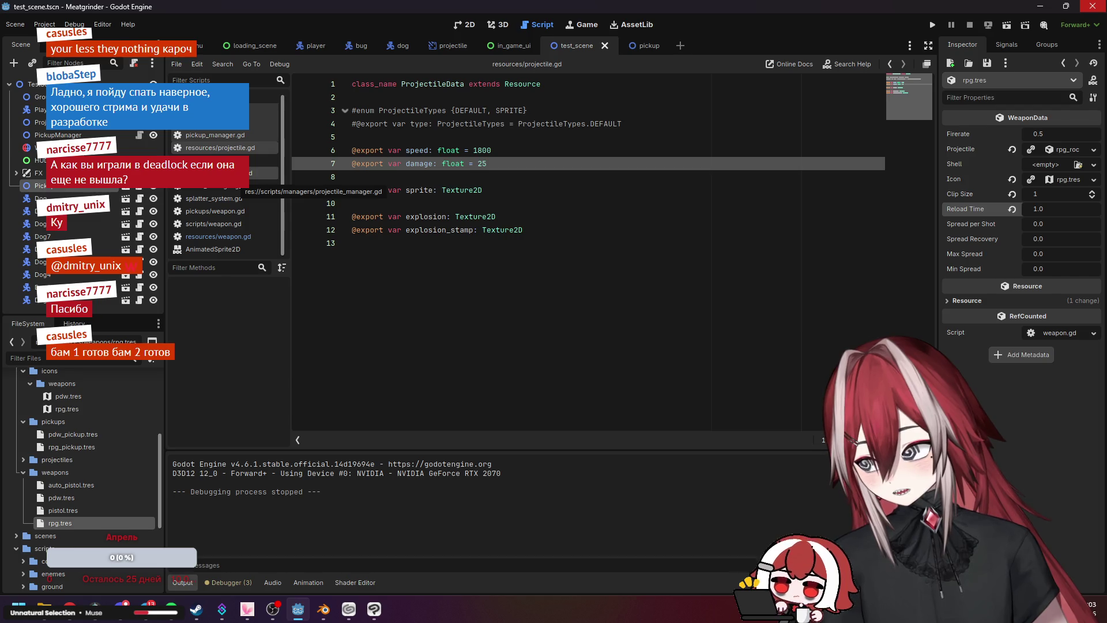
scroll(237, 202, up, 1)
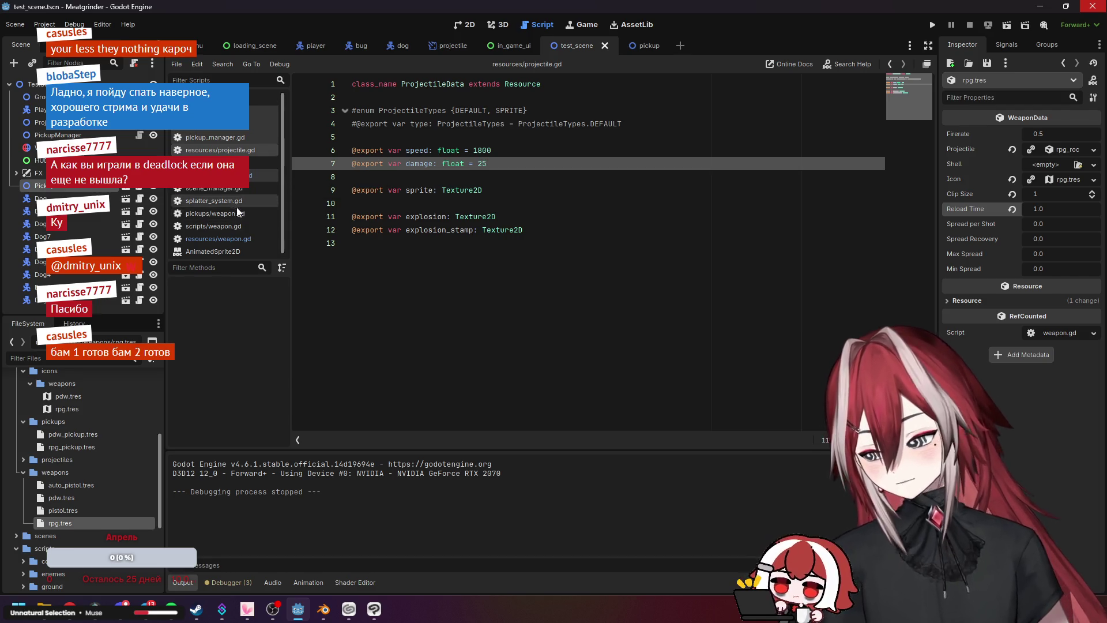
click(259, 237)
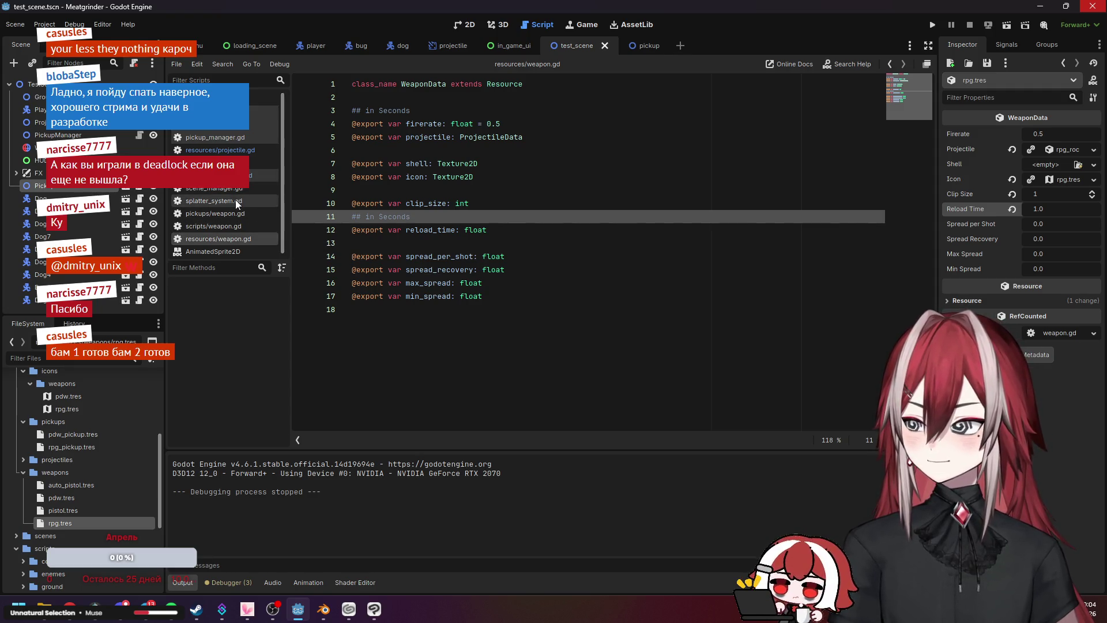
click(253, 174)
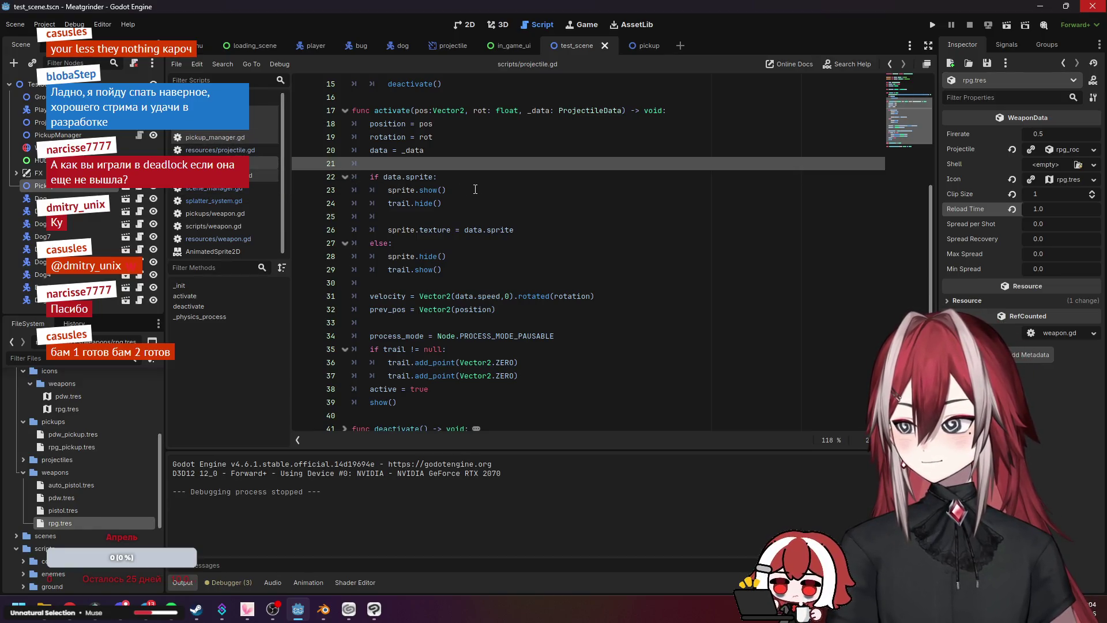
scroll(469, 189, up, 5)
click(345, 296)
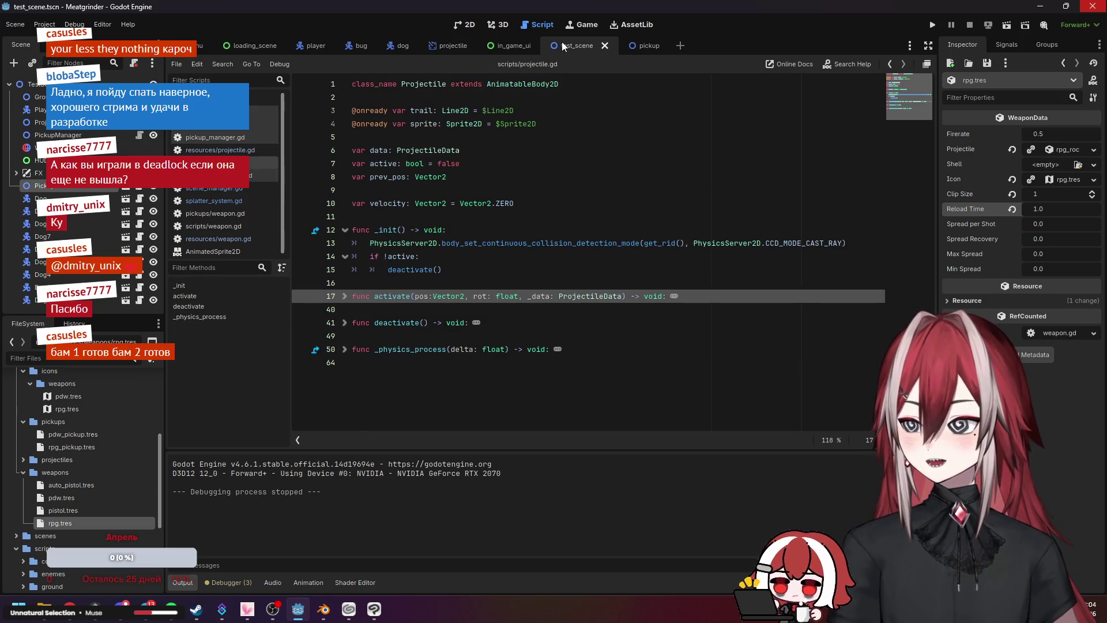
- In the projectile scene, unfold activate() and _physics_process() to reach the Enemy collision check
click(428, 44)
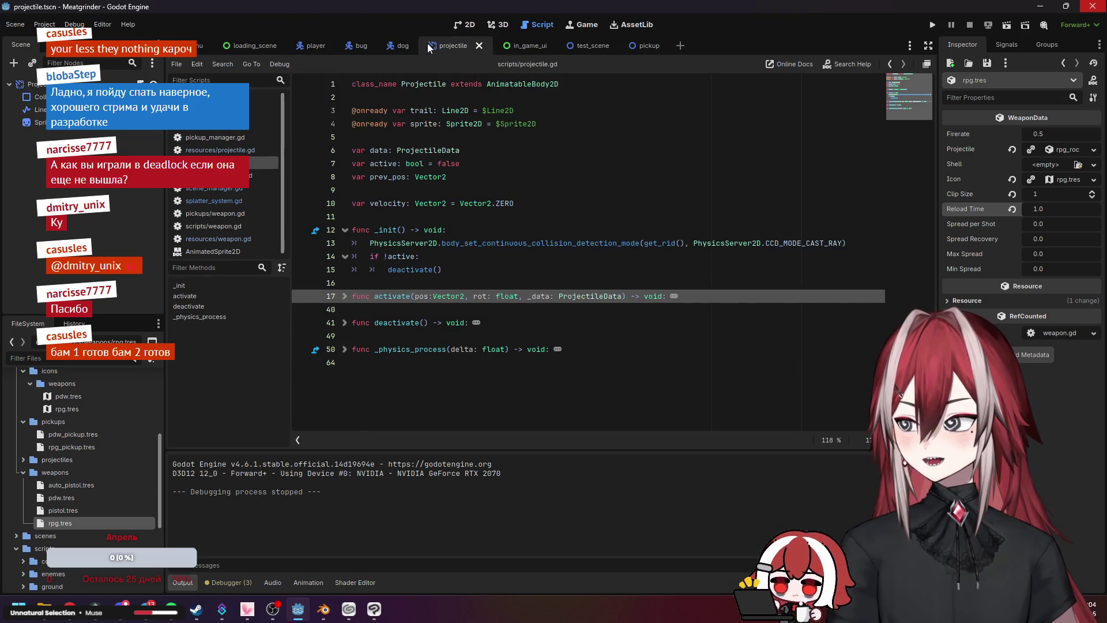
click(476, 217)
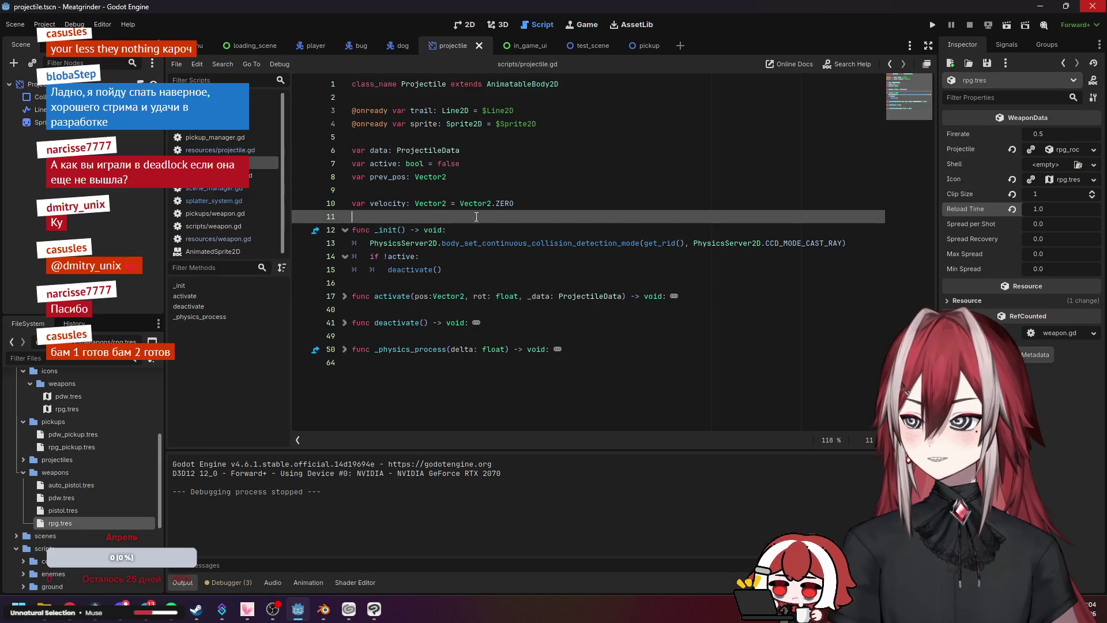
click(512, 180)
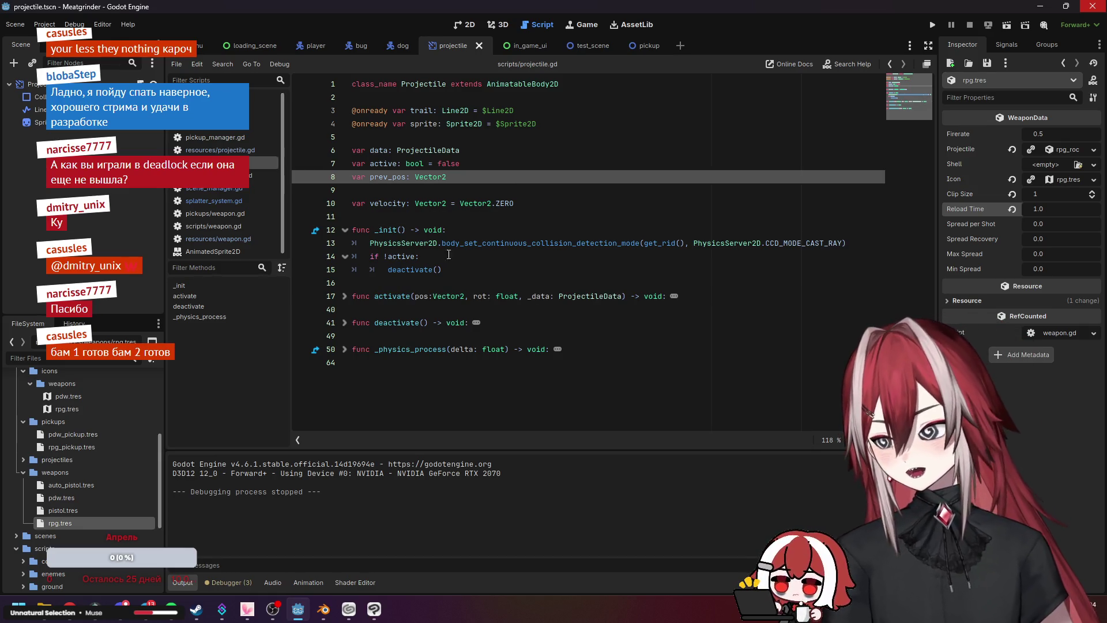
click(345, 296)
scroll(476, 313, down, 5)
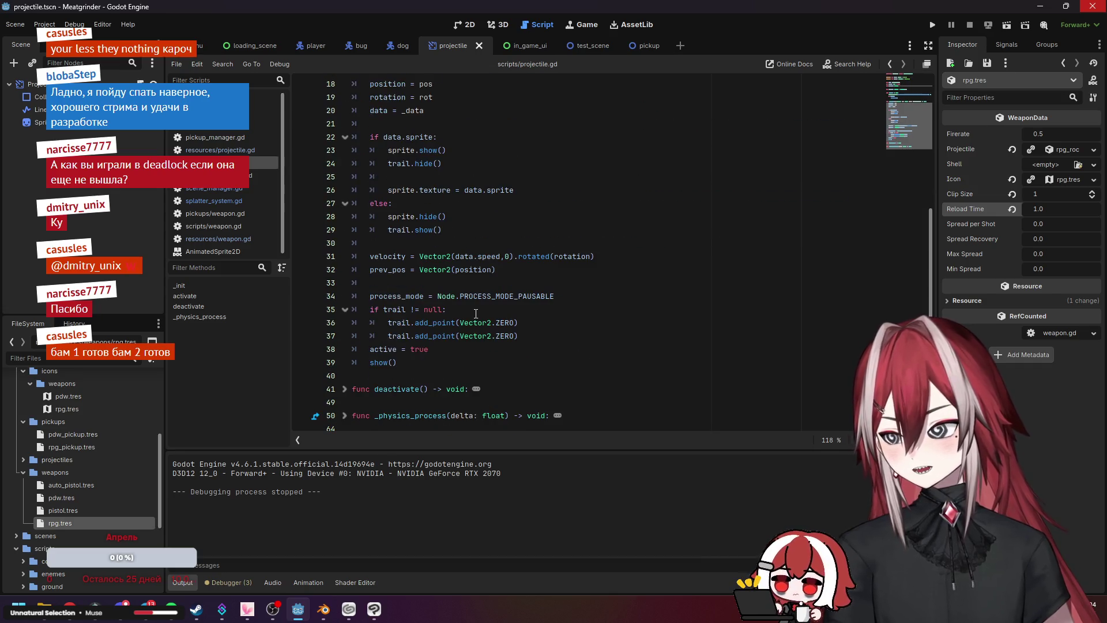
key(Page_Down)
click(344, 415)
scroll(490, 392, down, 4)
click(609, 362)
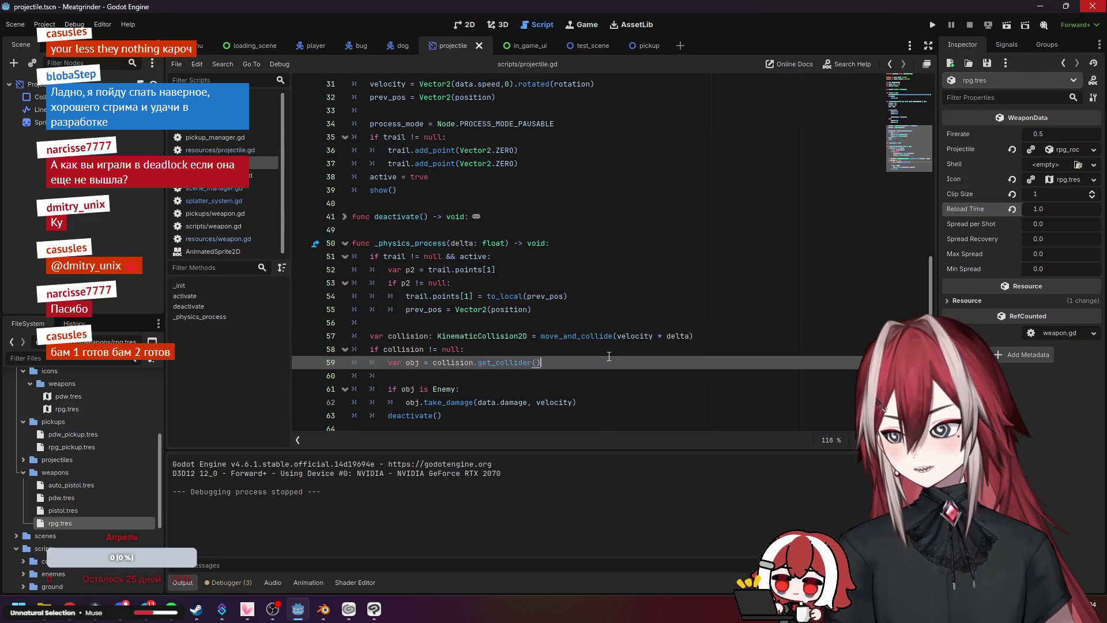
click(615, 384)
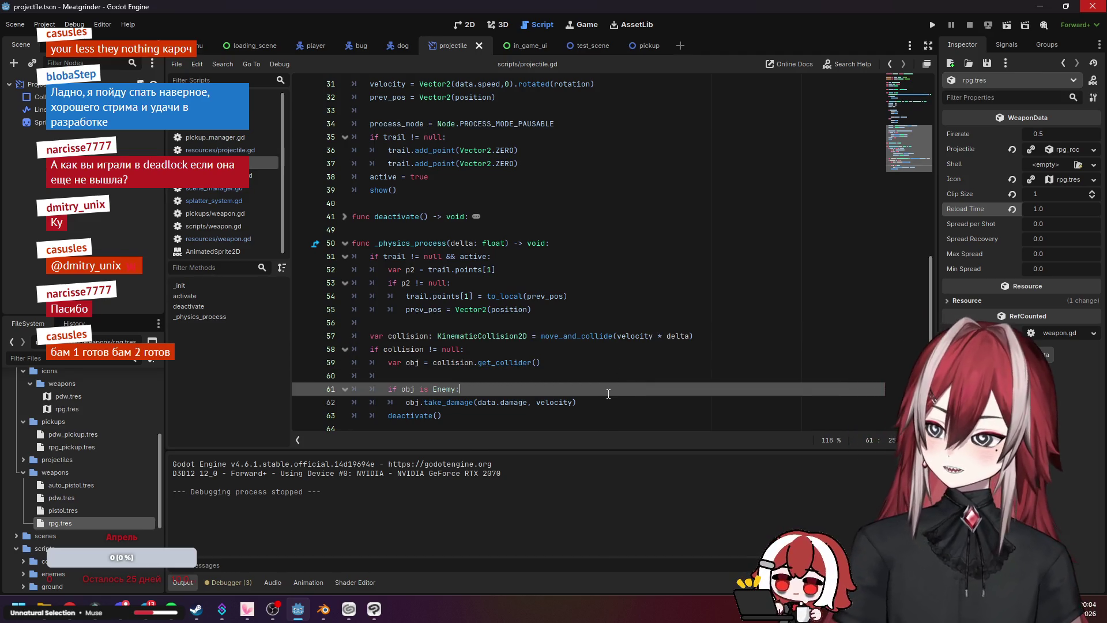
- Open resources/projectile.gd and inspect the explosion and explosion_stamp exports on lines 11–12
click(240, 148)
key(Down)
key(Down)
key(Down)
click(557, 234)
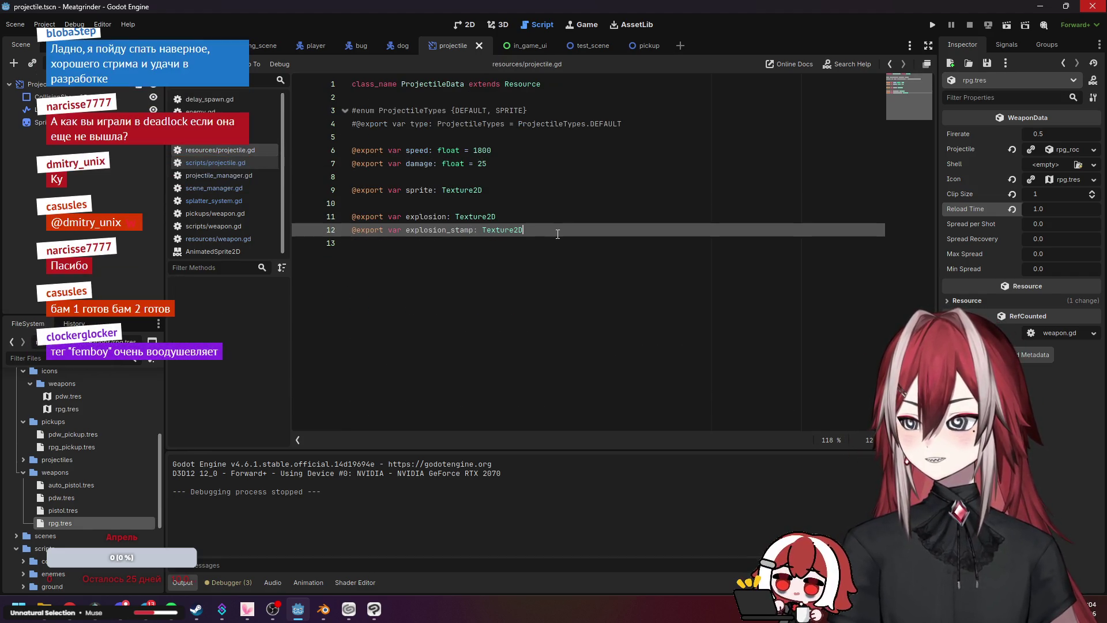
click(414, 217)
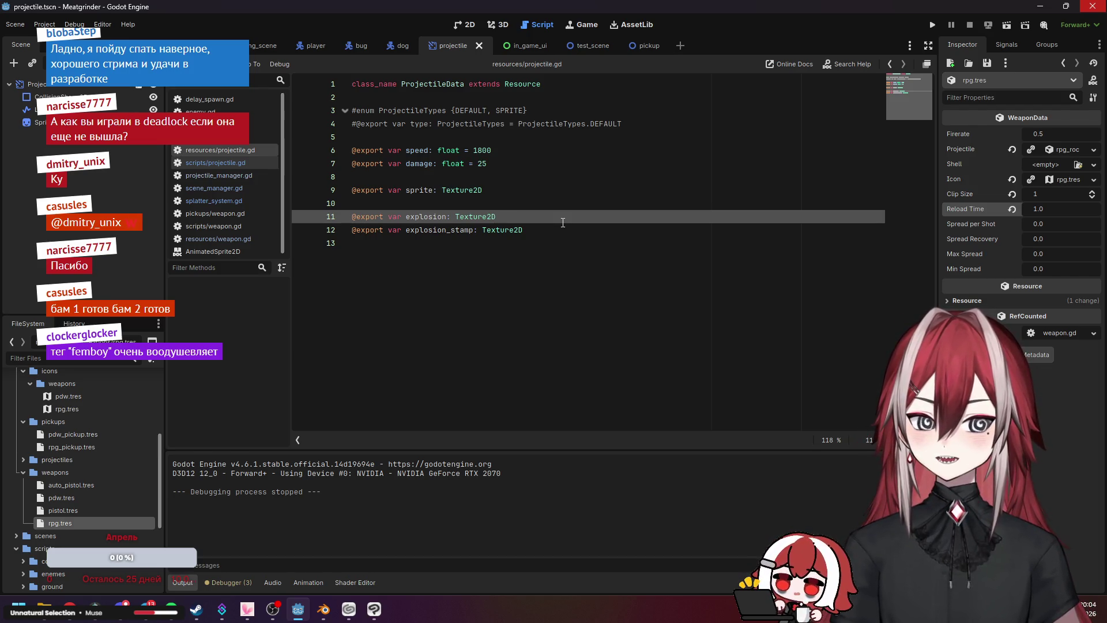
click(526, 223)
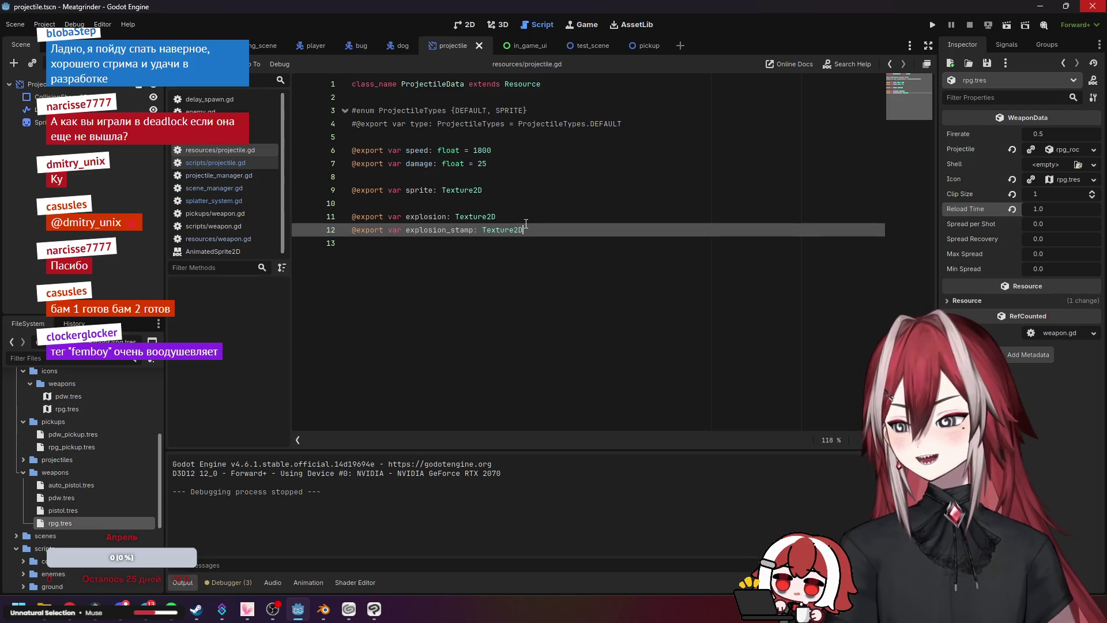
click(531, 218)
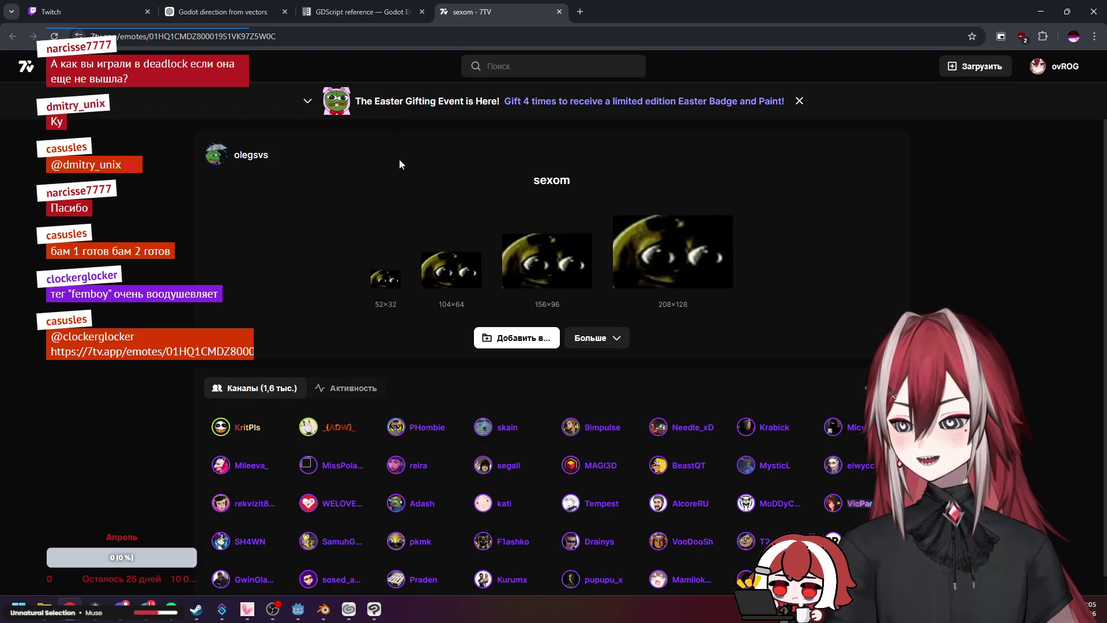
- Add the sexom emote to the channel's 7TV emote set
click(511, 333)
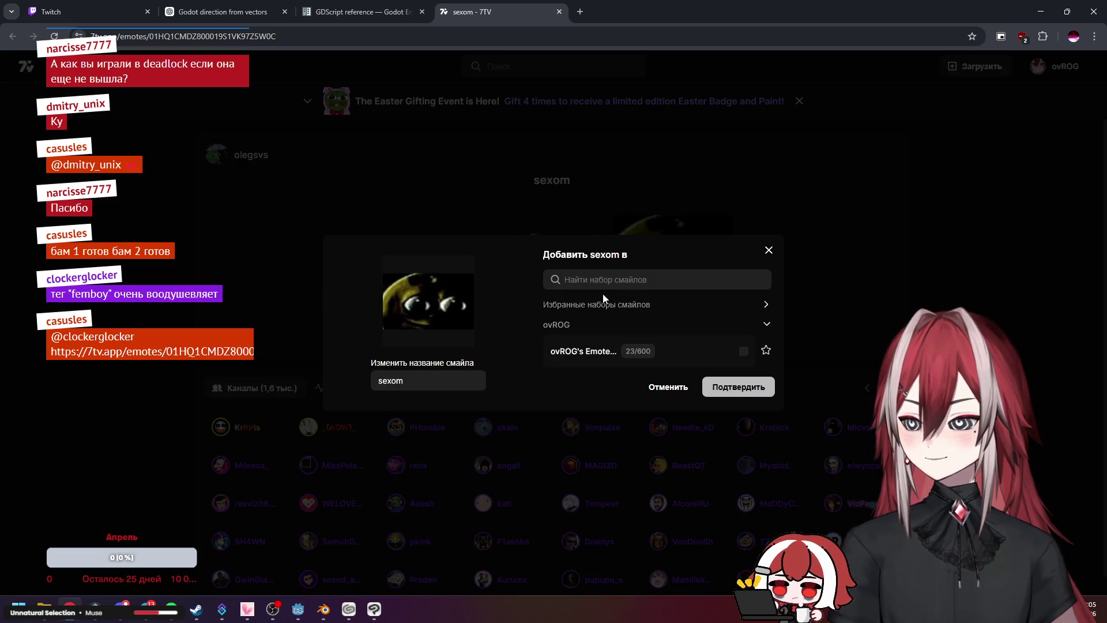
click(743, 351)
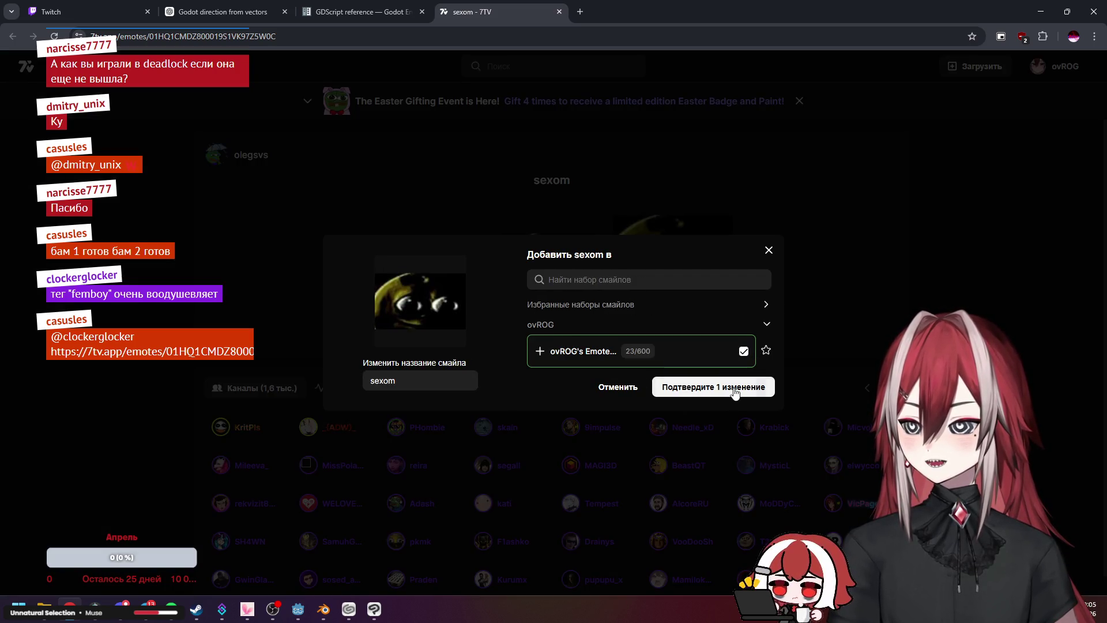
click(733, 388)
- Close the emote tab, minimize Chrome, and return to the ProjectileData script
middle_click(497, 14)
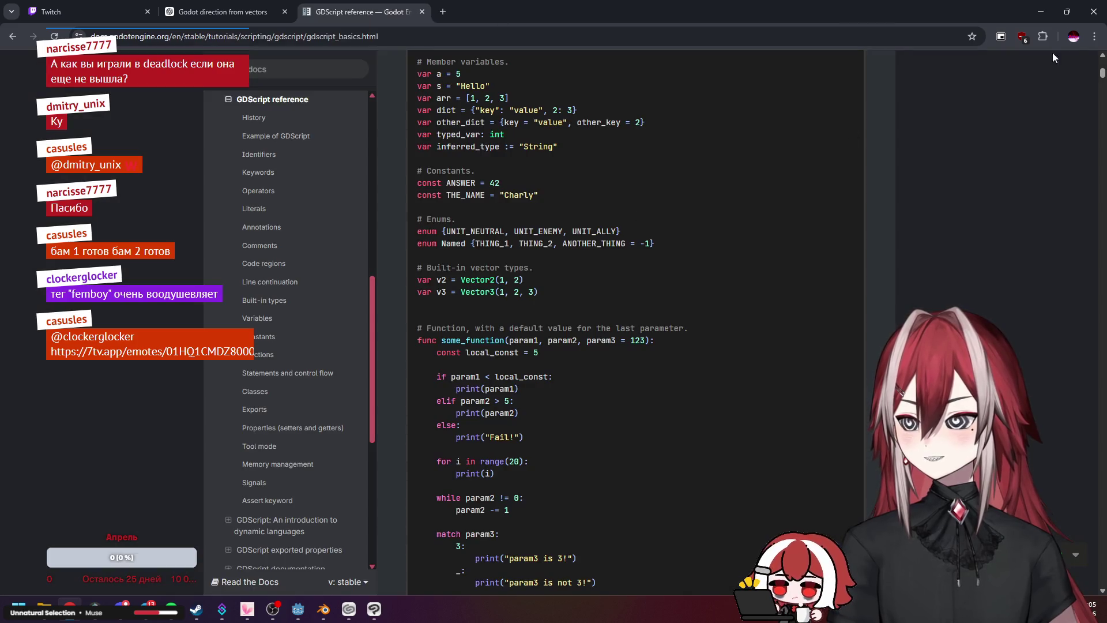
click(1050, 12)
click(538, 228)
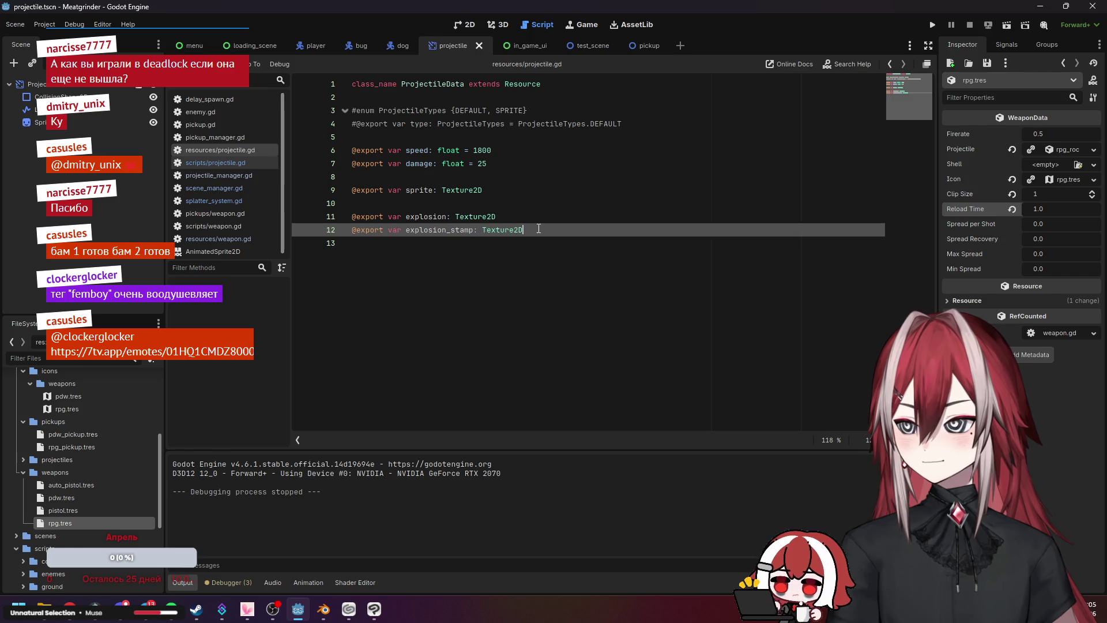
click(442, 205)
key(Return)
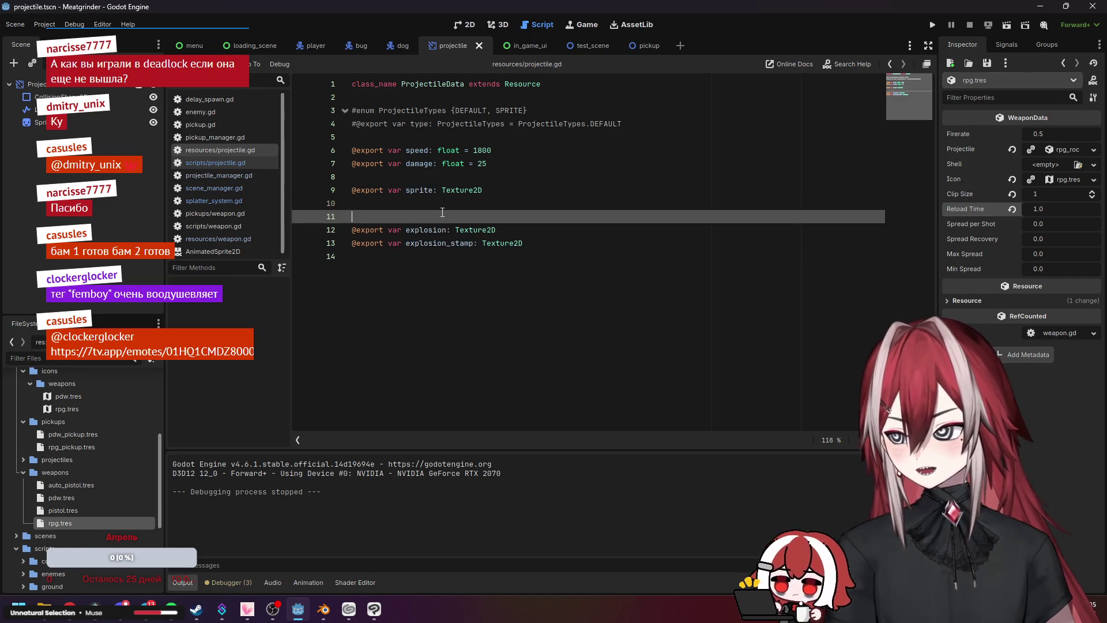
text(@export)
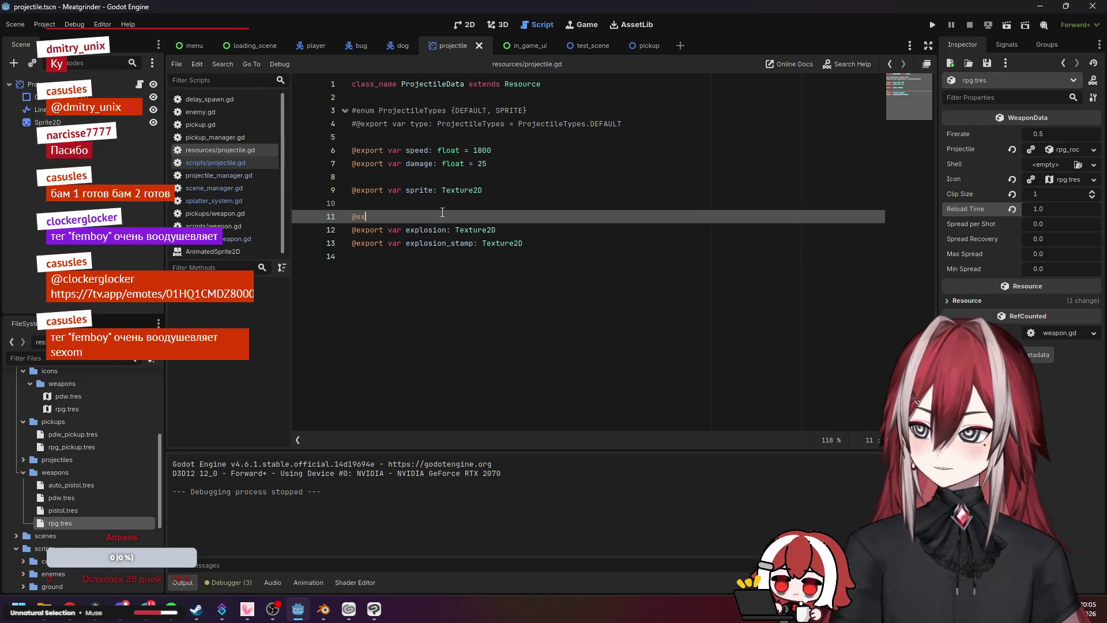
text( var )
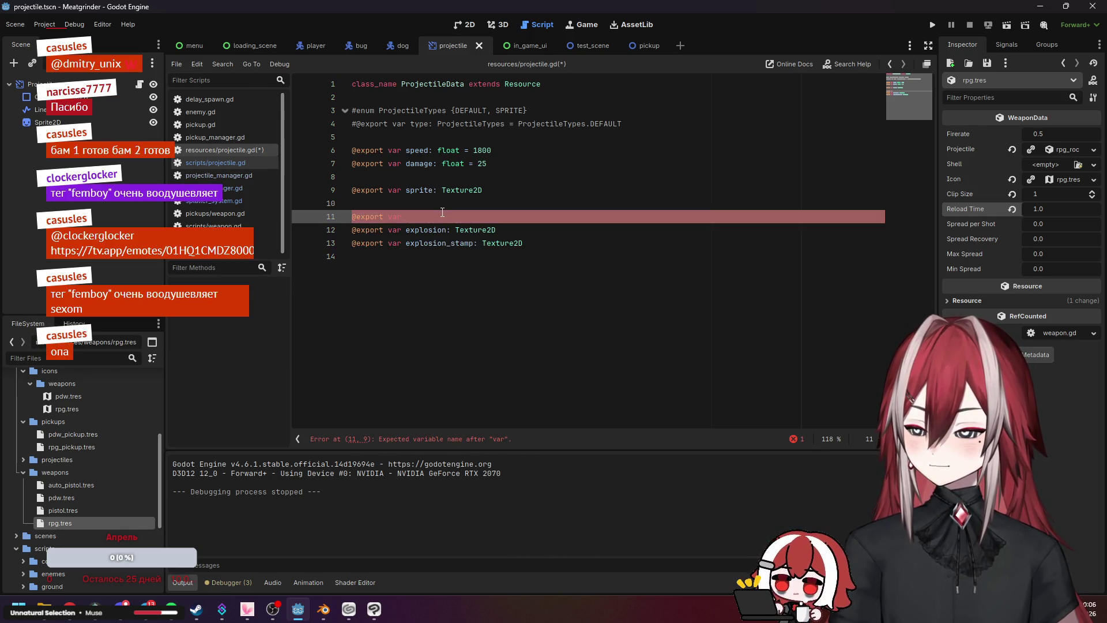
text(Splash)
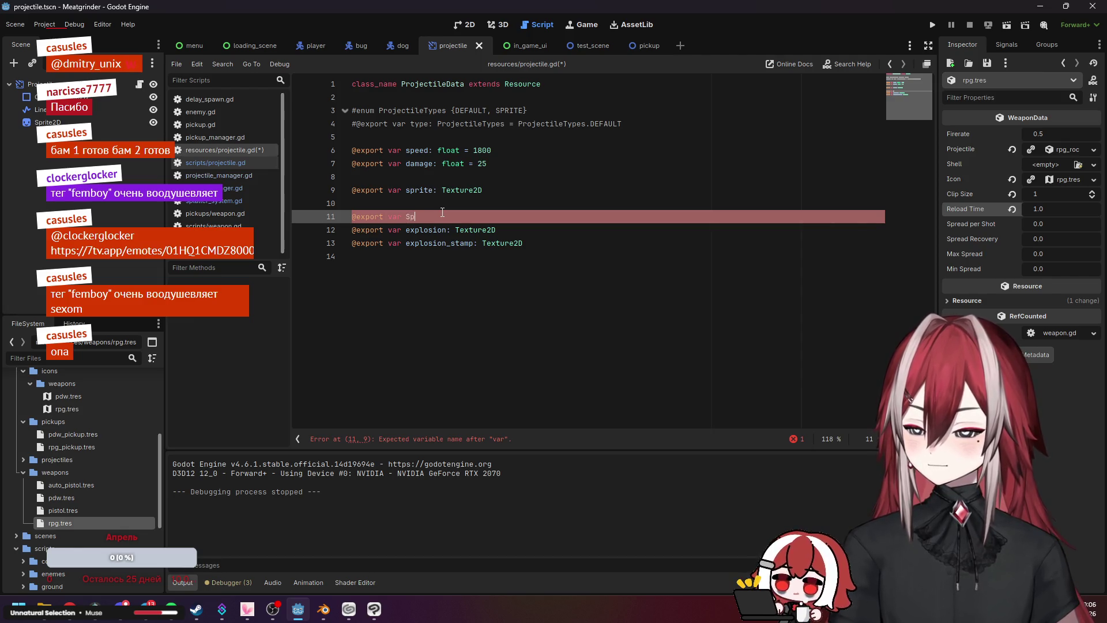
key(BackSpace)
key(BackSpace)
key(BackSpace)
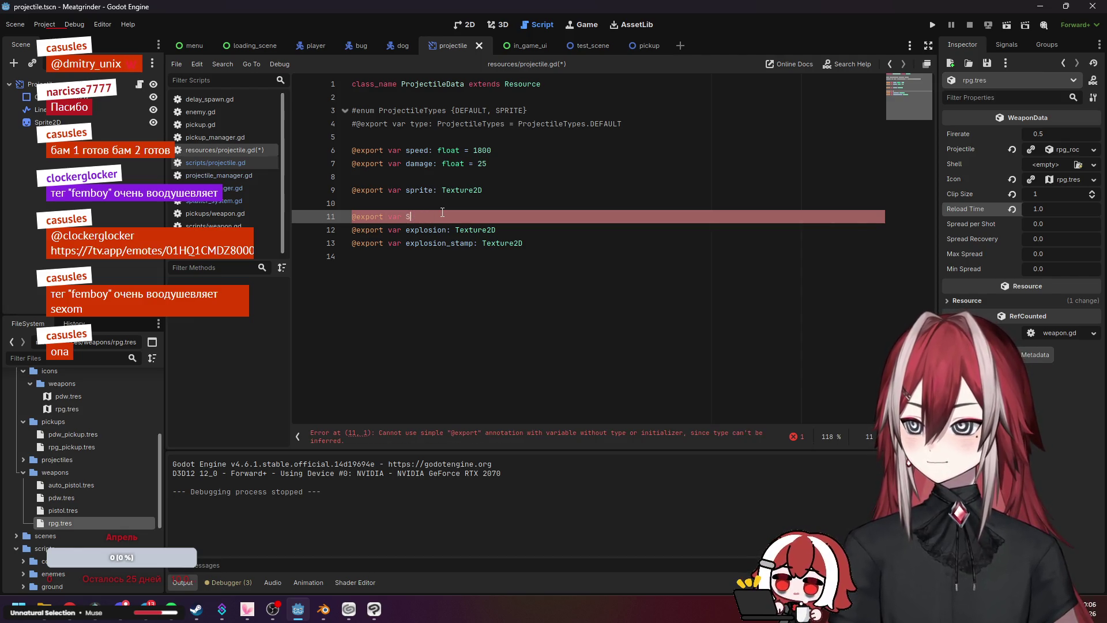
text(spl)
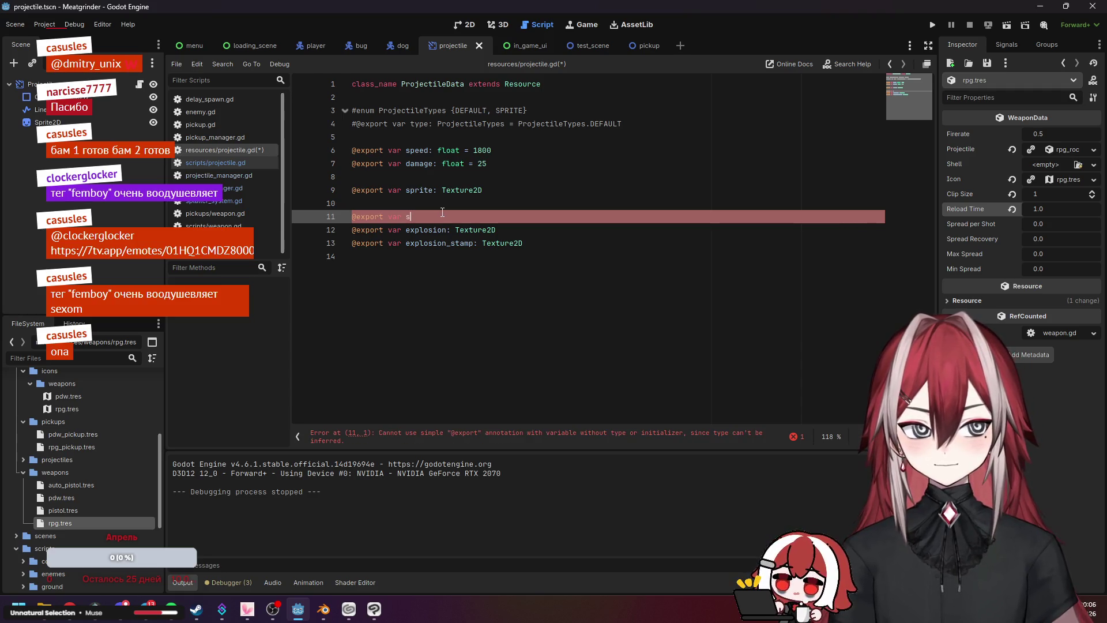
text(ash )
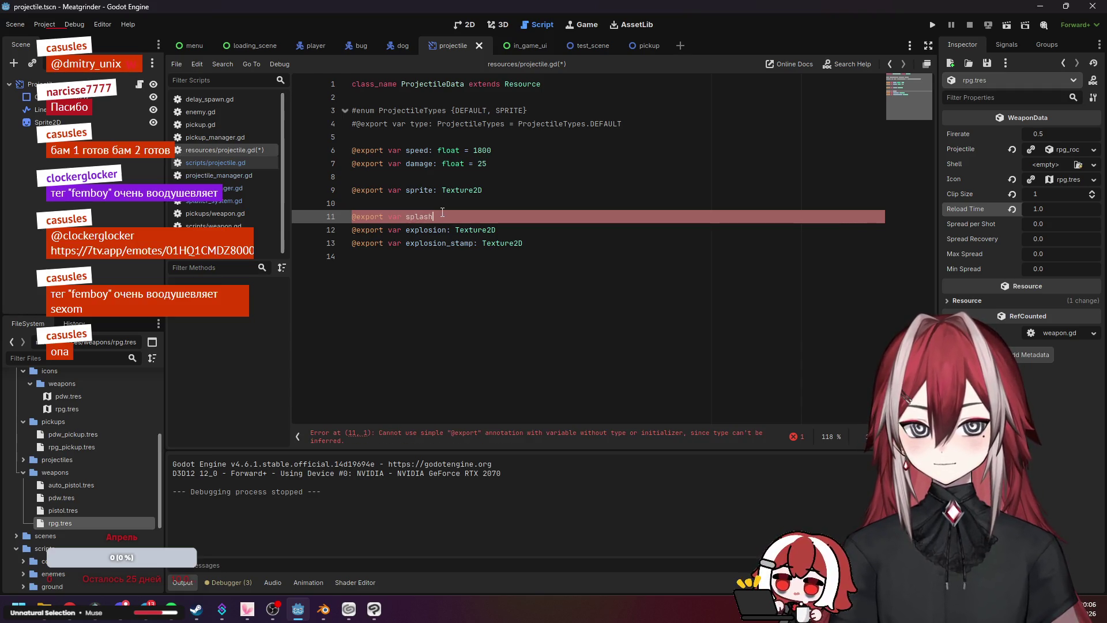
text(damage)
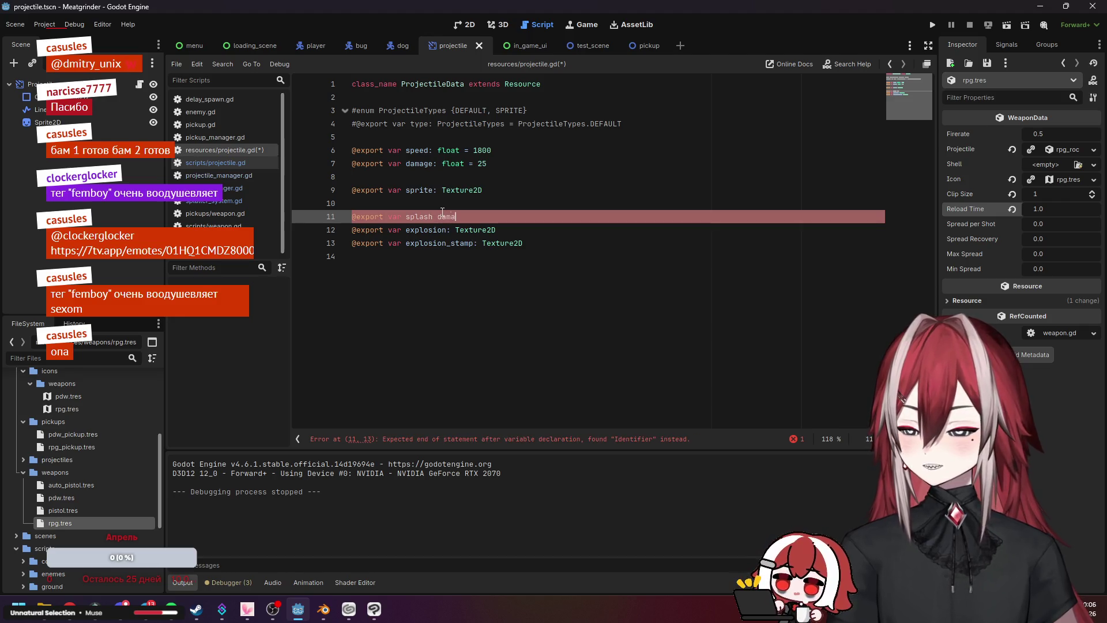
key(Delete)
text(_damage: )
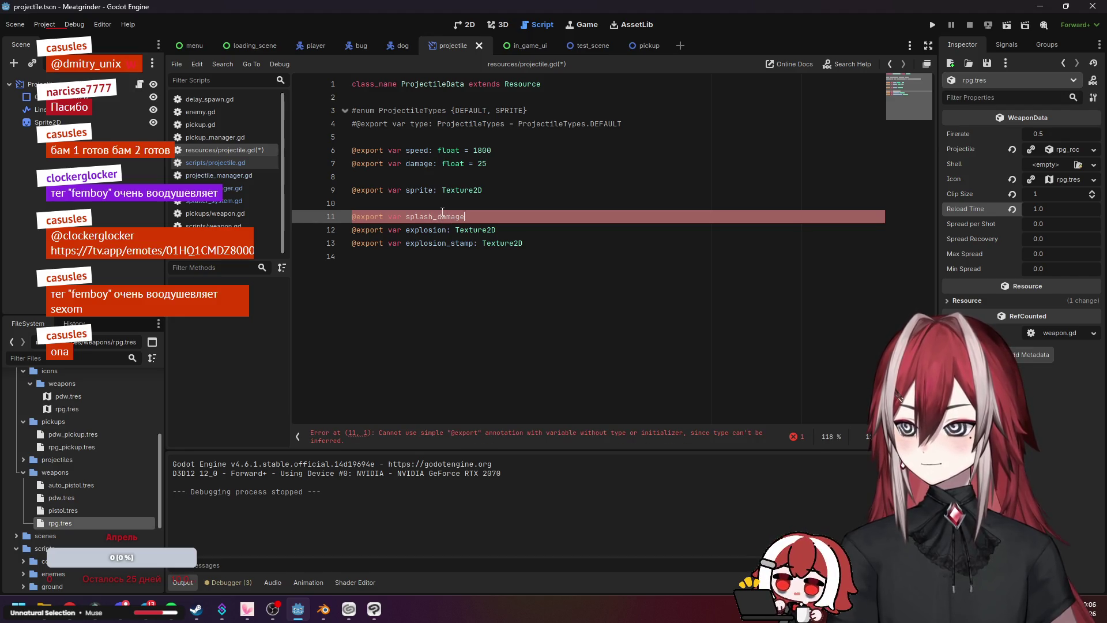
text(bool = f)
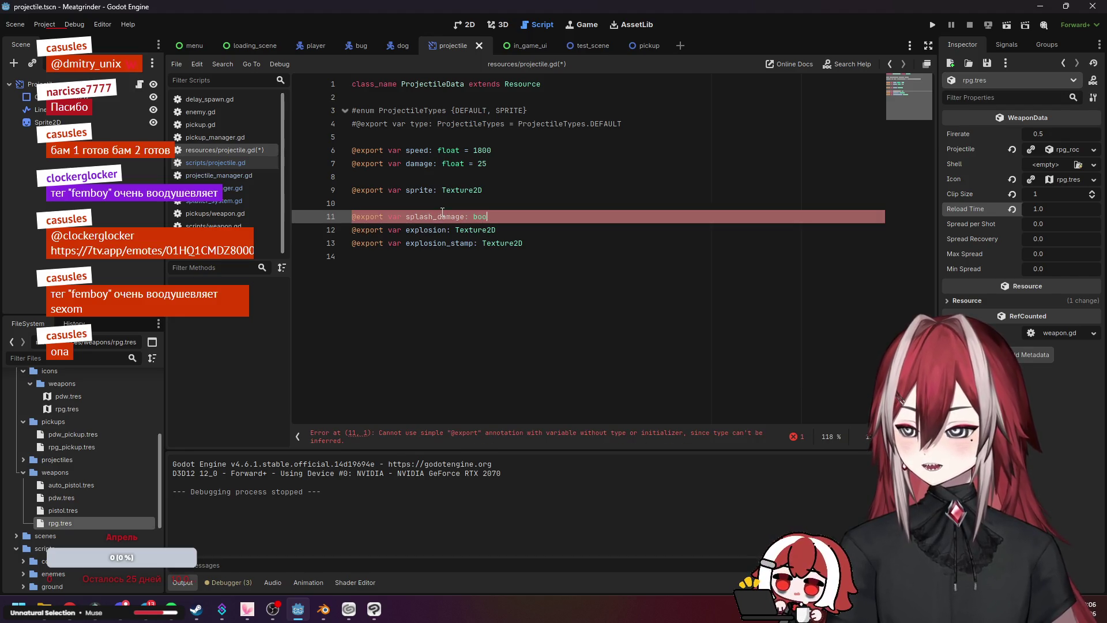
text(alse)
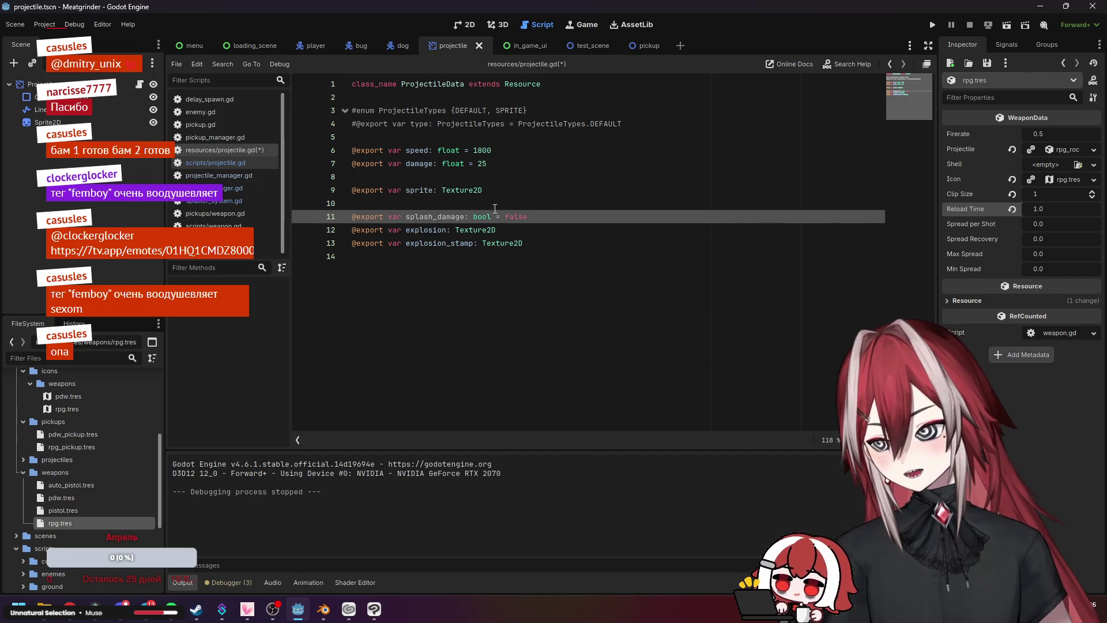
- Save resources/projectile.gd with Ctrl+S and select the splash_damage name
click(604, 258)
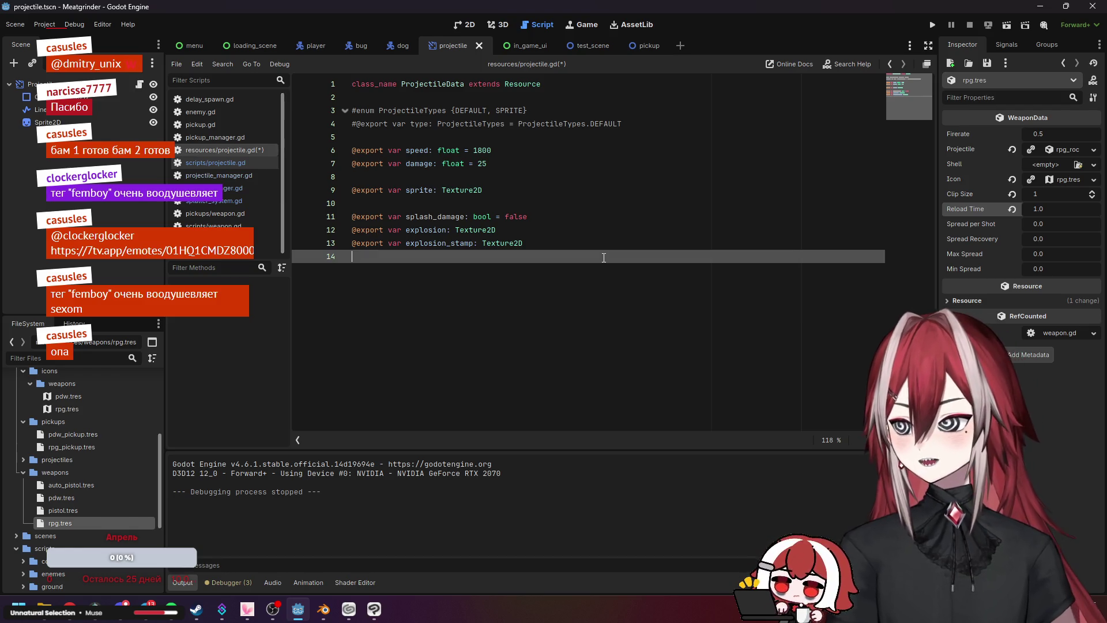
click(502, 200)
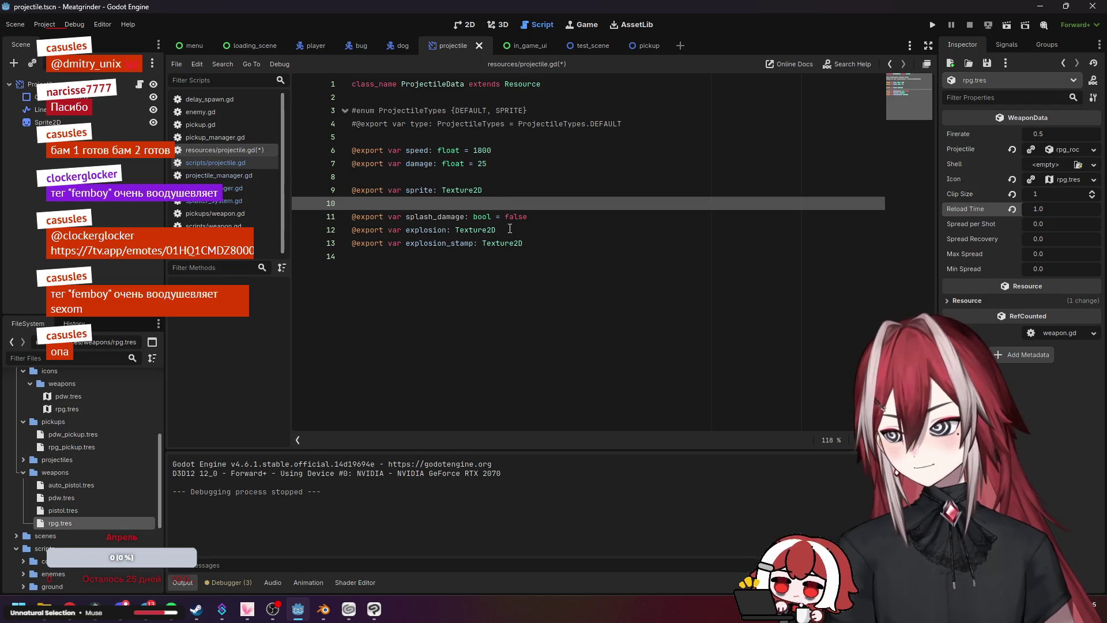
click(423, 217)
key(Up)
key(Up)
key(ctrl+s)
drag(406, 217, 465, 217)
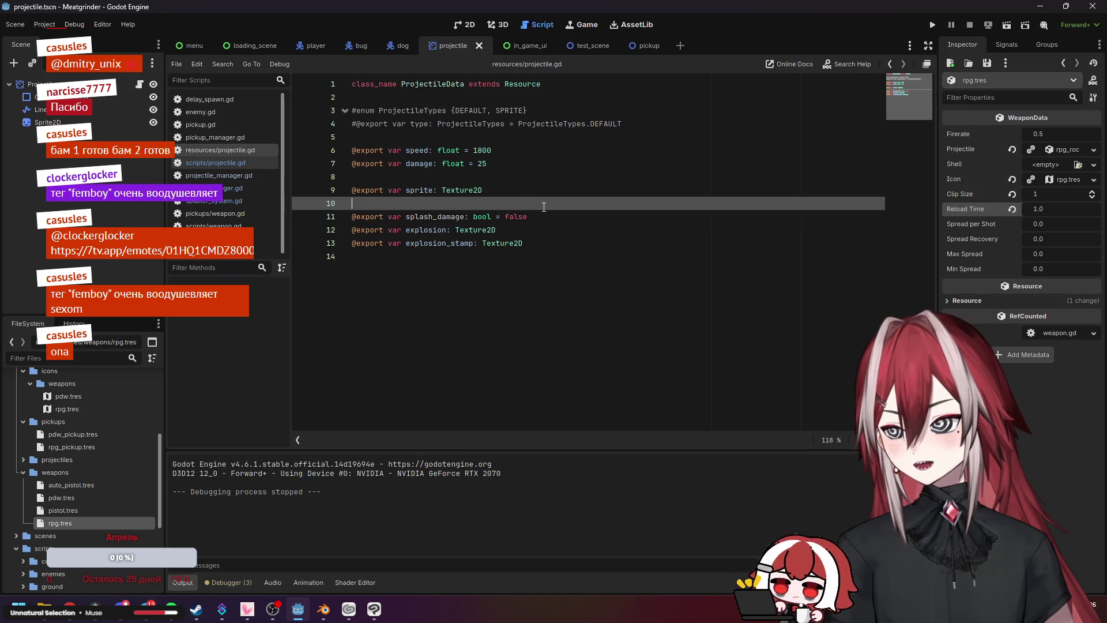
- Open scripts/projectile.gd and review the collision lines around the enemy damage call
click(220, 162)
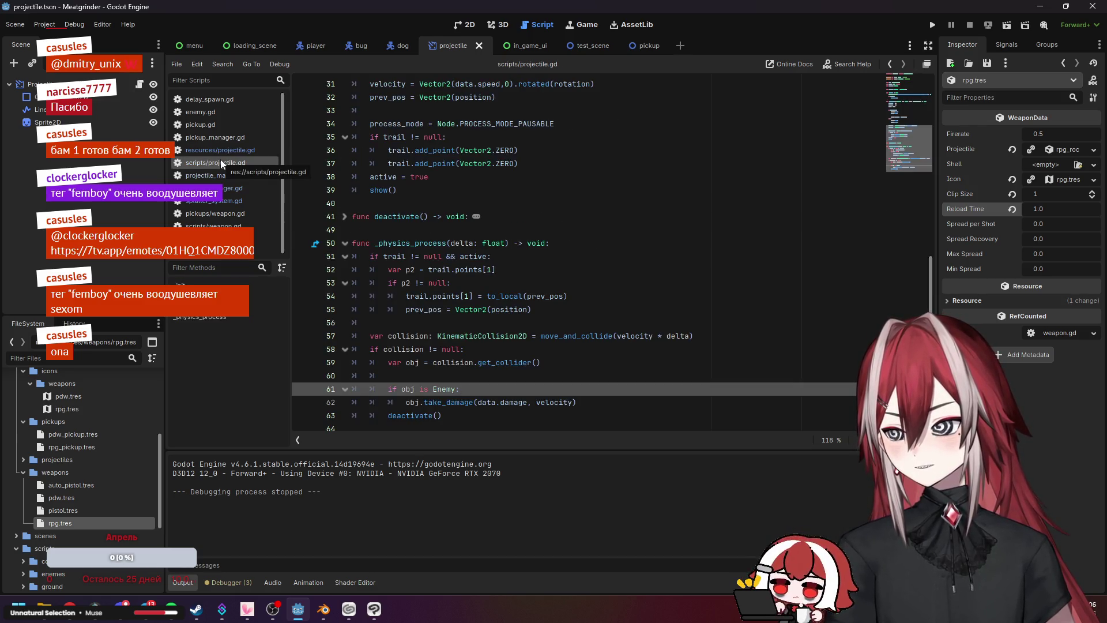
click(485, 377)
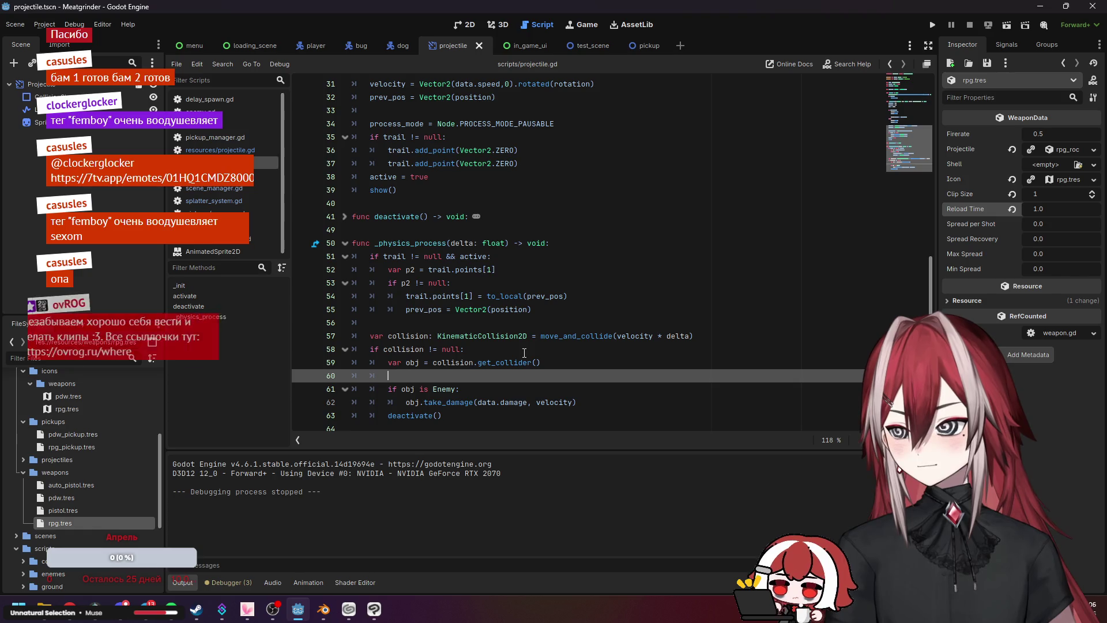
key(Down)
key(Up)
key(Up)
key(Up)
key(Down)
key(Down)
key(Up)
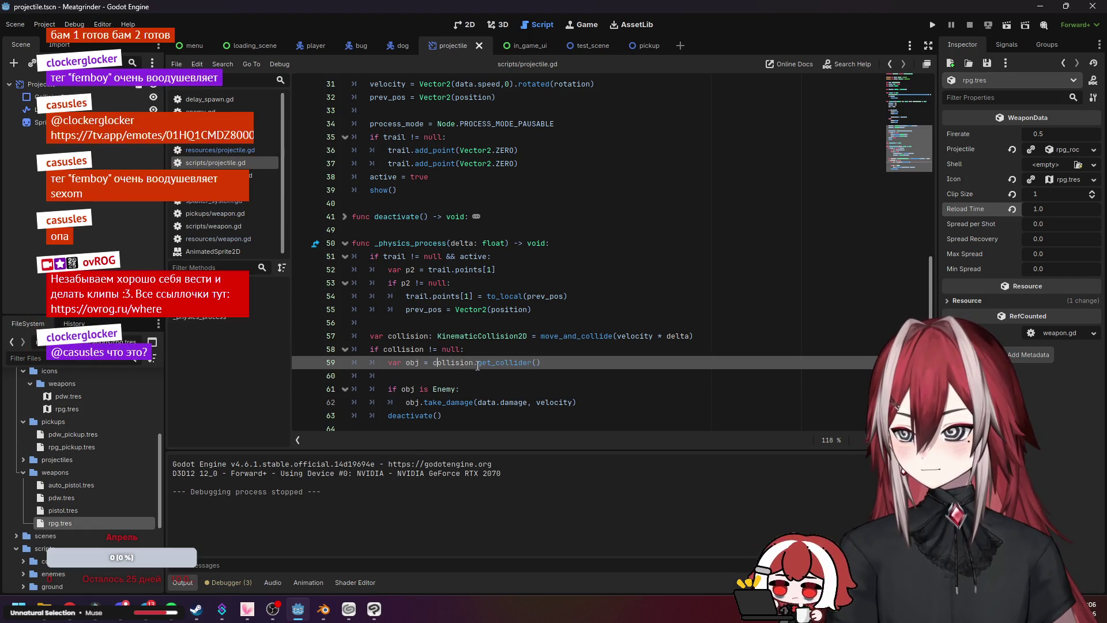
key(Down)
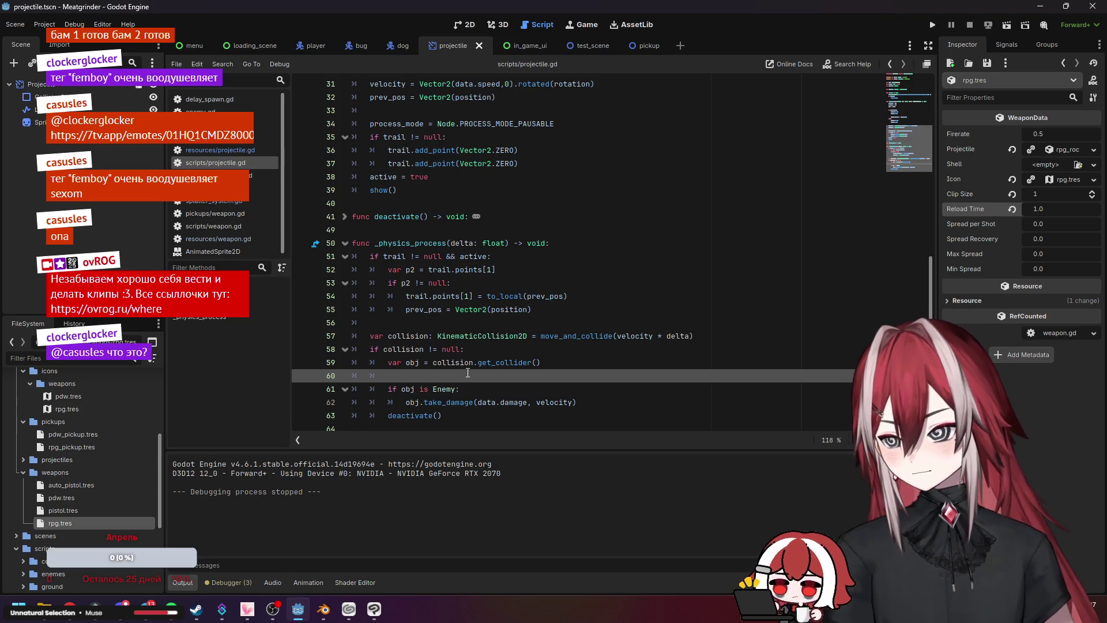
click(456, 416)
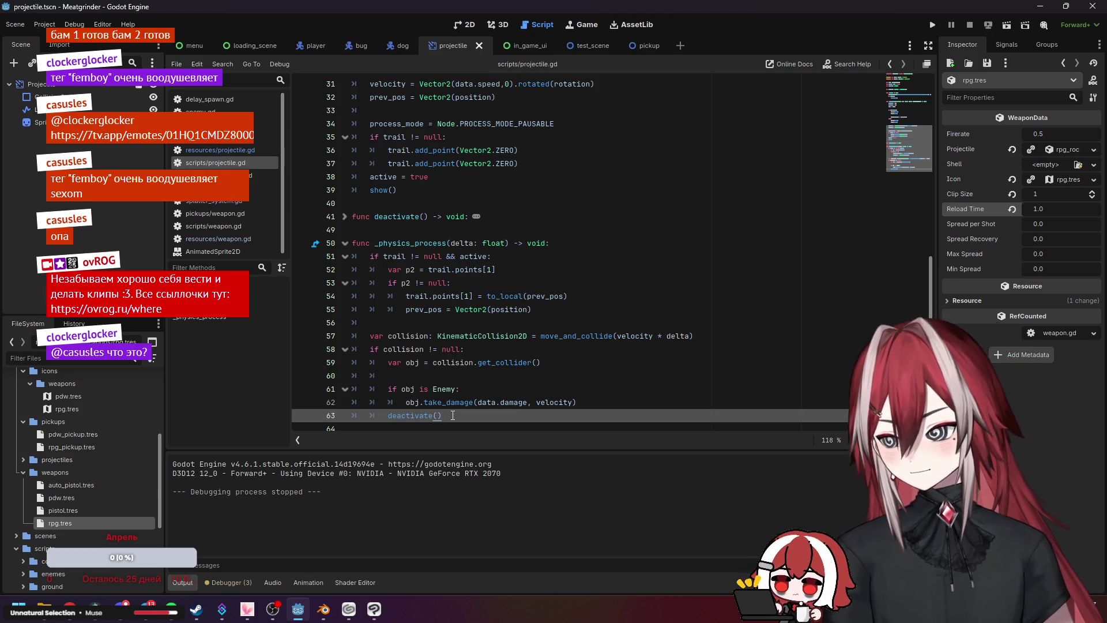
- Insert two indented blank lines between take_damage and deactivate(), then view the GDScript reference in the browser
click(574, 364)
click(595, 400)
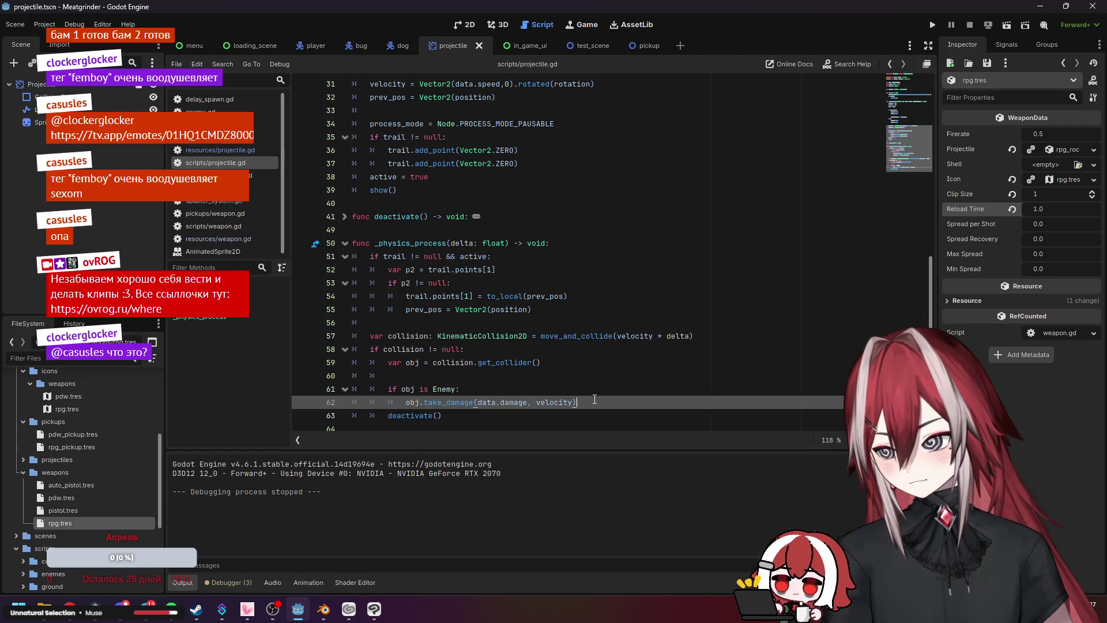
key(Return)
key(Return)
click(454, 395)
key(BackSpace)
key(ctrl+shift+k)
key(Return)
key(Up)
key(Return)
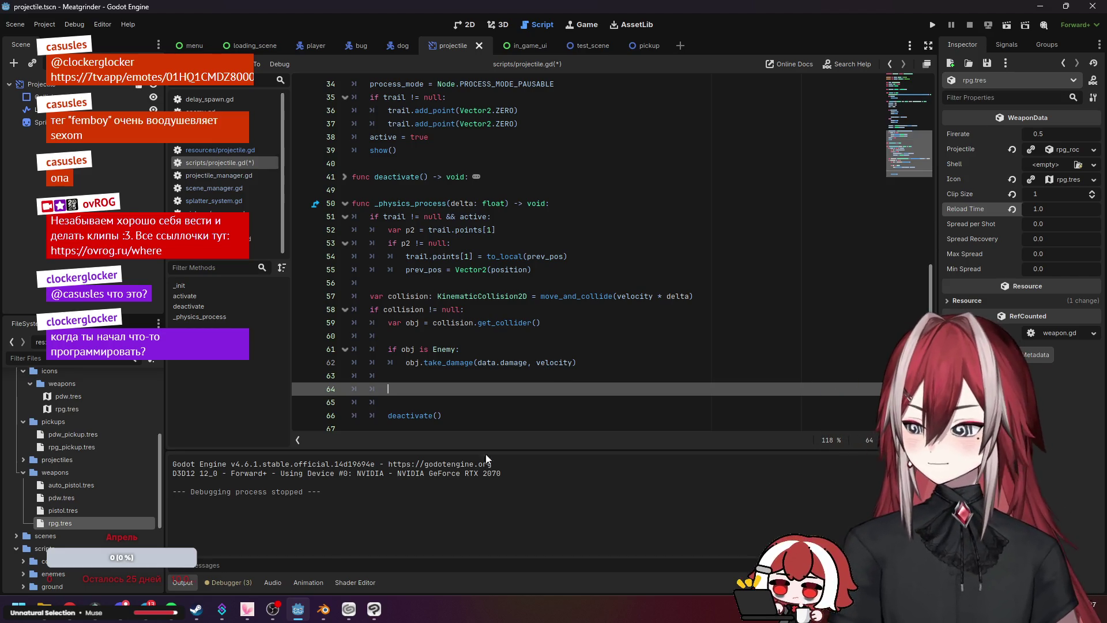
click(70, 605)
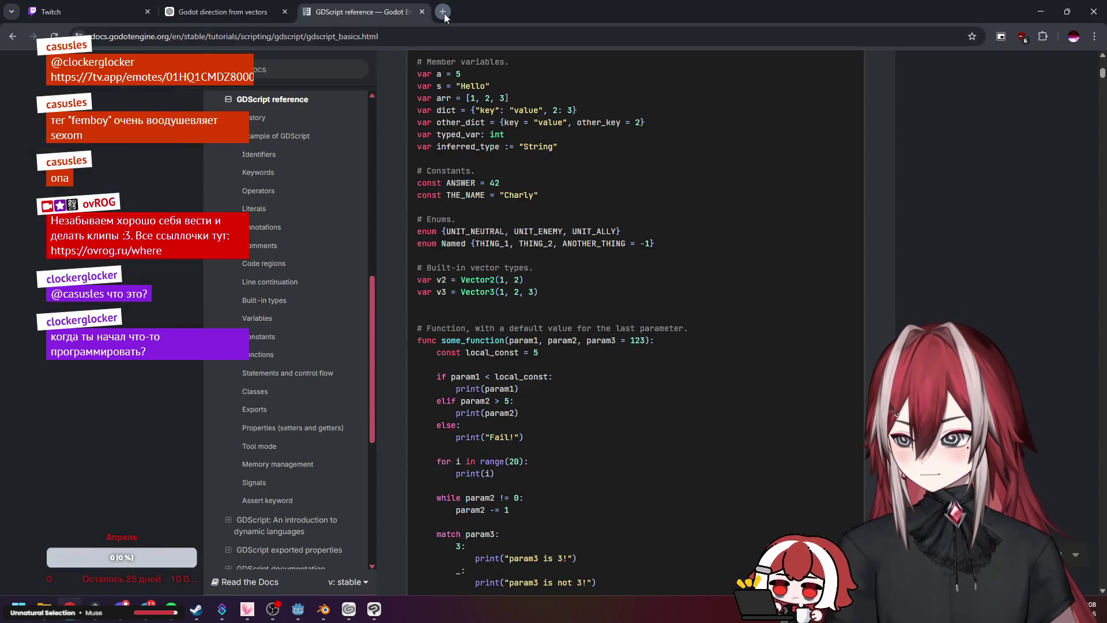
click(443, 11)
text(8 rkfcc k)
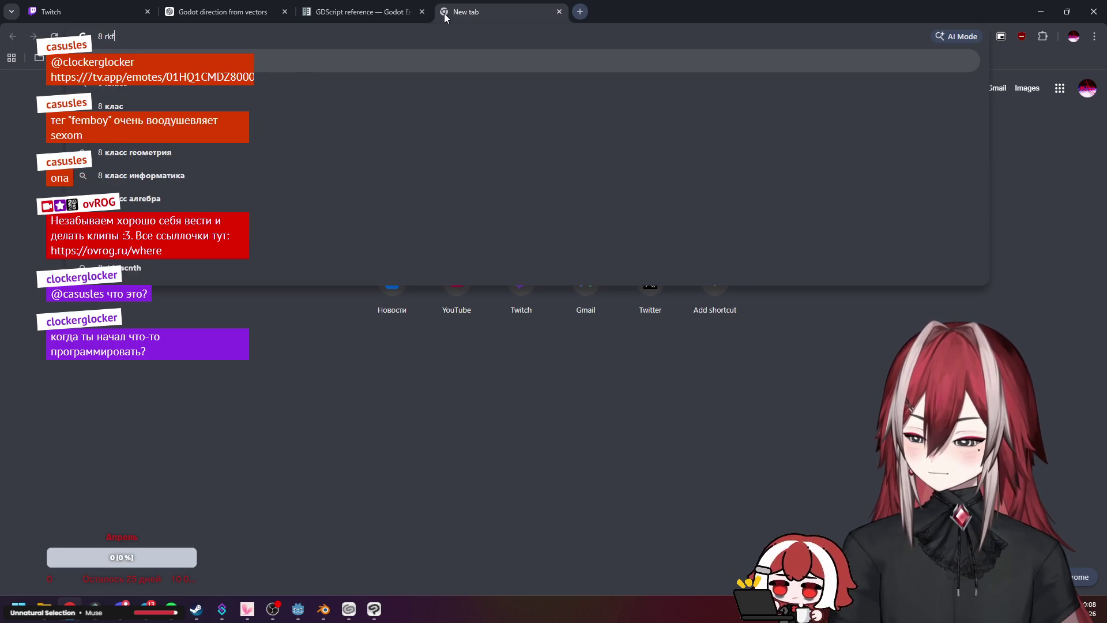
key(BackSpace)
key(Down)
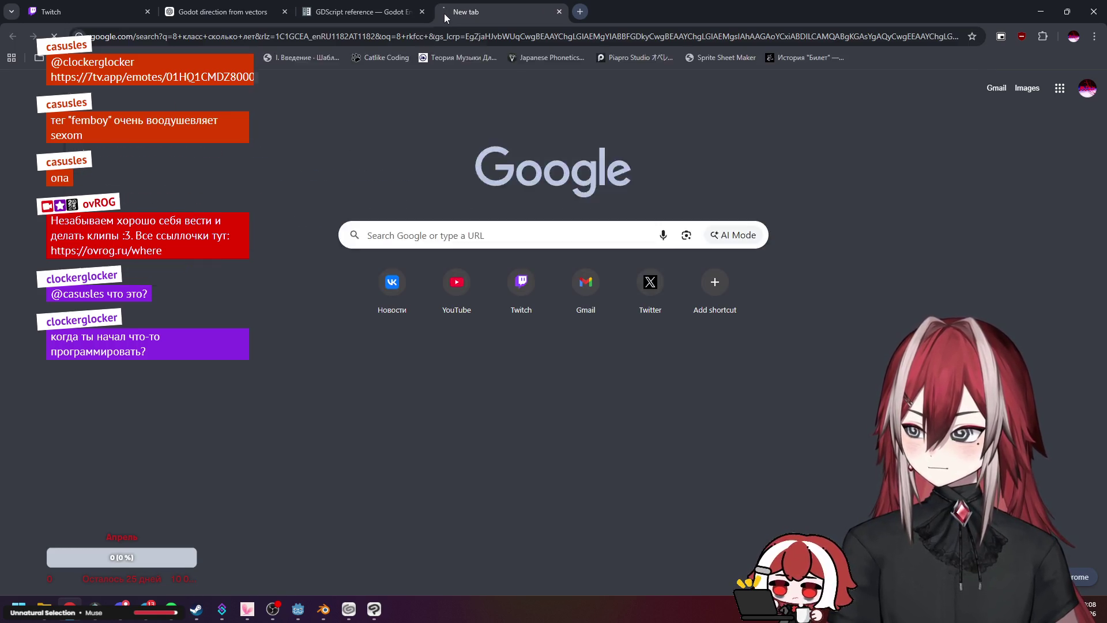
key(Return)
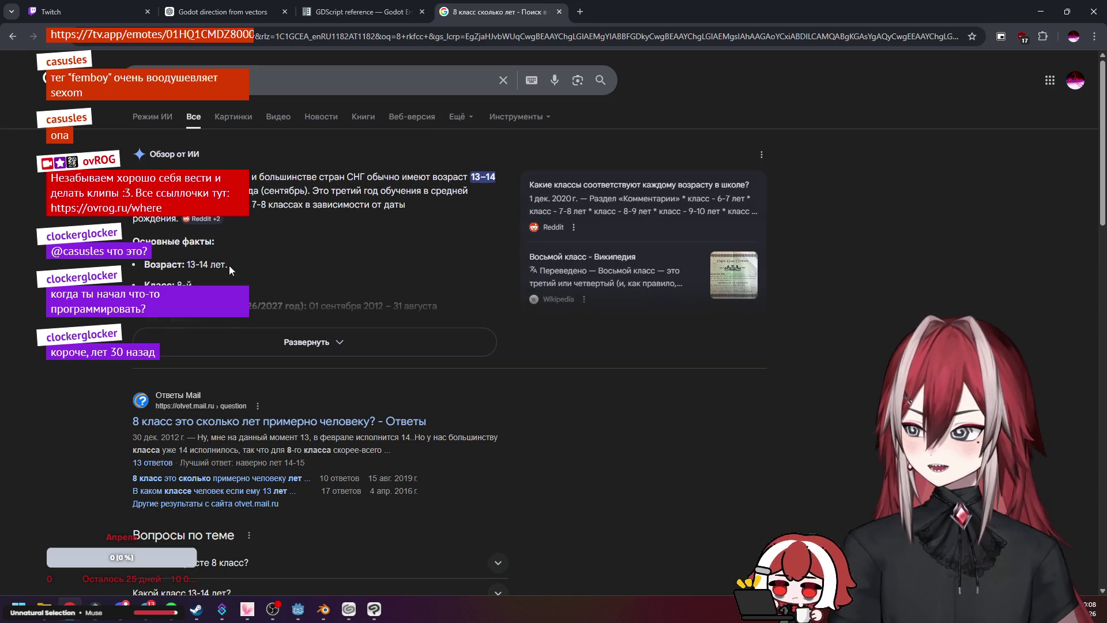
middle_click(517, 6)
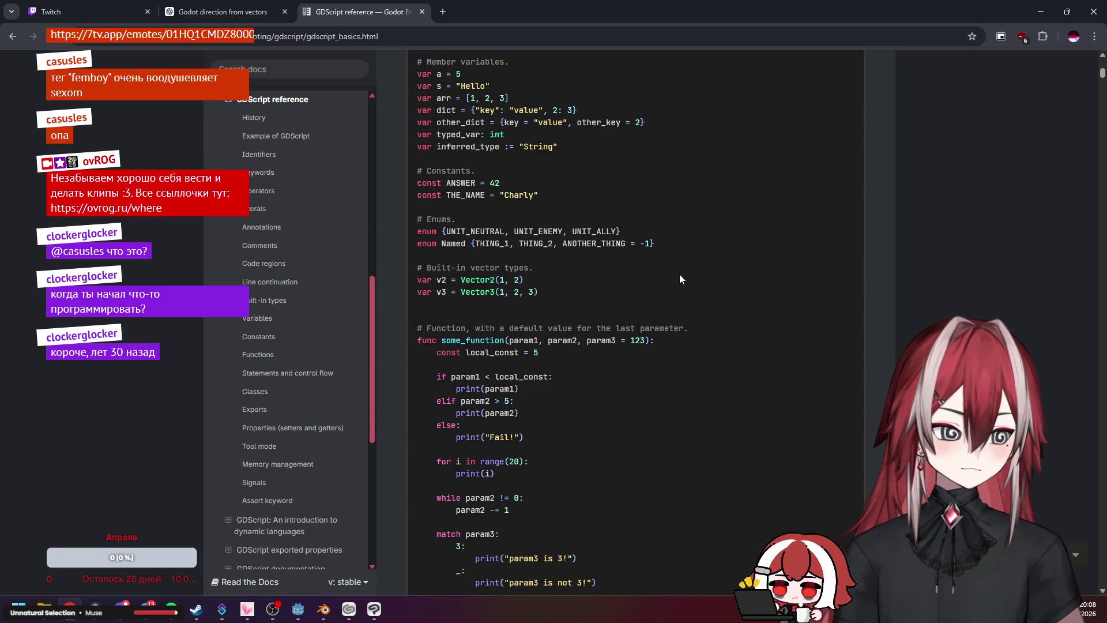
click(374, 609)
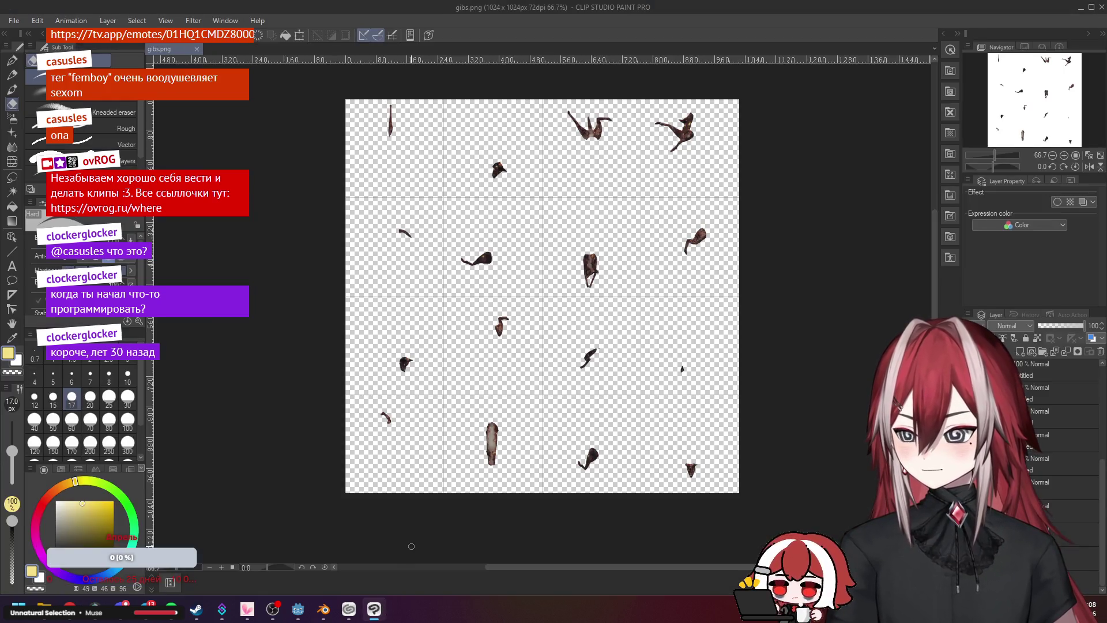
click(375, 609)
click(297, 609)
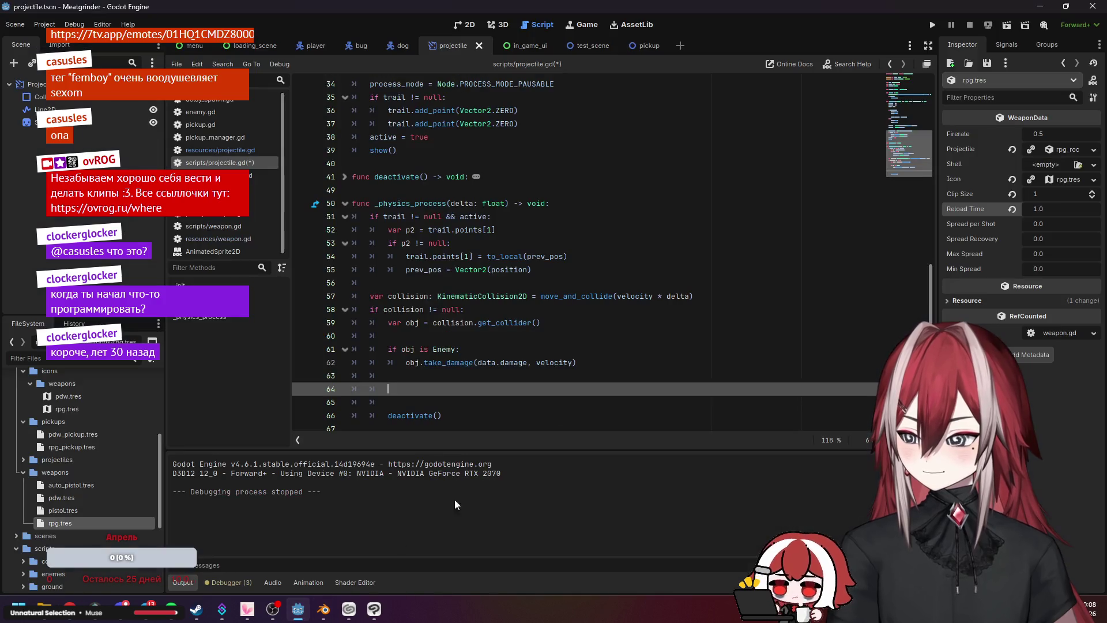
click(509, 384)
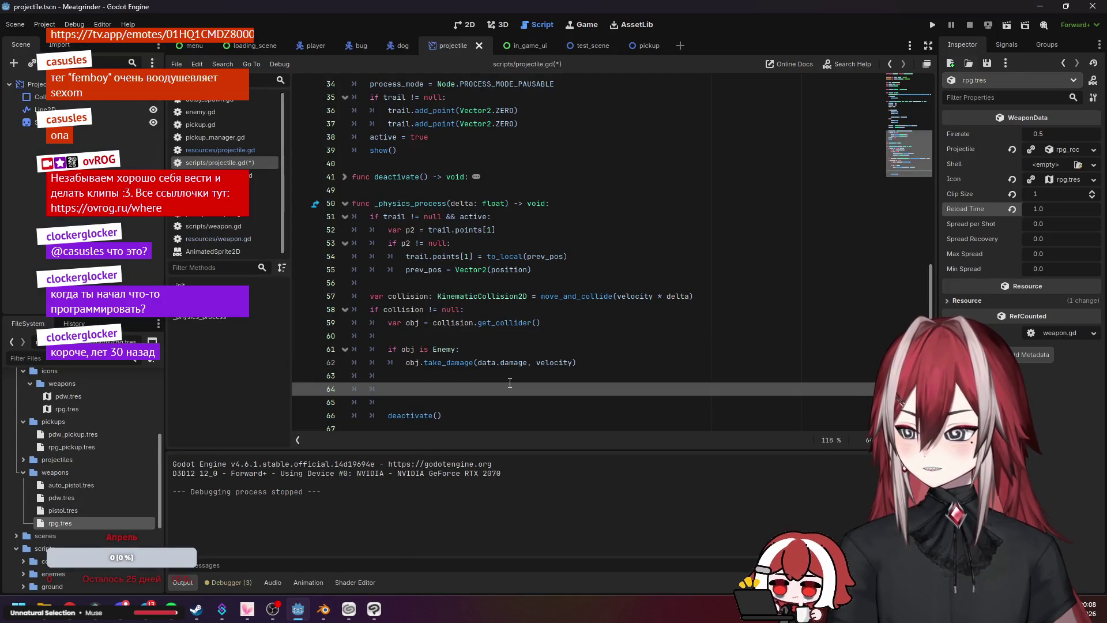
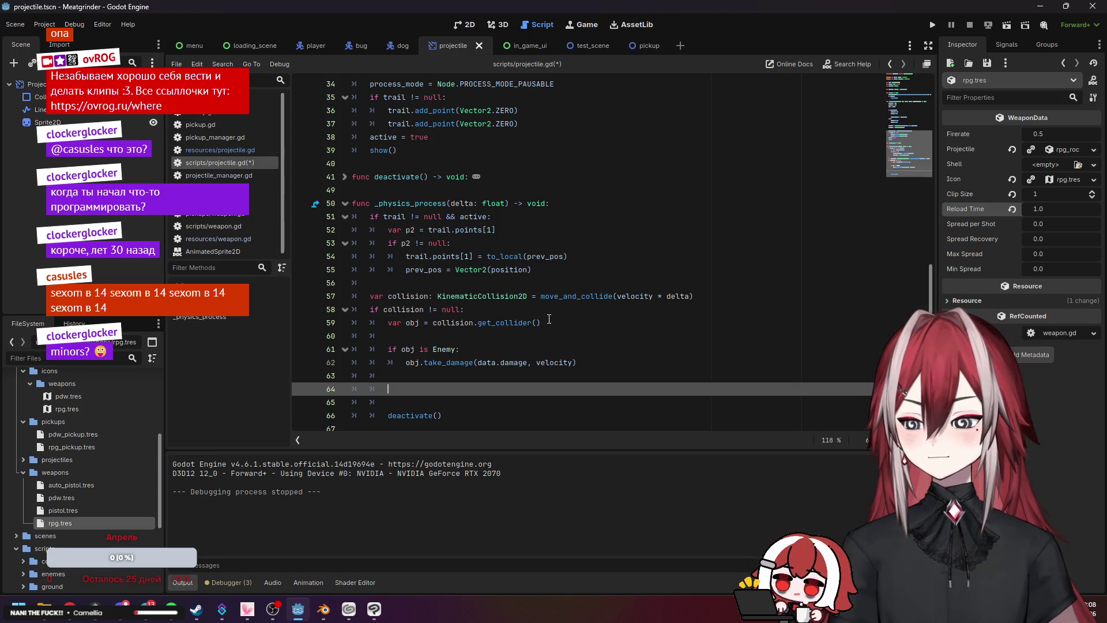
- Search Google for 'godot check for splash damage' in a new Chrome tab
click(79, 620)
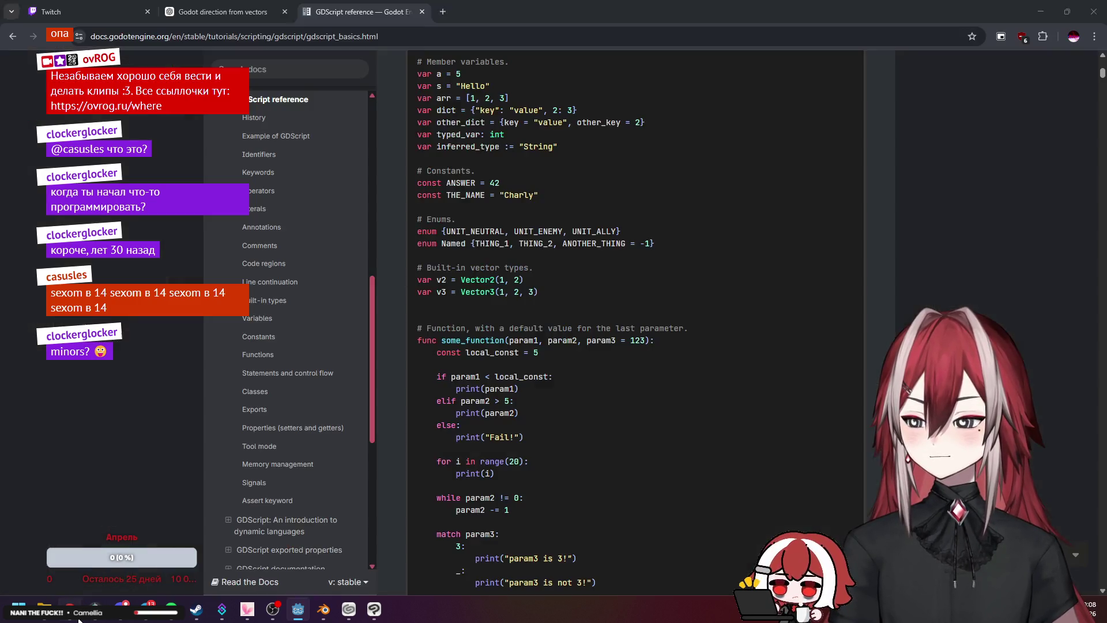
click(443, 11)
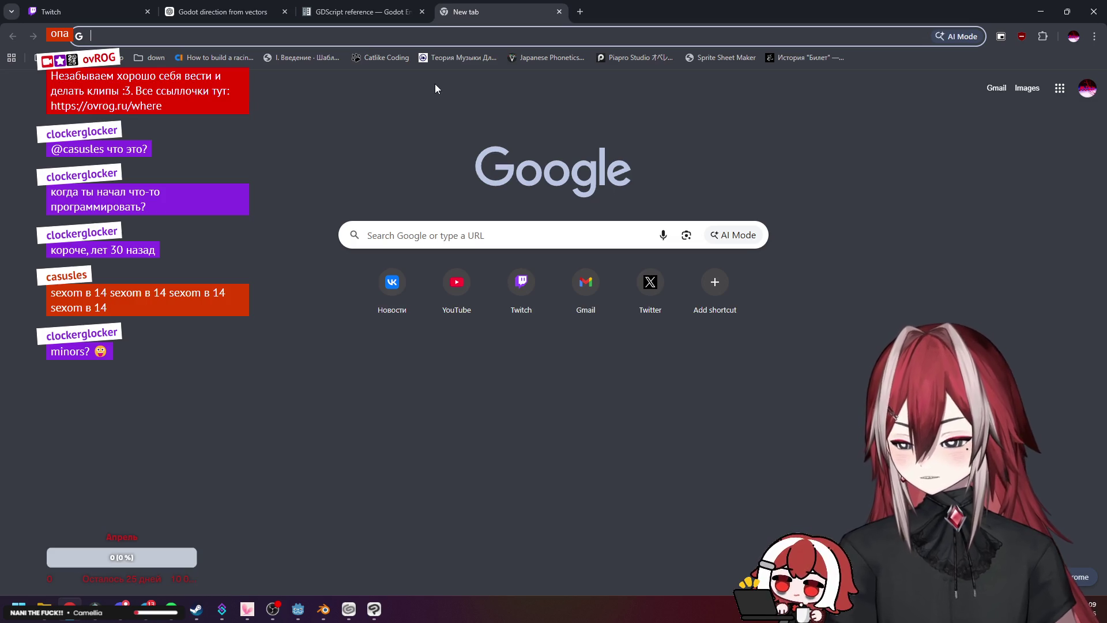
text(godot chec)
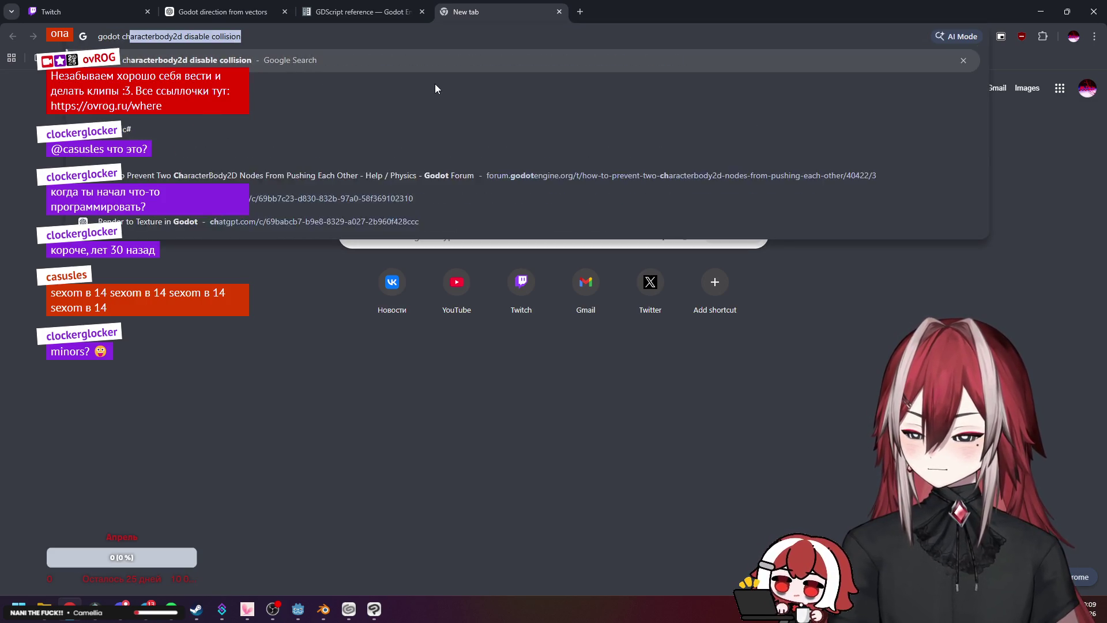
text(k for )
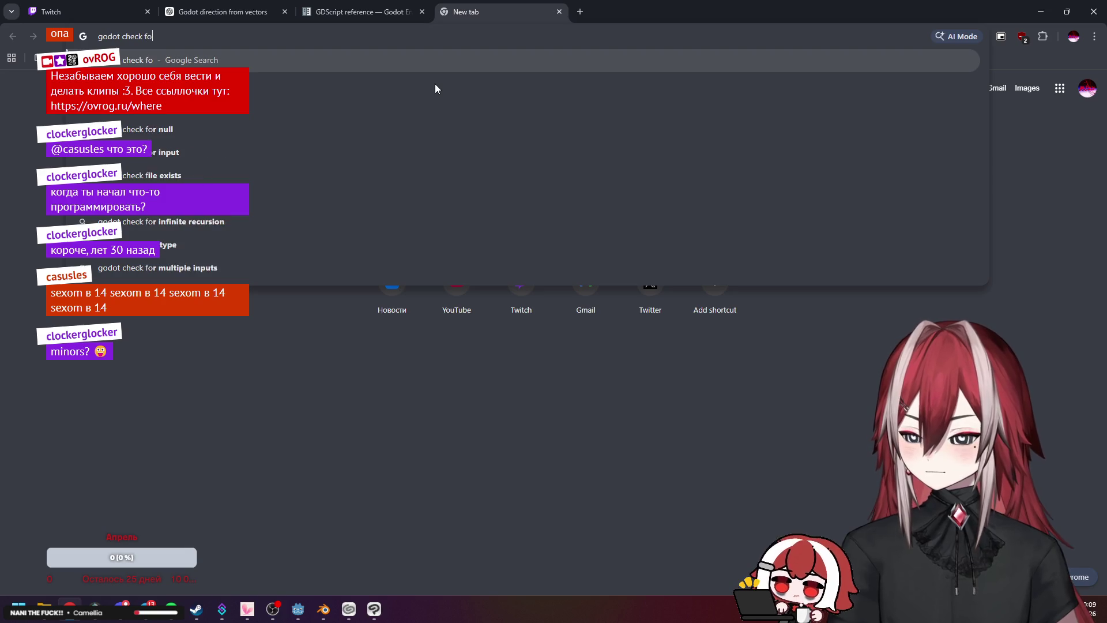
text(splash d)
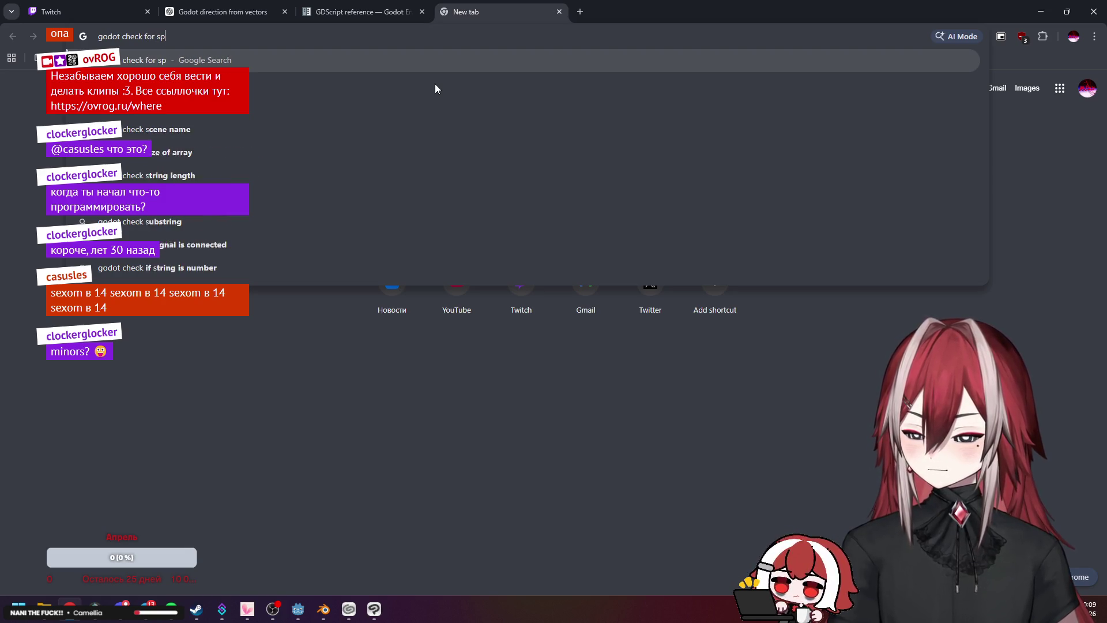
text(amage)
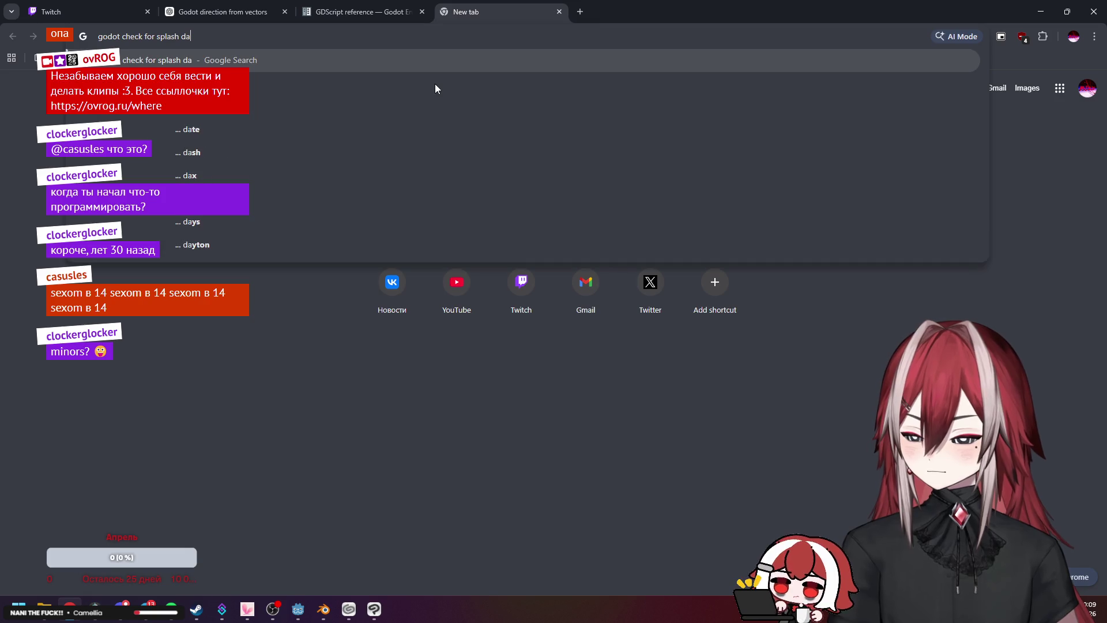
key(Return)
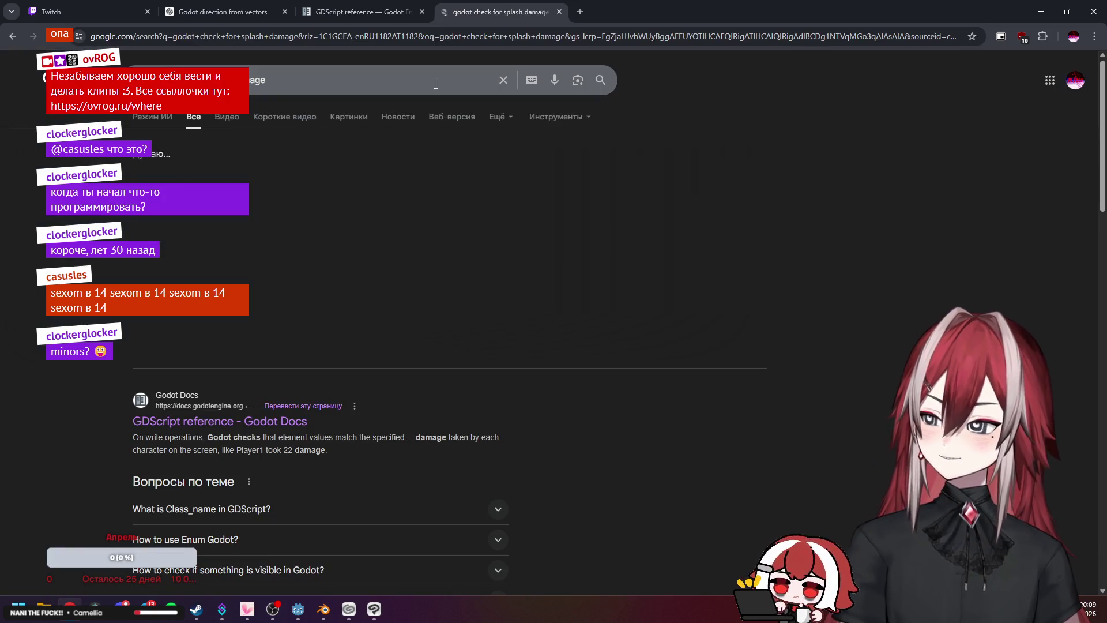
- Expand the AI overview, read both splash-damage methods, then return to projectile.gd line 59
click(409, 332)
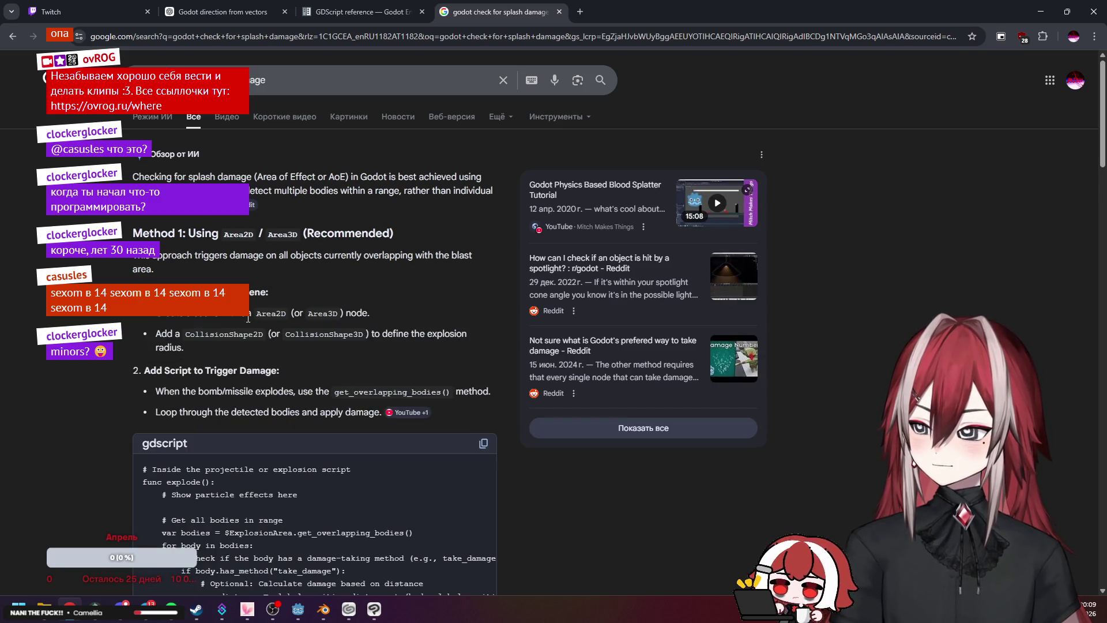
scroll(246, 315, down, 1)
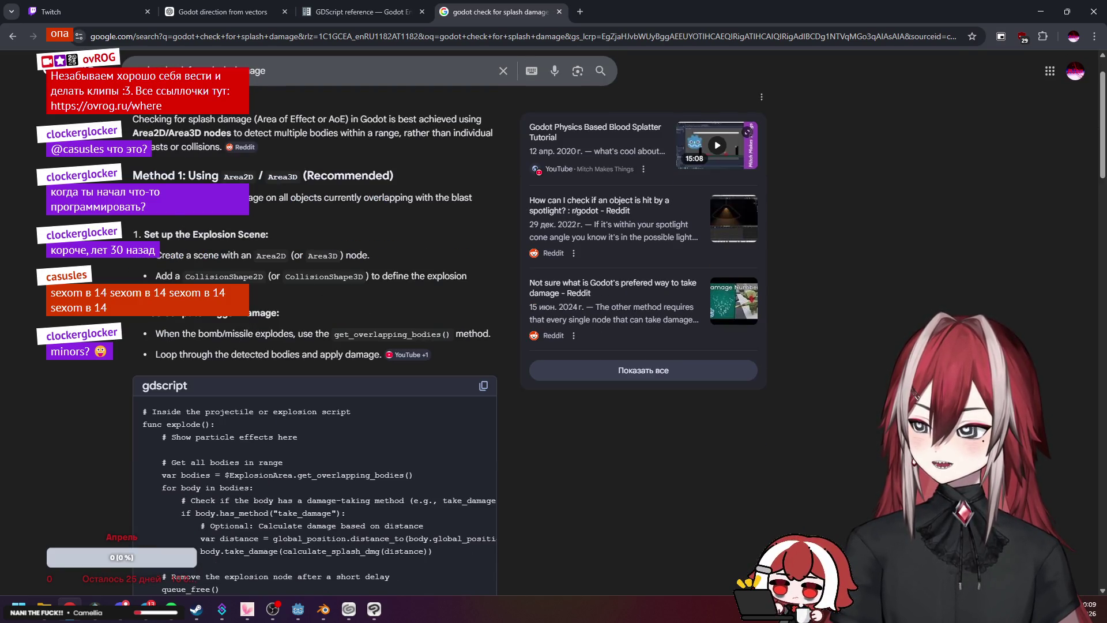
scroll(306, 290, down, 2)
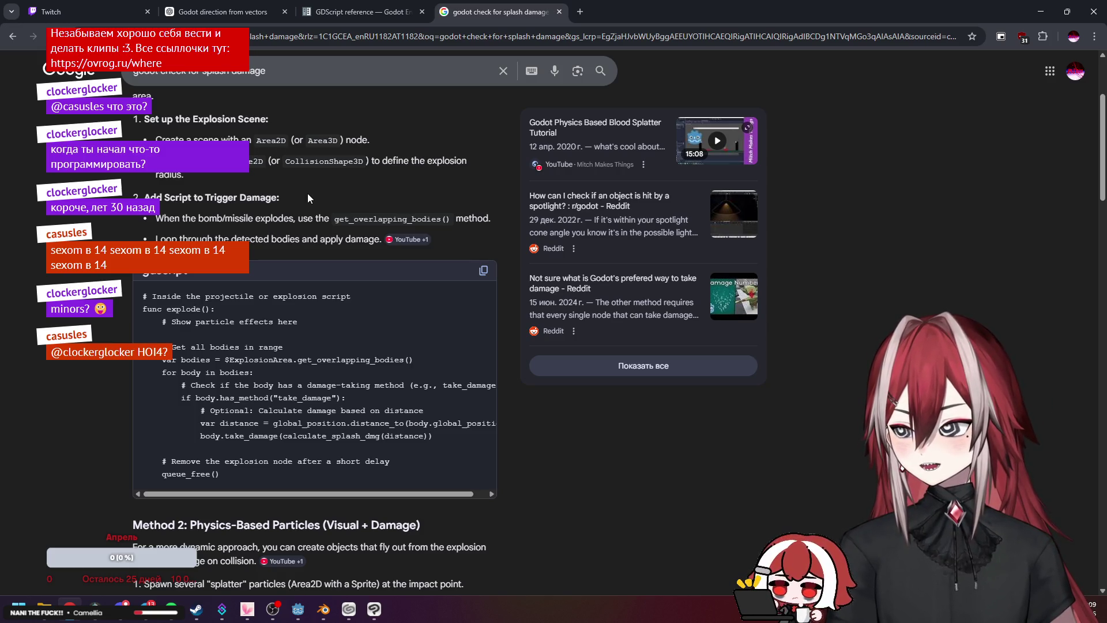
scroll(307, 196, down, 4)
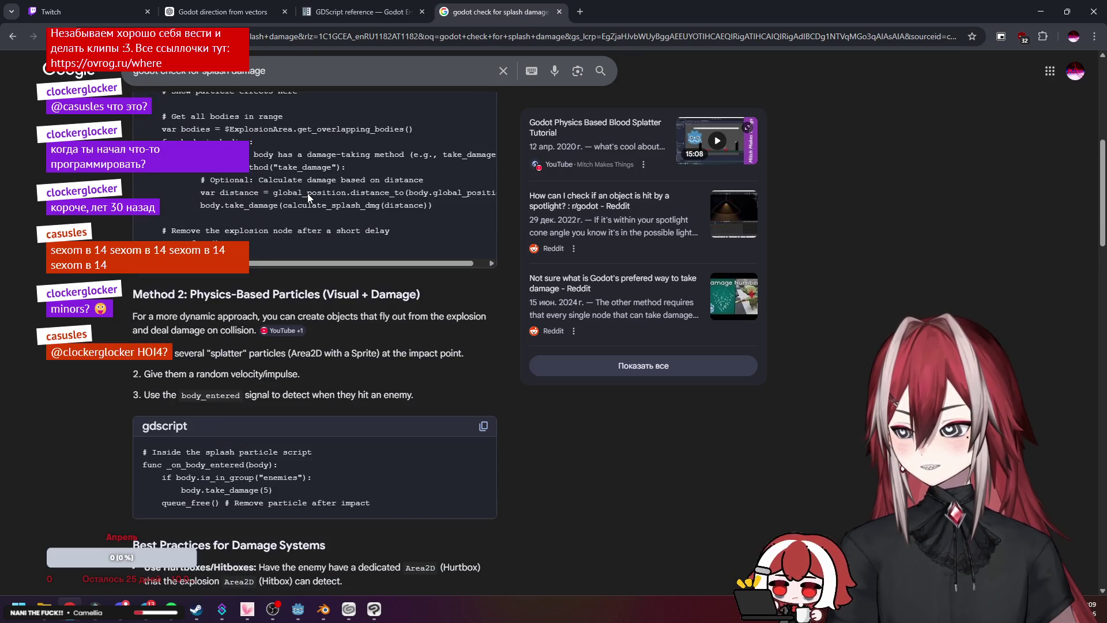
scroll(308, 197, down, 2)
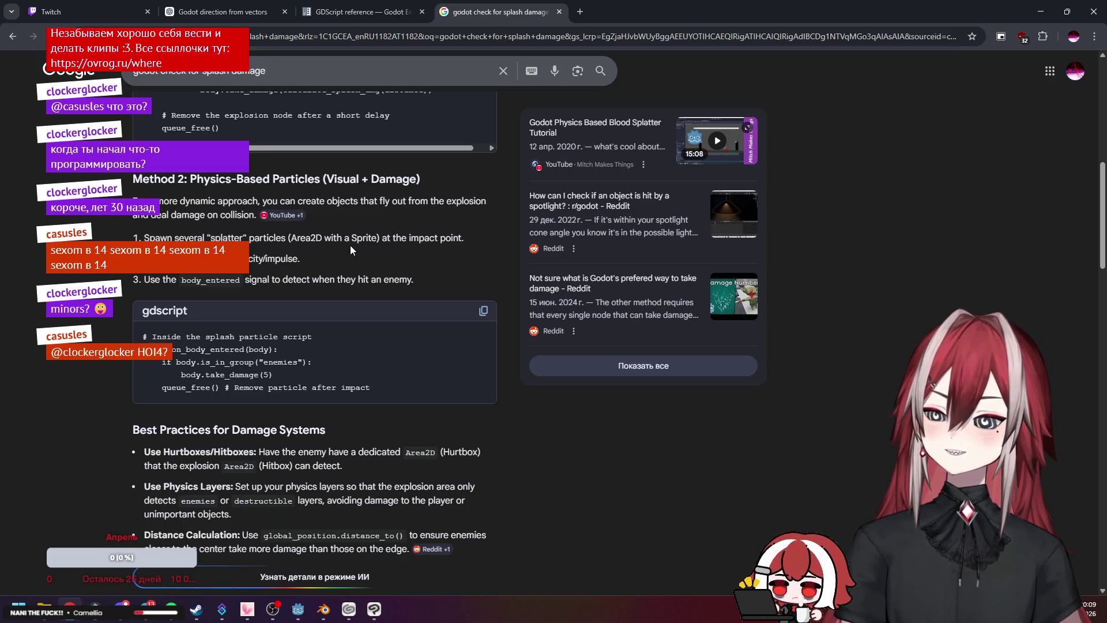
scroll(351, 247, down, 3)
scroll(351, 244, up, 7)
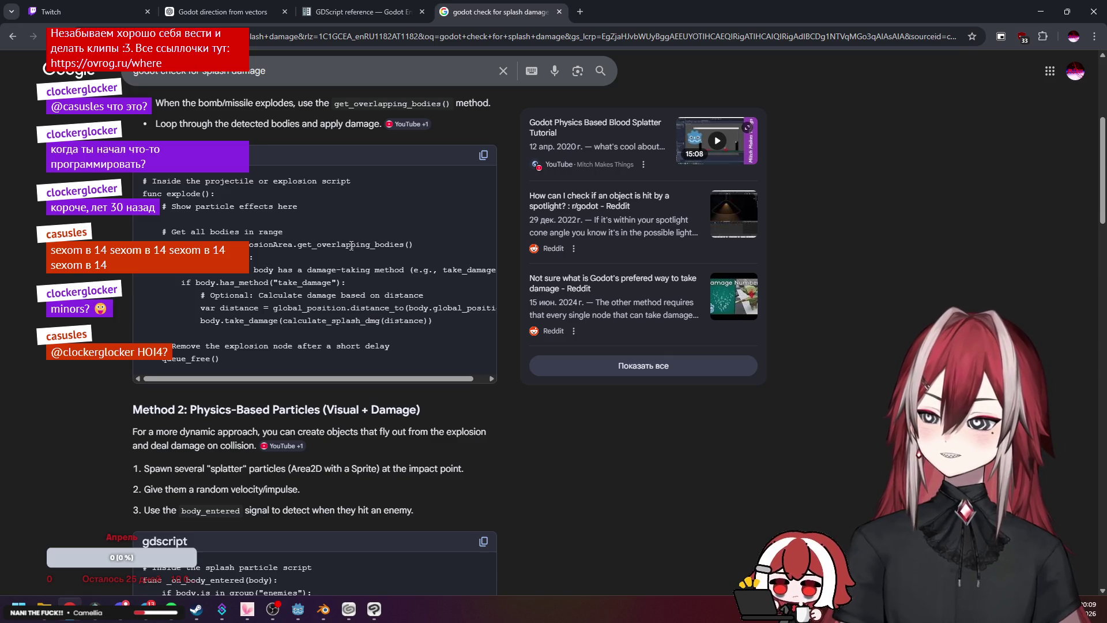
click(1041, 12)
click(653, 327)
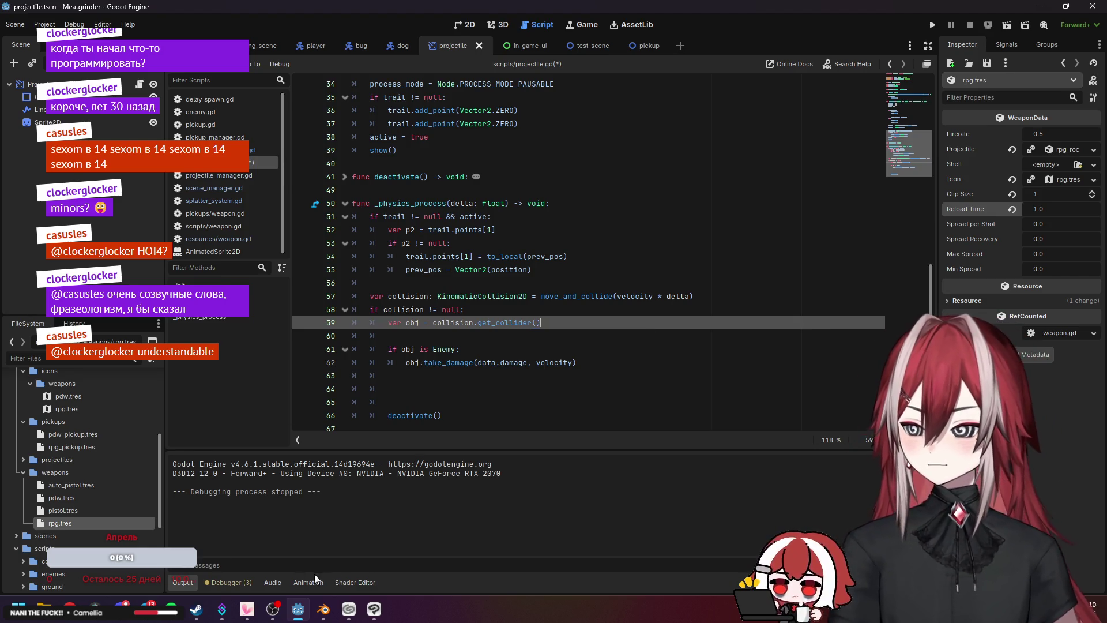
click(375, 609)
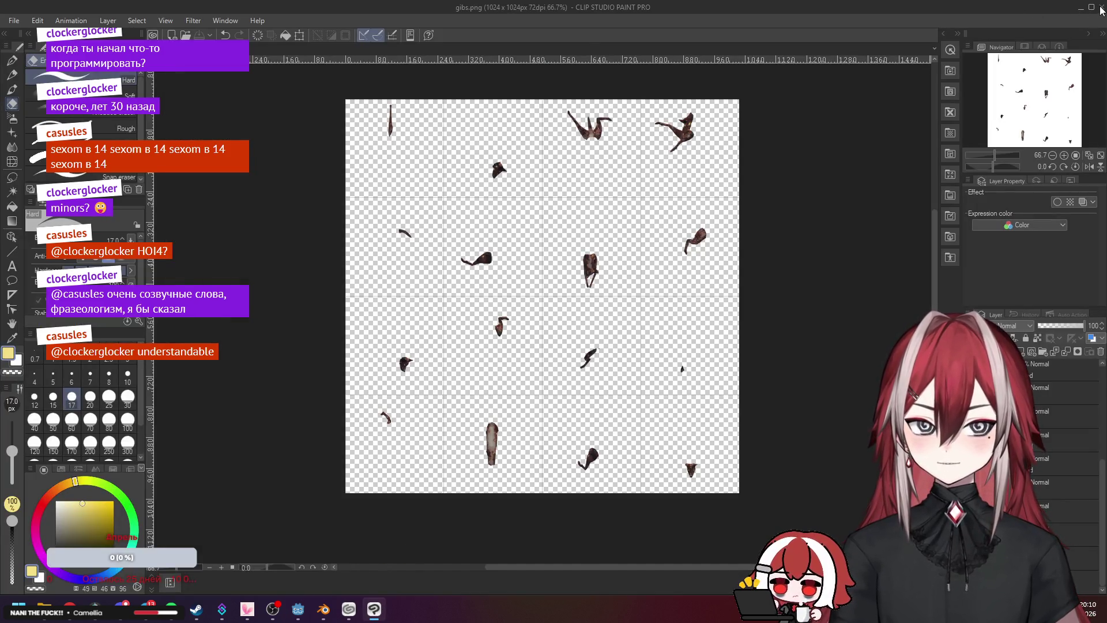
- Close Clip Studio Paint and its start window, then quit Blender saving dog.blend
click(1102, 8)
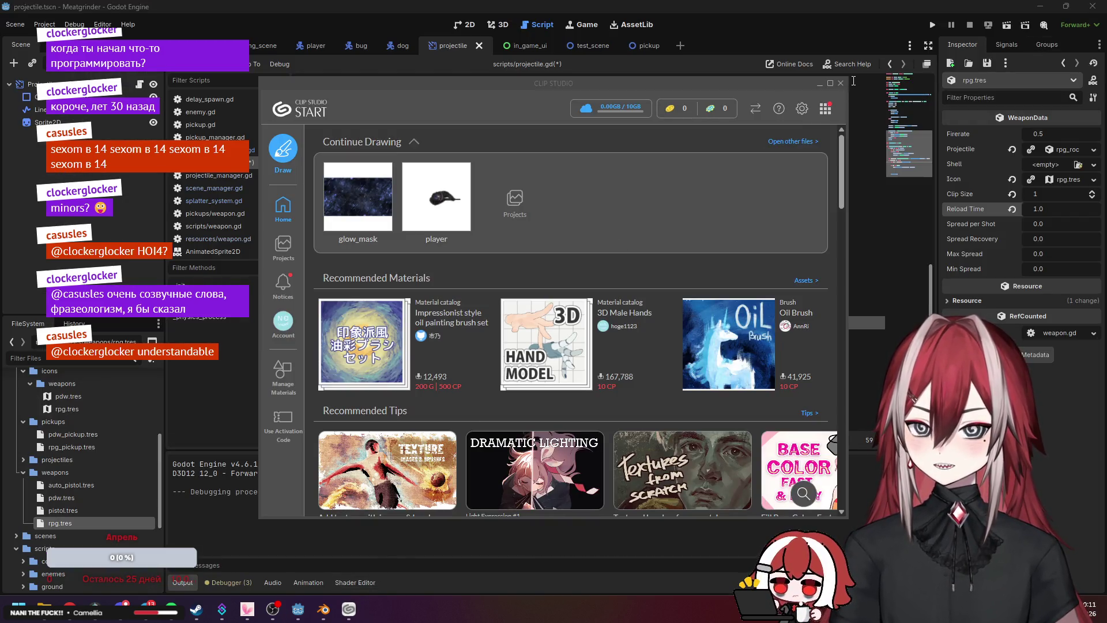
click(843, 83)
click(324, 609)
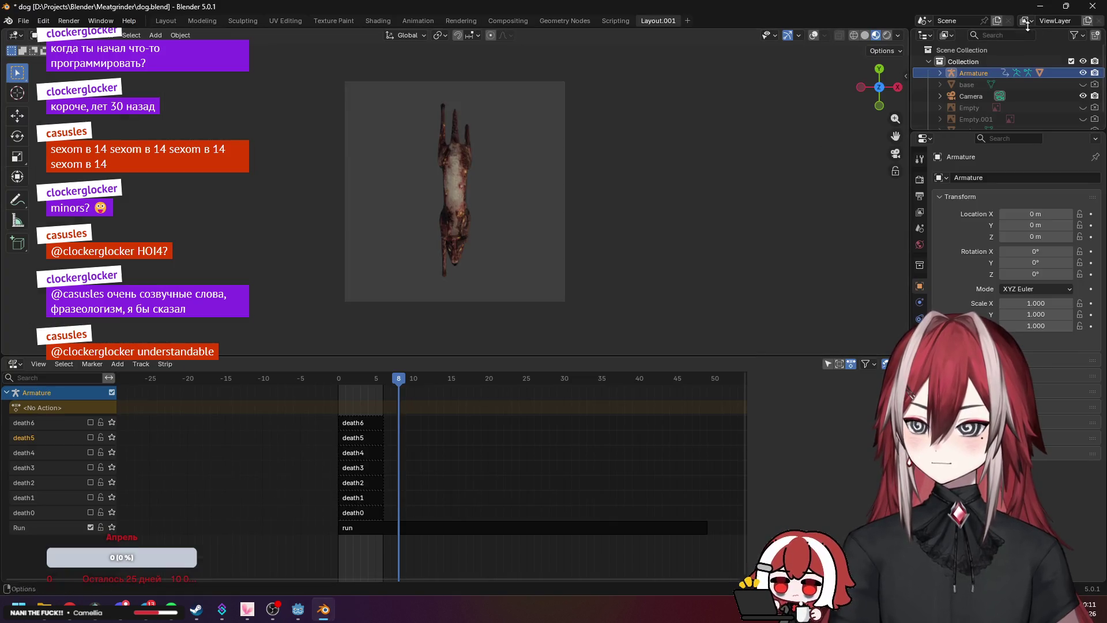
click(1093, 5)
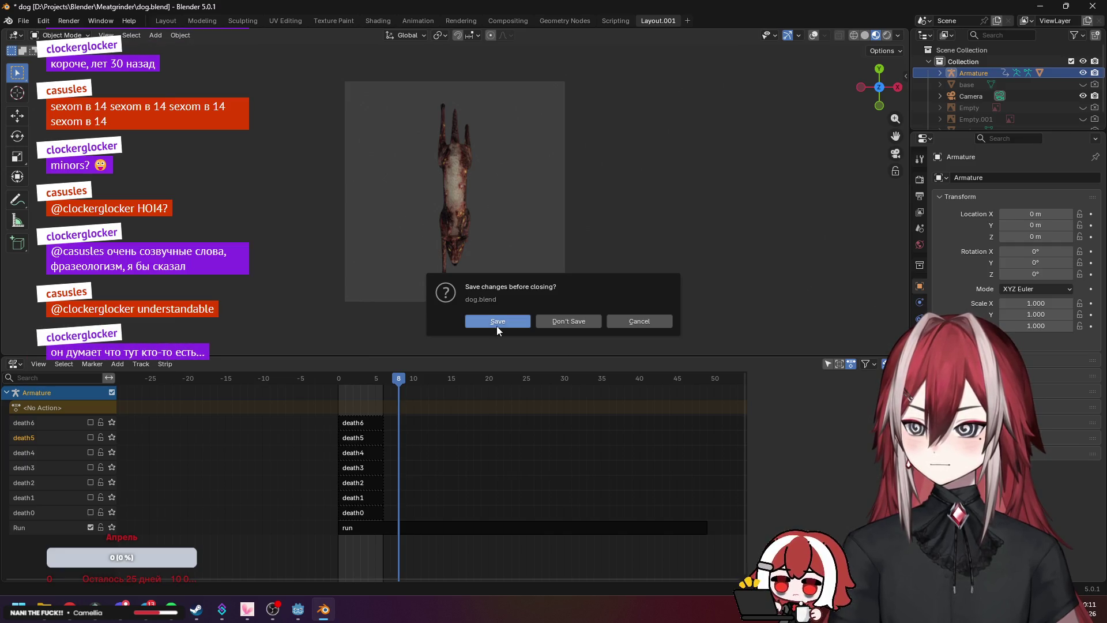
click(497, 324)
mouse_move(530, 321)
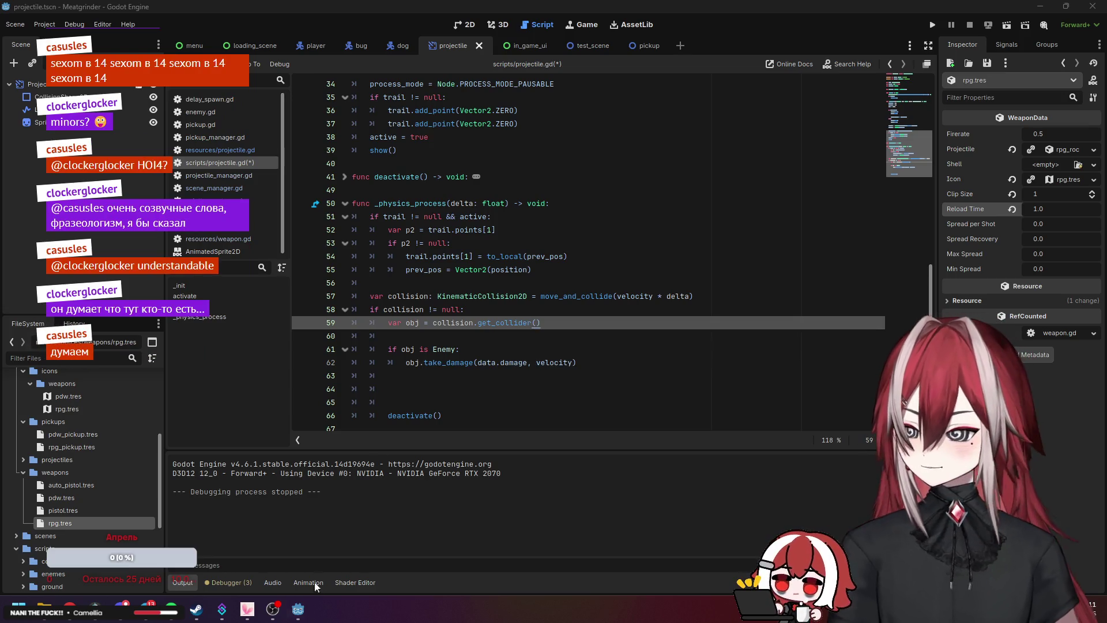
- Place the caret on empty line 56 and bring the Steam library forward
mouse_move(304, 611)
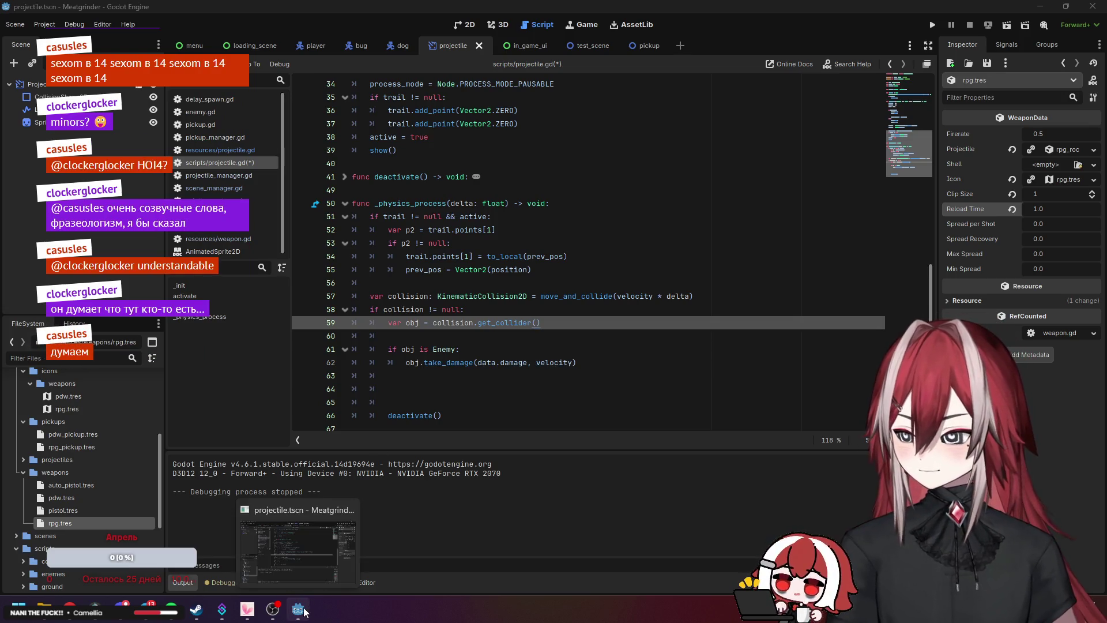
click(479, 283)
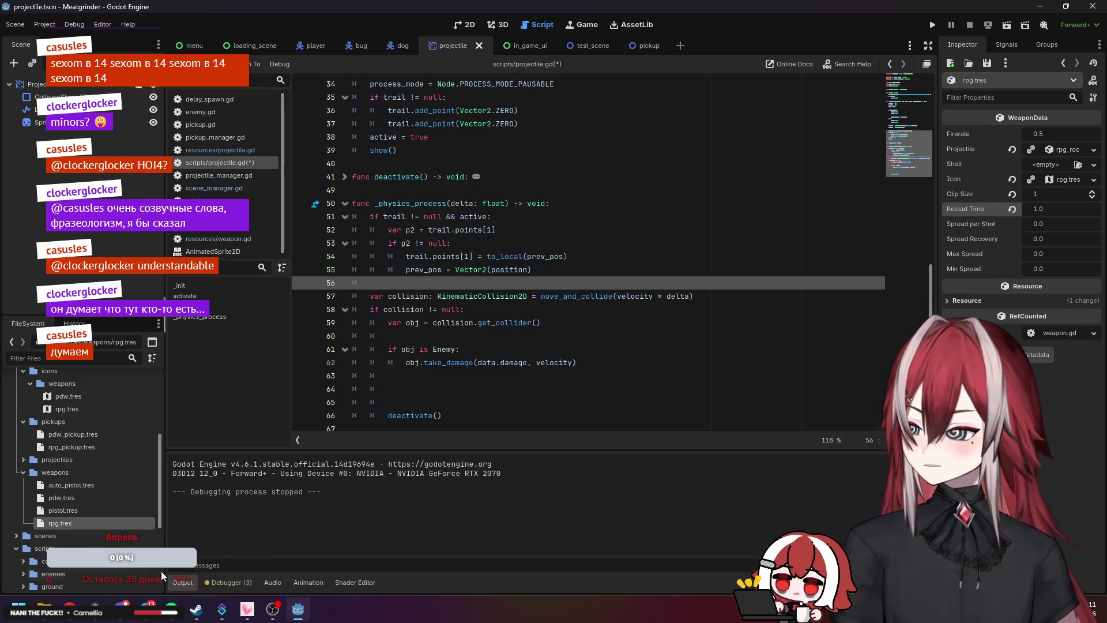
click(196, 610)
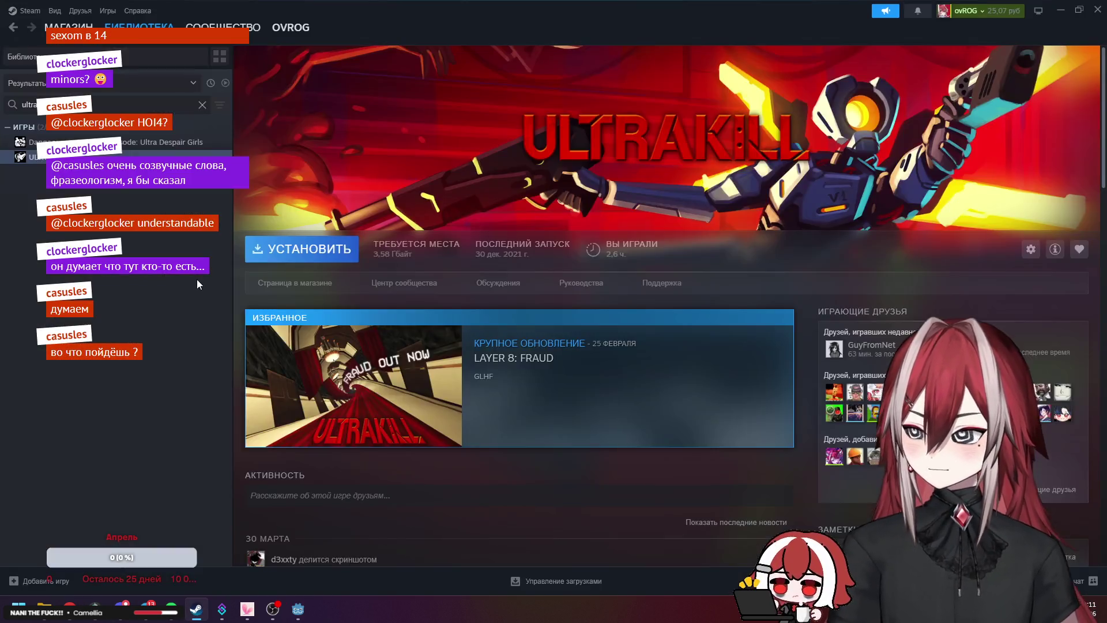
- Clear the Steam library search and expand the РОГАЛИК game category
click(202, 104)
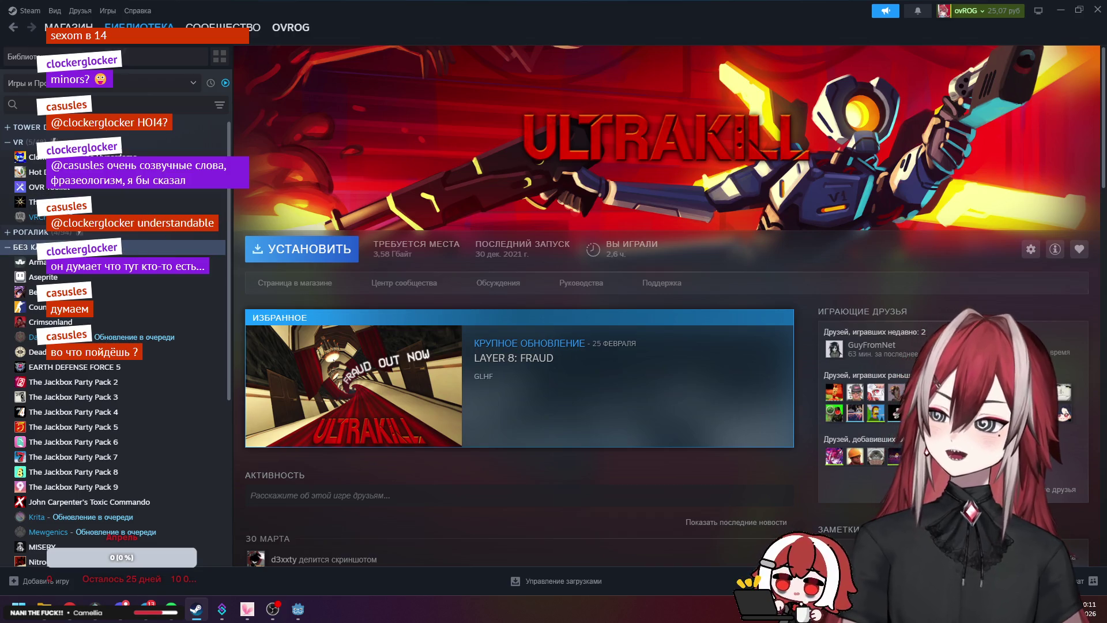
click(10, 234)
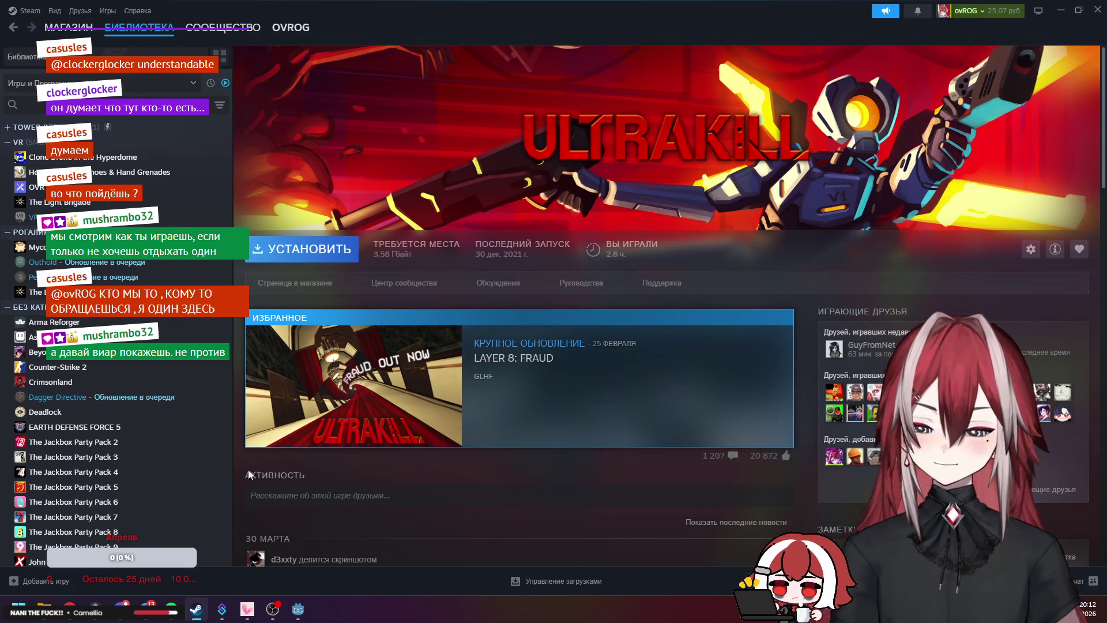
mouse_move(69, 609)
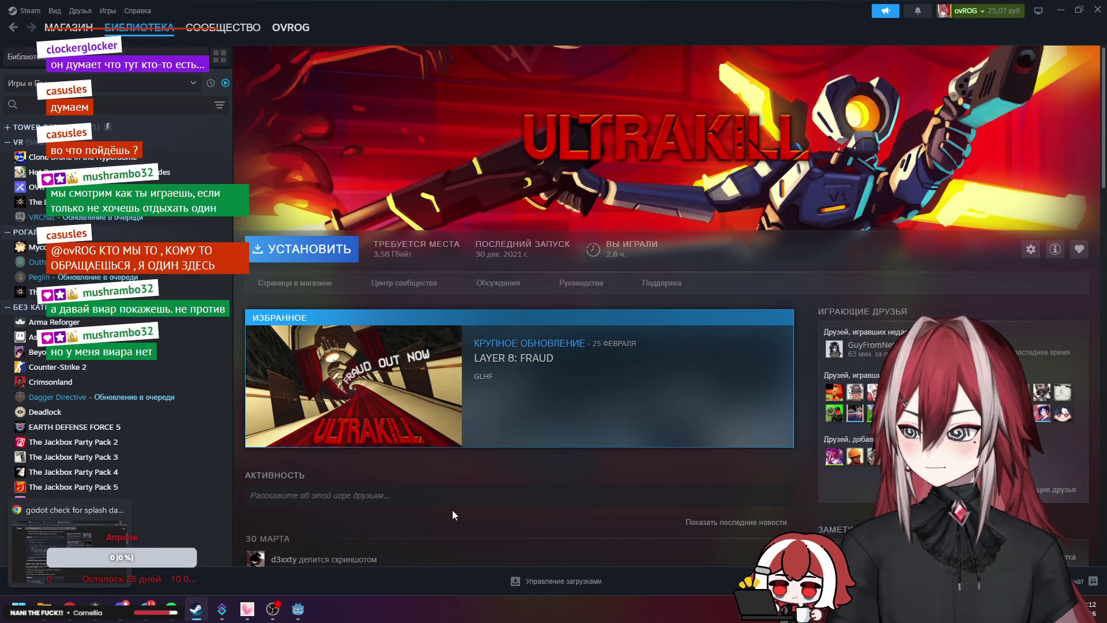